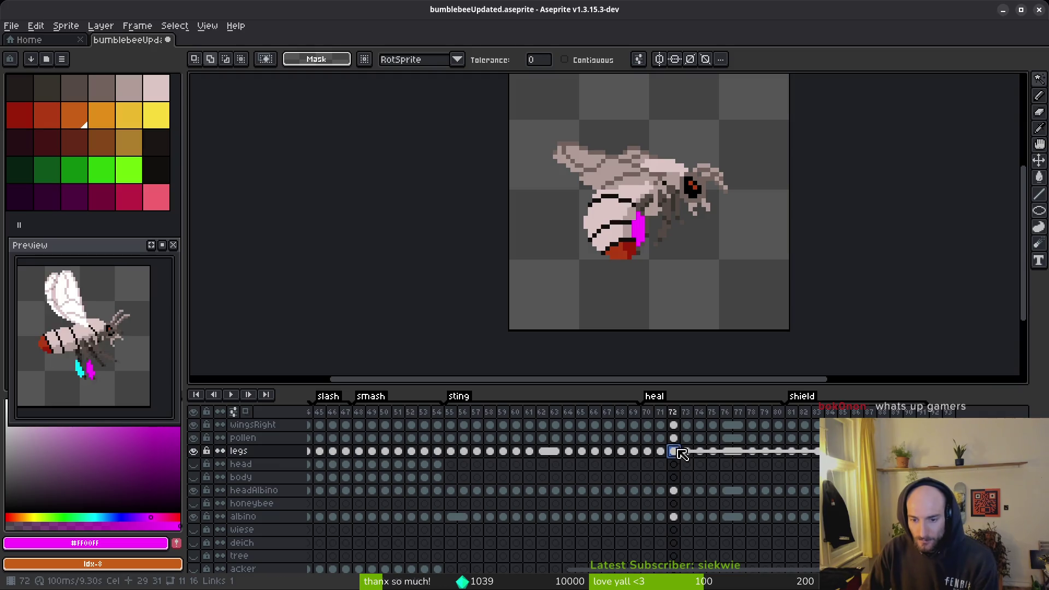
Unlink the cels for frames 71–82 across the wingsRight through albino layers
left_click(674, 438)
left_click(674, 425)
key("Left")
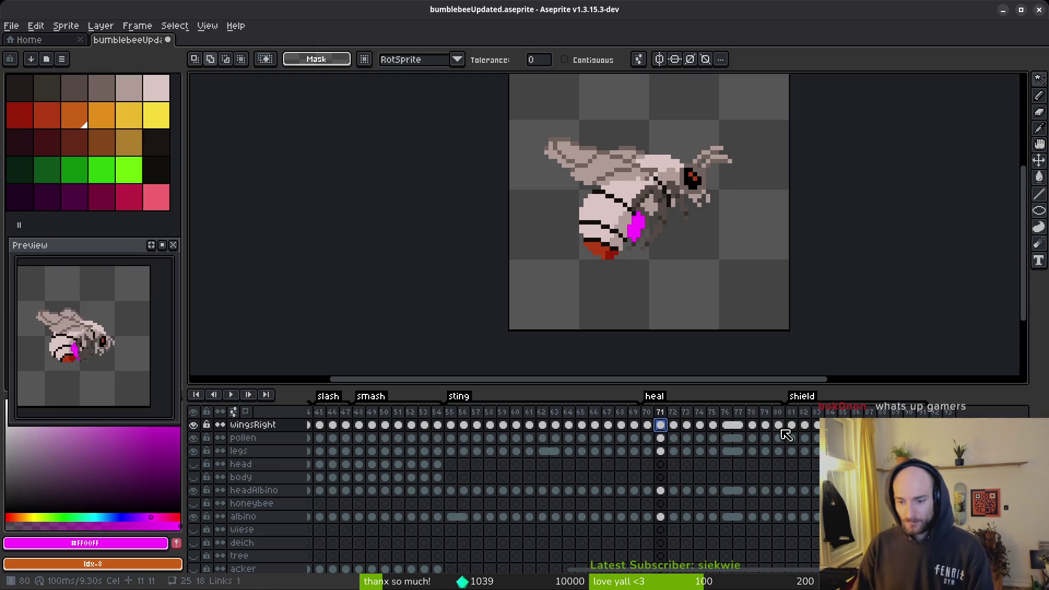
left_click(804, 424, "shift")
left_click(671, 437, "shift")
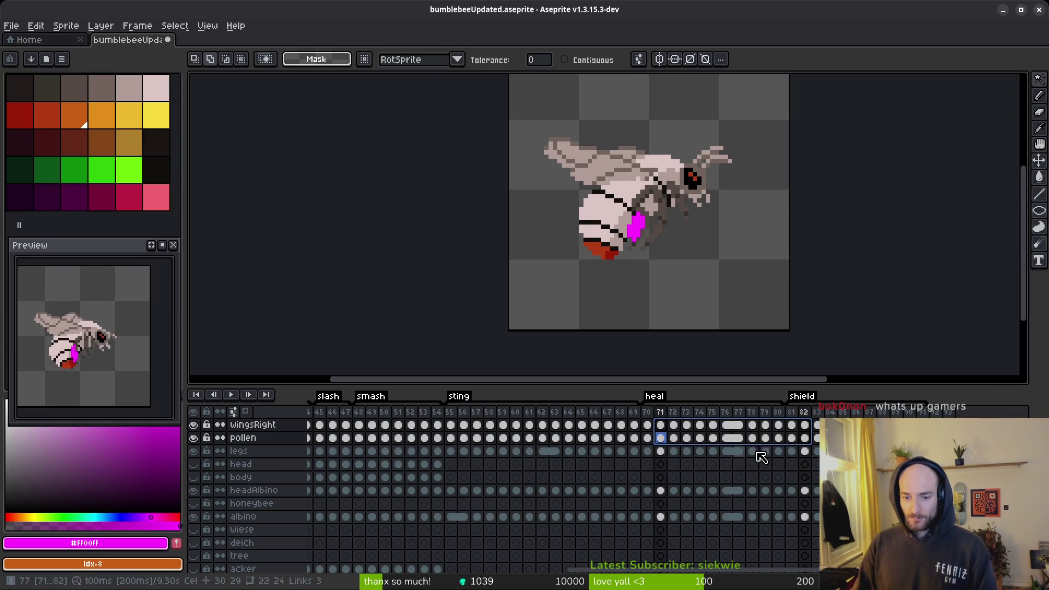
left_click(661, 452, "shift")
left_click(667, 492, "shift")
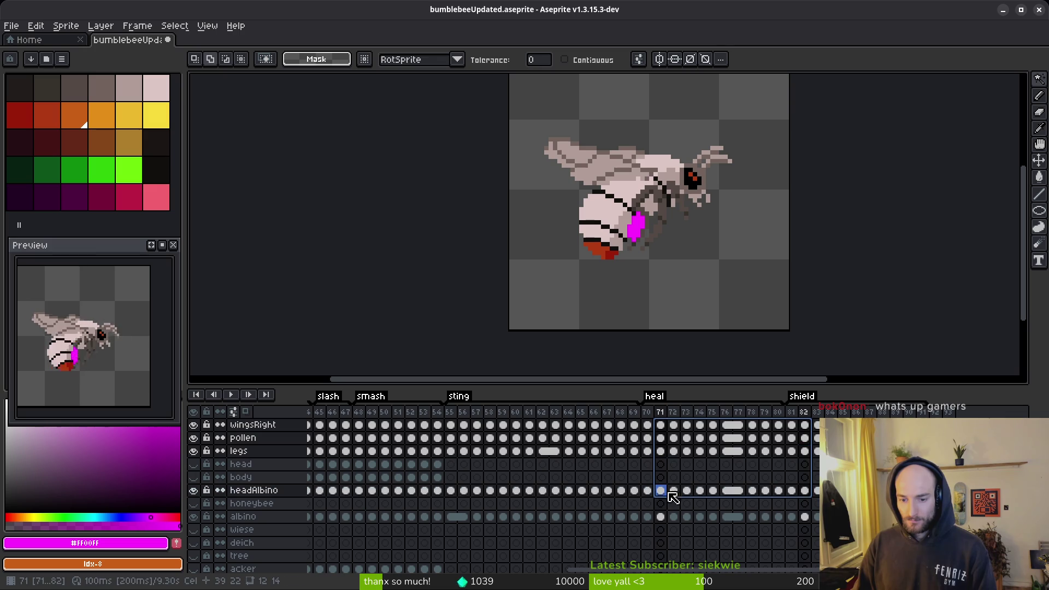
left_click(676, 517, "shift")
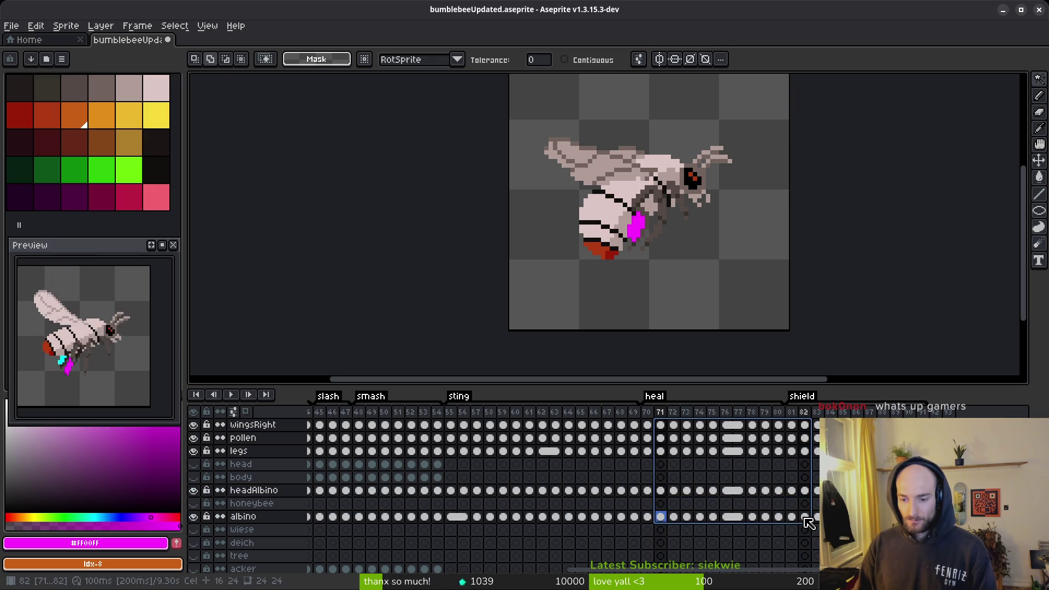
right_click(663, 519)
left_click(699, 541)
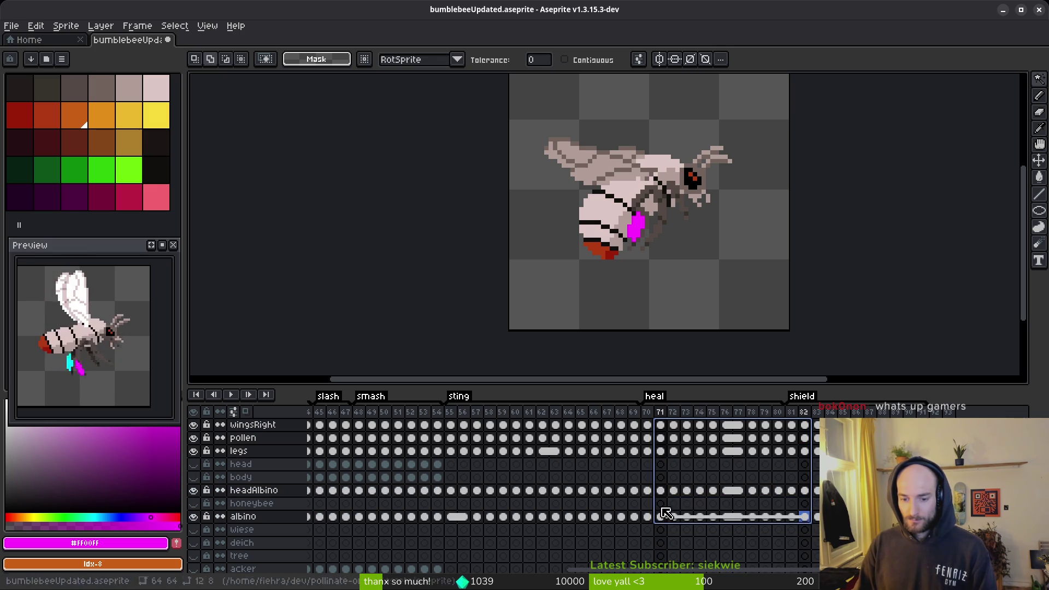
Link frames 70–81 across the layers into shared cels, then select the pollen cel at frame 71
left_click(647, 425)
left_click(795, 431)
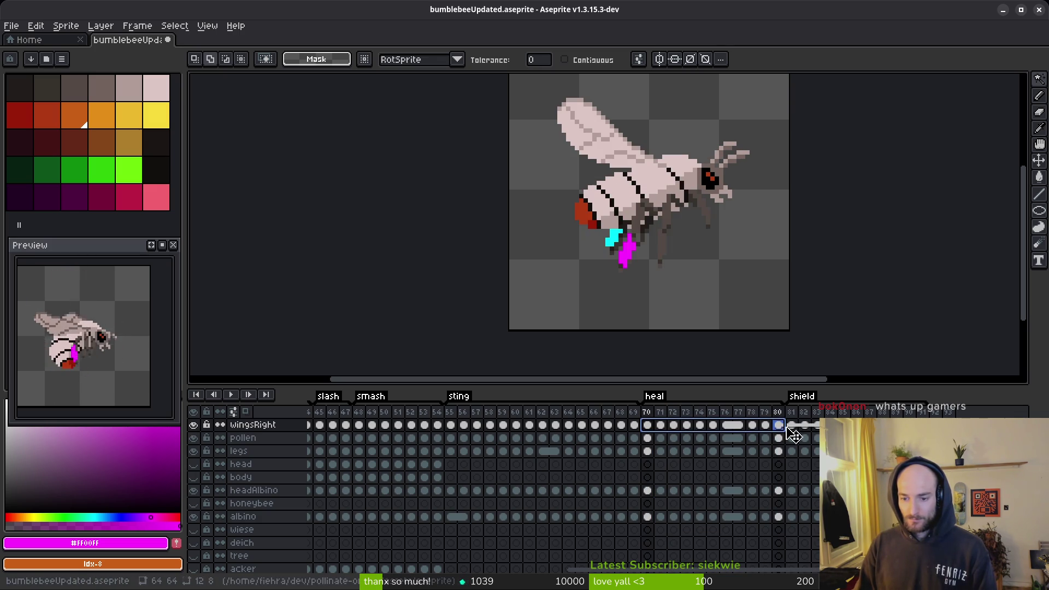
left_click(647, 427)
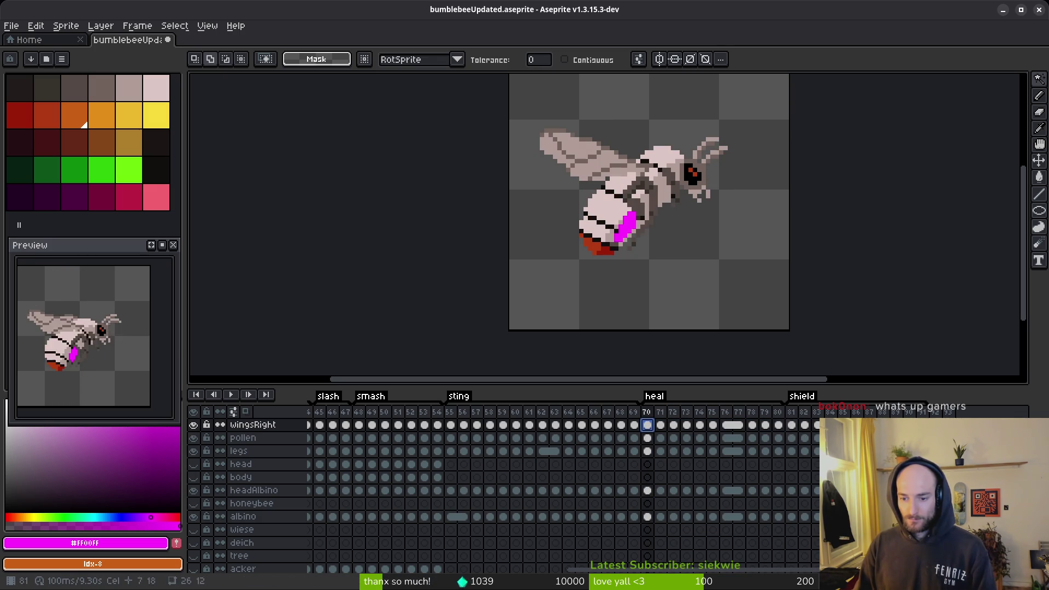
mouse_move(647, 425)
left_mouse_down()
mouse_move(651, 437)
mouse_move(787, 428)
mouse_move(756, 457)
mouse_move(791, 438)
mouse_move(789, 461)
mouse_move(703, 496)
mouse_move(654, 493)
mouse_move(799, 497)
mouse_move(650, 516)
mouse_move(792, 519)
left_mouse_up()
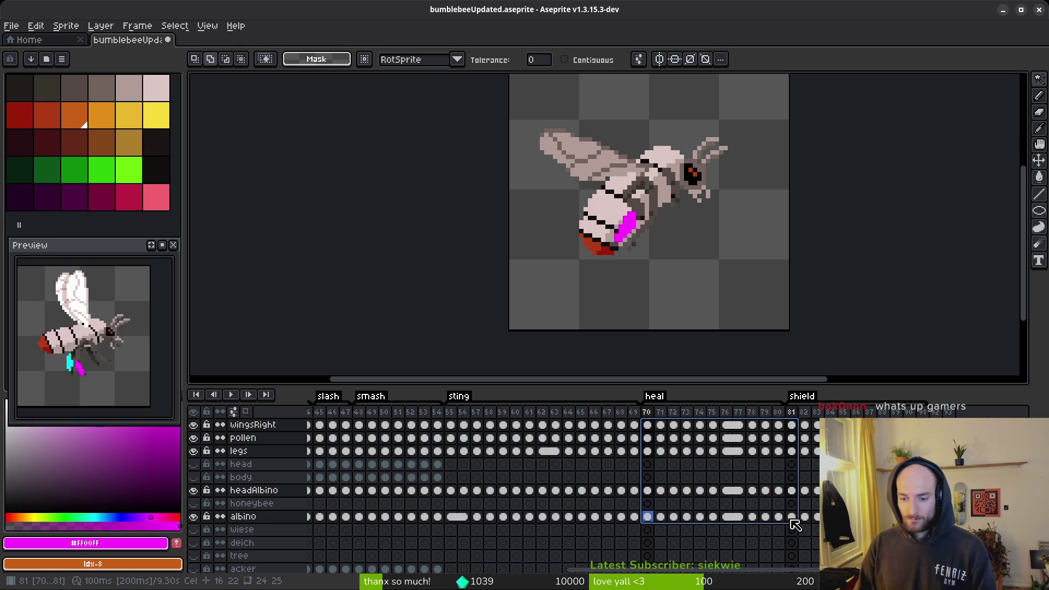
right_click(655, 522)
left_click(678, 550)
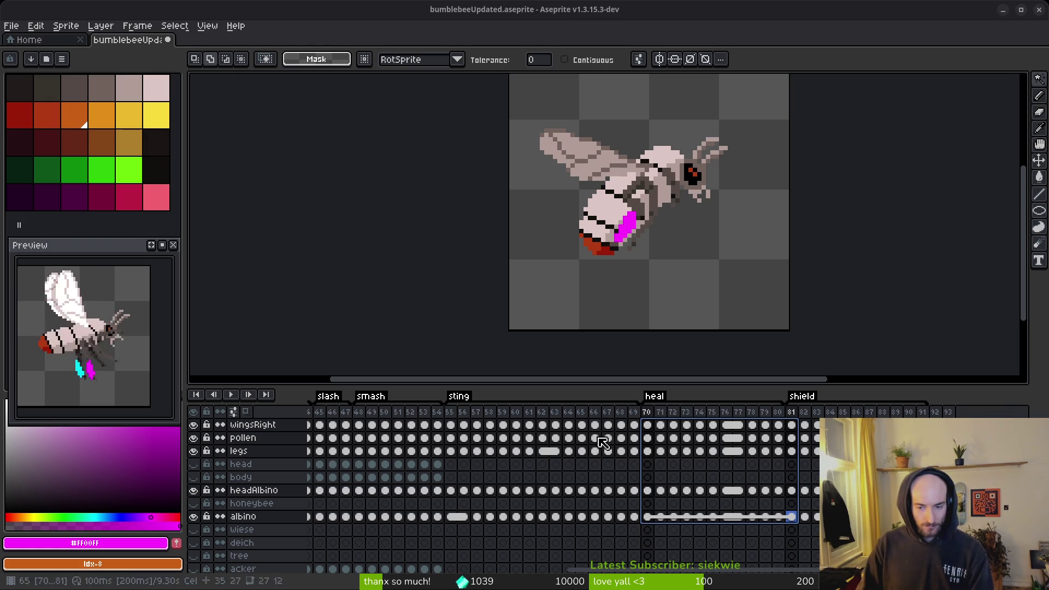
left_click(647, 438)
left_click(661, 438)
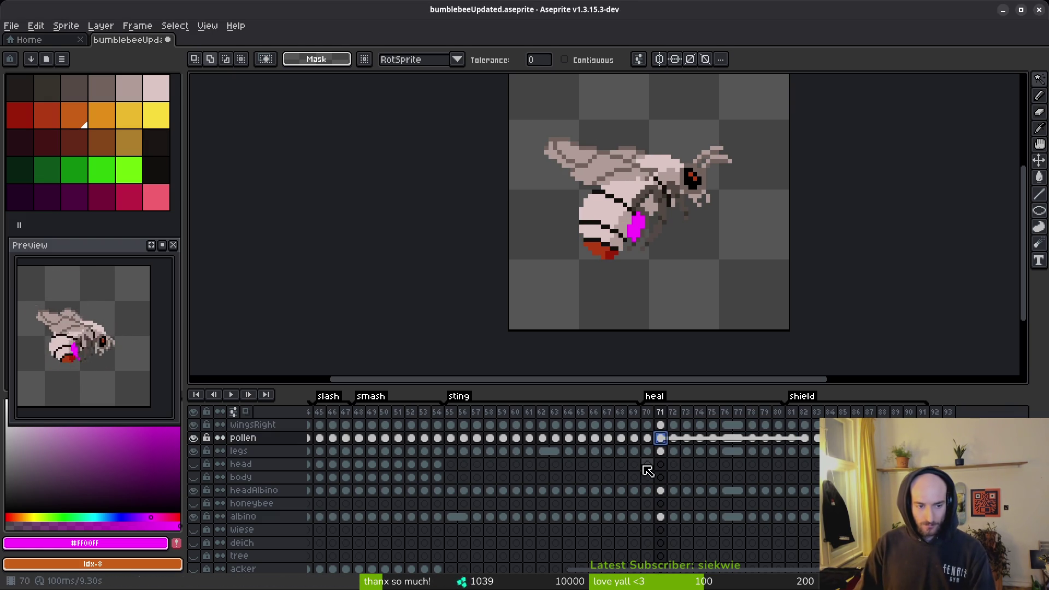
Move through the sting animation from frame 55 to frame 62
left_click(450, 425)
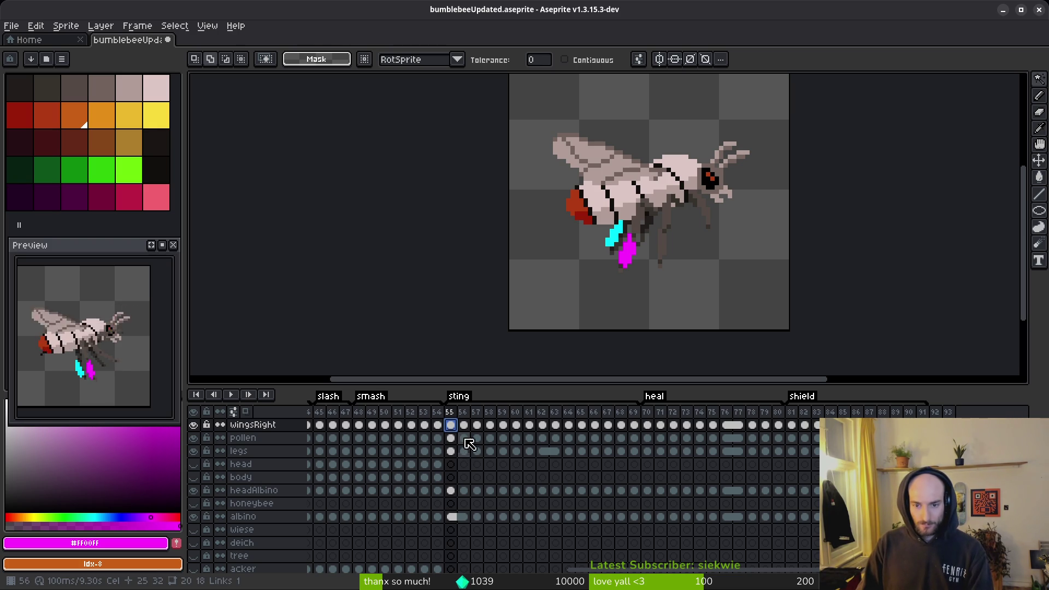
key("Right")
key("shift+r")
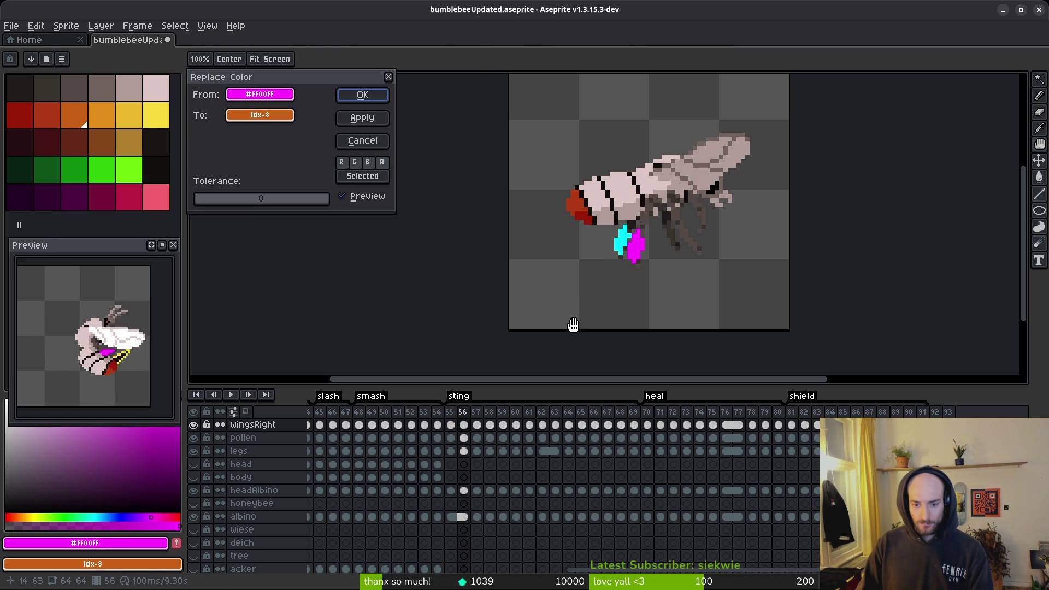
key("Return")
key("Right")
key("Right")
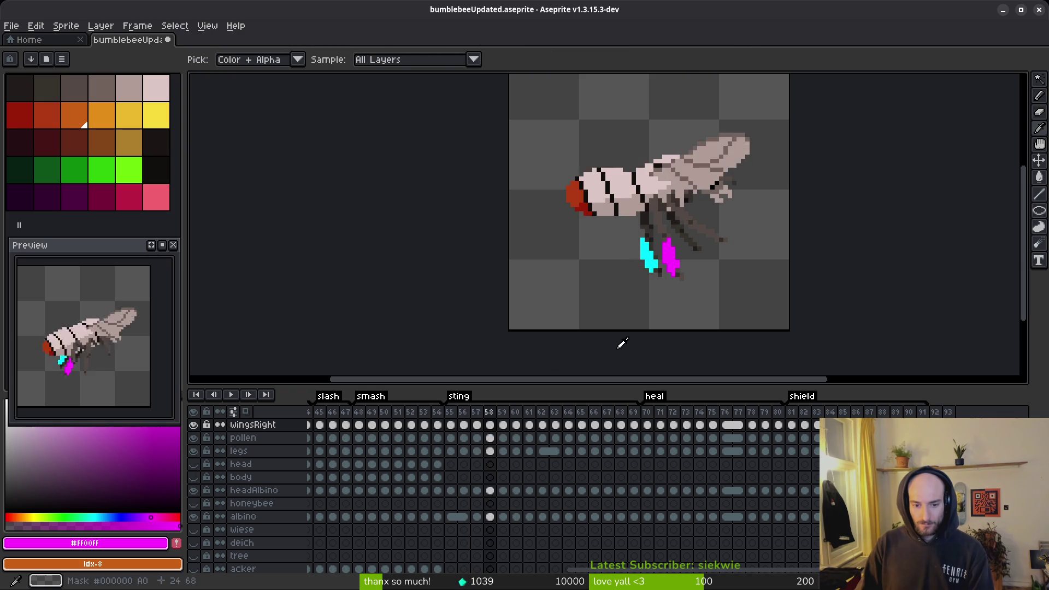
key("Right")
key("Right")
key("Right")
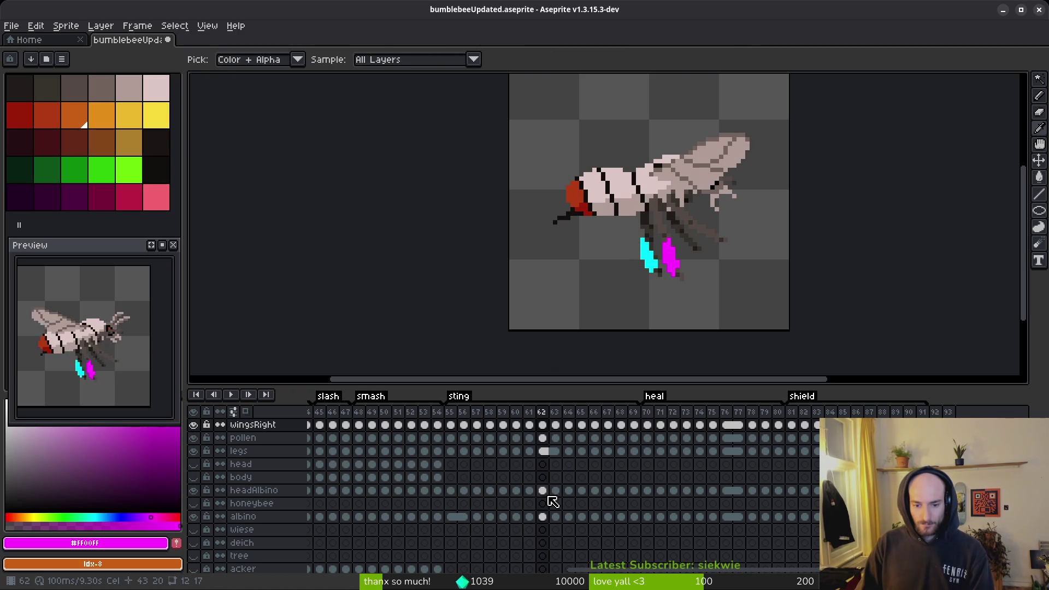
Select the albino layer's cel, advance to frame 63 and zoom in on the sting
left_click(542, 490)
left_click(543, 516)
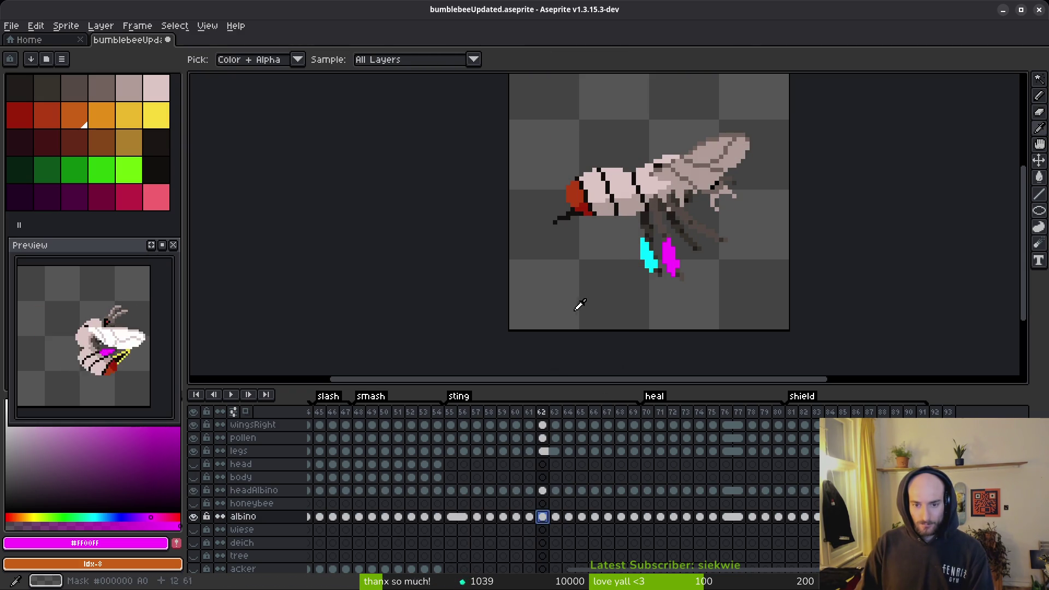
key("Right")
key("m")
scroll(573, 234, "up", 3)
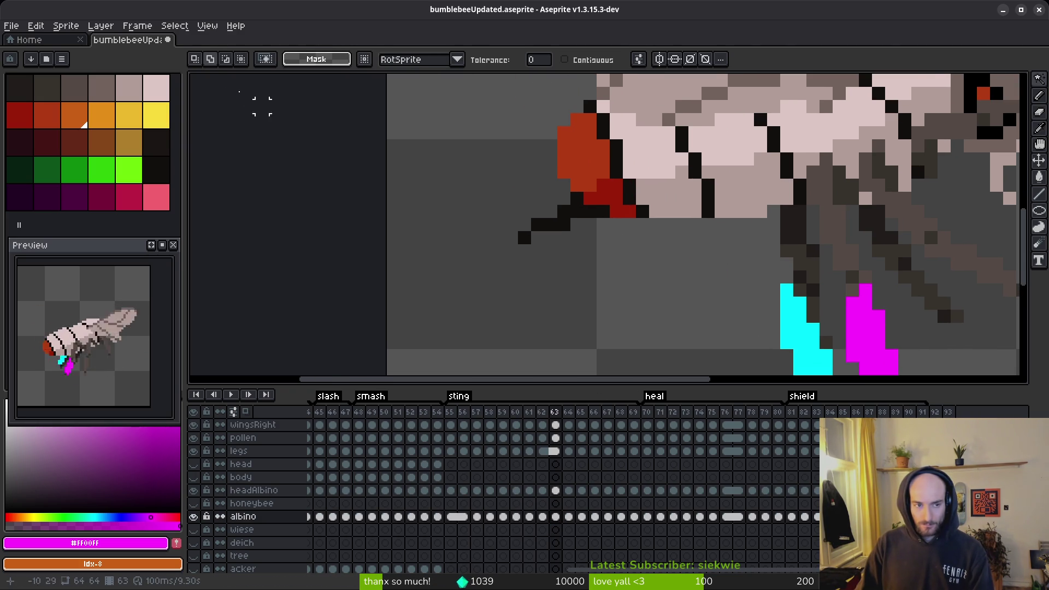
Fill the black sting pixels on frame 63 with yellow using the paint bucket
key("b")
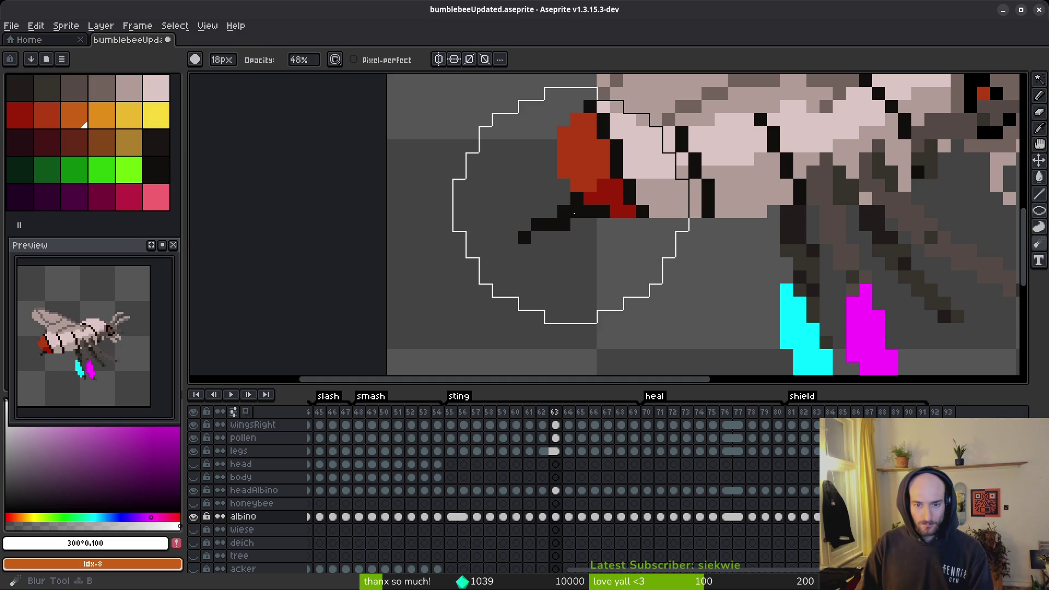
key("w")
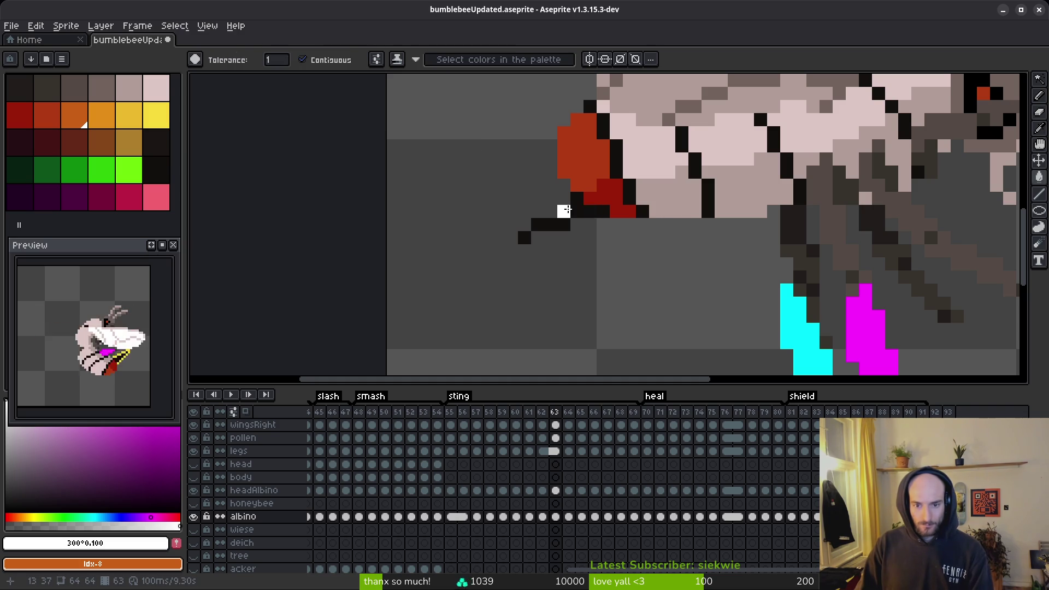
left_click(567, 210)
scroll(656, 273, "down", 4)
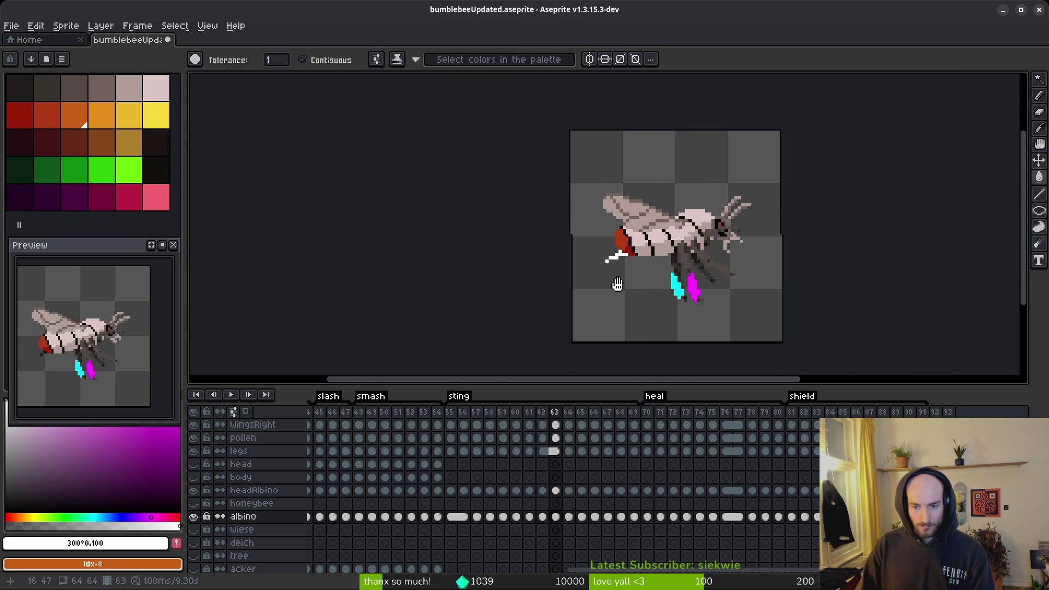
scroll(623, 278, "up", 3)
scroll(537, 237, "up", 3)
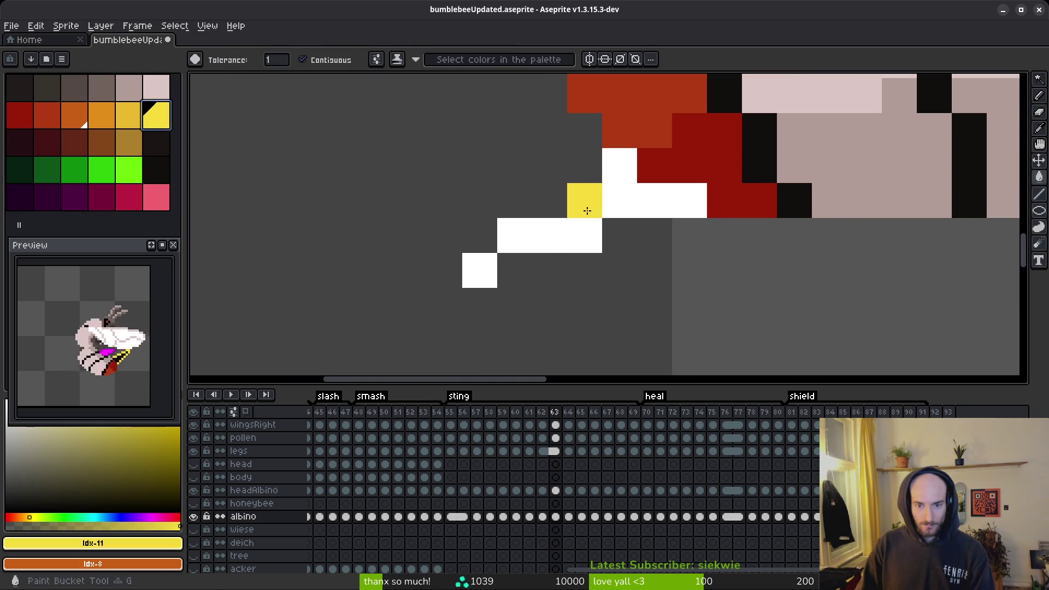
left_click(585, 200)
scroll(655, 295, "down", 3)
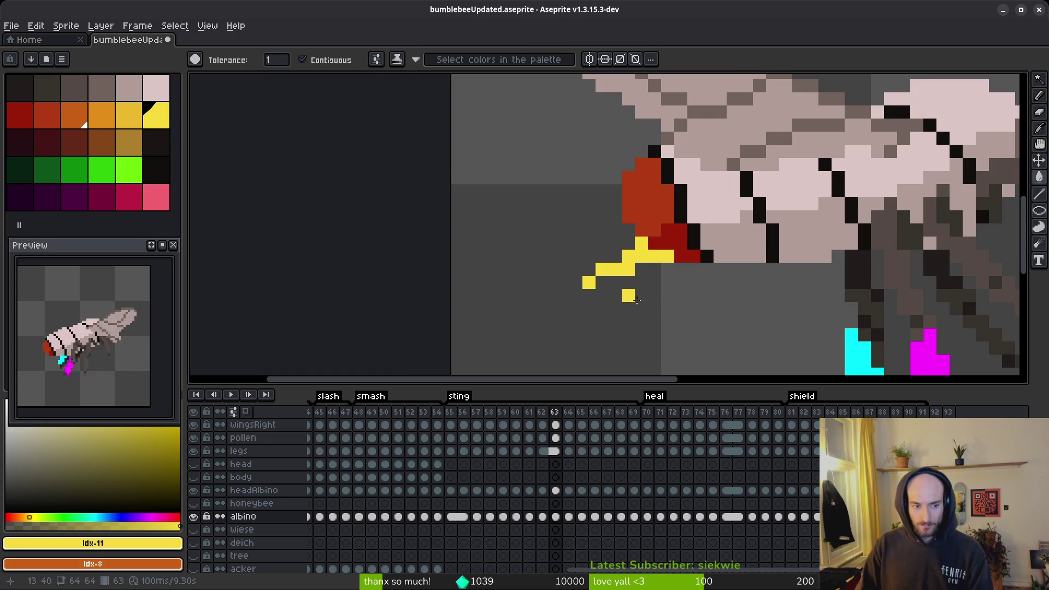
left_click_drag(637, 300, 559, 269)
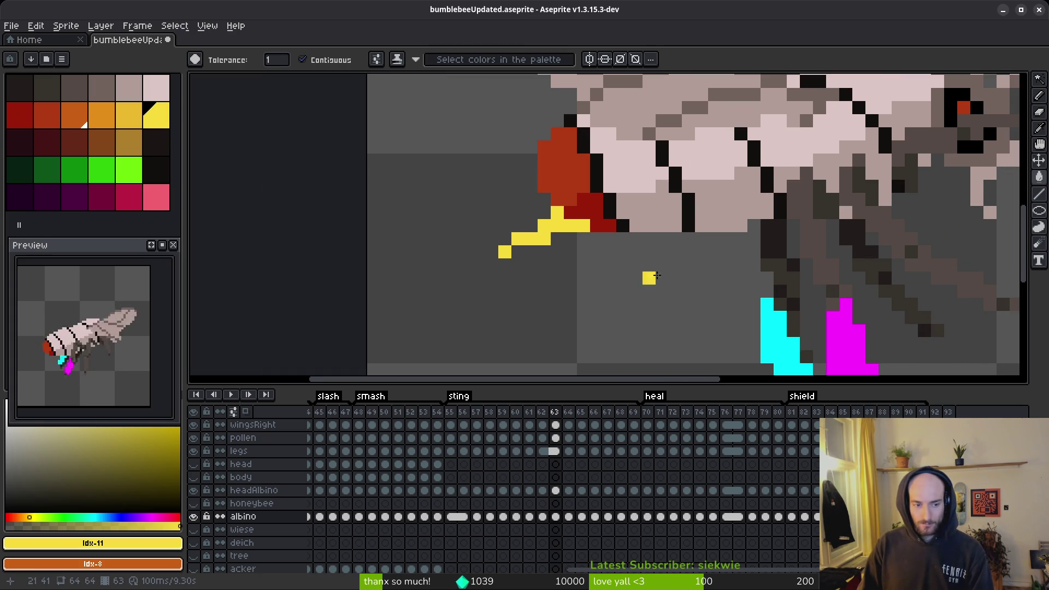
scroll(656, 276, "down", 4)
Compare frames 63 and 64 to check the recoloured yellow sting
key("i")
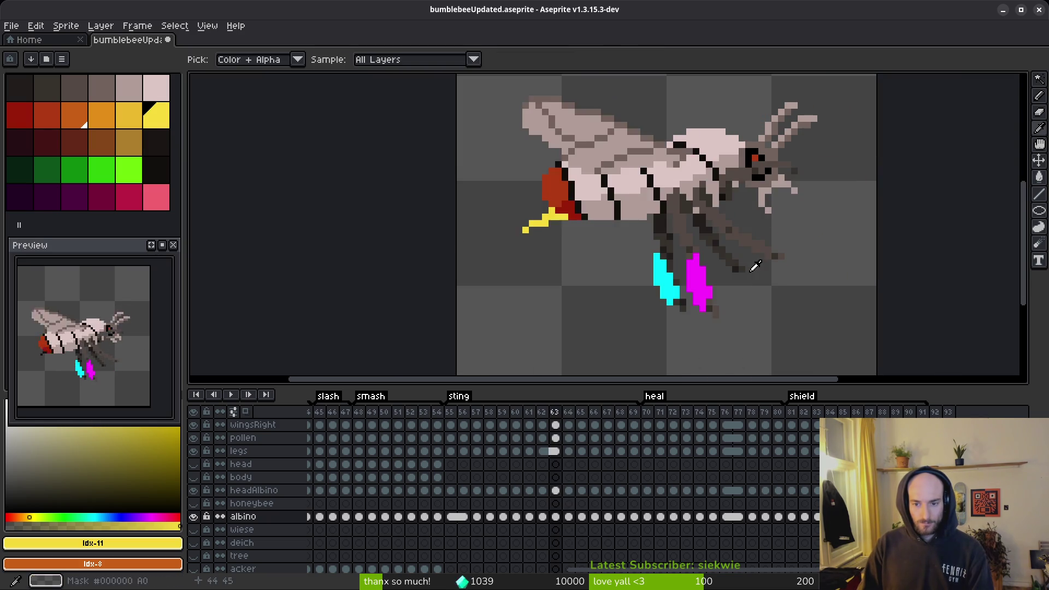
key("Right")
key("Left")
key("Right")
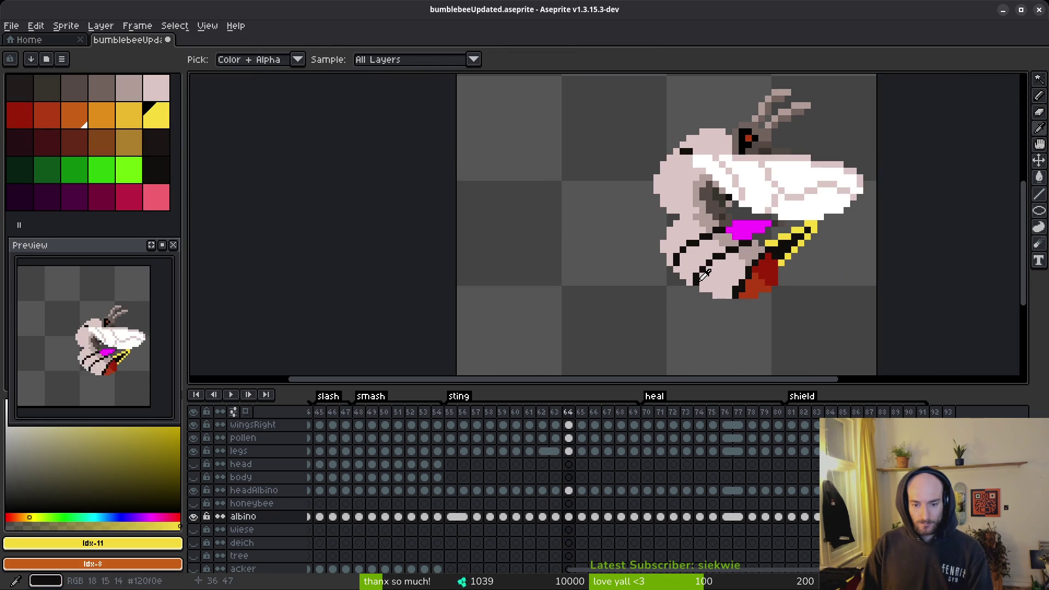
key("w")
scroll(754, 273, "up", 1)
scroll(754, 273, "down", 1)
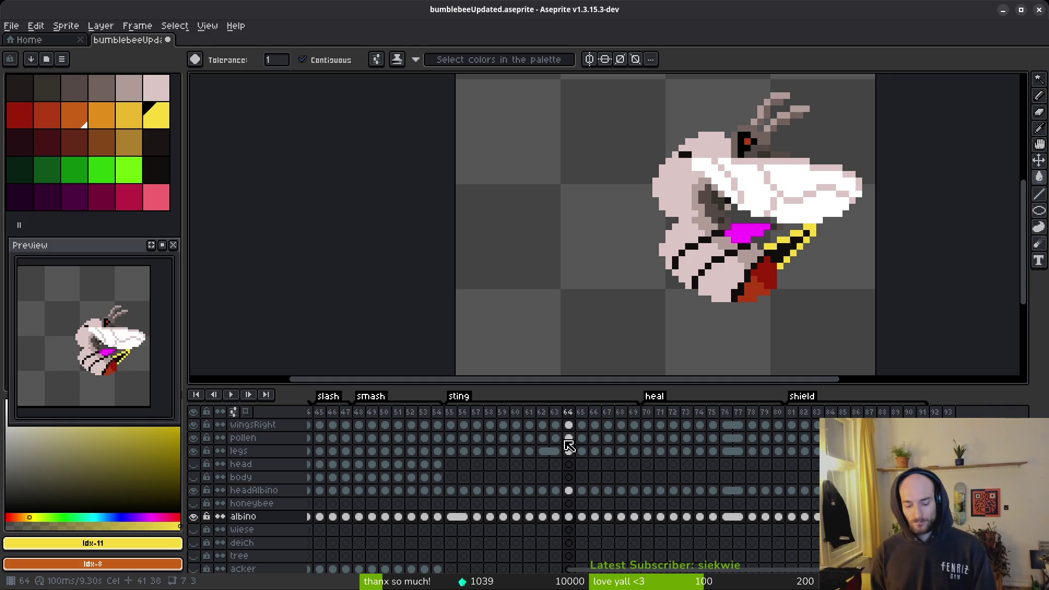
Step back and forth through frames 68–70 to check the sting poses
key("Right")
key("Right")
key("Right")
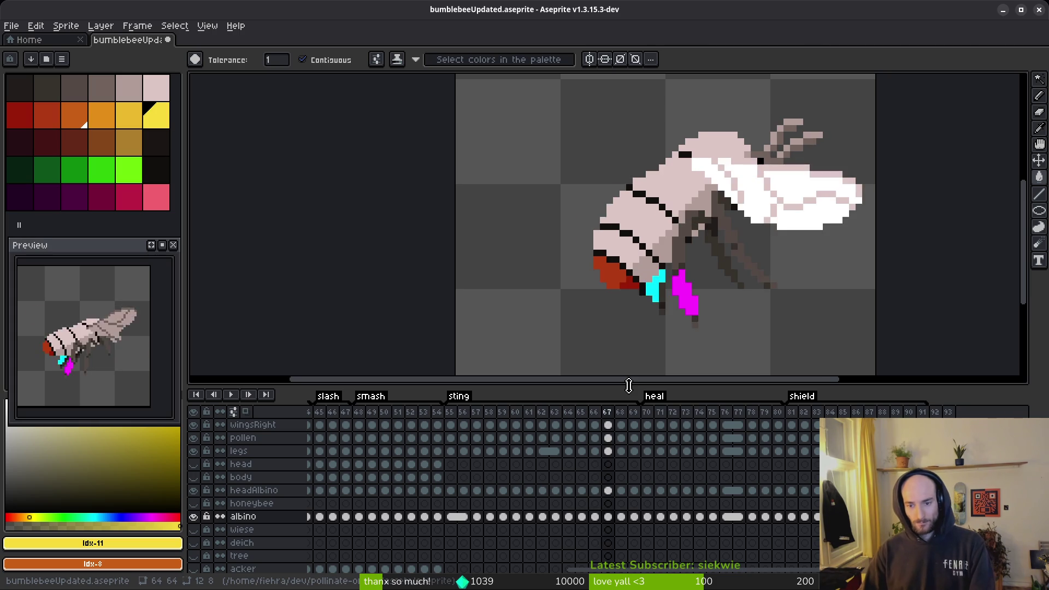
key("Right")
key("i")
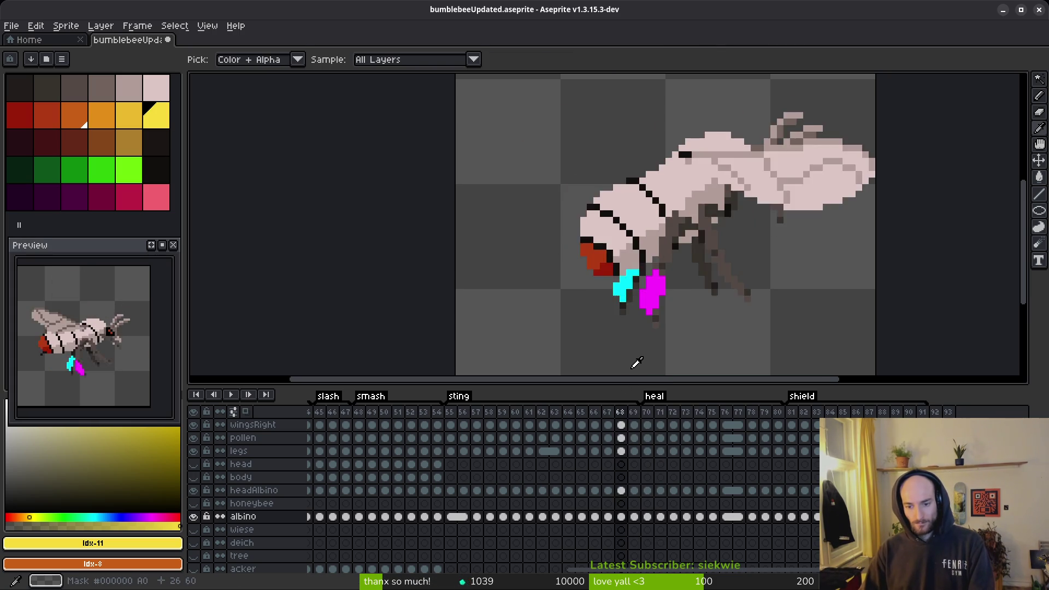
key("Left")
key("Left")
key("Left")
key("Right")
key("Right")
key("Right")
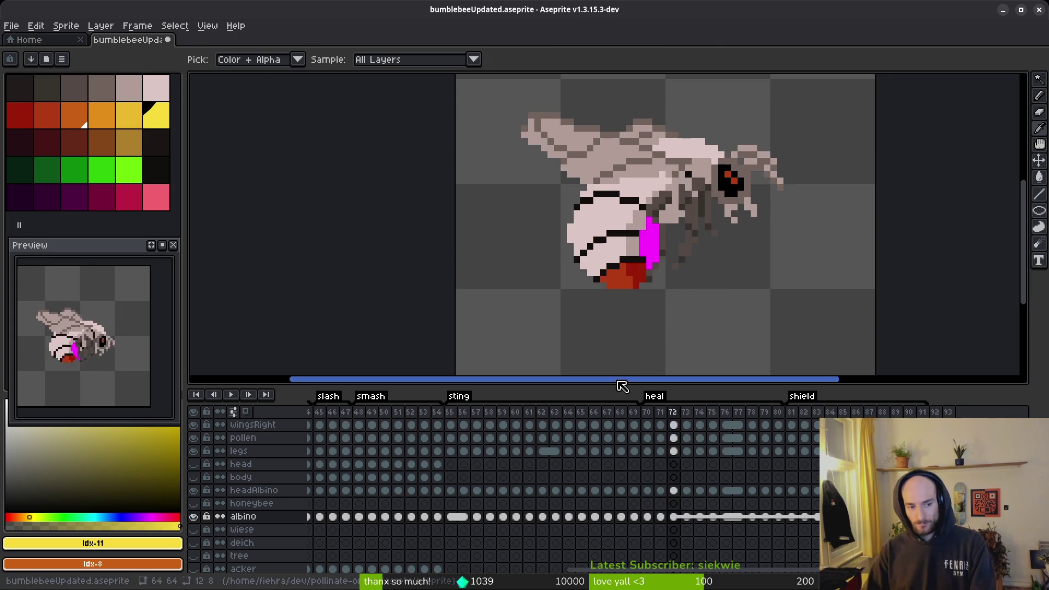
key("Left")
key("Left")
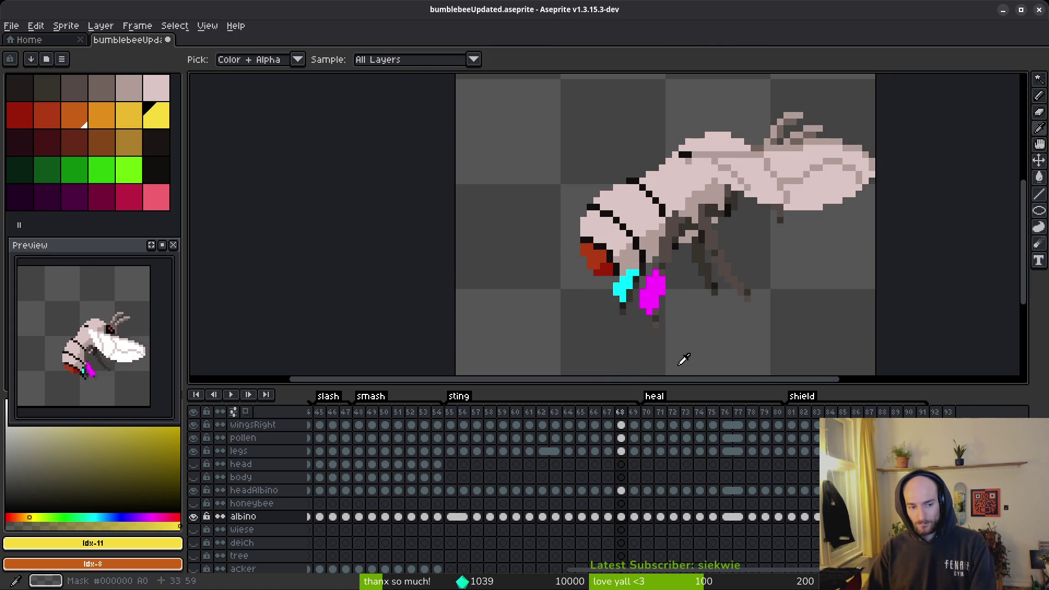
key("w")
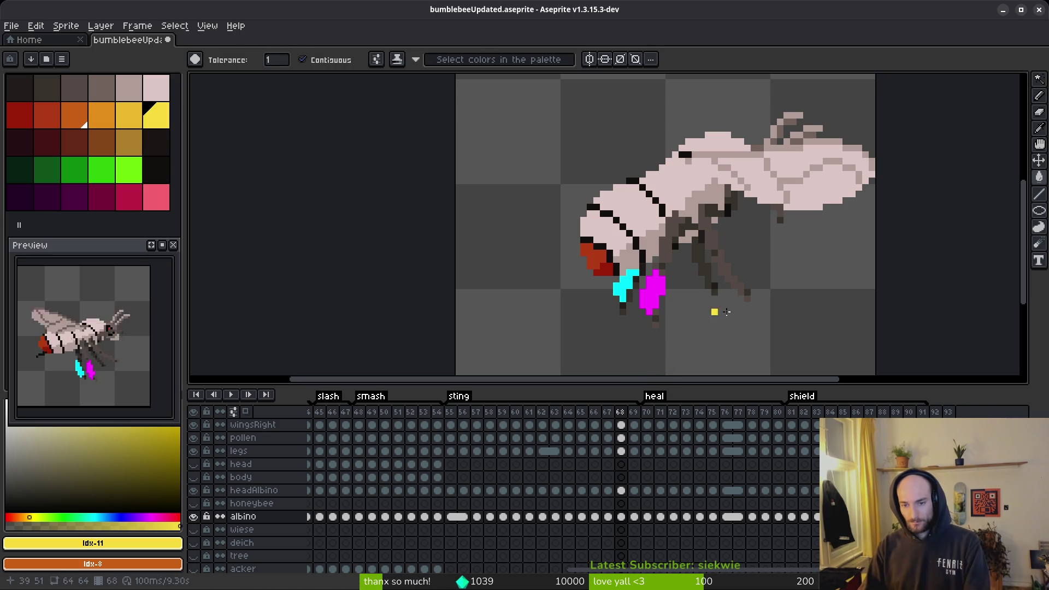
Scroll through the frames and select the body layer's cel at frame 63
scroll(726, 346, "down", 1)
scroll(707, 323, "up", 1)
scroll(692, 344, "down", 1)
scroll(692, 344, "down", 1)
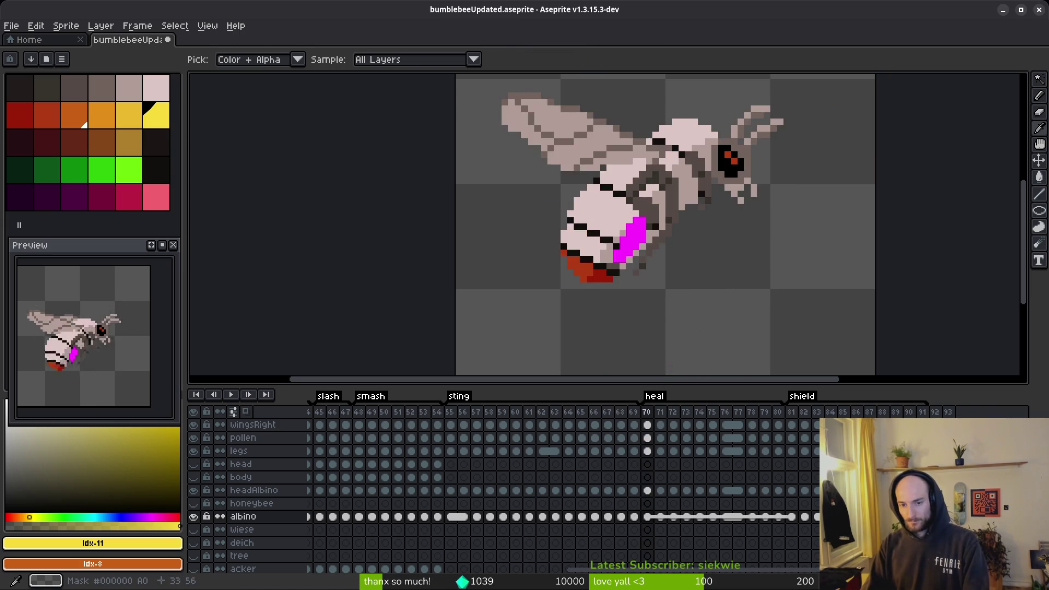
scroll(683, 337, "down", 4)
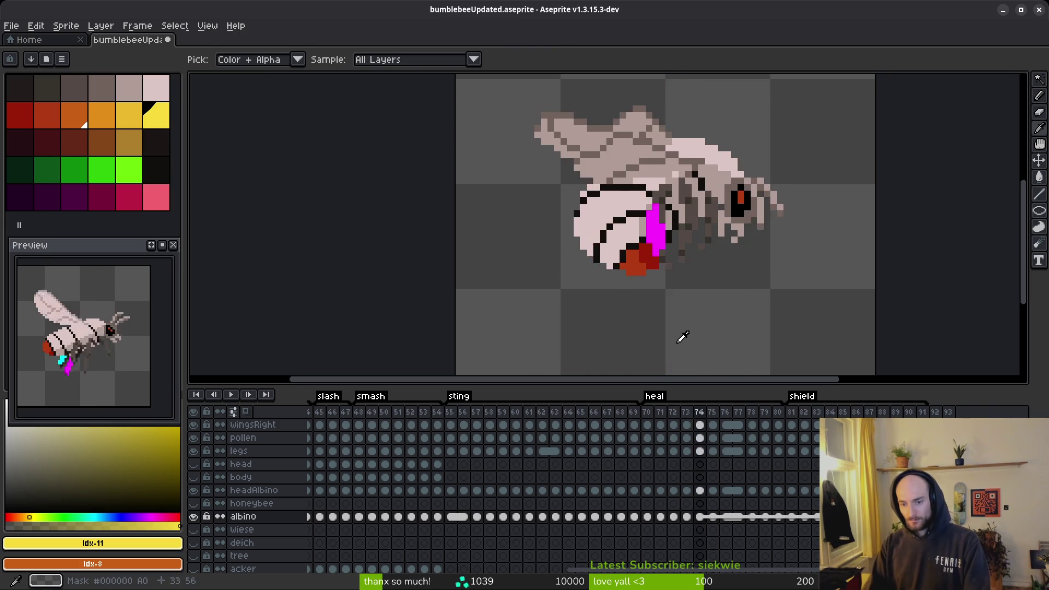
scroll(683, 337, "up", 10)
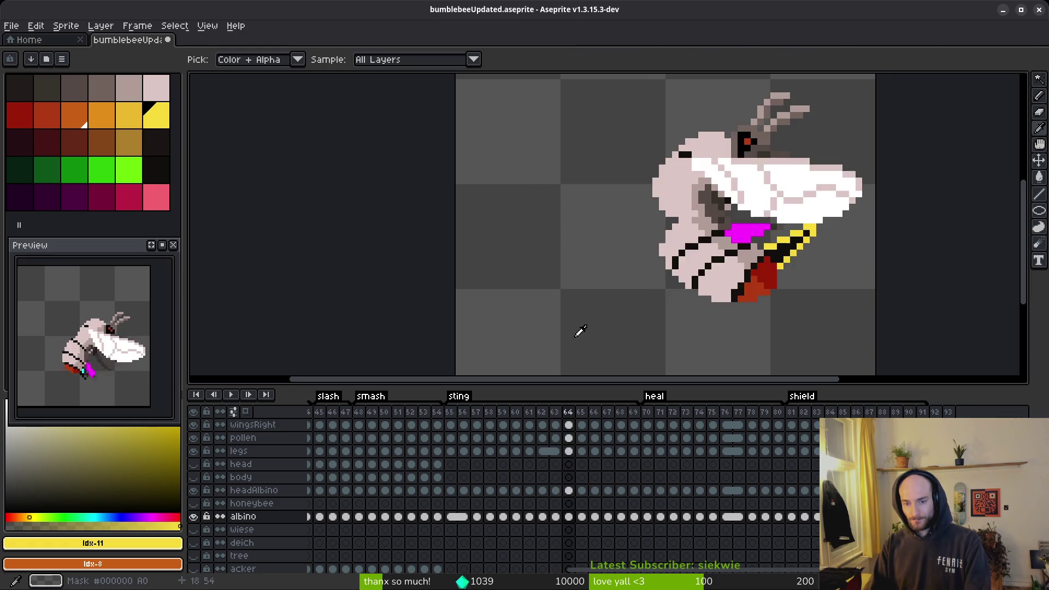
scroll(581, 331, "up", 1)
left_click(555, 477)
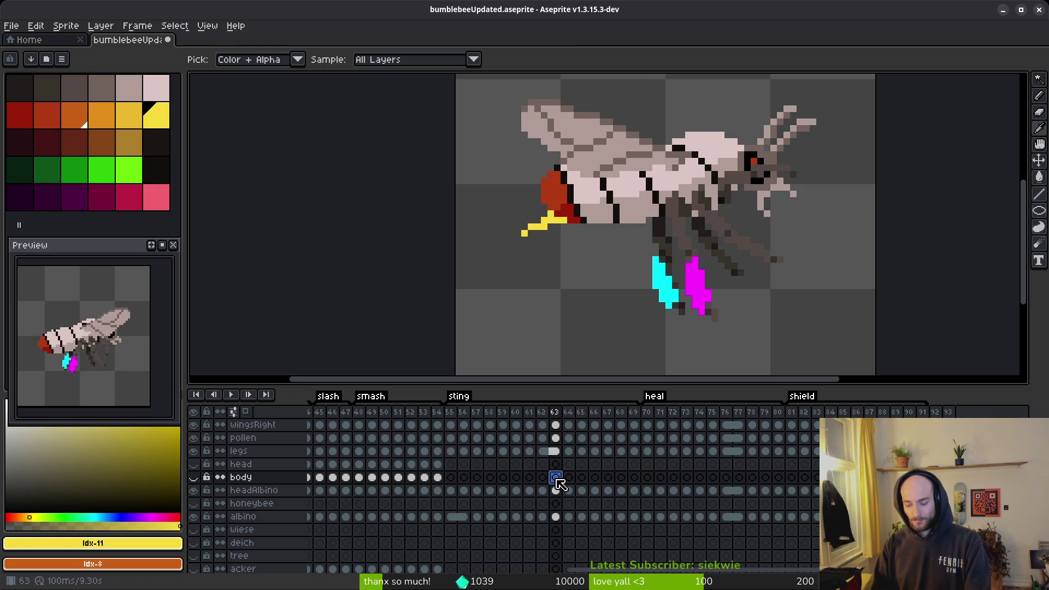
Add a new layer above body with Shift+N and rename it vfx
key("shift+n")
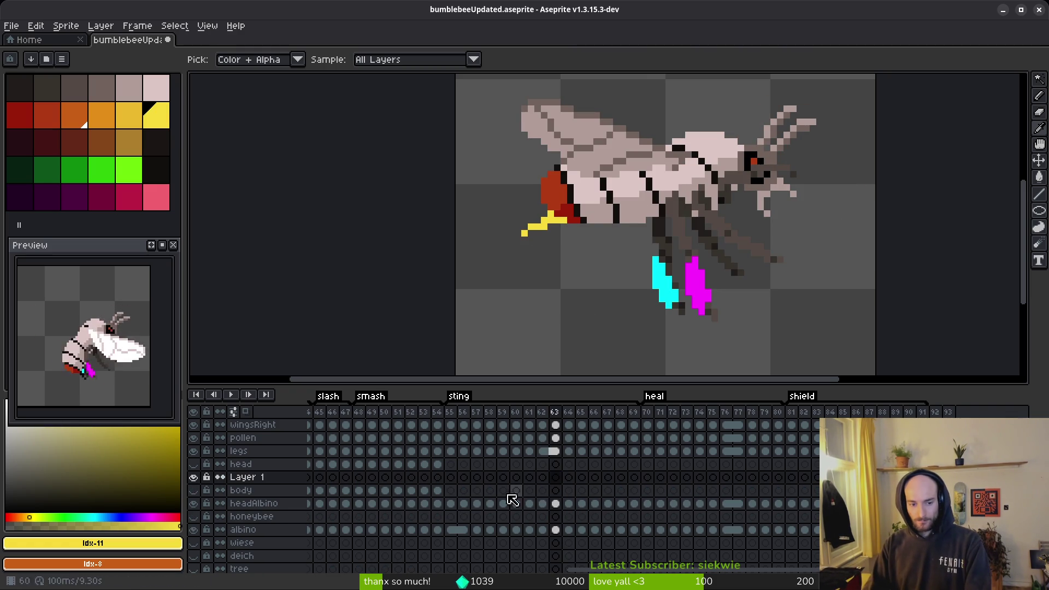
left_click(254, 477)
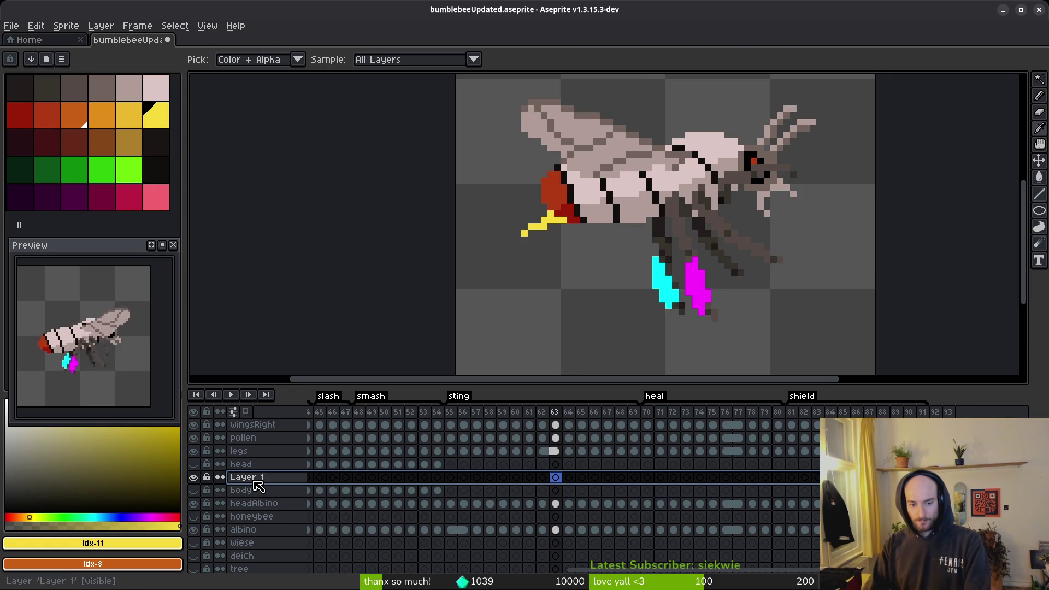
double_click(257, 478)
type("vfx")
key("Return")
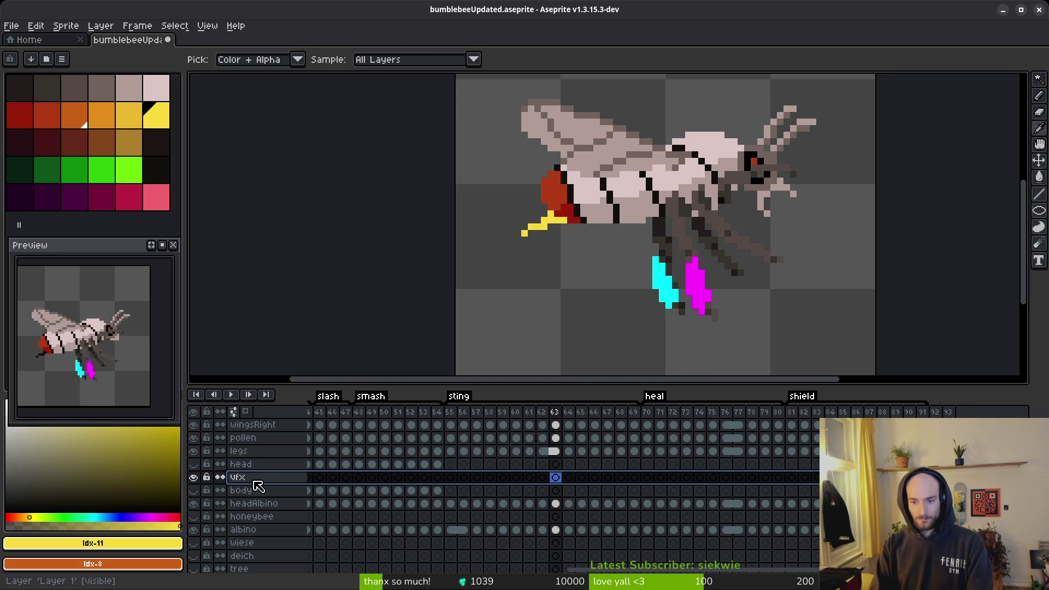
On frame 64 of the vfx layer, pencil a yellow curved trail under the bee's abdomen
left_click(543, 478)
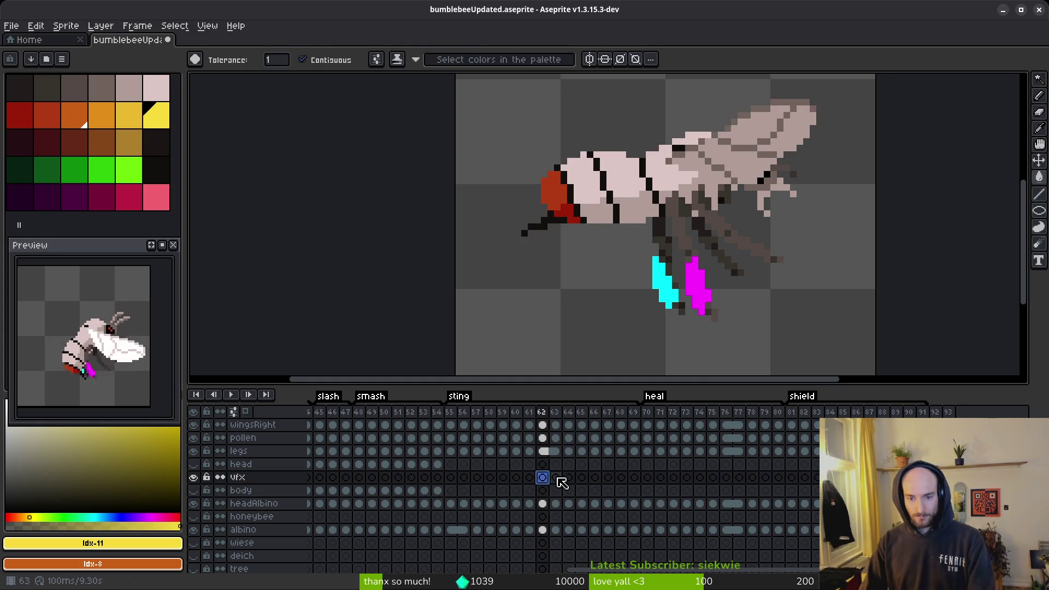
left_click(557, 479)
left_click(569, 478)
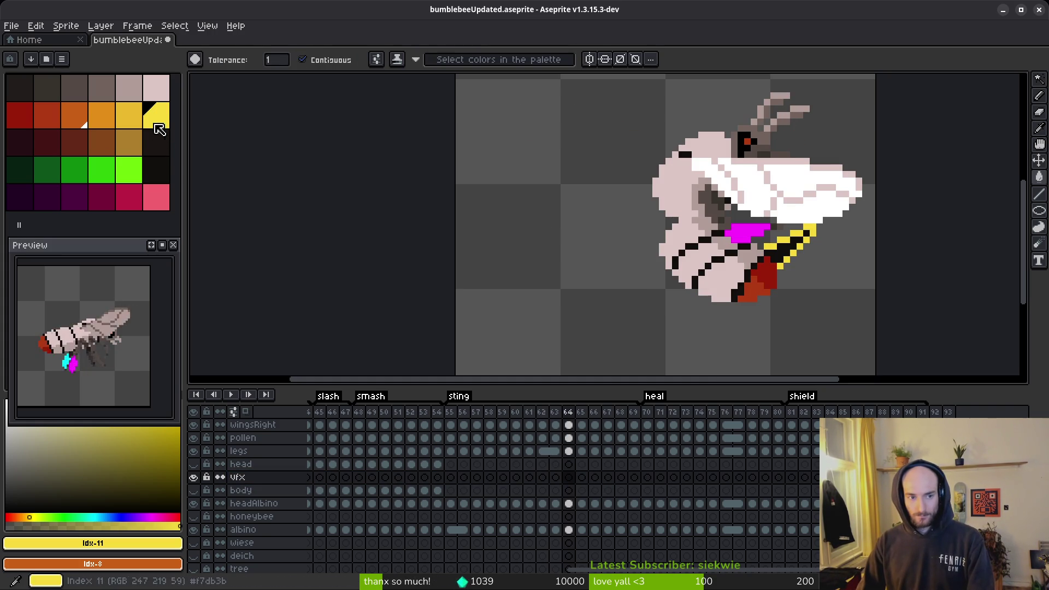
key("b")
scroll(754, 284, "up", 2)
scroll(810, 300, "down", 1)
left_click(818, 304)
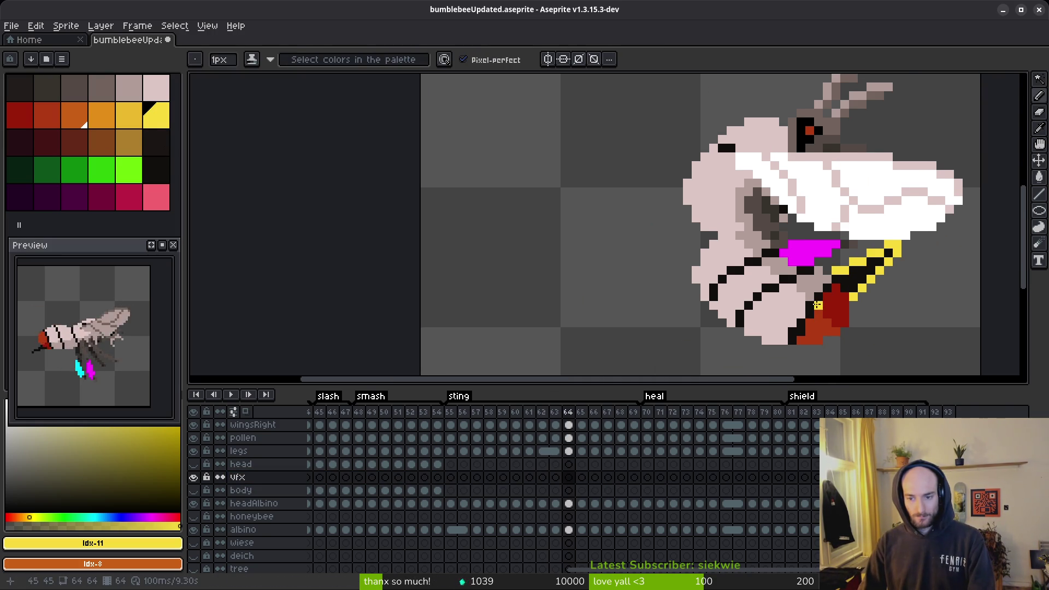
left_click(804, 313)
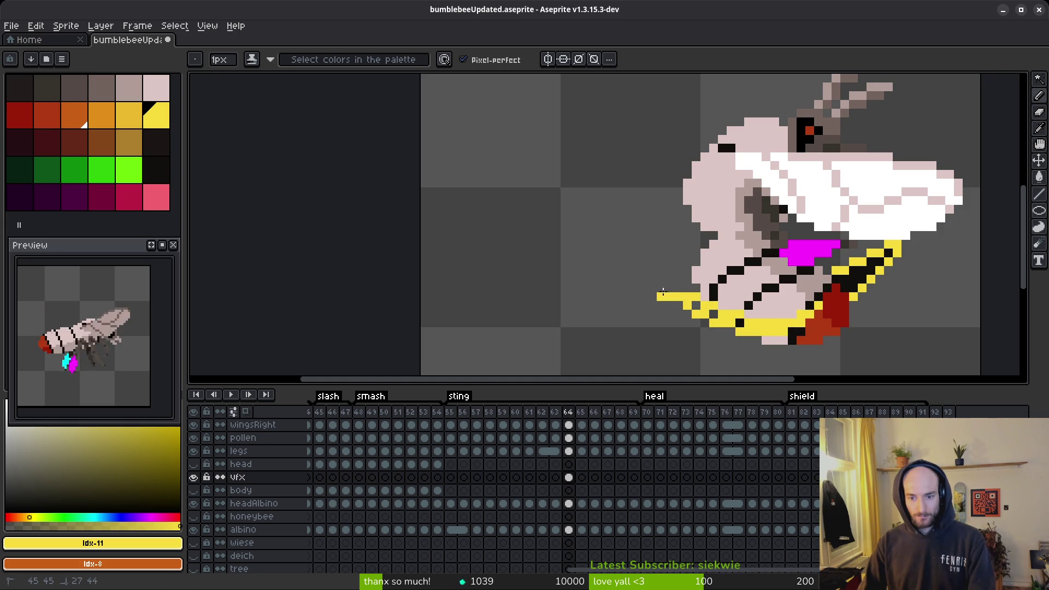
left_click_drag(662, 292, 677, 307)
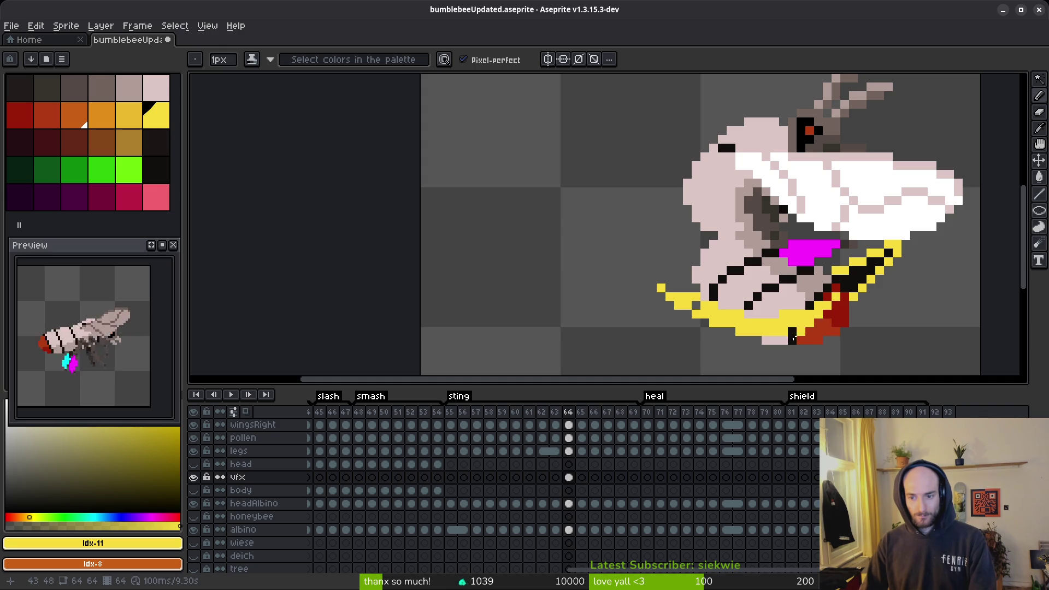
scroll(794, 339, "down", 3)
scroll(613, 286, "up", 8)
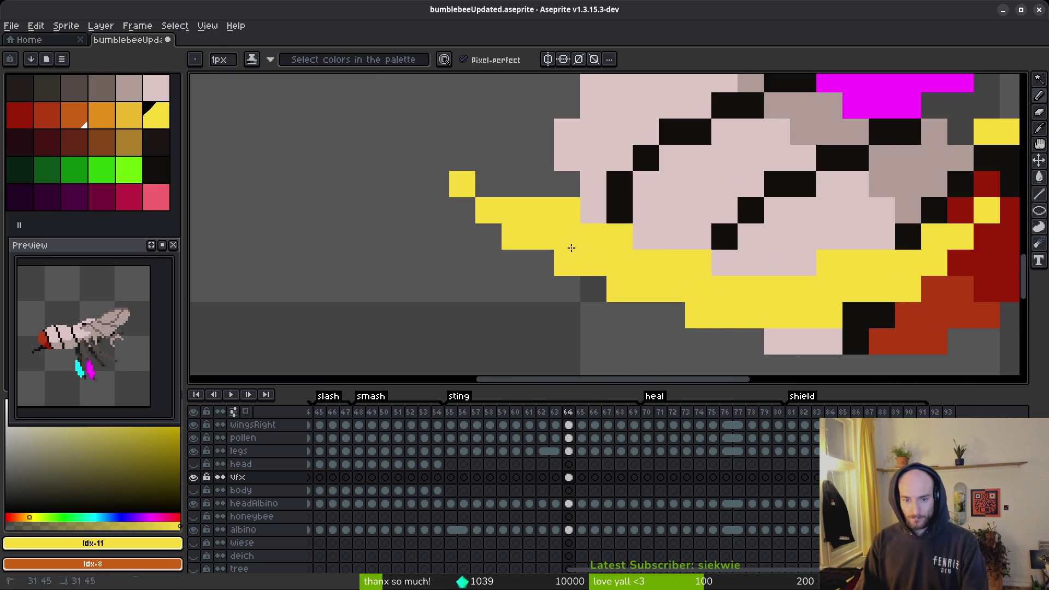
scroll(571, 248, "down", 2)
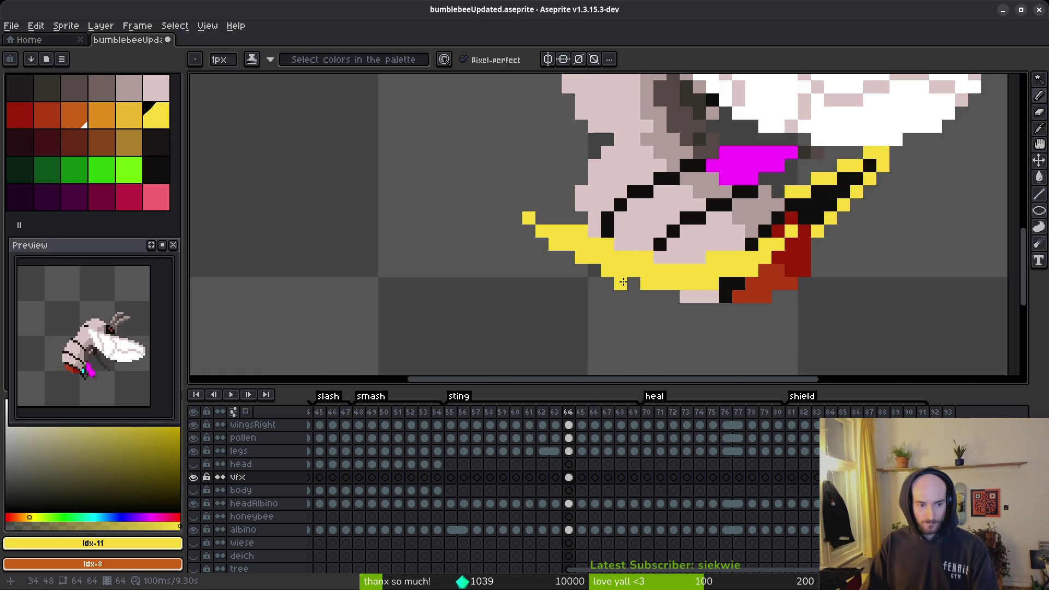
scroll(896, 281, "down", 4)
scroll(885, 293, "up", 4)
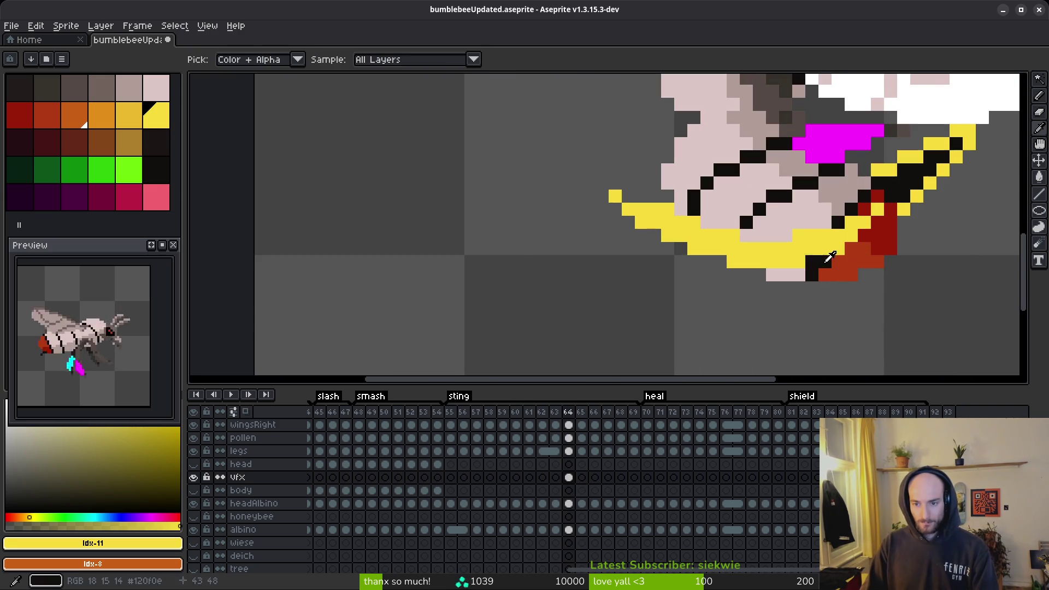
Copy the yellow swoosh from frame 64 and paste it onto frame 65
key("w")
left_click(777, 249)
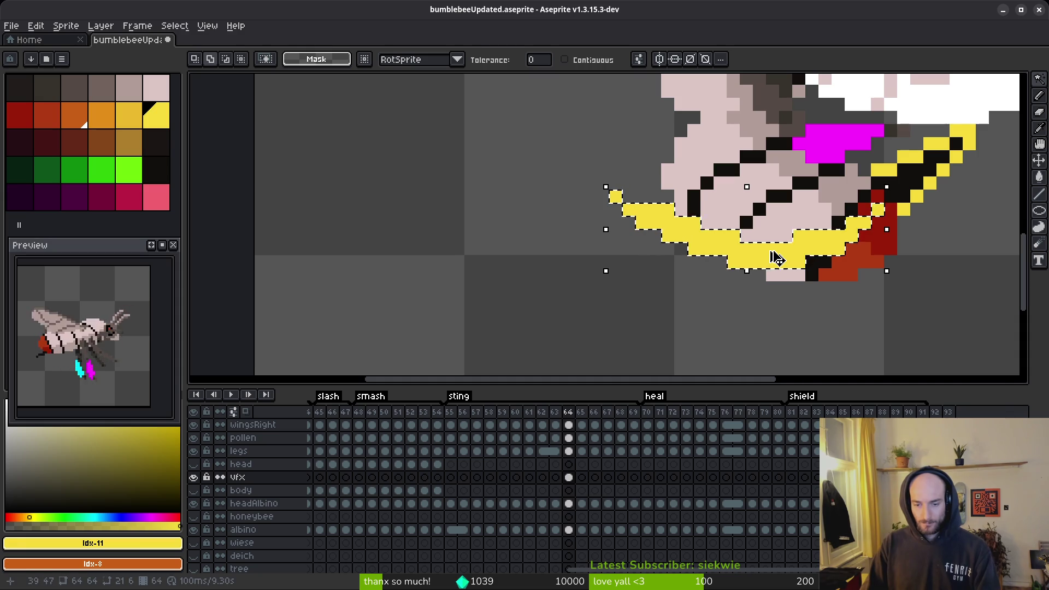
key("i")
key("Right")
key("g")
left_click(784, 248)
key("ctrl+d")
Erase stray yellow pixels near the stinger and part of the swoosh's bottom row
key("e")
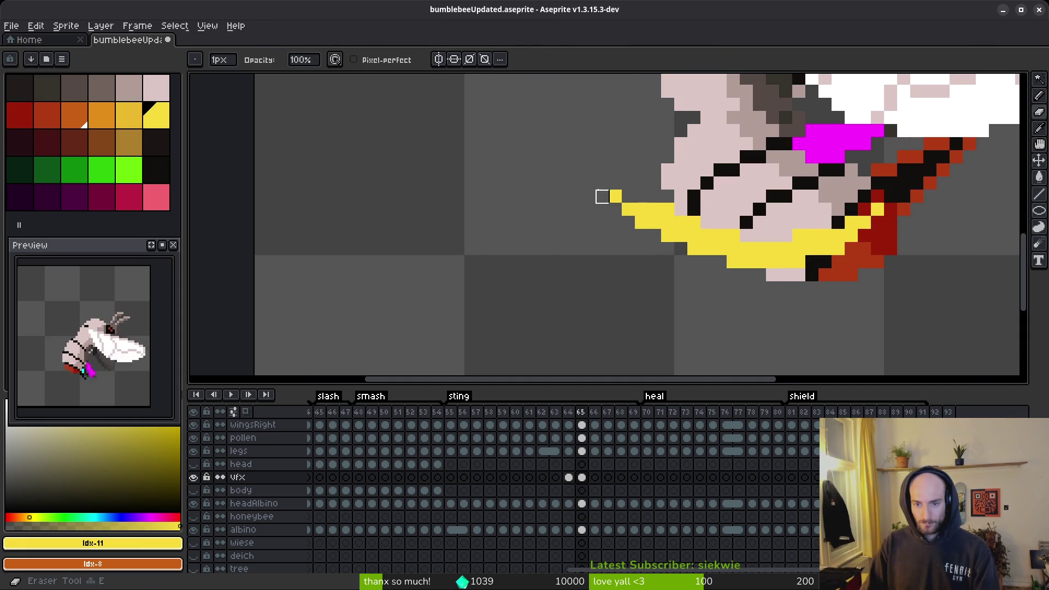
left_click_drag(612, 197, 655, 209)
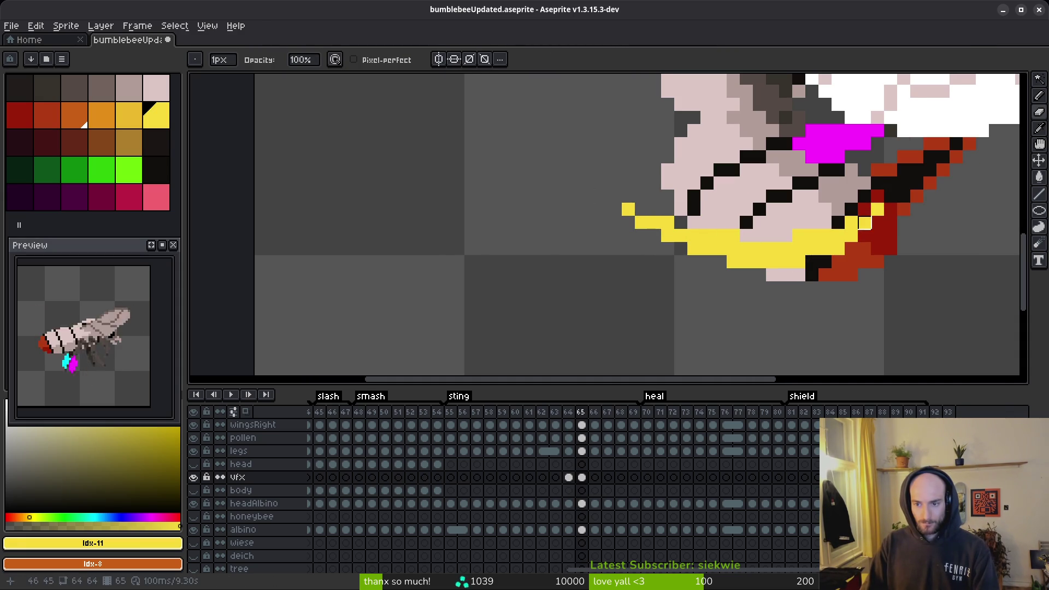
left_click(851, 223)
key("b")
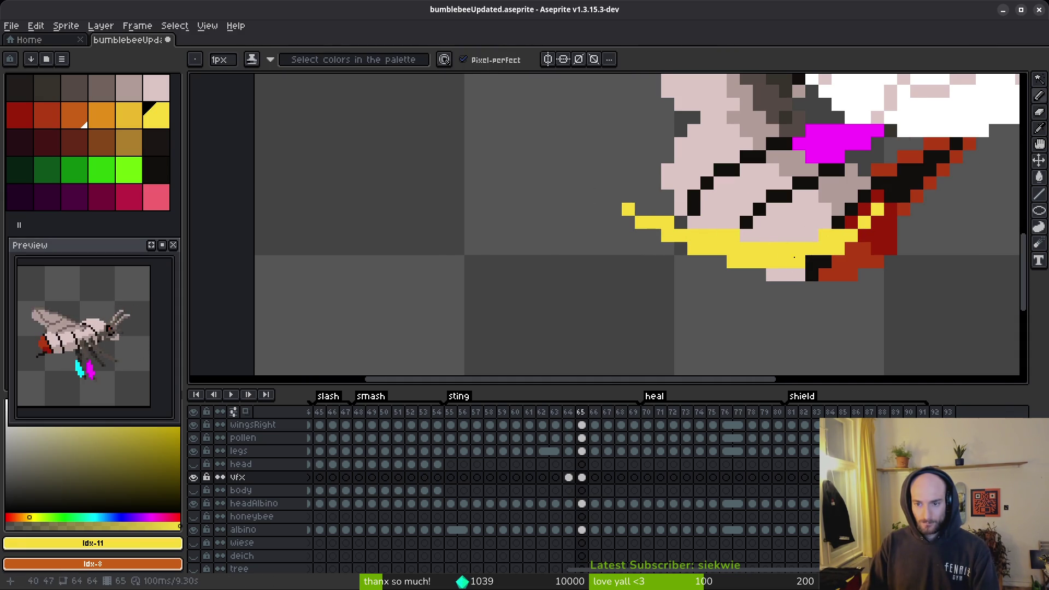
key("e")
key("b")
key("e")
left_click_drag(693, 249, 839, 263)
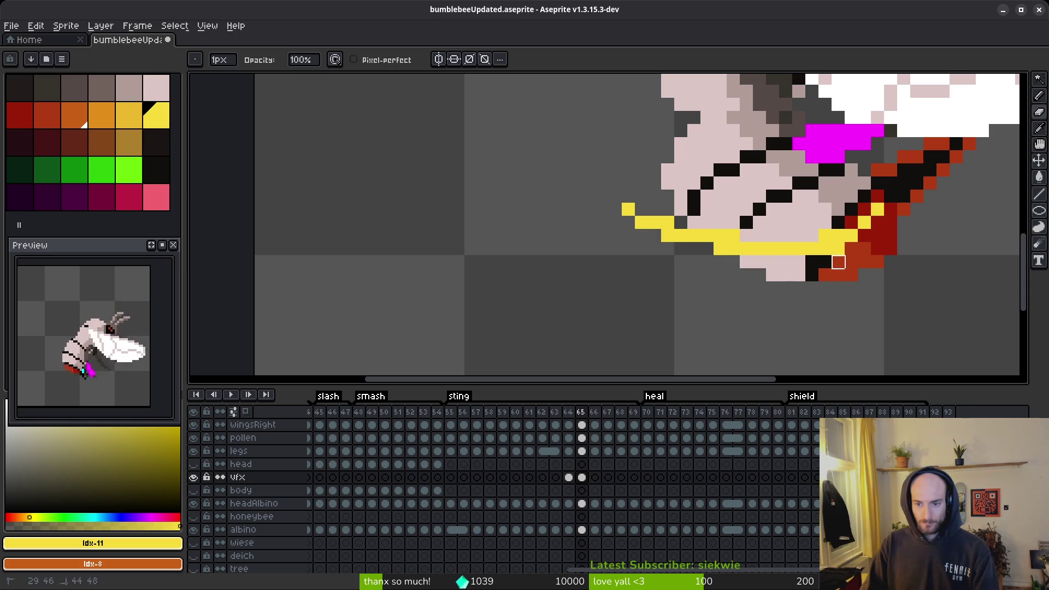
key("b")
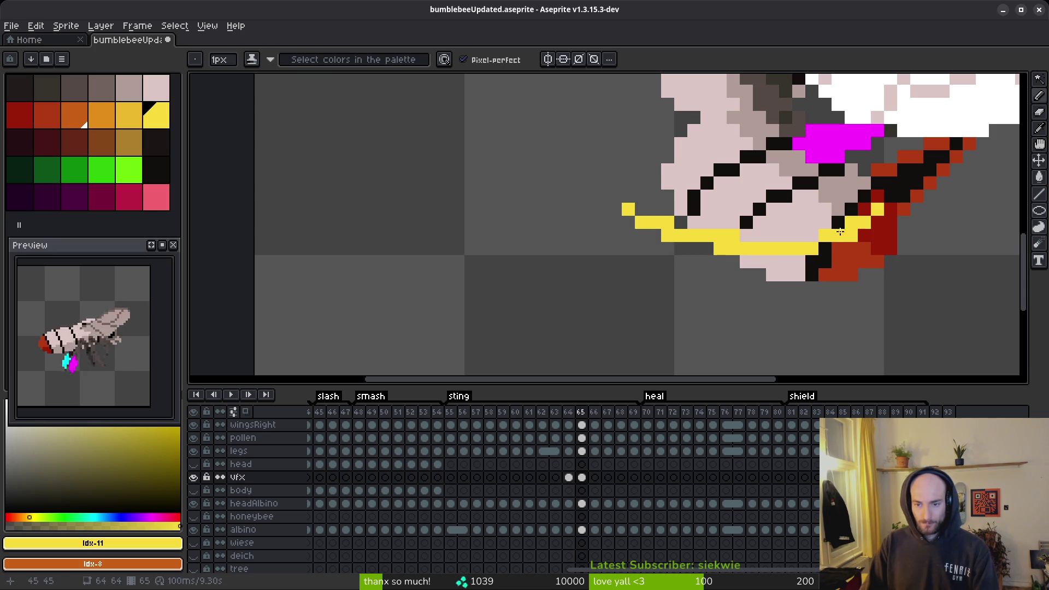
Sample the pale grey body colour and try a fill on the vfx layer, undoing it
scroll(810, 288, "down", 4)
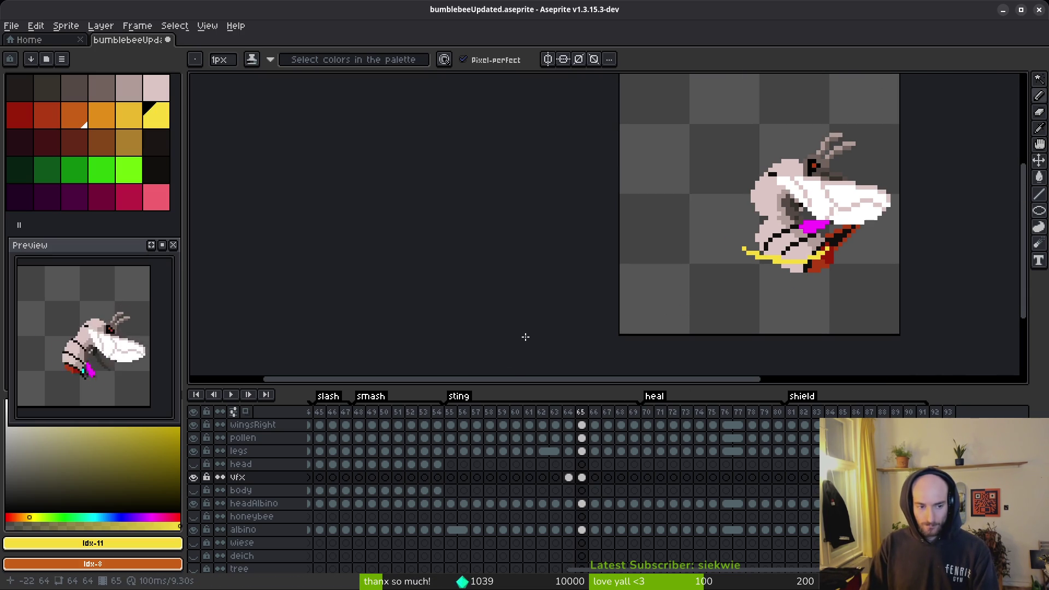
scroll(833, 272, "up", 4)
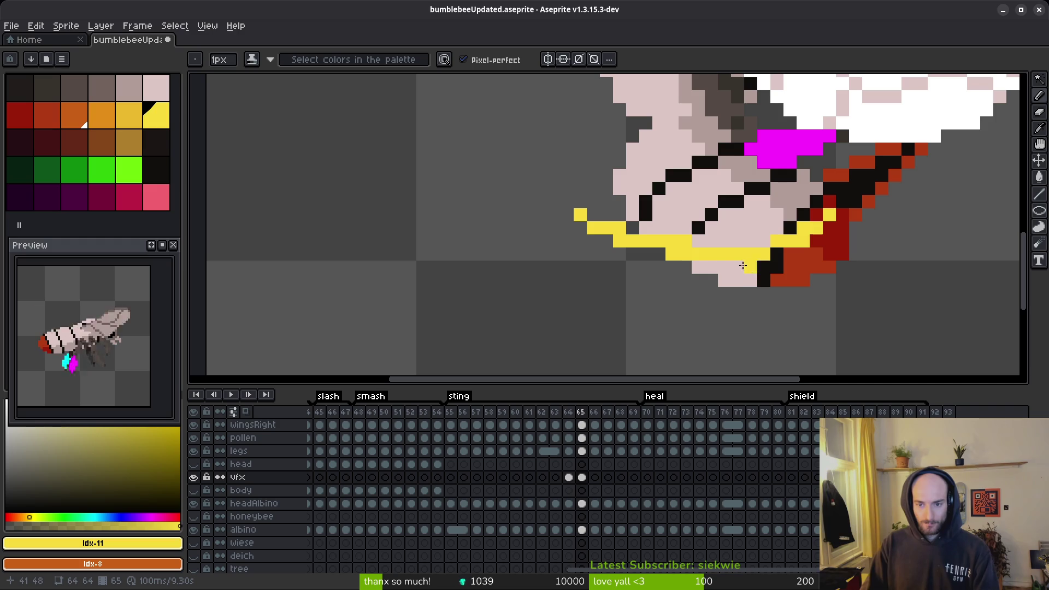
scroll(754, 224, "down", 3)
scroll(753, 224, "up", 3)
left_click(787, 189, "alt")
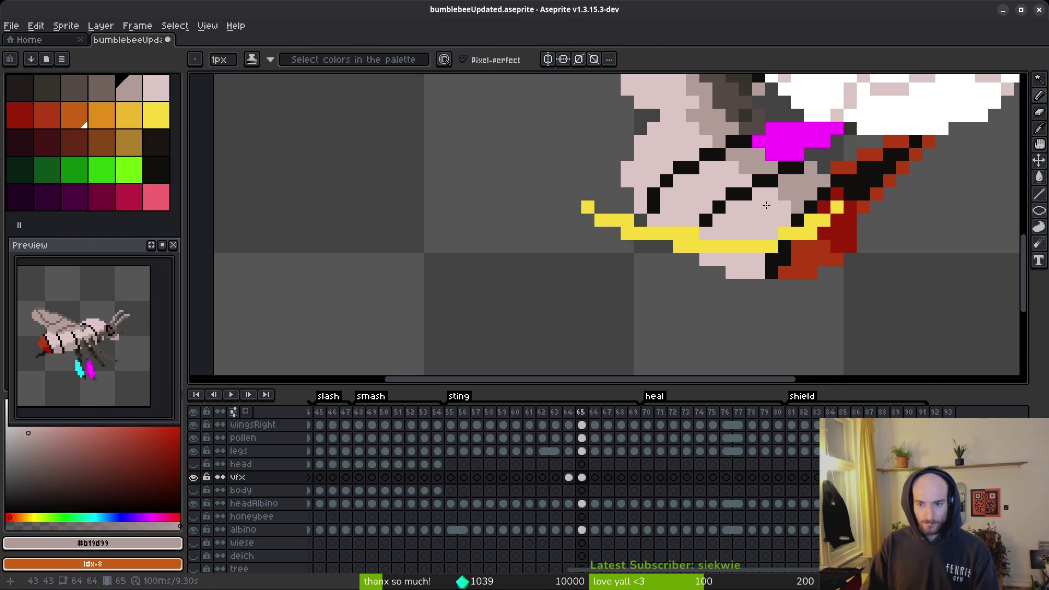
key("g")
left_click(735, 229)
left_click(736, 229)
key("ctrl+z")
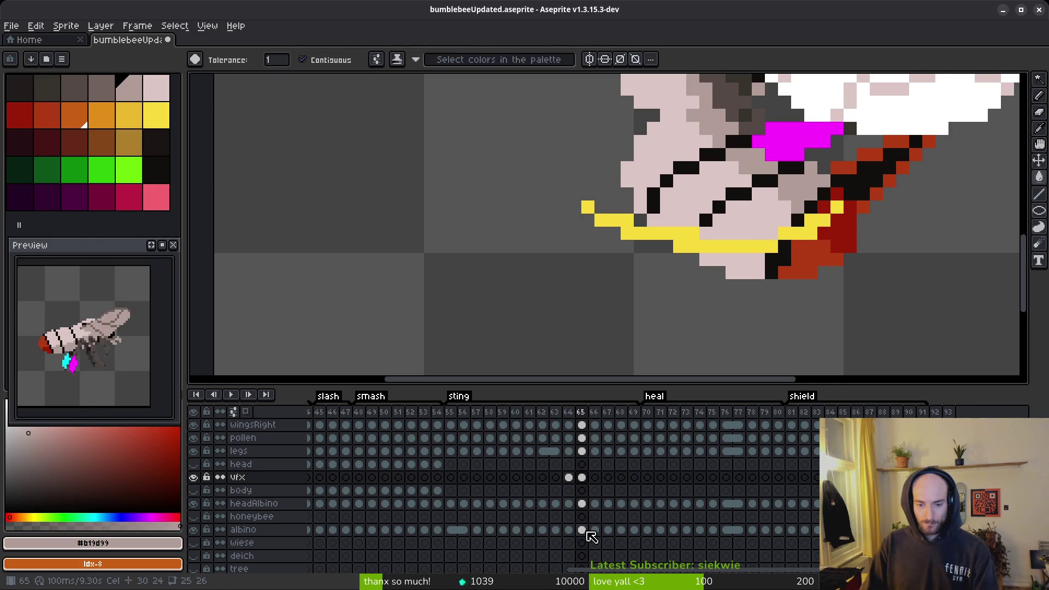
On the albino layer at frame 65, fill the pale pink belly areas with grey
left_click(583, 530)
left_click(744, 217)
left_click(690, 204)
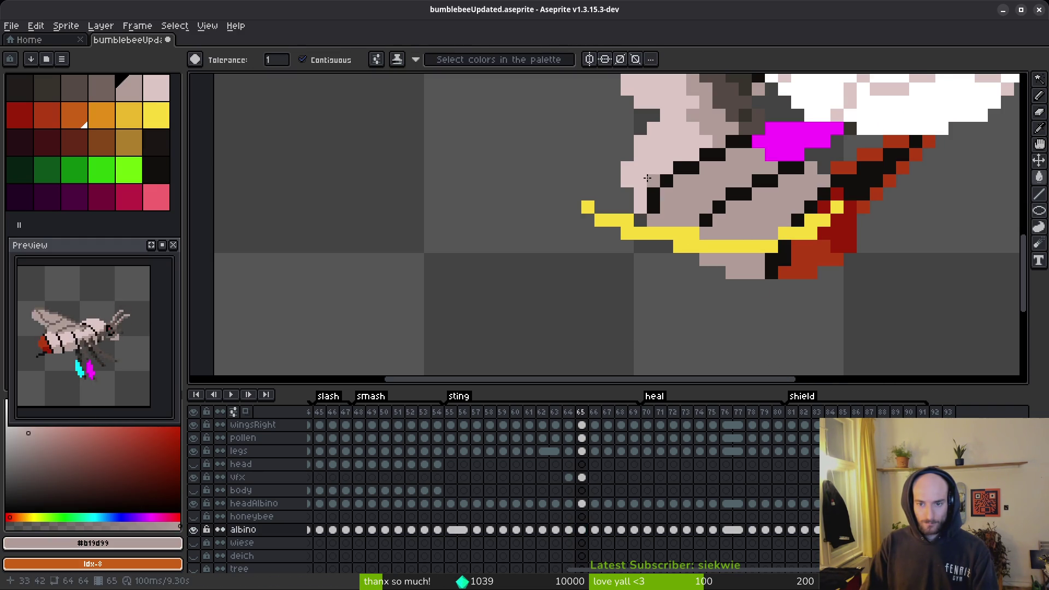
left_click(647, 178)
key("ctrl+z")
key("ctrl+z")
scroll(756, 248, "up", 2)
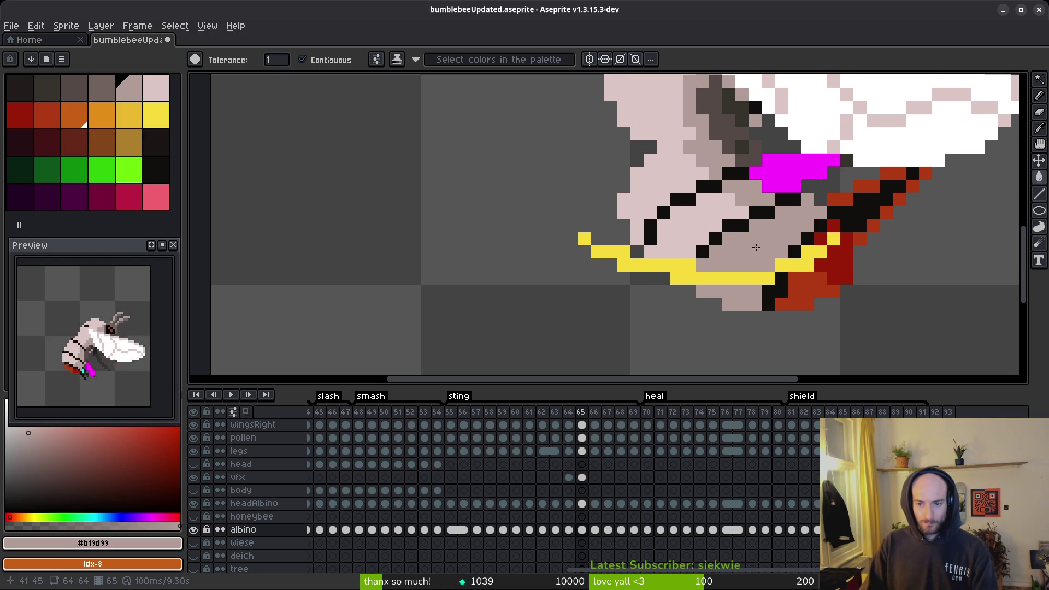
key("ctrl+z")
left_click(744, 251)
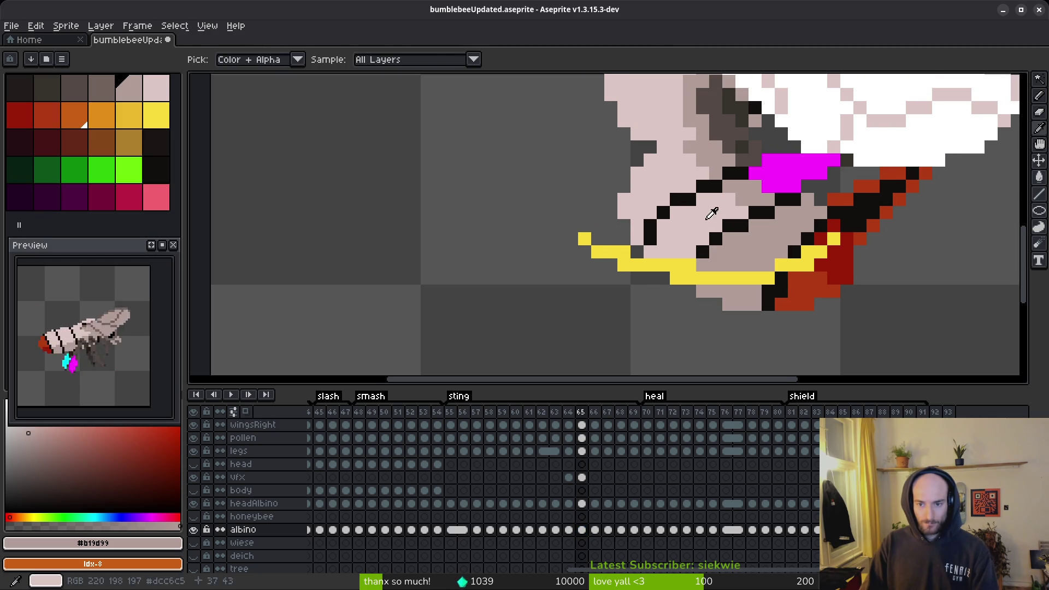
Paint and fill more belly pixels with the greyish #b19d99 body shade
left_click(700, 225, "alt")
key("b")
left_click(713, 222, "alt")
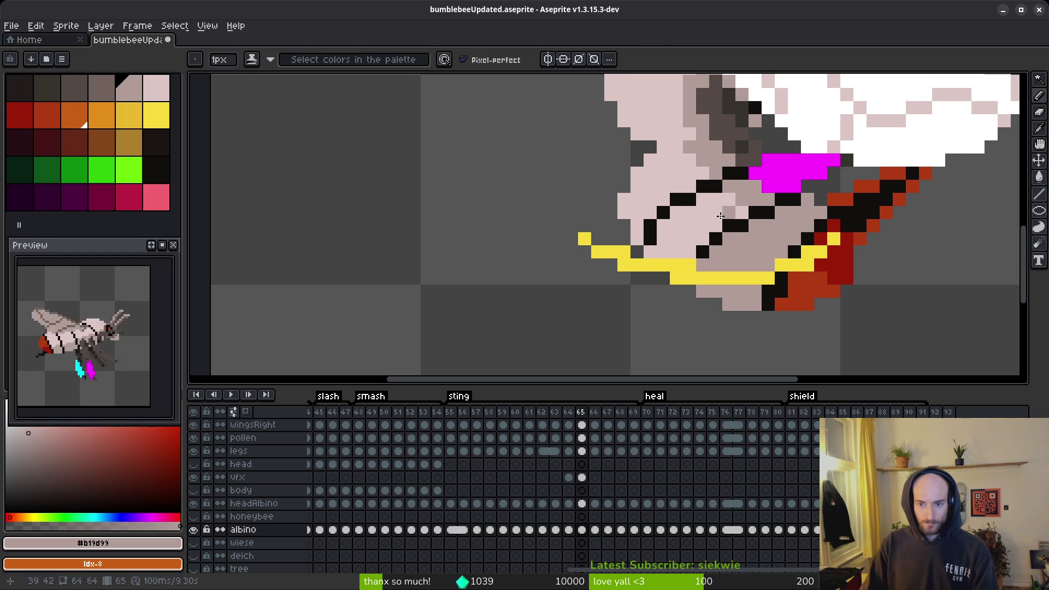
mouse_move(670, 222)
left_mouse_down()
mouse_move(626, 198)
mouse_move(636, 186)
mouse_move(674, 248)
left_mouse_up()
key("g")
left_click(645, 226)
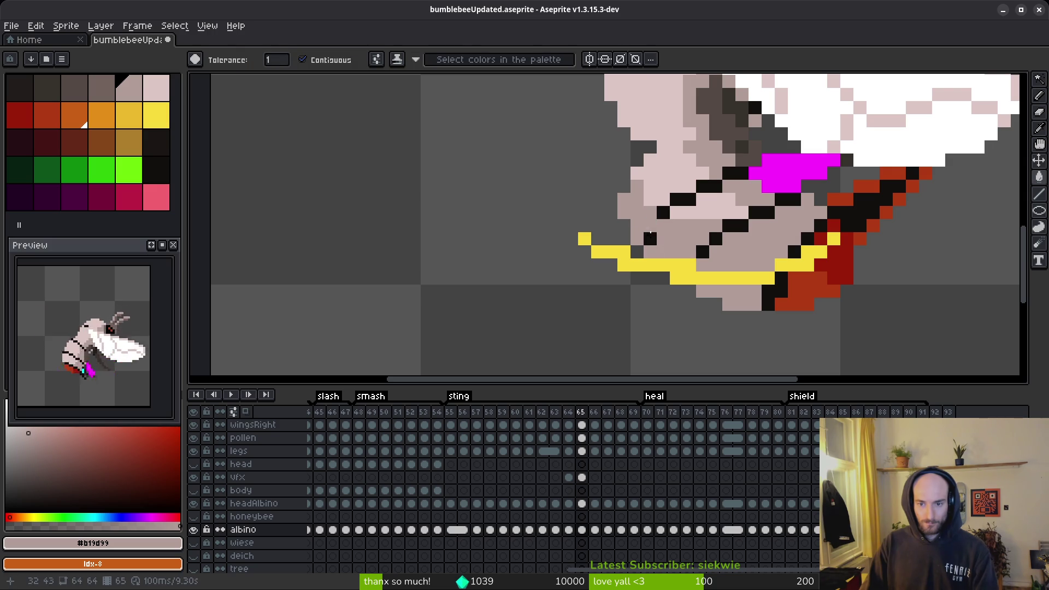
Paint pale pink #dcc6c5 pixels across the bee's belly stripe rows
left_click(704, 227, "alt")
left_click(705, 226)
key("ctrl+z")
key("b")
left_click(704, 224)
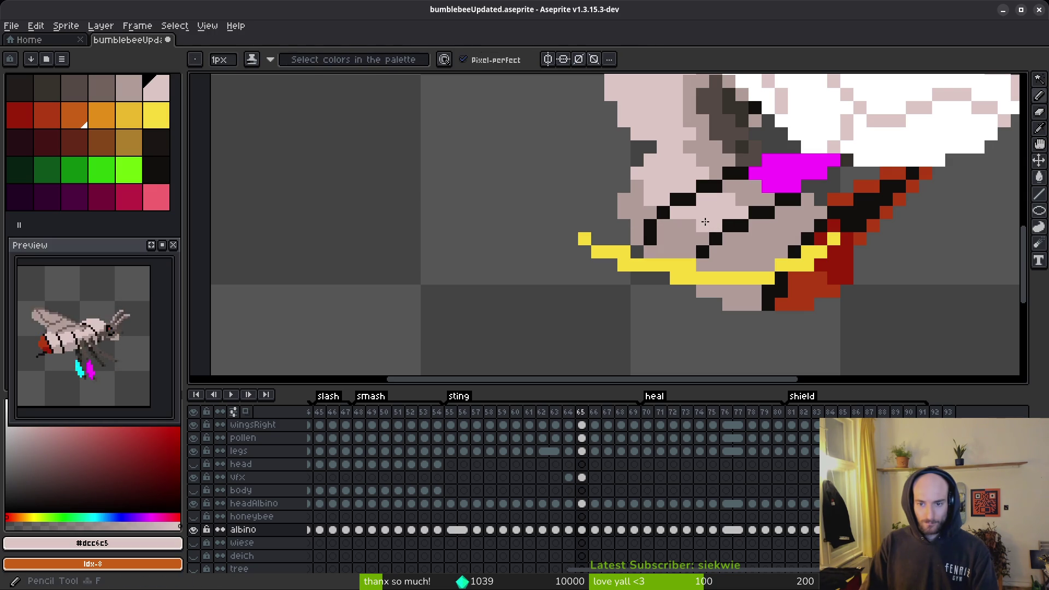
left_click_drag(749, 231, 797, 230)
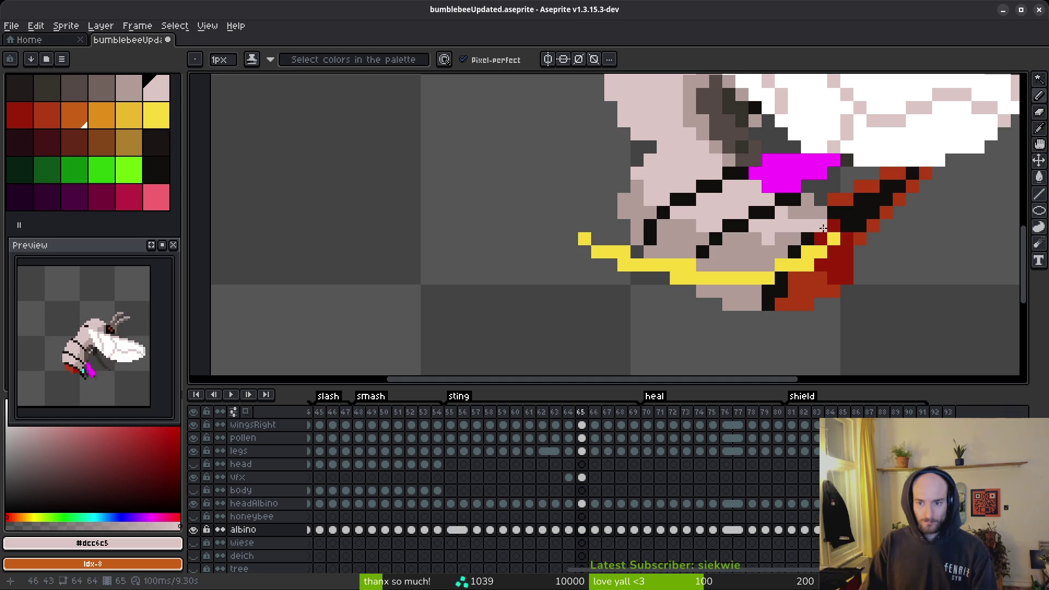
left_click_drag(792, 213, 823, 213)
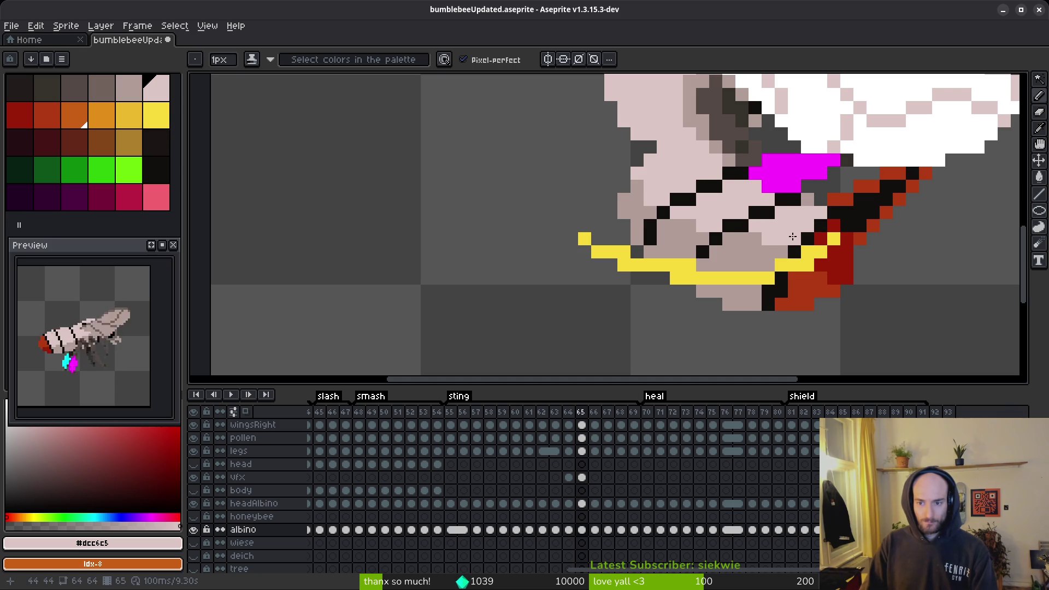
key("ctrl+z")
Recolour the stinger area with yellow #f7db3b, orange-red #af3a13 and dark red
left_click(836, 268, "alt")
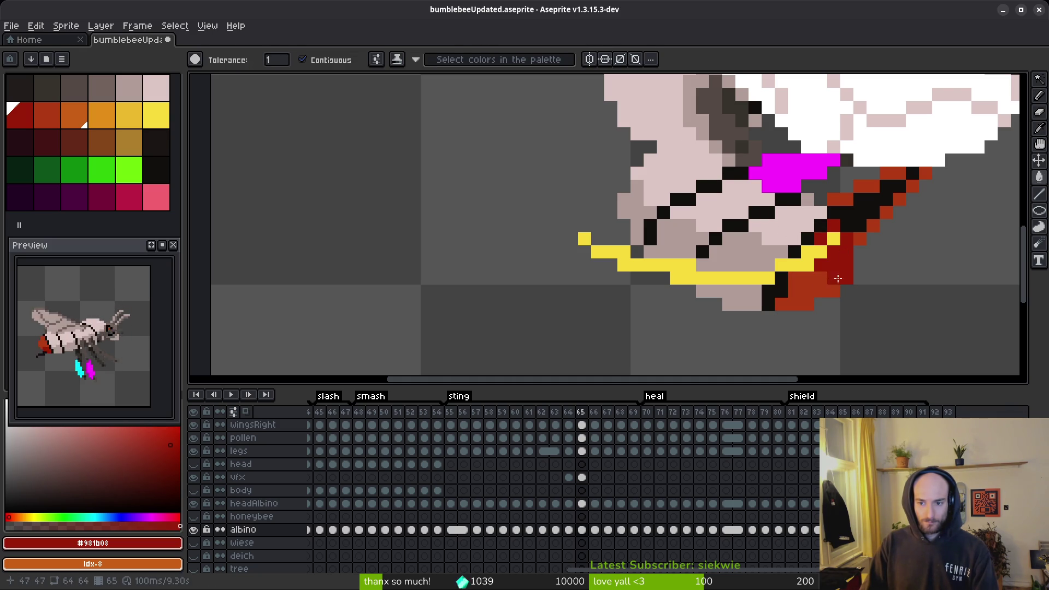
key("ctrl+z")
left_click(808, 254, "alt")
left_click(806, 281)
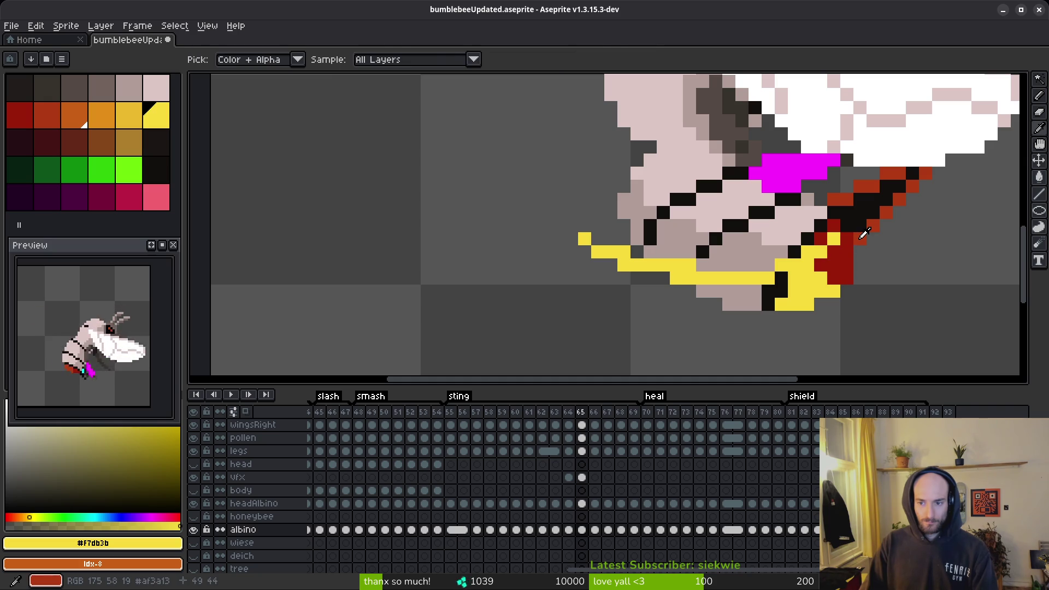
left_click(861, 236, "alt")
left_click(843, 261)
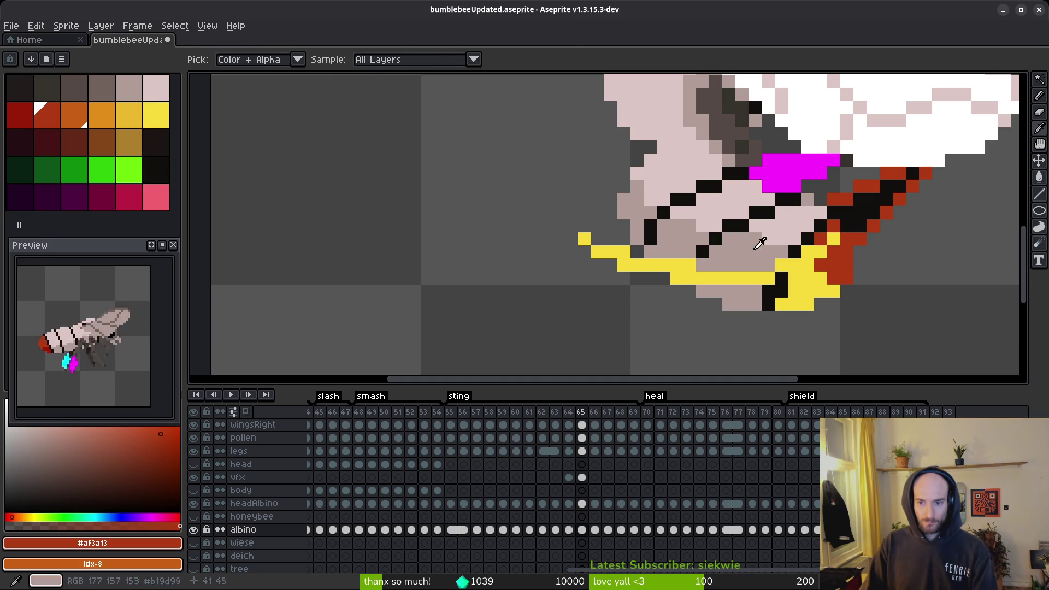
left_click(29, 127)
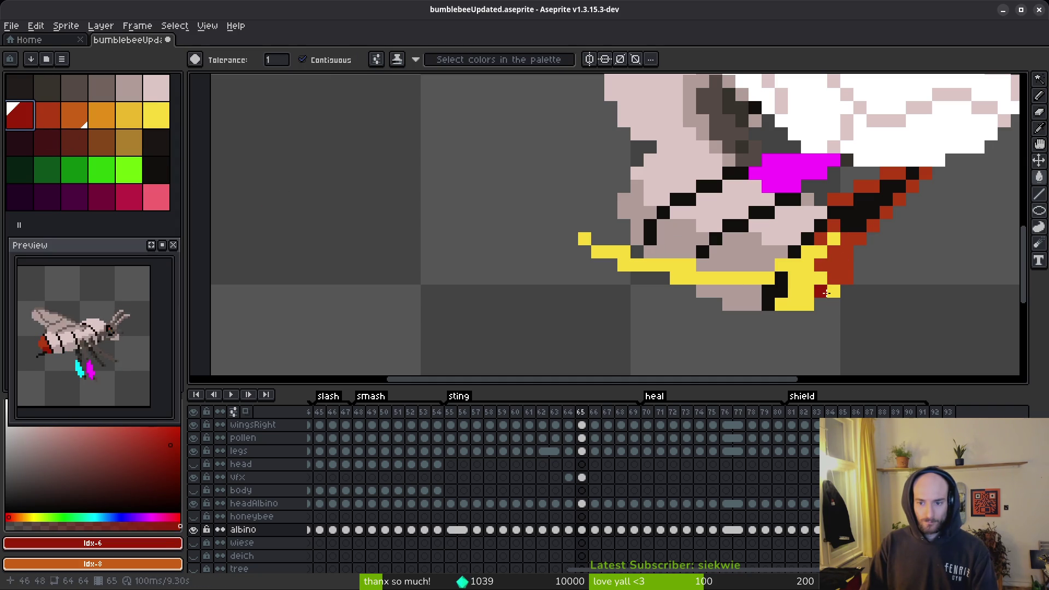
left_click(826, 294)
scroll(836, 339, "down", 5)
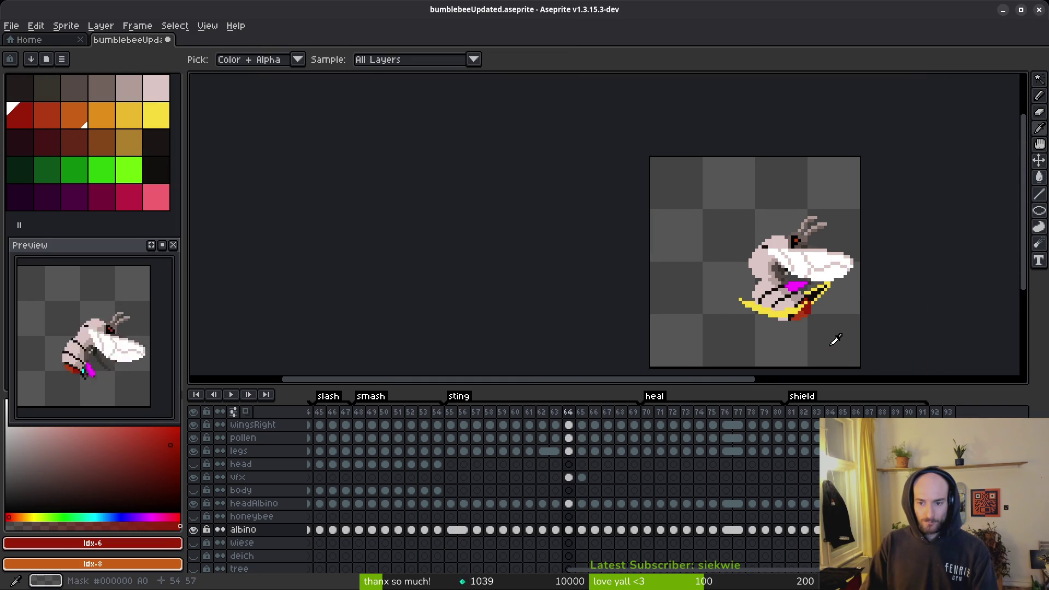
Step through the sting frames to frame 66 and bring the bee into view
key("Right")
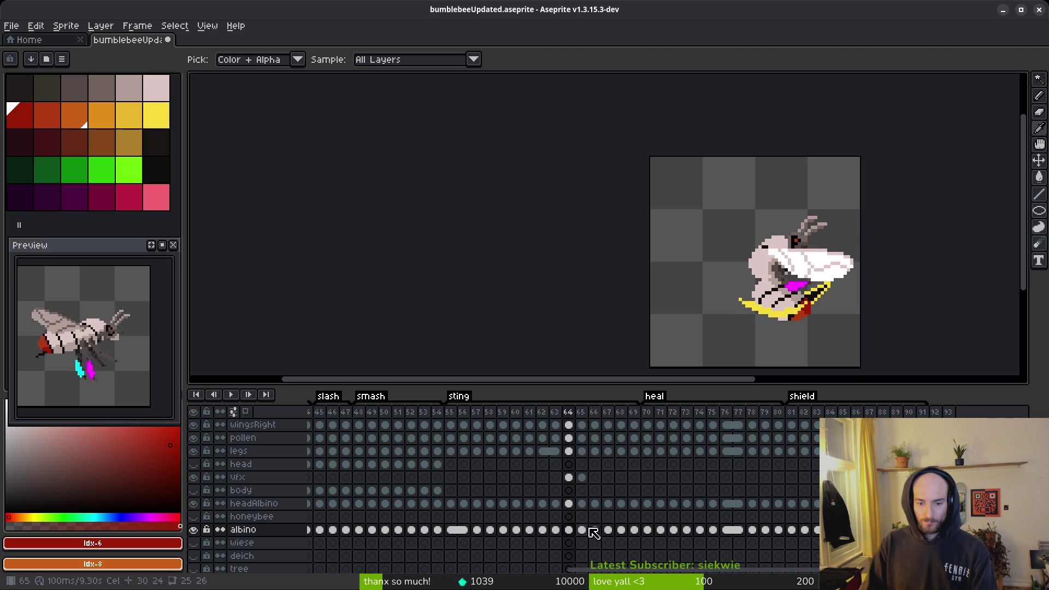
key("Right")
key("w")
left_click_drag(795, 297, 769, 279)
scroll(770, 280, "up", 3)
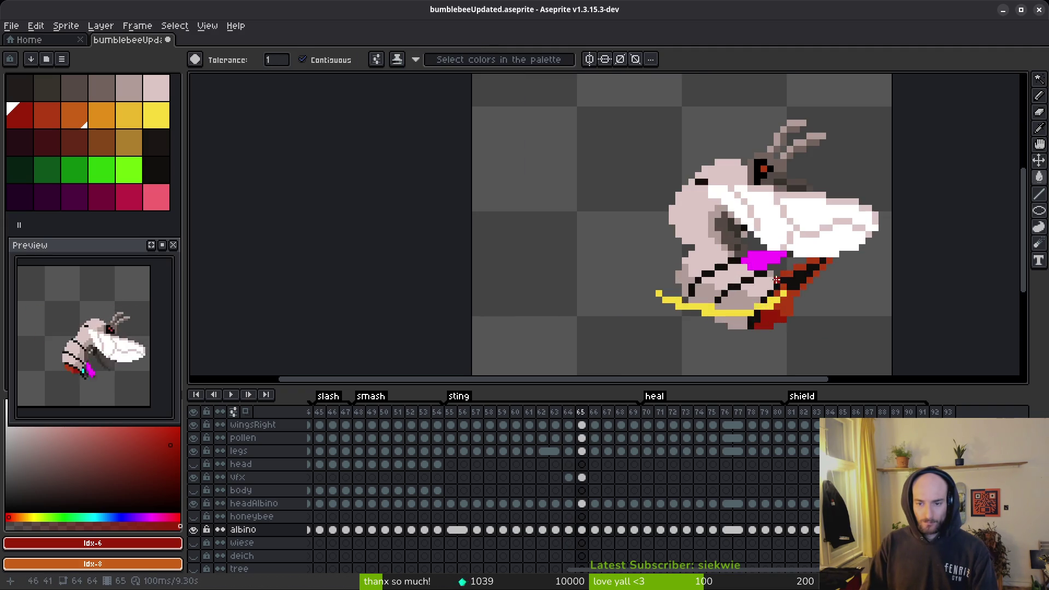
scroll(793, 291, "down", 3)
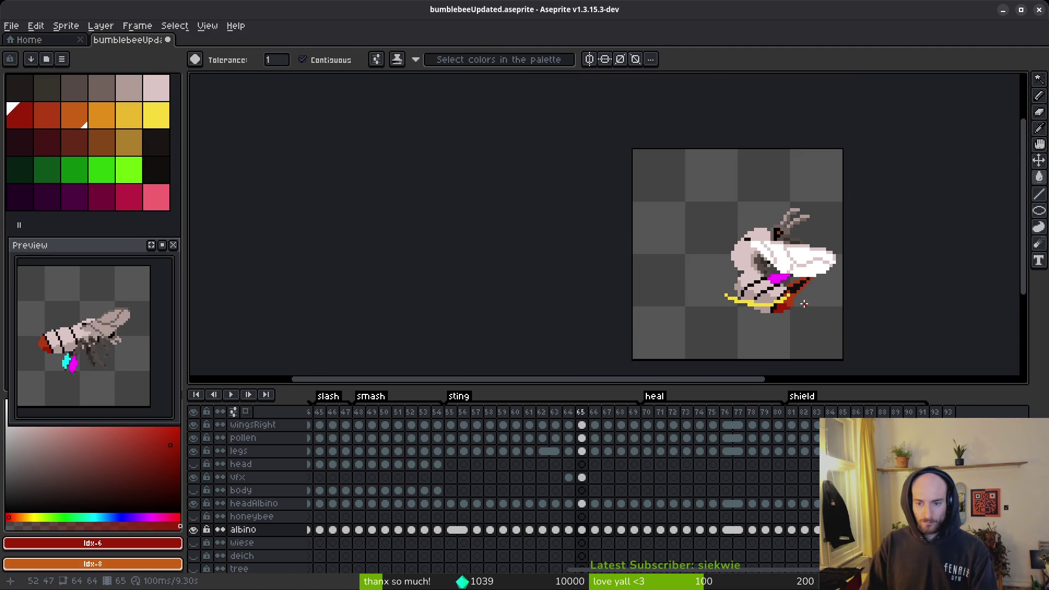
key("i")
key("Left")
key("Right")
key("Right")
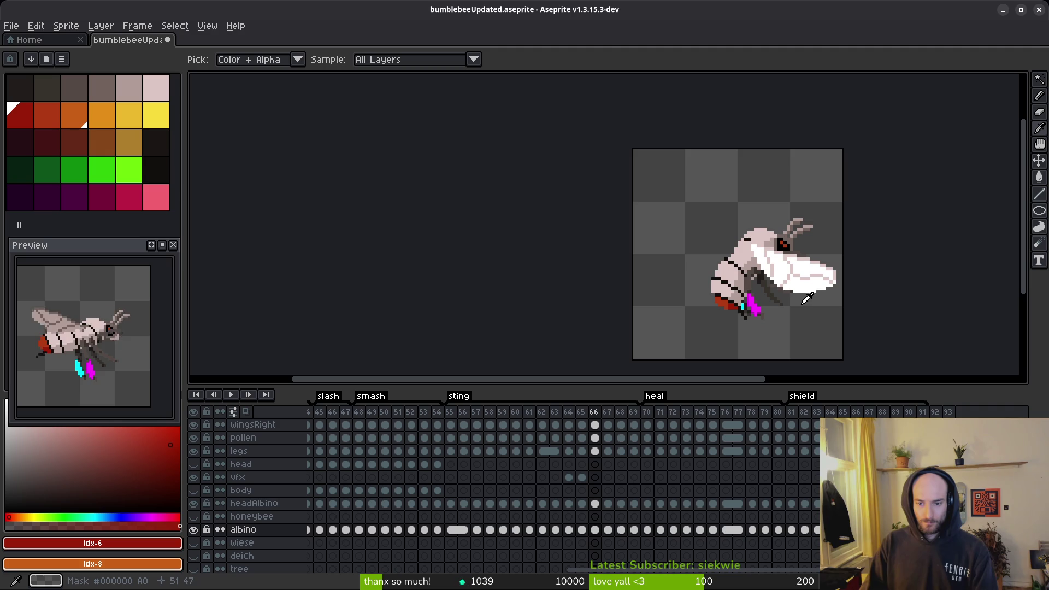
Pencil dark red #9a1b08 pixels along the bee's tail tip, then return to frame 65
scroll(779, 303, "up", 4)
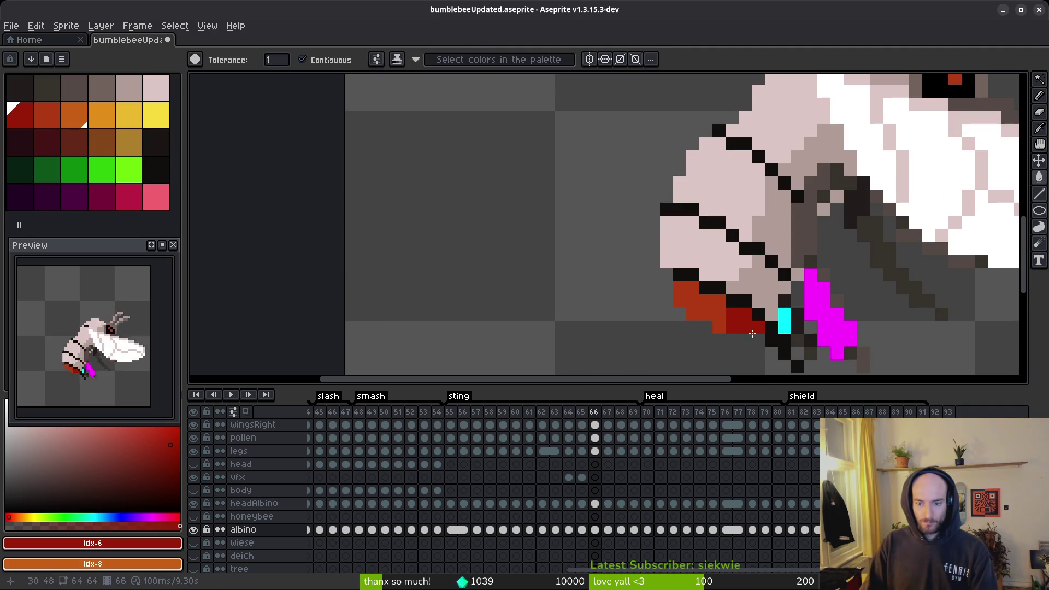
key("b")
left_click(700, 317)
left_click_drag(701, 317, 716, 304)
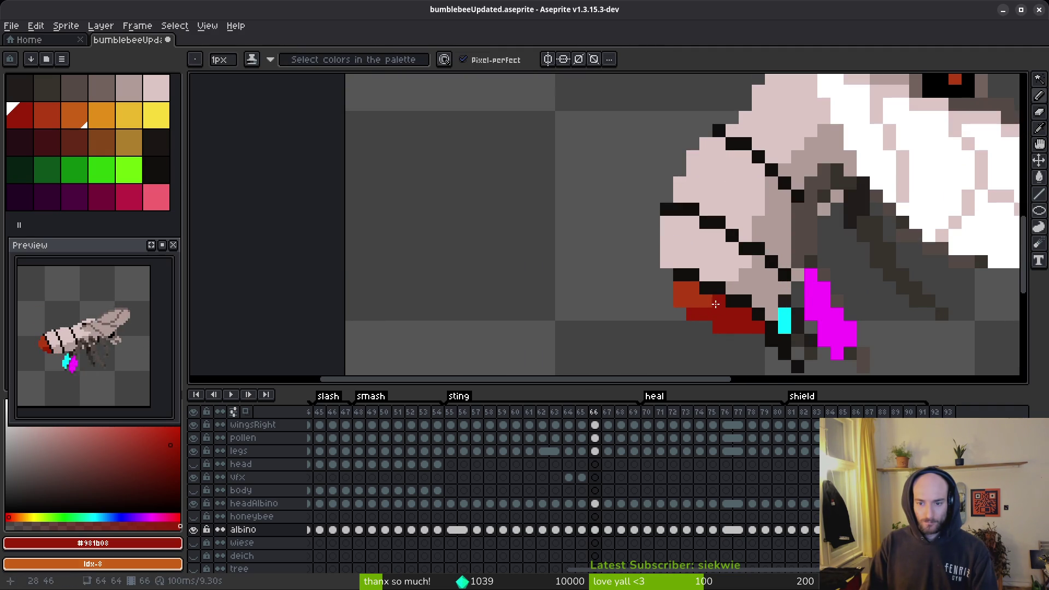
scroll(752, 324, "down", 3)
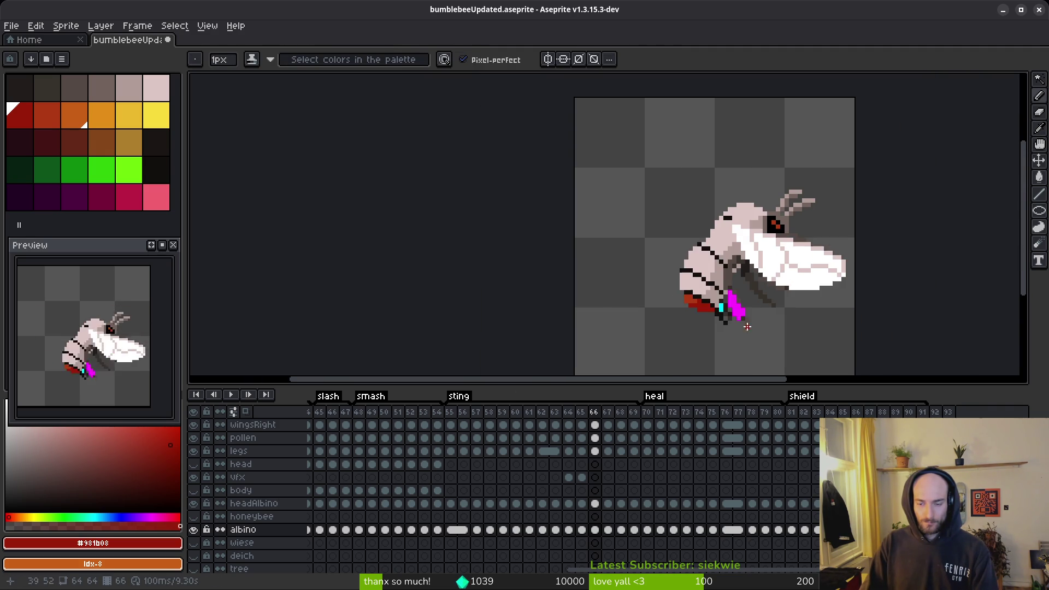
key("i")
key("comma")
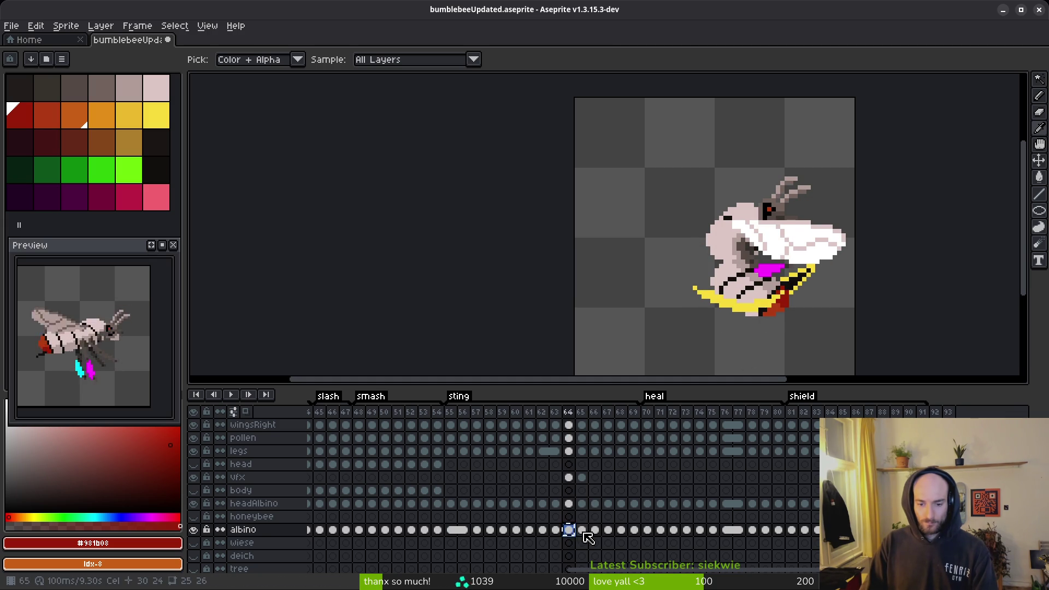
On the albino cel at frame 64, undo and redo the last stinger edit to compare
left_click(575, 530)
left_click(569, 530)
key("b")
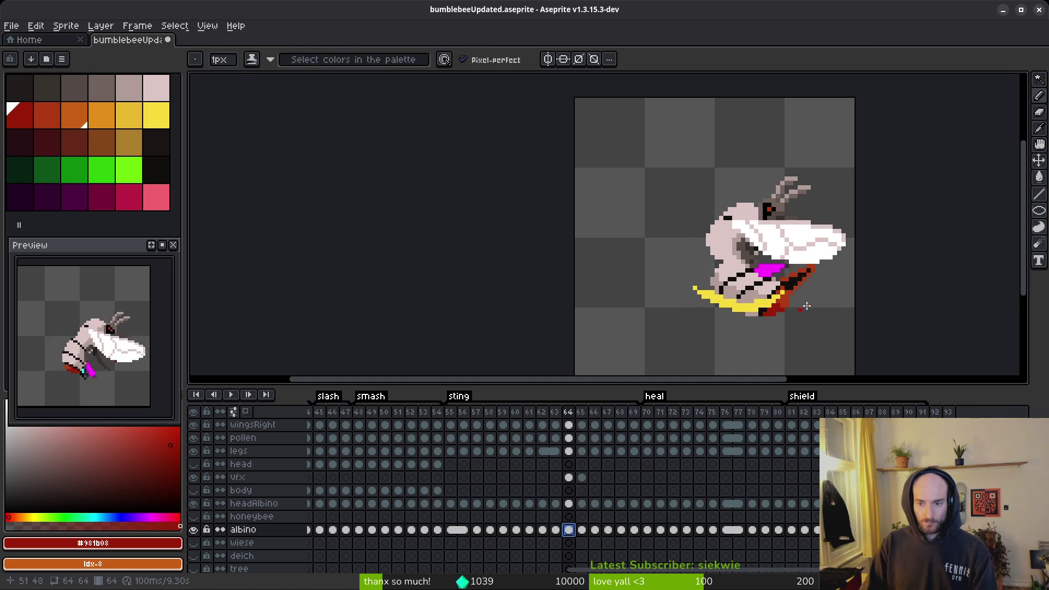
scroll(812, 291, "up", 3)
key("ctrl+z")
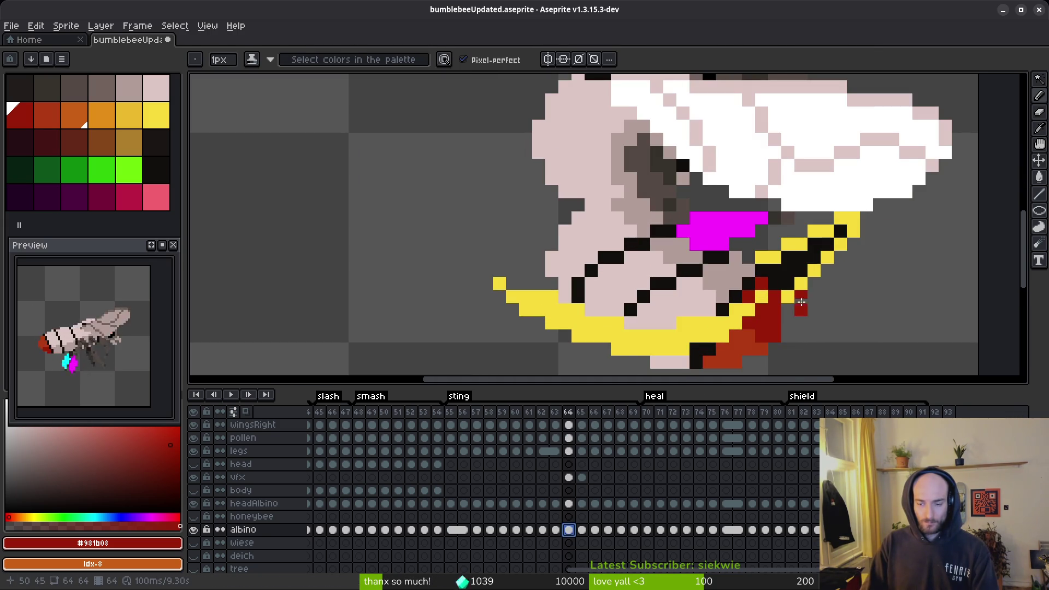
scroll(809, 318, "down", 3)
key("ctrl+z")
key("ctrl+y")
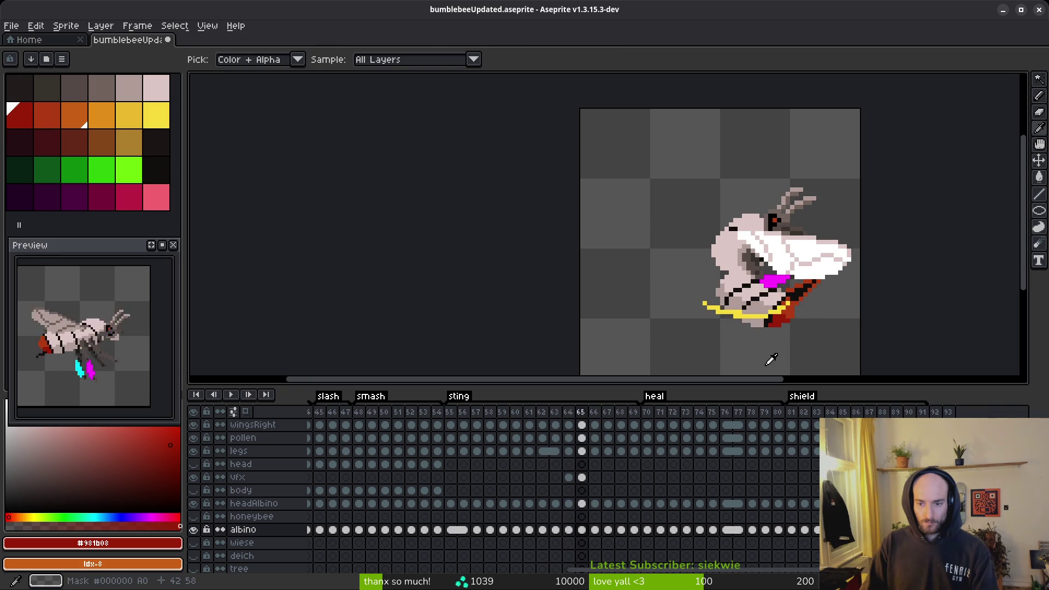
scroll(797, 326, "up", 3)
Select the bee's lower body freehand, then select its yellow stripe colour region
key("m")
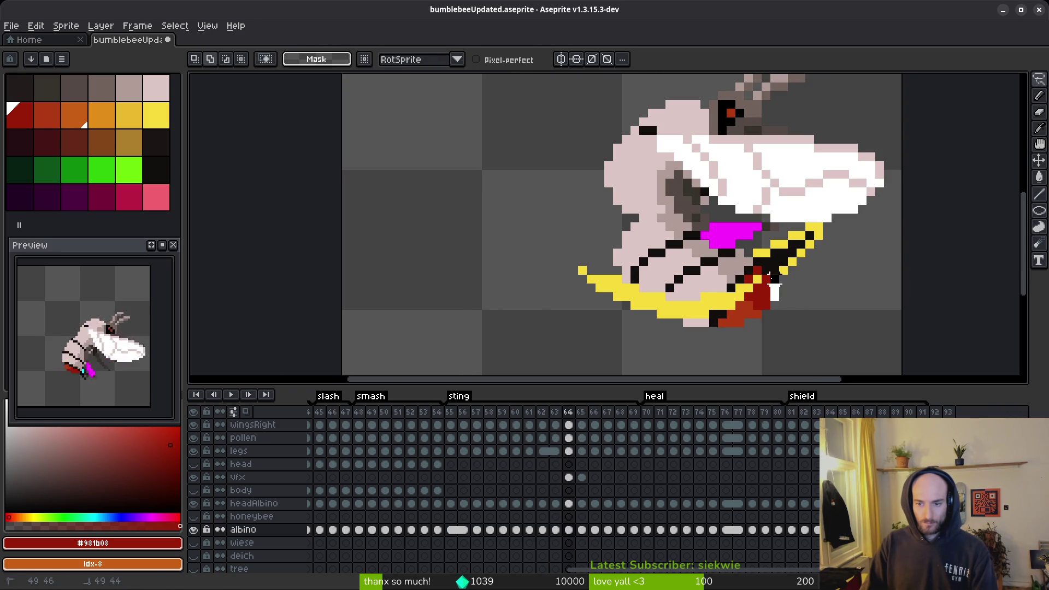
mouse_move(748, 245)
left_mouse_down()
mouse_move(672, 213)
mouse_move(596, 328)
mouse_move(781, 301)
mouse_move(779, 284)
left_mouse_up()
key("i")
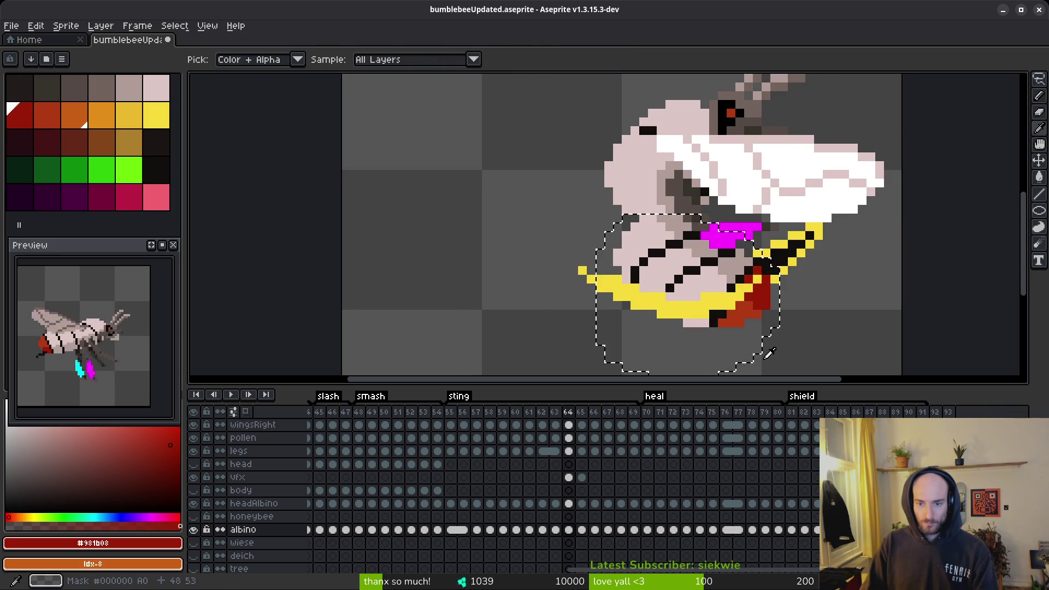
key("alt")
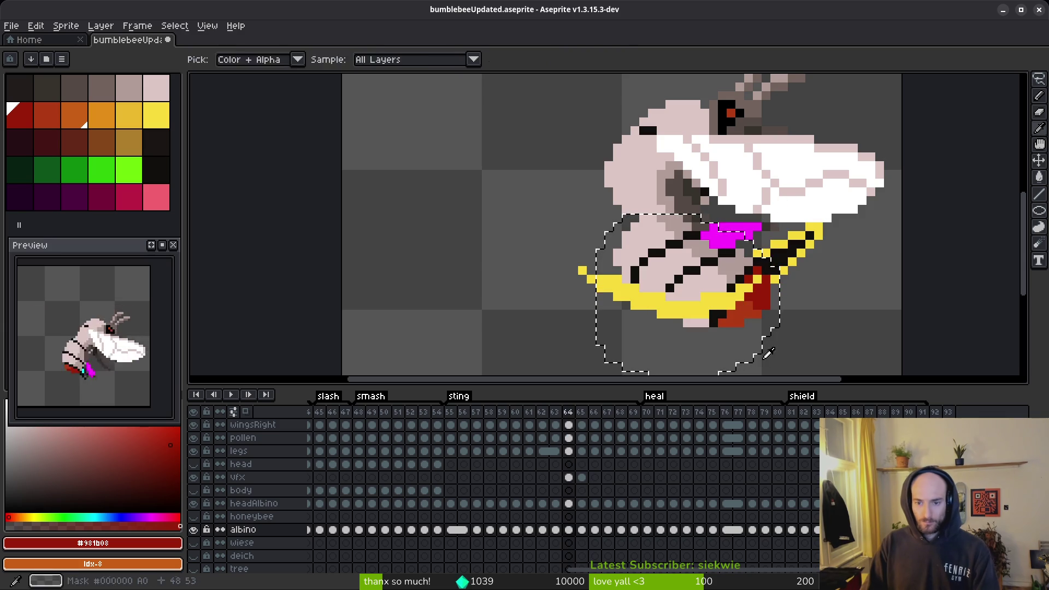
scroll(790, 278, "up", 5)
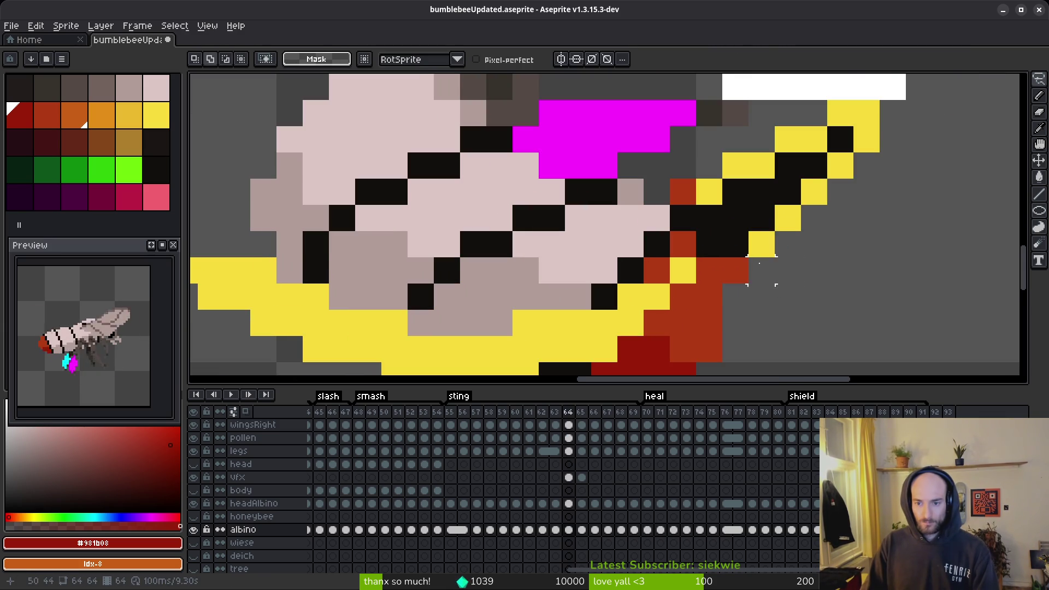
key("w")
left_click(787, 270)
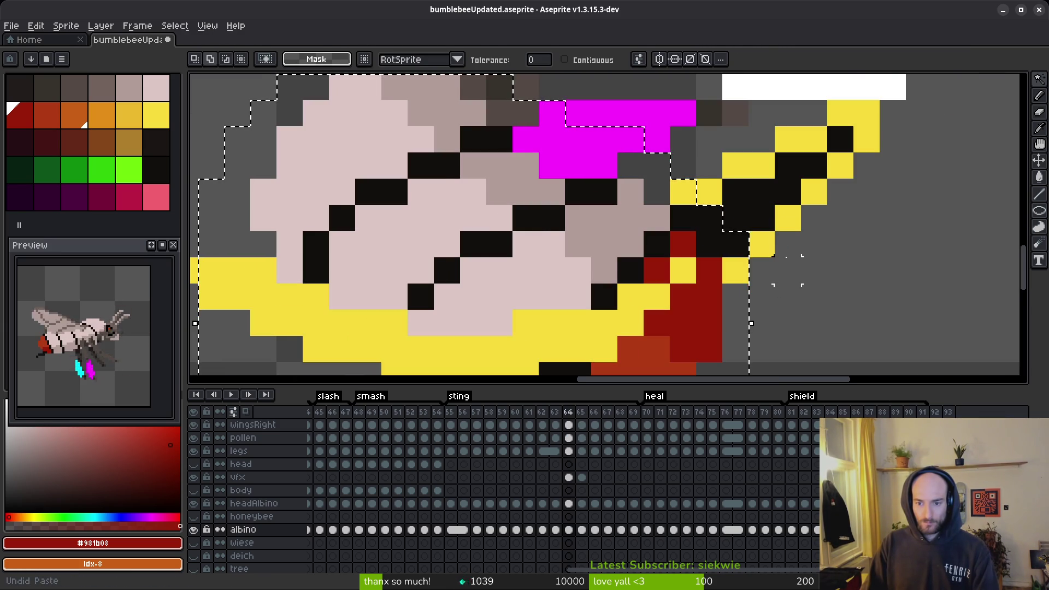
left_click(763, 244, "alt")
Flip through frames 63–66, settle on frame 65, and sample the pale pink #dcc6c5
key("comma")
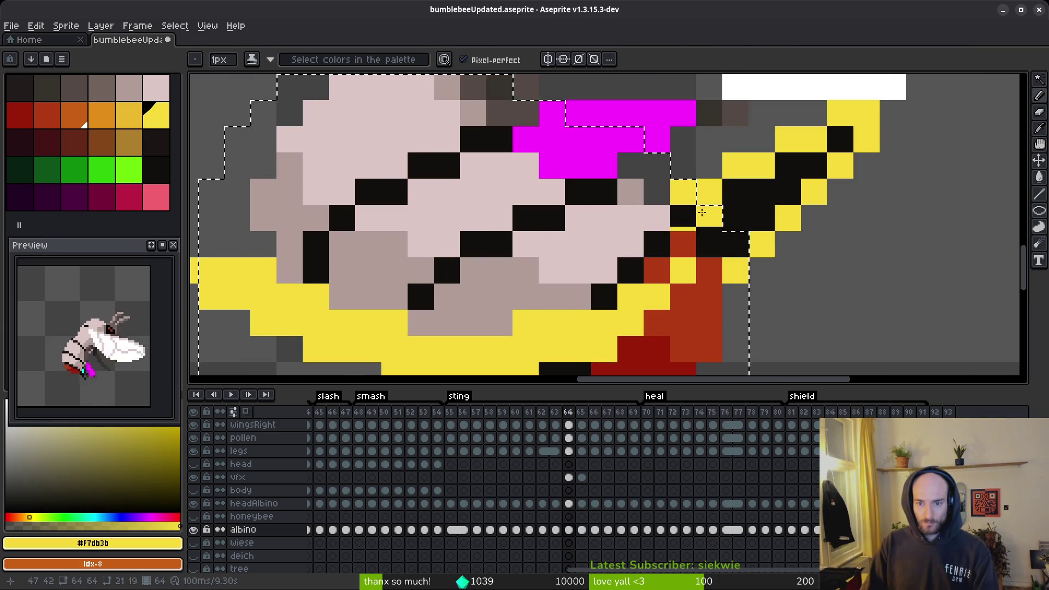
scroll(769, 326, "down", 5)
key("alt")
key("period")
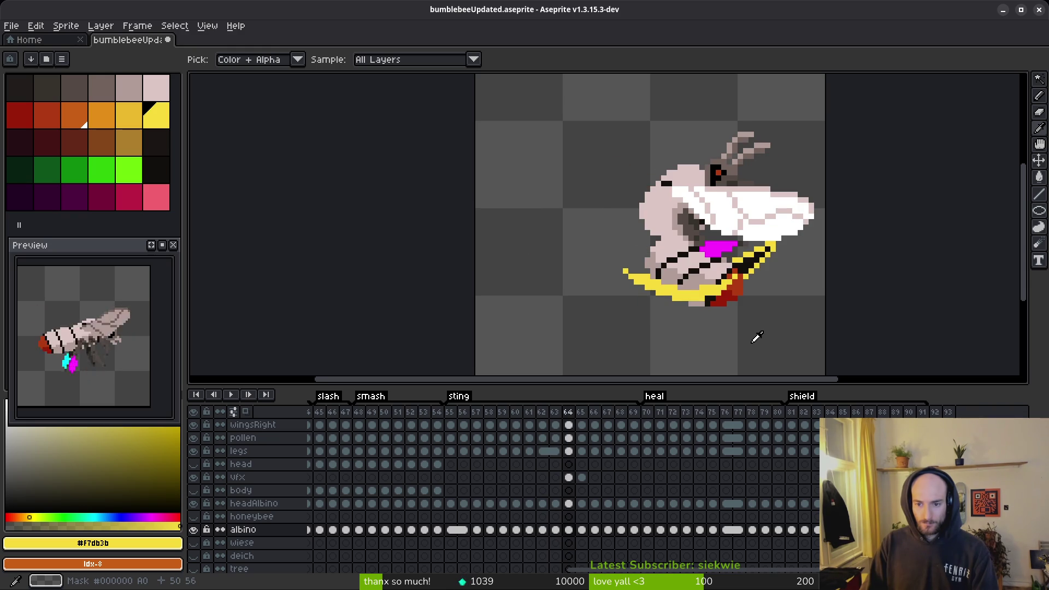
key("comma")
key("period")
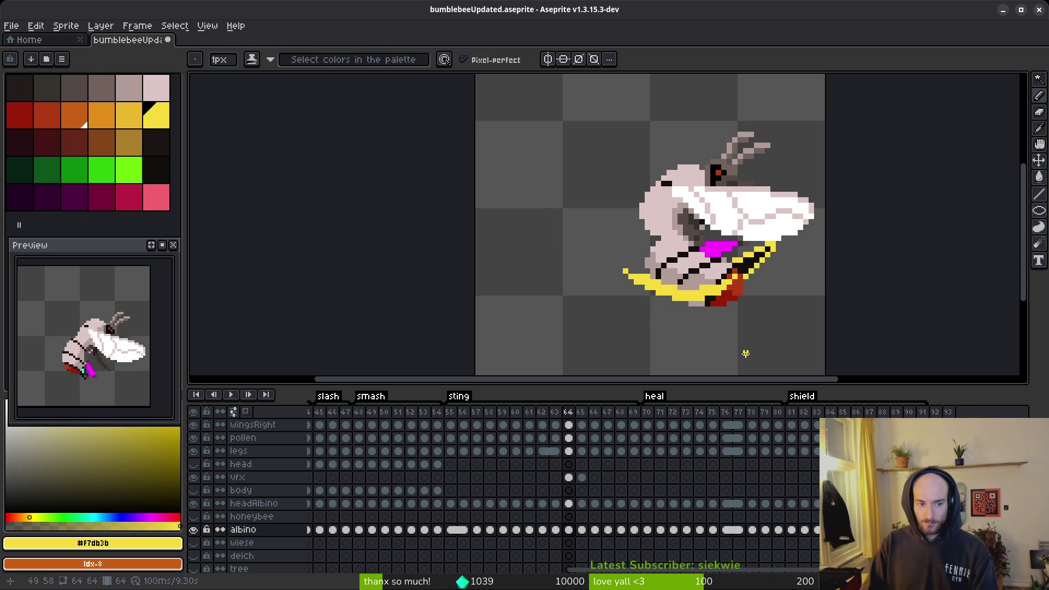
key("alt")
key("period")
key("period")
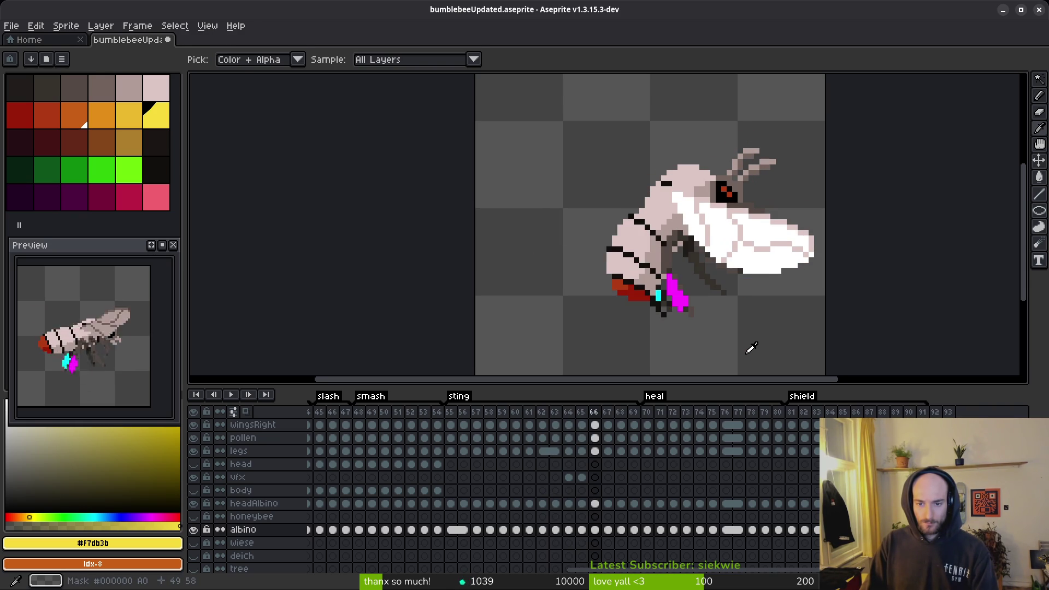
key("comma")
scroll(607, 236, "up", 3)
left_click(607, 235, "alt")
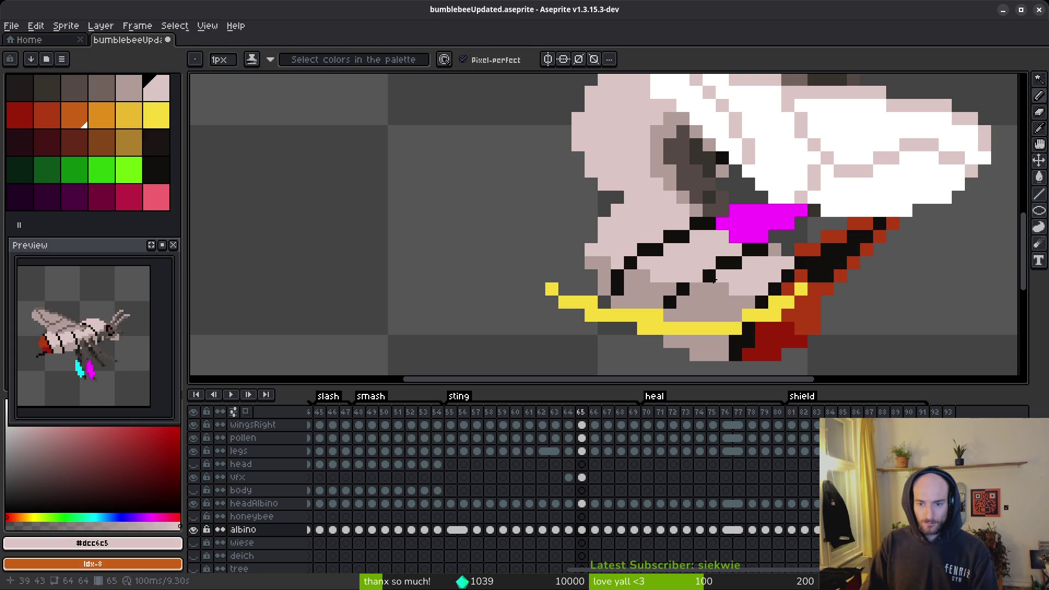
Paint two pale pink #dcc6c5 pixels on the albino bee's abdomen
scroll(763, 311, "down", 5)
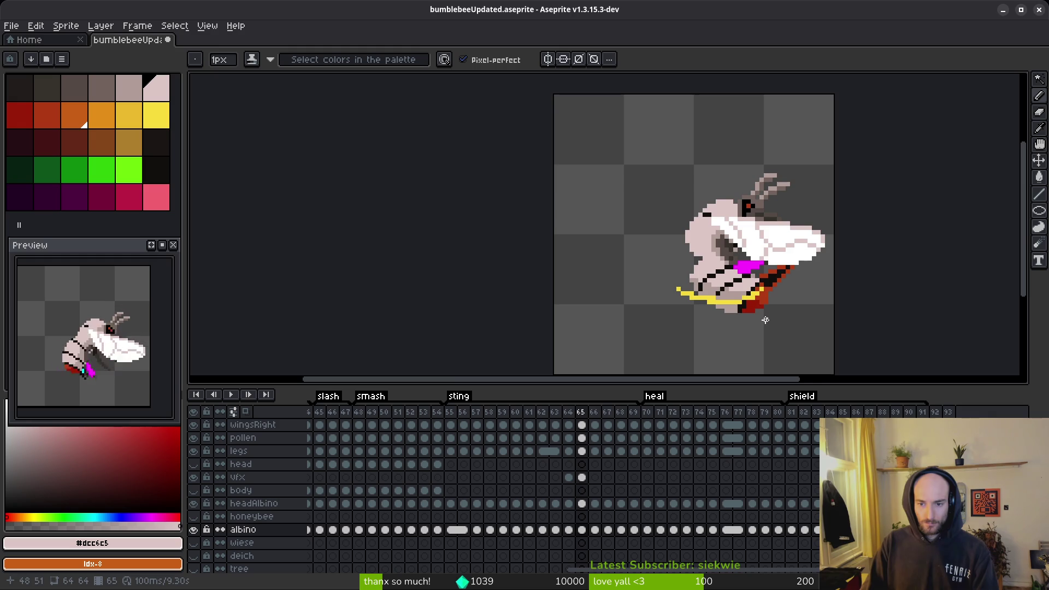
scroll(744, 306, "up", 4)
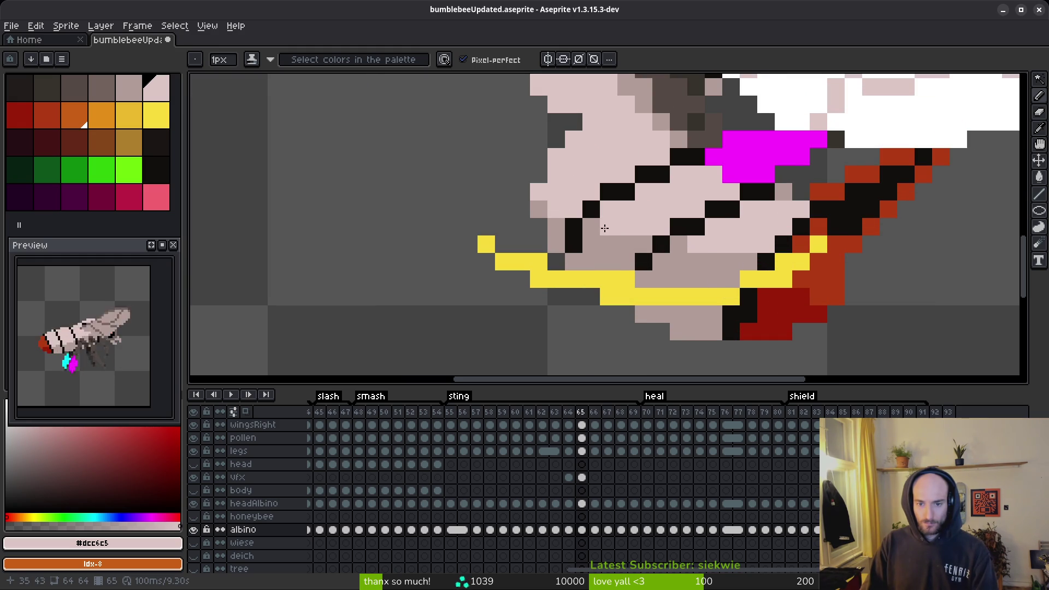
left_click(679, 243)
left_click(730, 260)
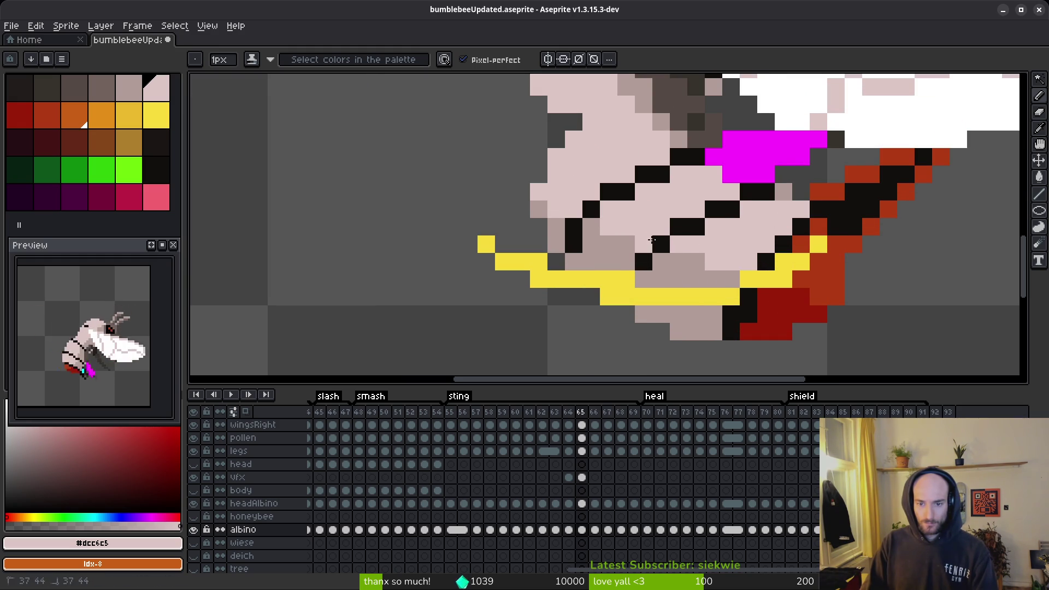
scroll(815, 296, "down", 5)
scroll(808, 293, "up", 4)
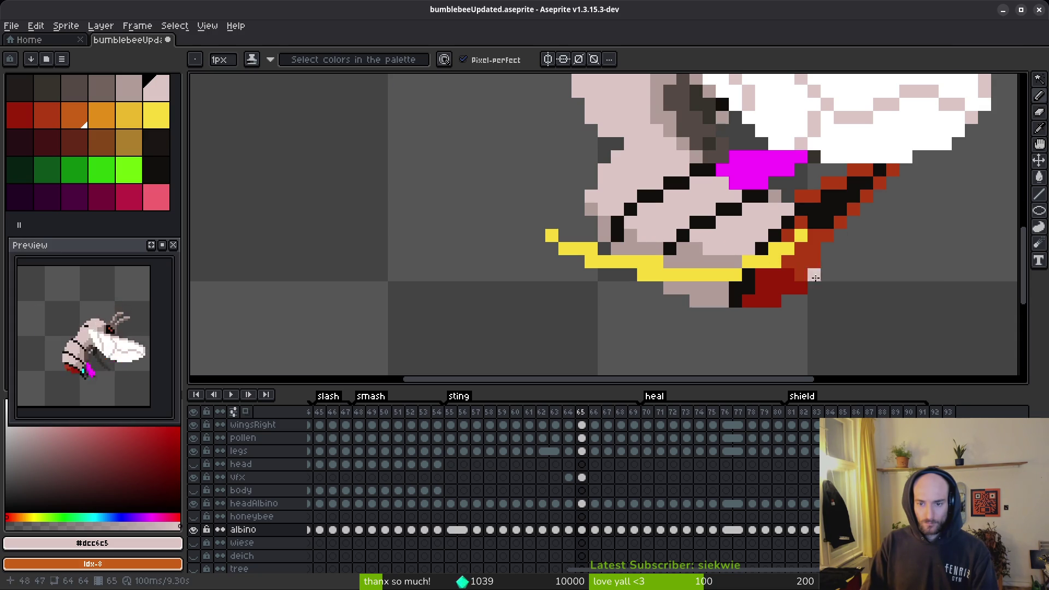
scroll(814, 277, "down", 3)
scroll(823, 300, "up", 6)
Sample the darker pinkish shadow tone, then the pale pink body colour again
left_click(699, 240, "alt")
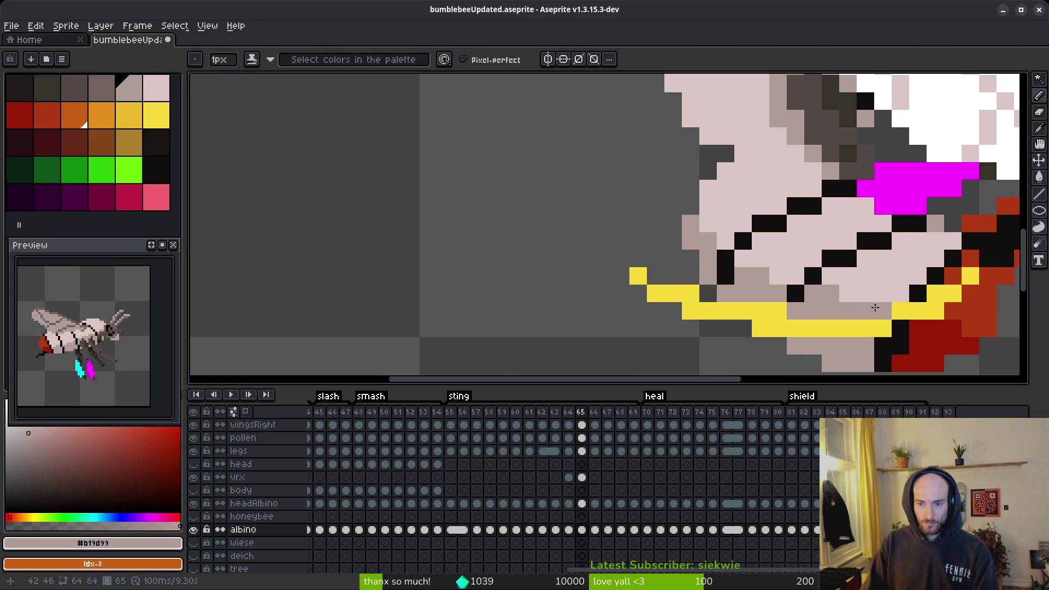
scroll(874, 308, "down", 5)
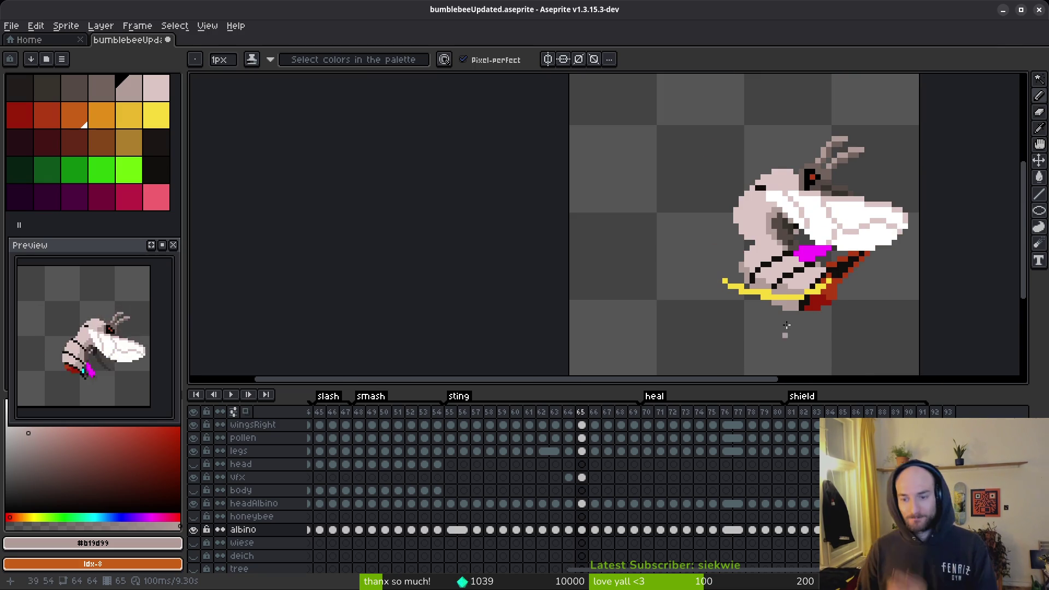
scroll(758, 224, "up", 4)
left_click(783, 196, "alt")
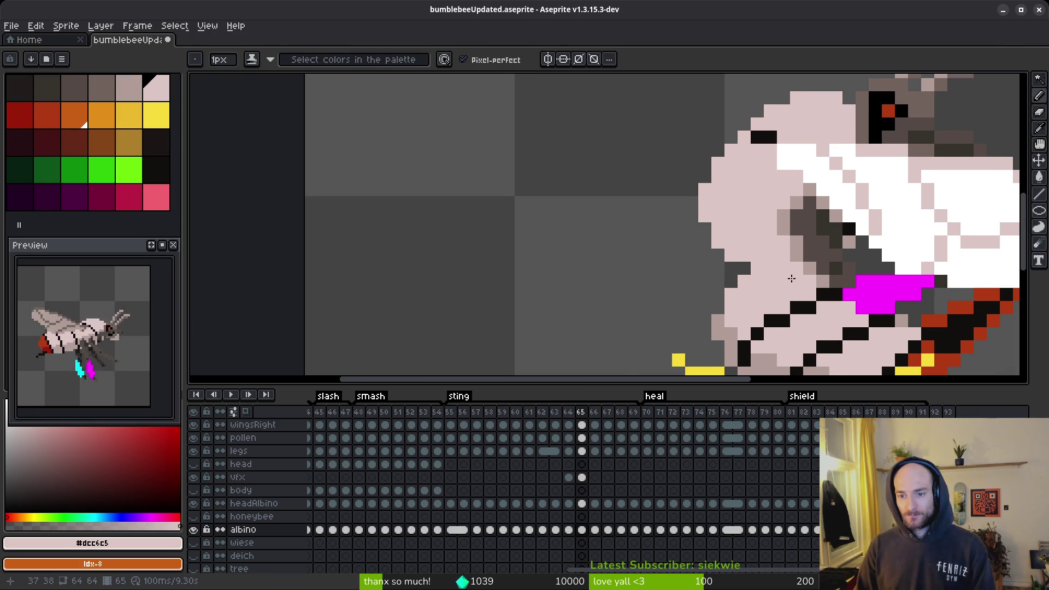
scroll(791, 279, "down", 4)
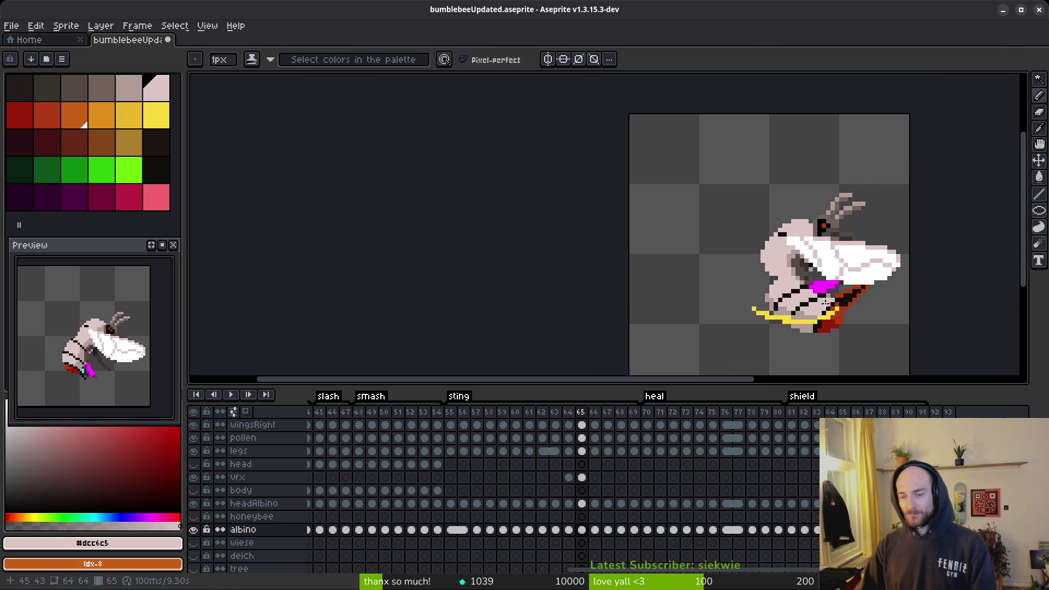
scroll(826, 303, "up", 4)
Pick the dark grey #544a45 and mid shadow #b19d99 tones, then undo the last stroke
left_click(762, 222, "alt")
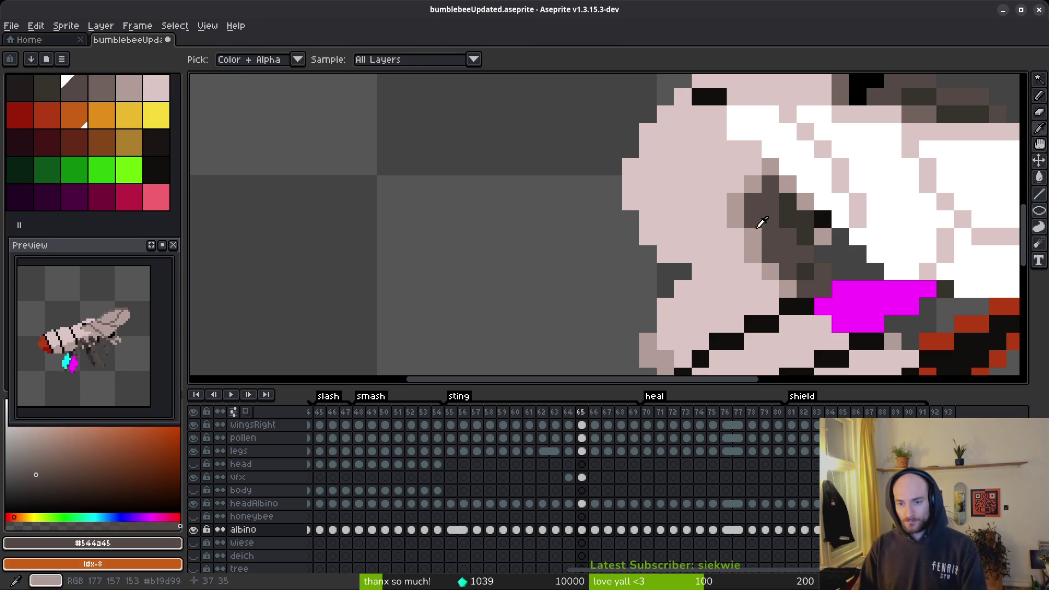
left_click(732, 234, "alt")
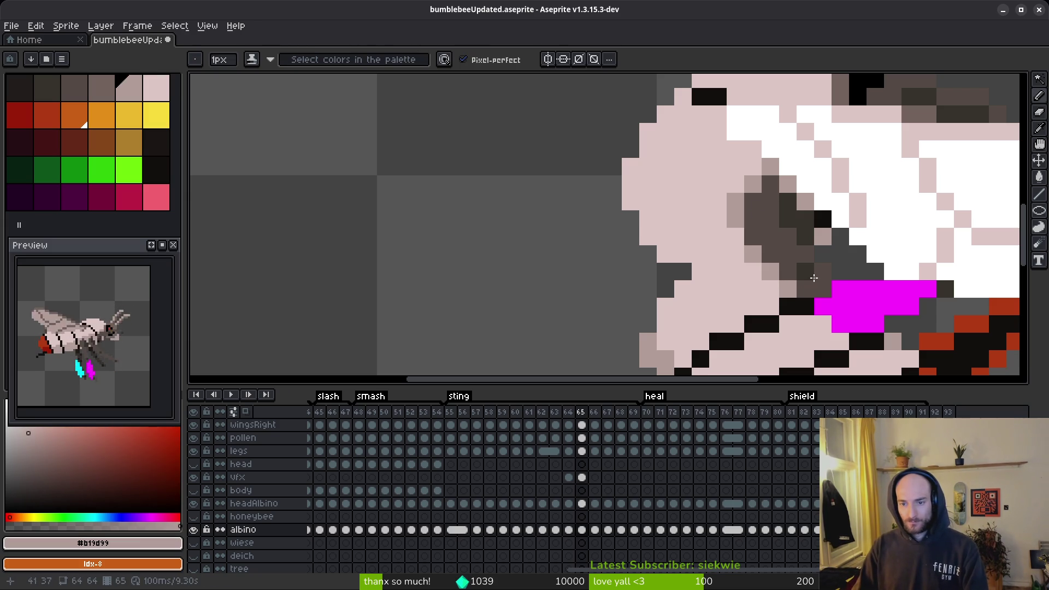
scroll(814, 278, "down", 4)
scroll(770, 275, "up", 4)
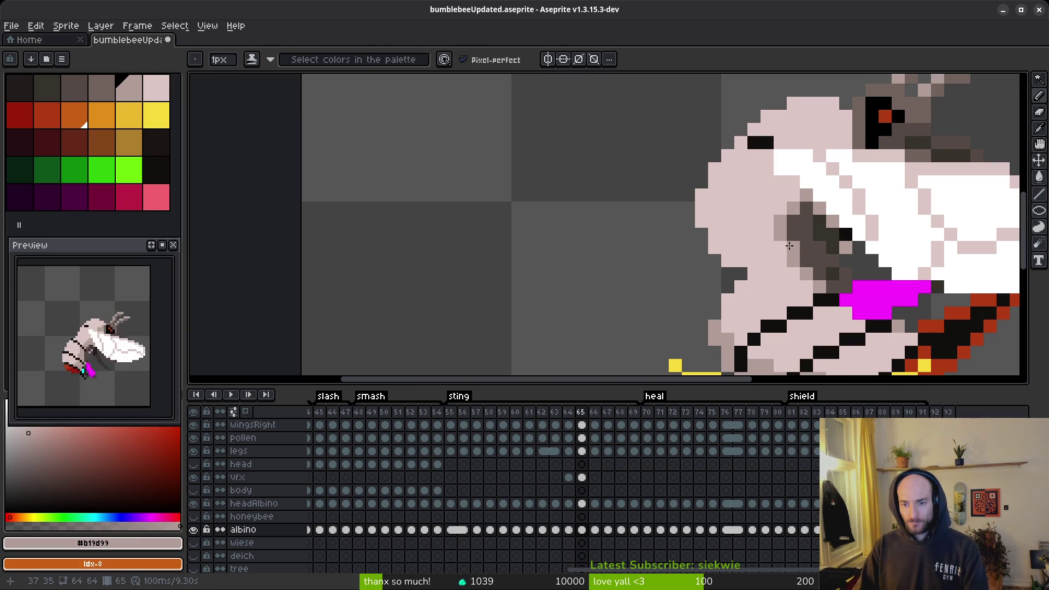
scroll(810, 266, "down", 4)
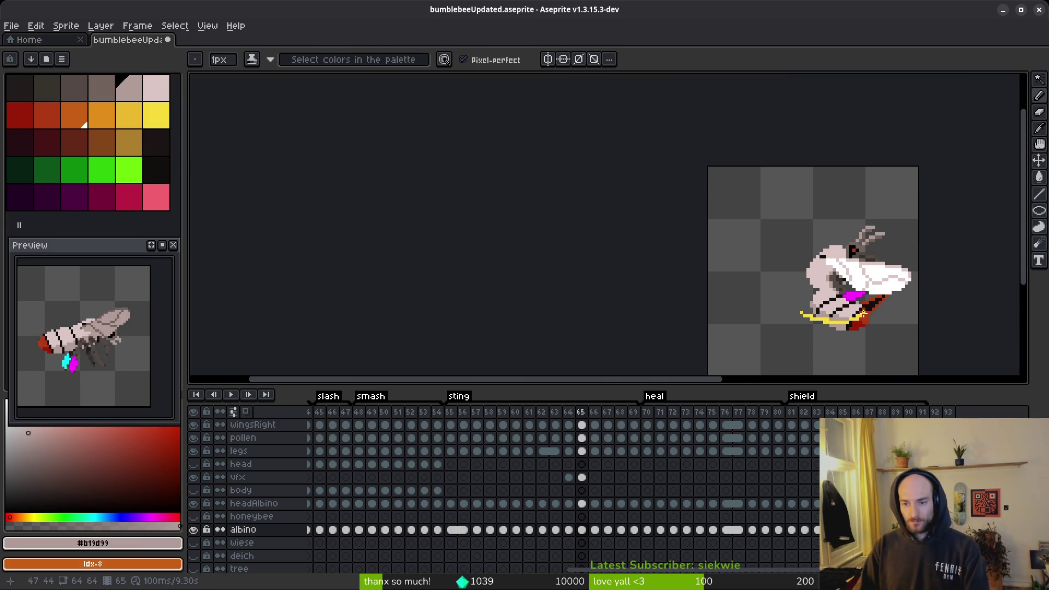
scroll(854, 302, "up", 2)
key("ctrl+z")
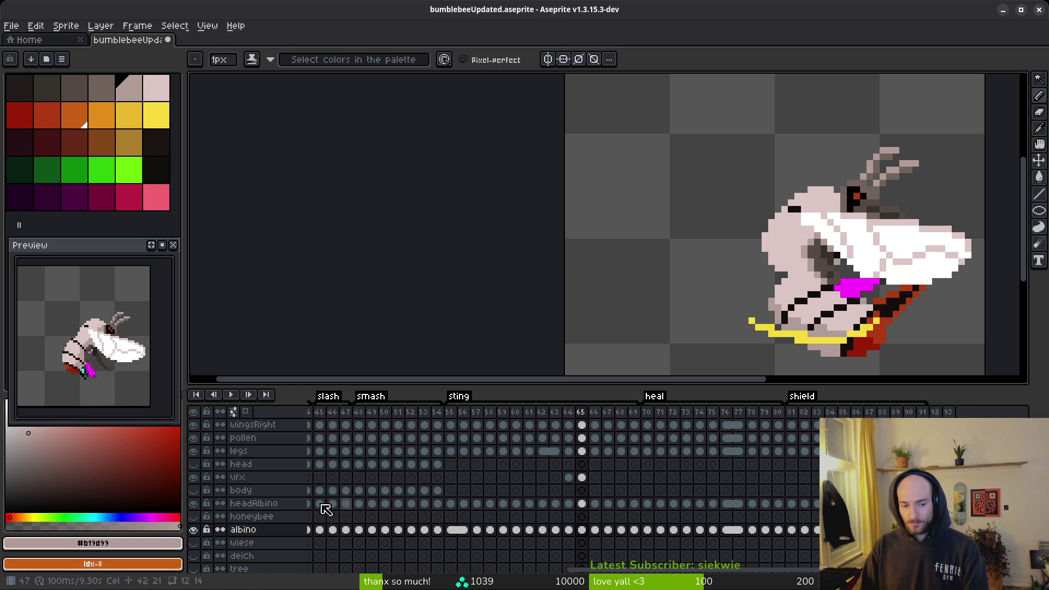
Toggle the albino layer's visibility repeatedly to compare the bee, leaving it visible
left_click(194, 532)
left_click(194, 533)
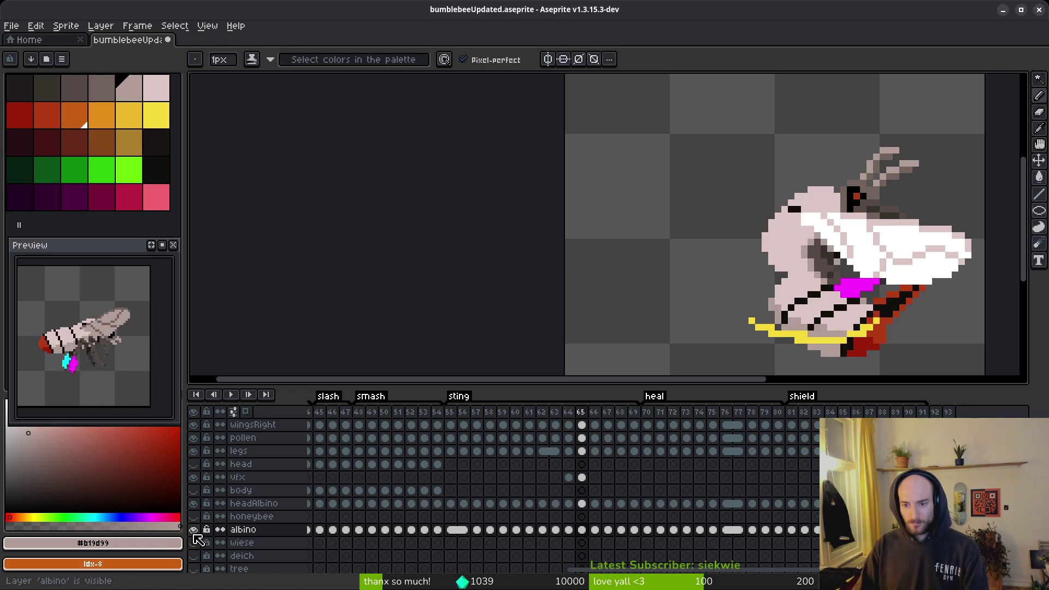
left_click(194, 532)
left_click(194, 533)
left_click(195, 533)
left_click(195, 533)
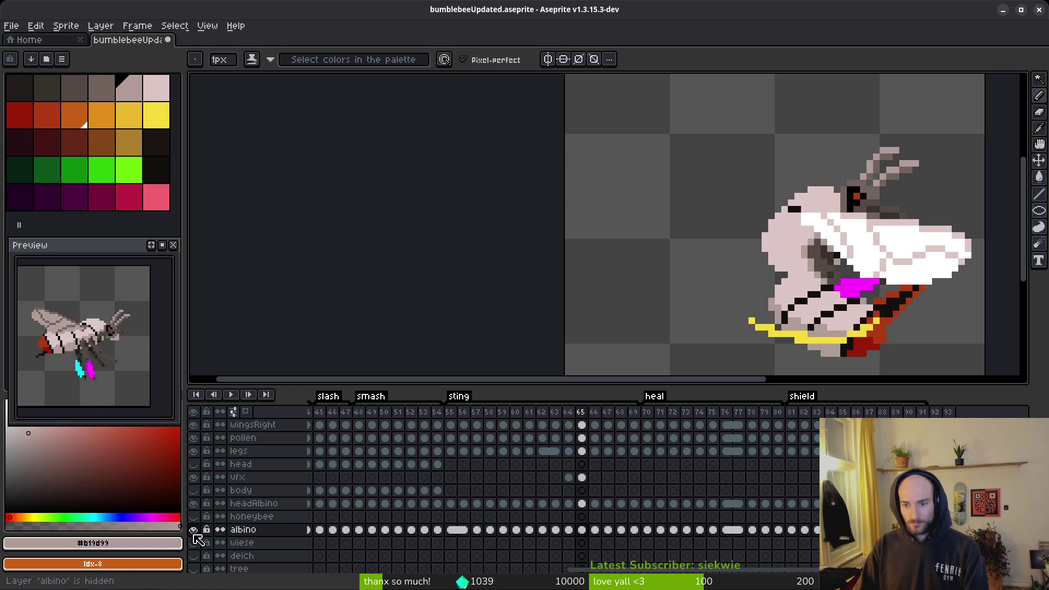
left_click(194, 533)
left_click(194, 534)
left_click(194, 533)
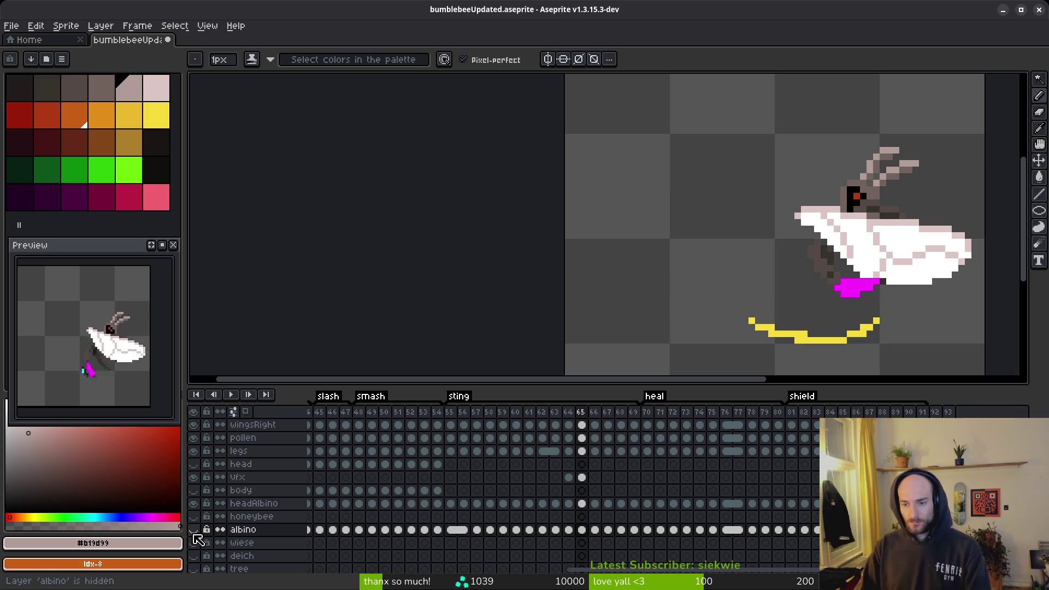
left_click(195, 533)
left_click(195, 533)
left_click(195, 533)
left_click(194, 533)
left_click(195, 533)
Save bumblebeeUpdated.aseprite and flip between frames 64 and 65
key("ctrl+s")
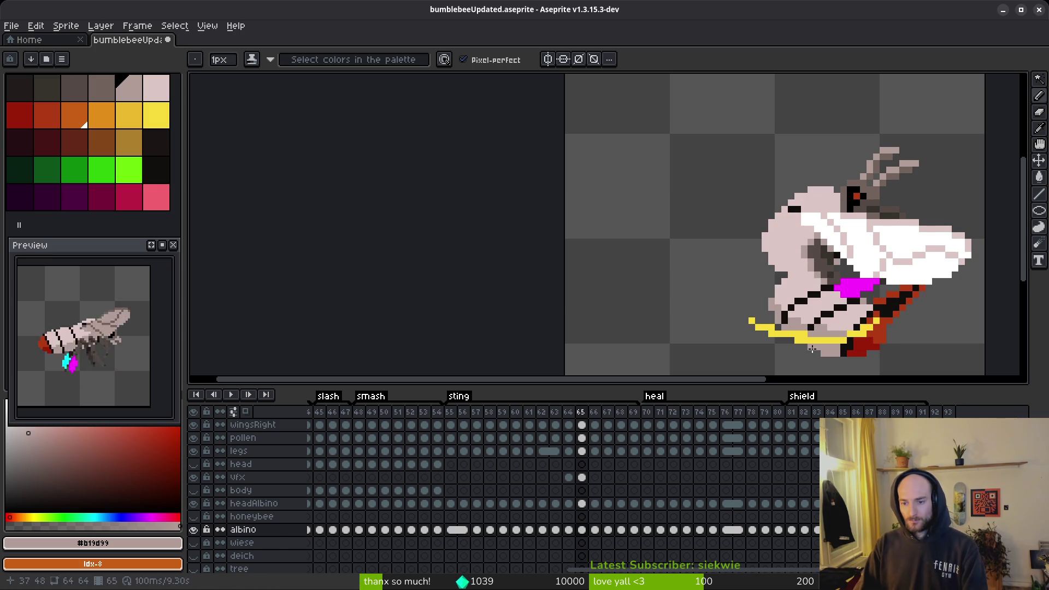
scroll(834, 316, "down", 3)
key("i")
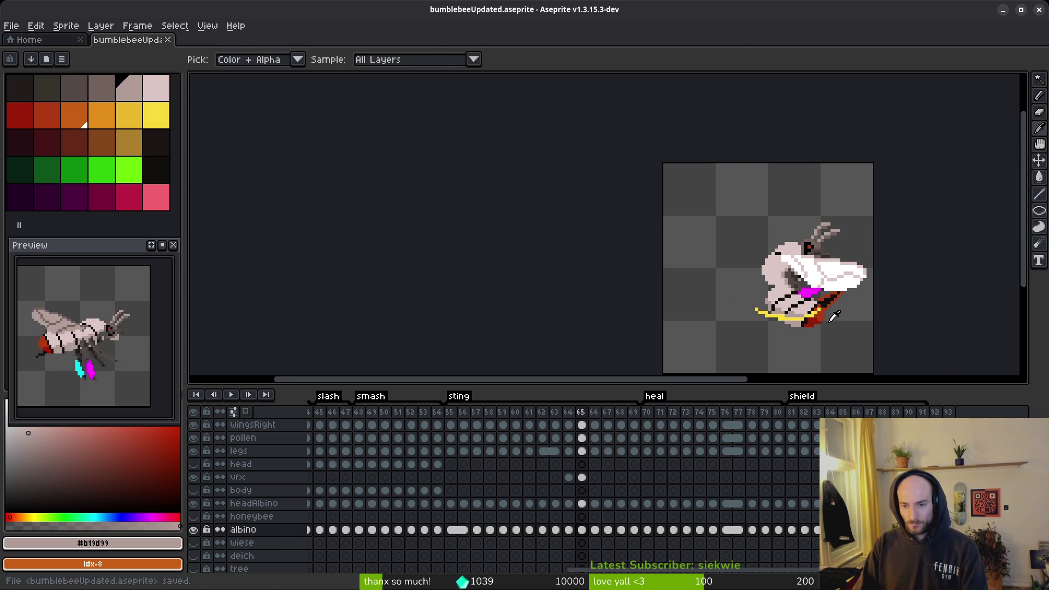
key("b")
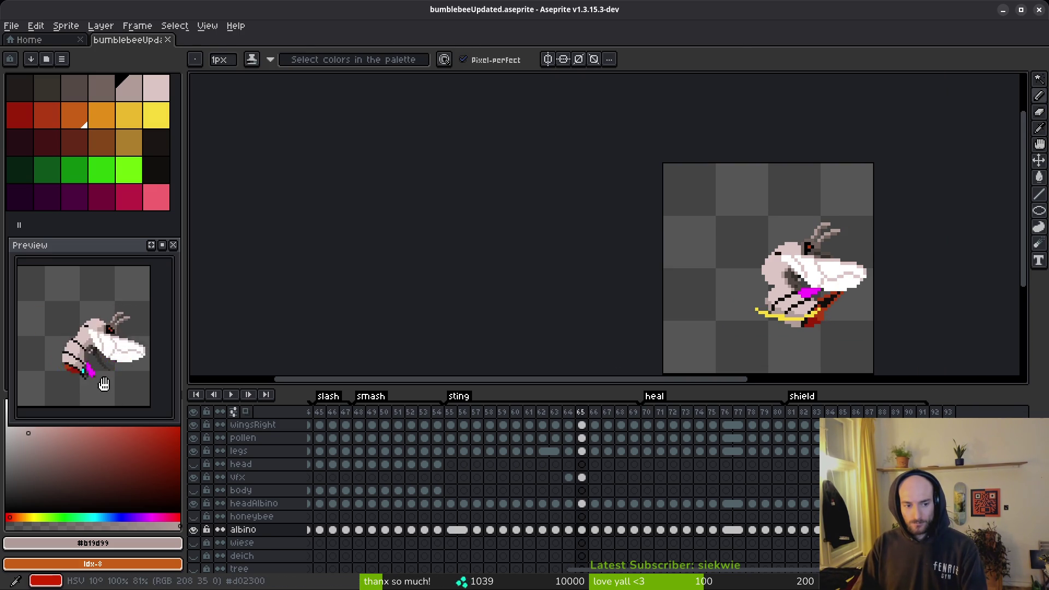
key("comma")
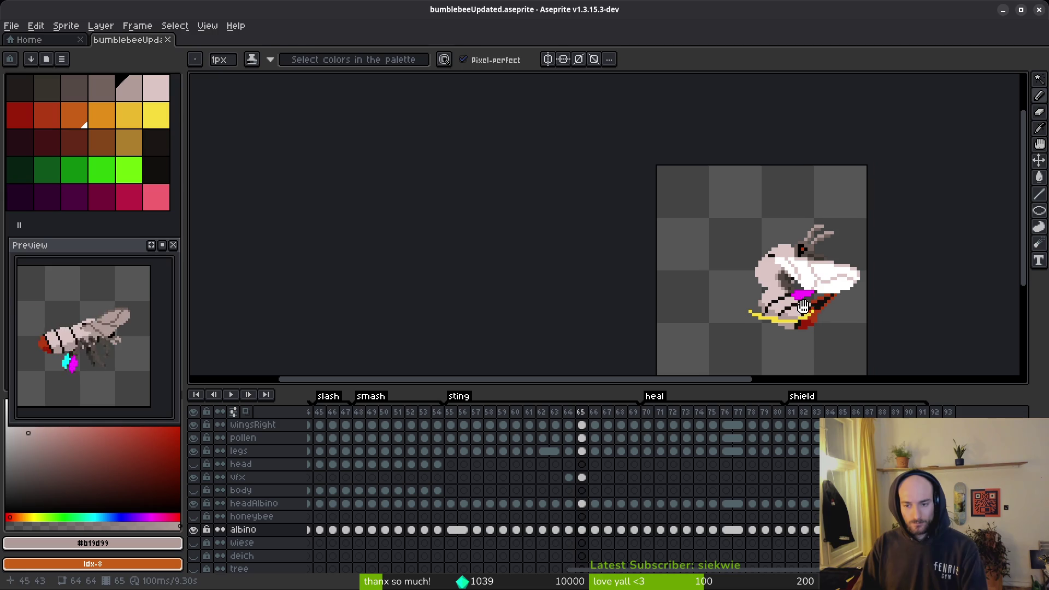
key("i")
key("period")
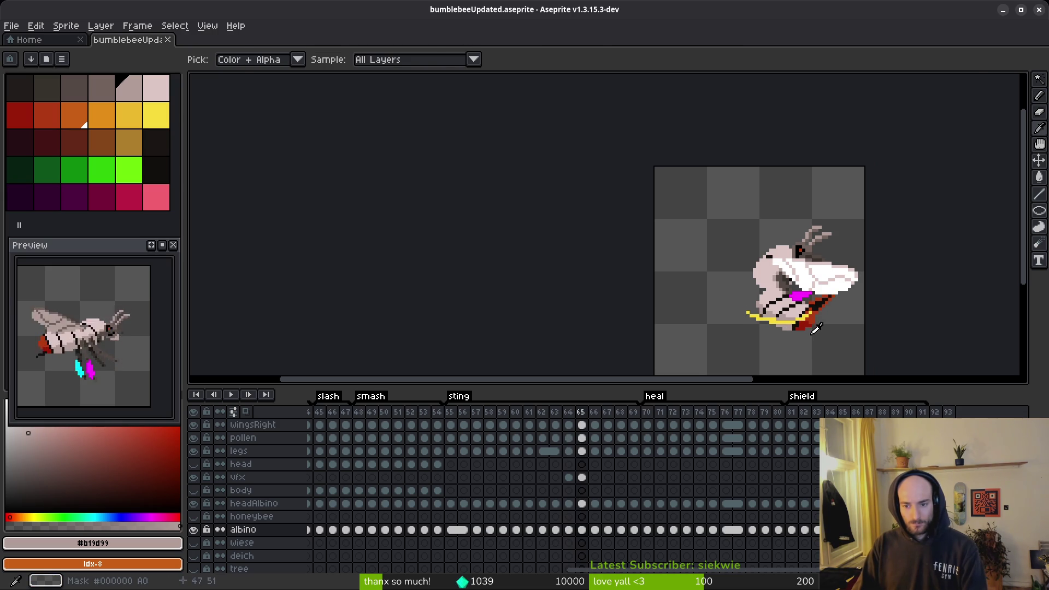
key("b")
scroll(797, 315, "up", 4)
Lasso the legs and stinger area, paste it into frame 64, save, and compare frames
key("q")
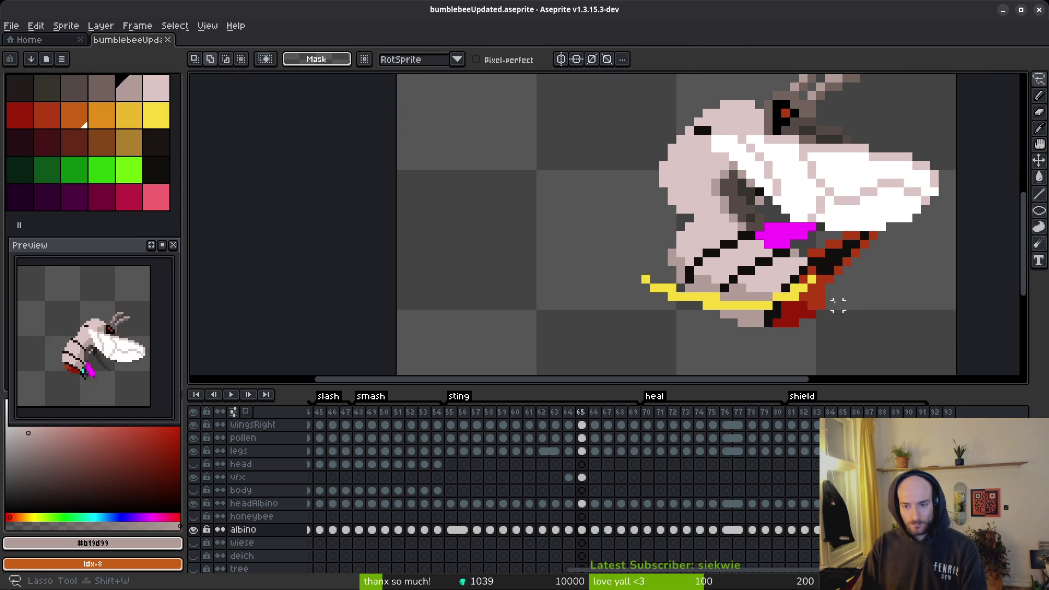
mouse_move(841, 306)
left_mouse_down()
mouse_move(735, 257)
mouse_move(702, 322)
mouse_move(842, 306)
left_mouse_up()
key("comma")
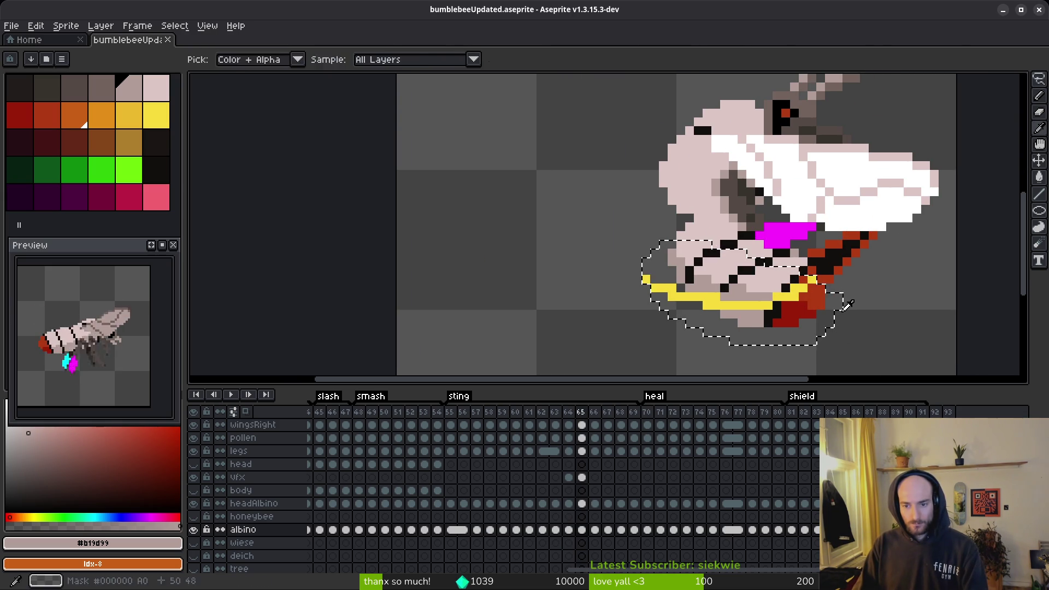
key("ctrl+v")
key("Return")
key("ctrl+s")
key("i")
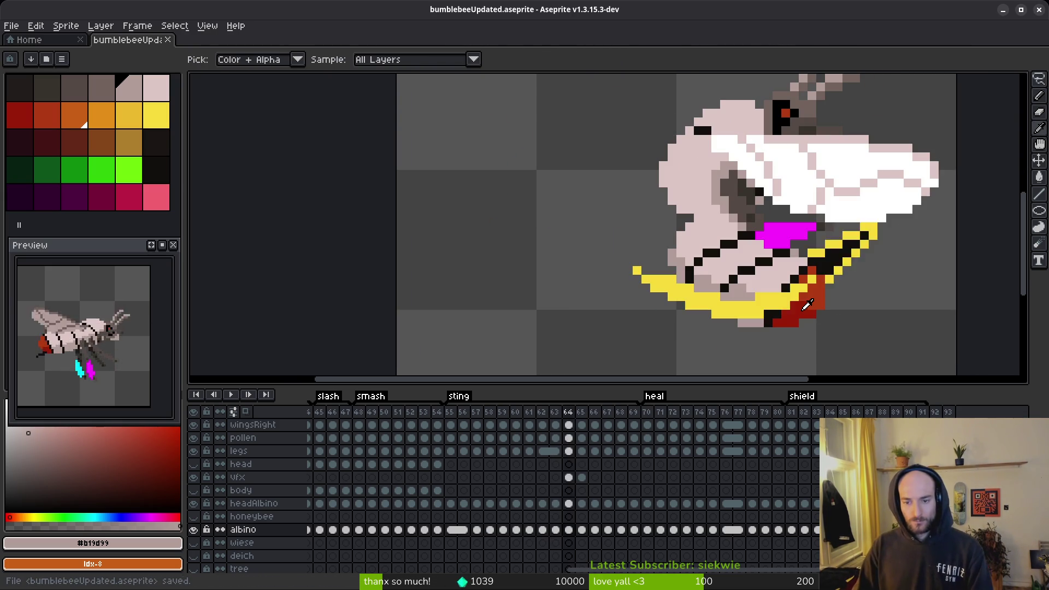
key("period")
key("comma")
key("period")
key("period")
key("comma")
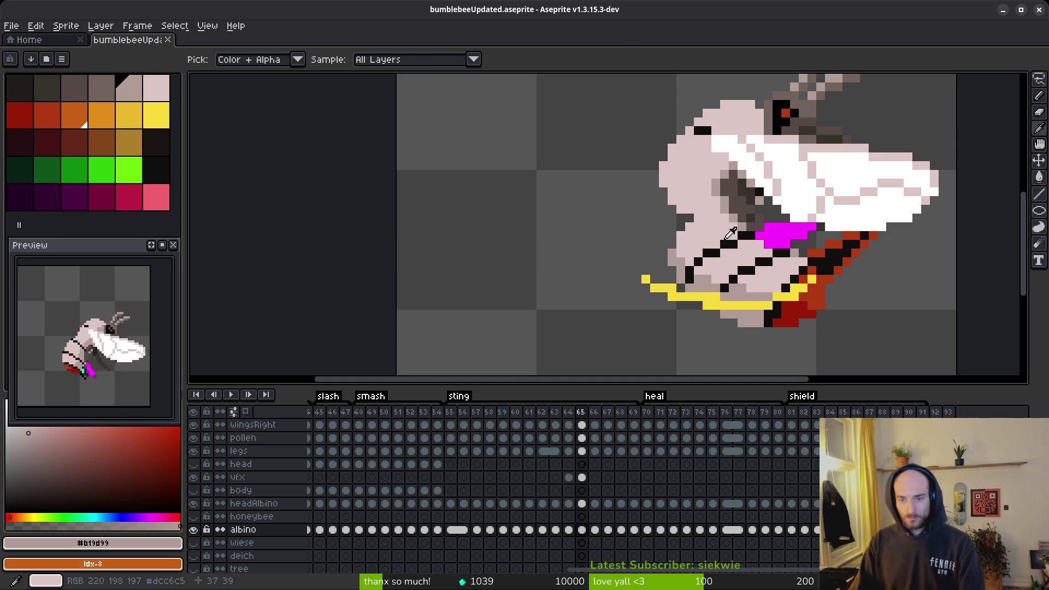
Lasso-copy the head's shading patch, paste it onto frame 64, commit, and save
key("q")
mouse_move(737, 232)
left_mouse_down()
mouse_move(733, 174)
mouse_move(746, 236)
left_mouse_up()
key("ctrl+c")
key("comma")
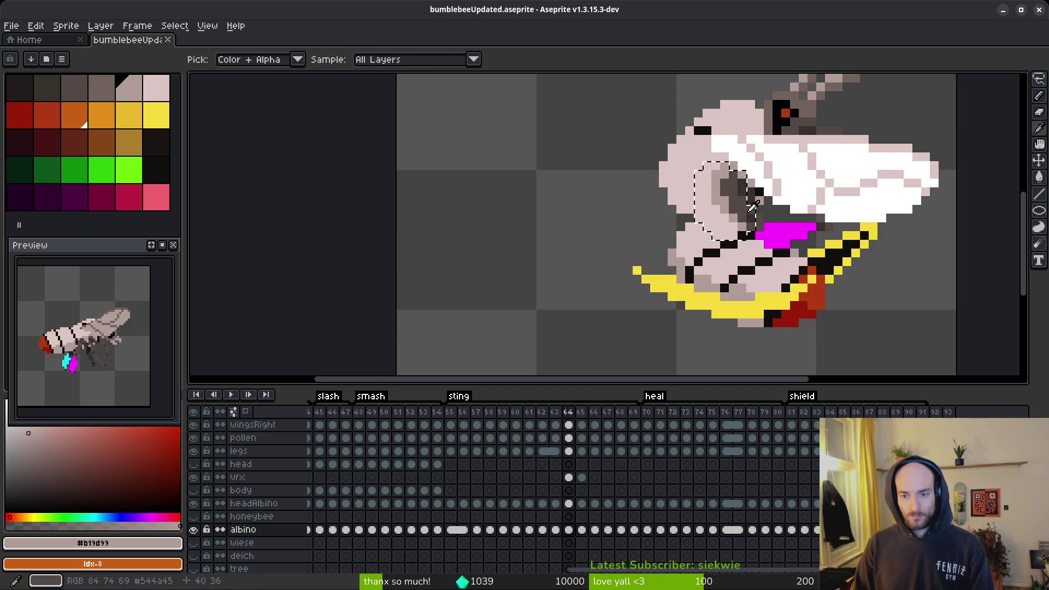
key("ctrl+v")
key("Return")
key("ctrl+s")
Flip between frames 64 and 65 to compare the pasted head
key("i")
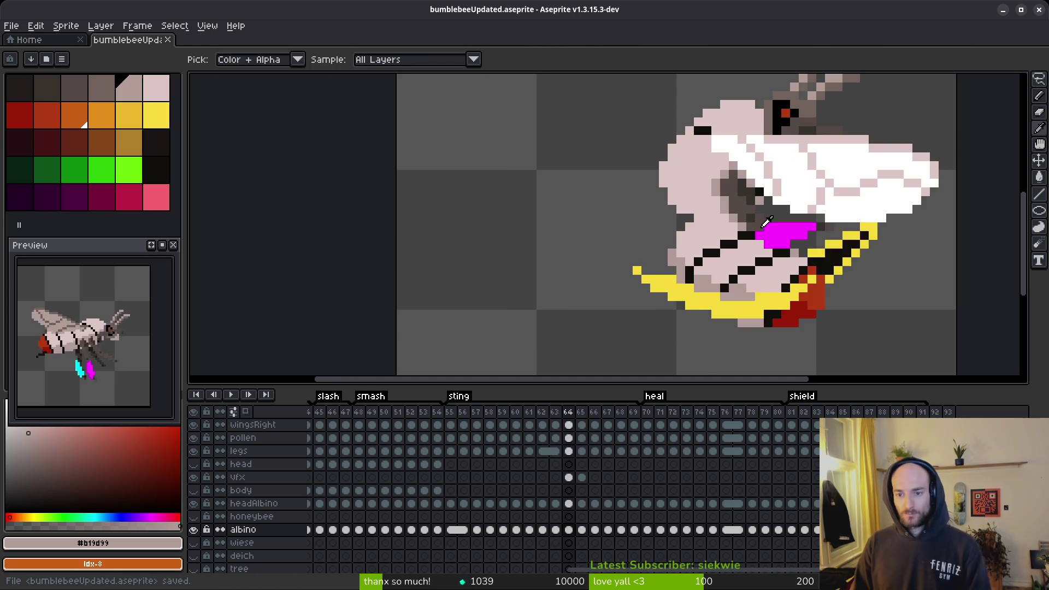
key("period")
key("comma")
key("period")
key("comma")
key("period")
key("comma")
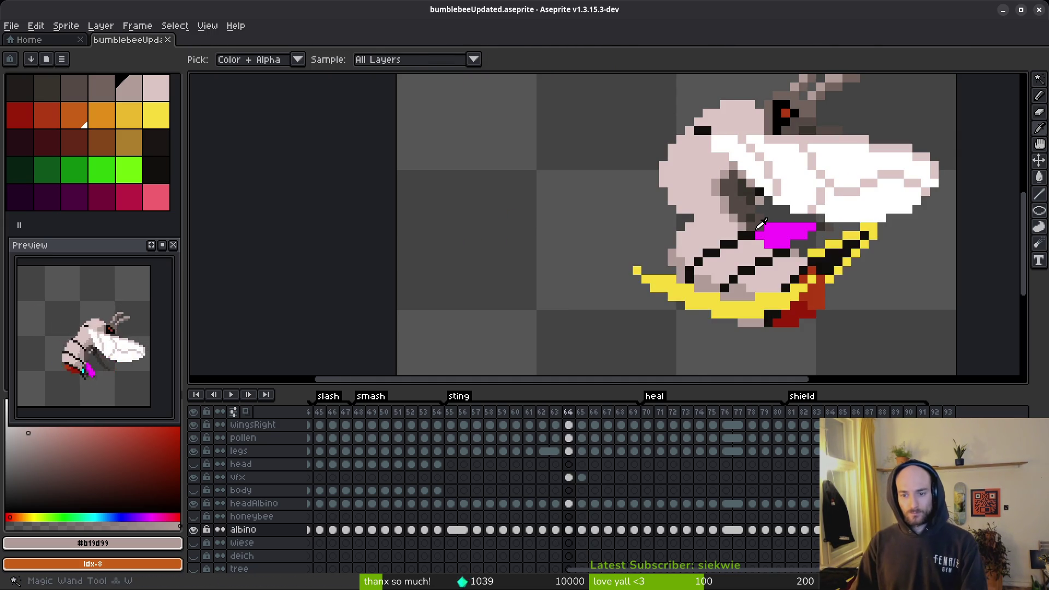
key("period")
key("w")
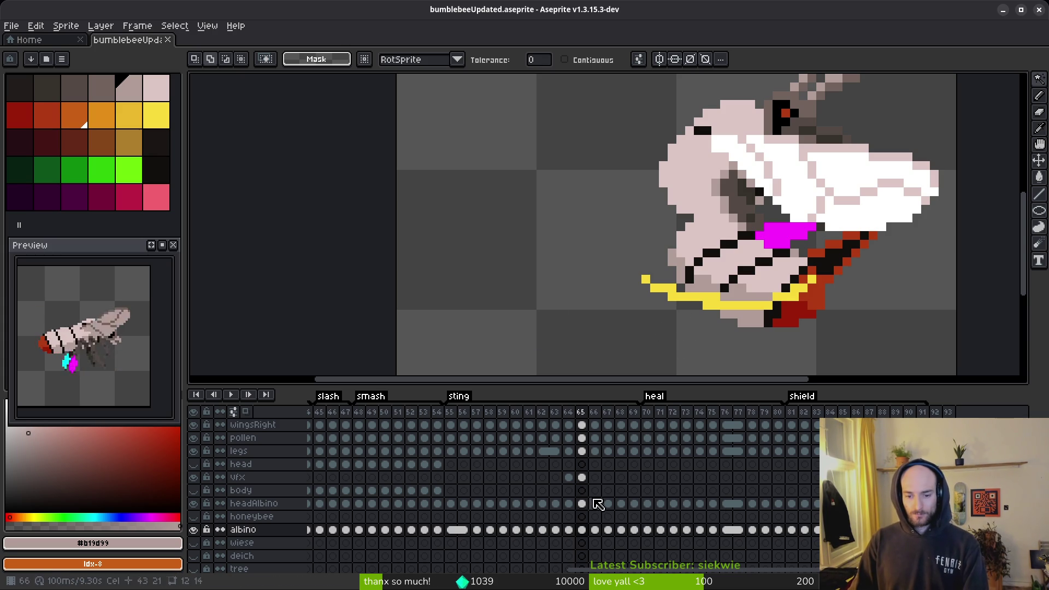
Recentre the bee, check a later sting frame, then return to frame 64
scroll(666, 272, "down", 2)
key("ctrl+s")
left_click_drag(665, 271, 602, 269)
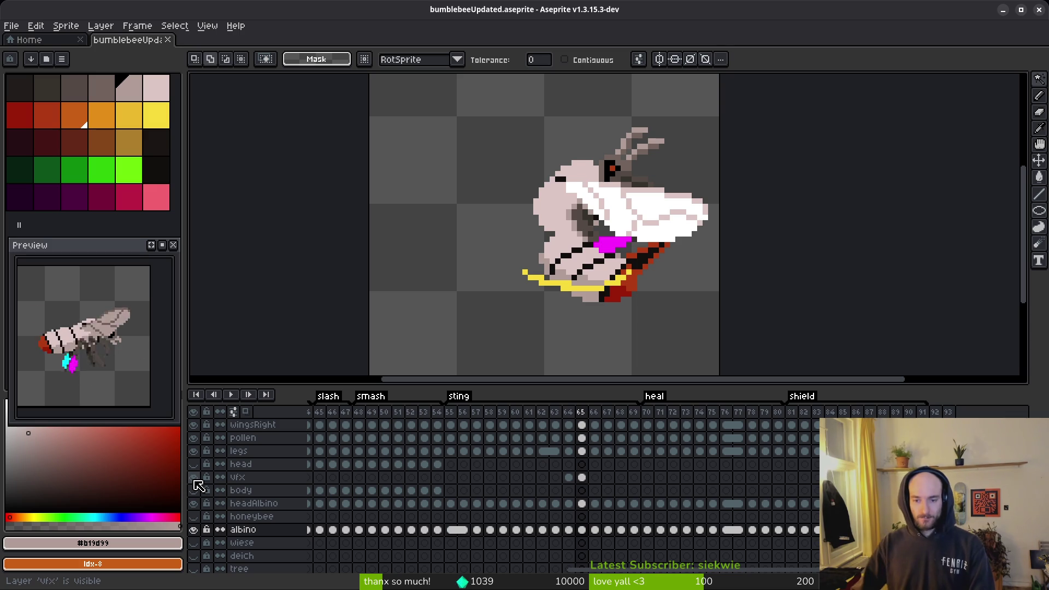
key("Right")
key("Right")
key("Right")
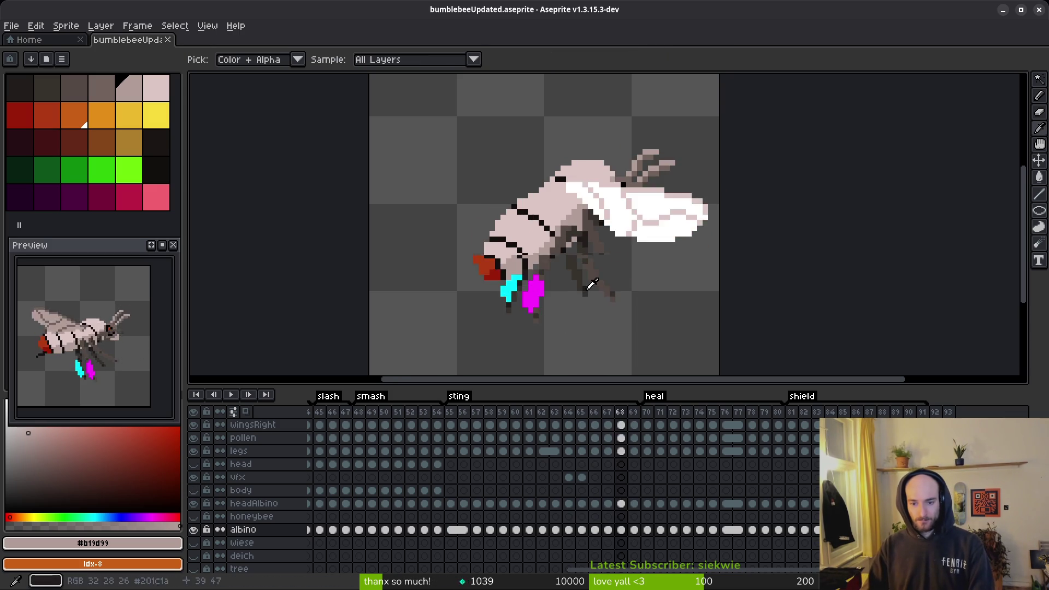
key("Left")
key("Left")
key("Left")
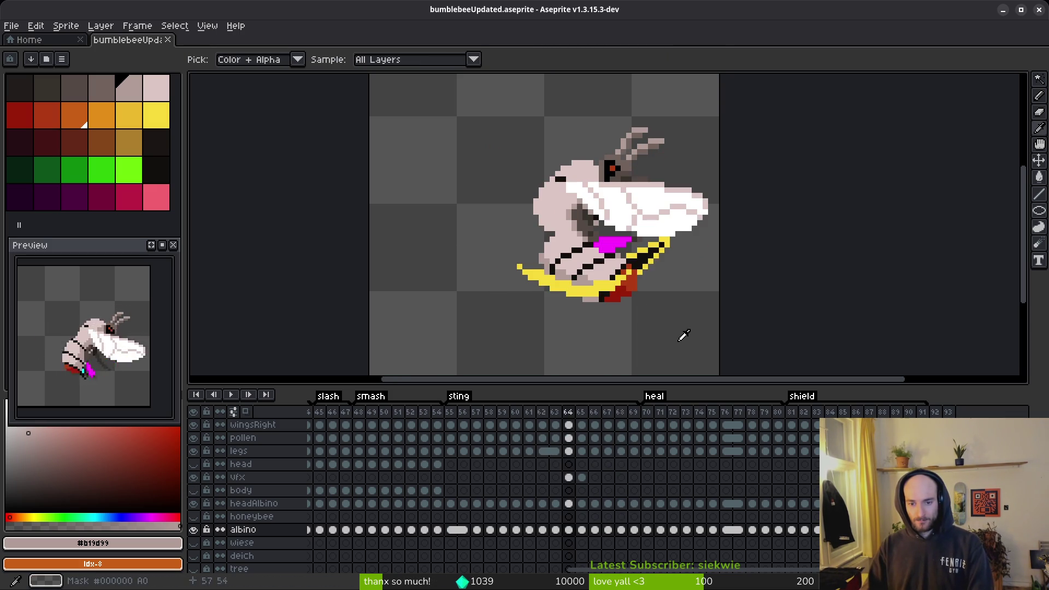
Pick the sting's yellow #f7db3b and paint it over the red pixels and a grey gap
key("b")
scroll(642, 298, "up", 5)
left_click(621, 231, "alt")
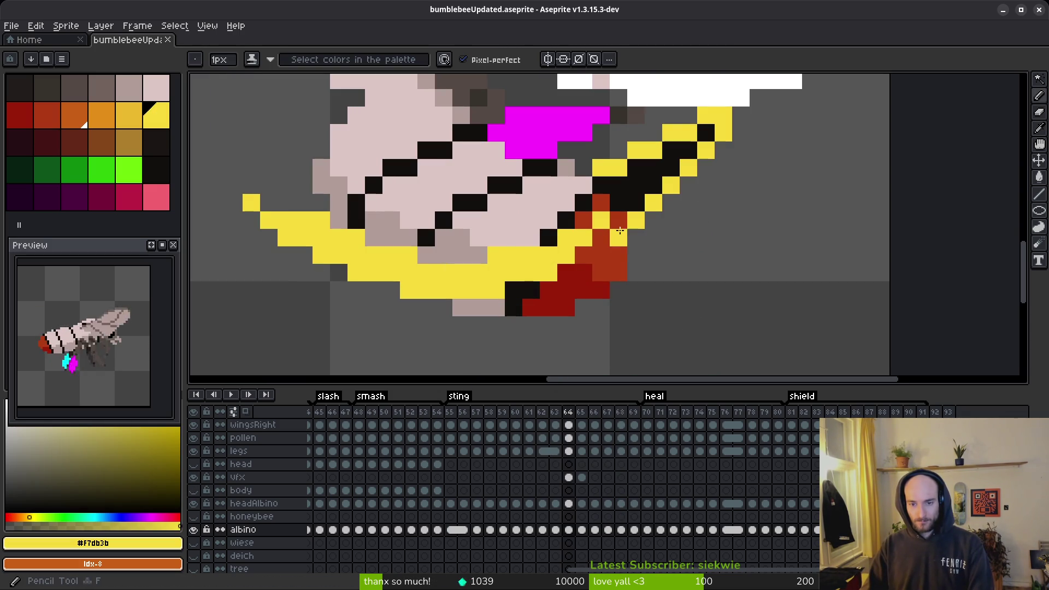
mouse_move(636, 221)
left_mouse_down()
mouse_move(601, 257)
mouse_move(592, 241)
mouse_move(514, 289)
mouse_move(322, 274)
mouse_move(235, 218)
mouse_move(222, 185)
left_mouse_up()
left_click(374, 238)
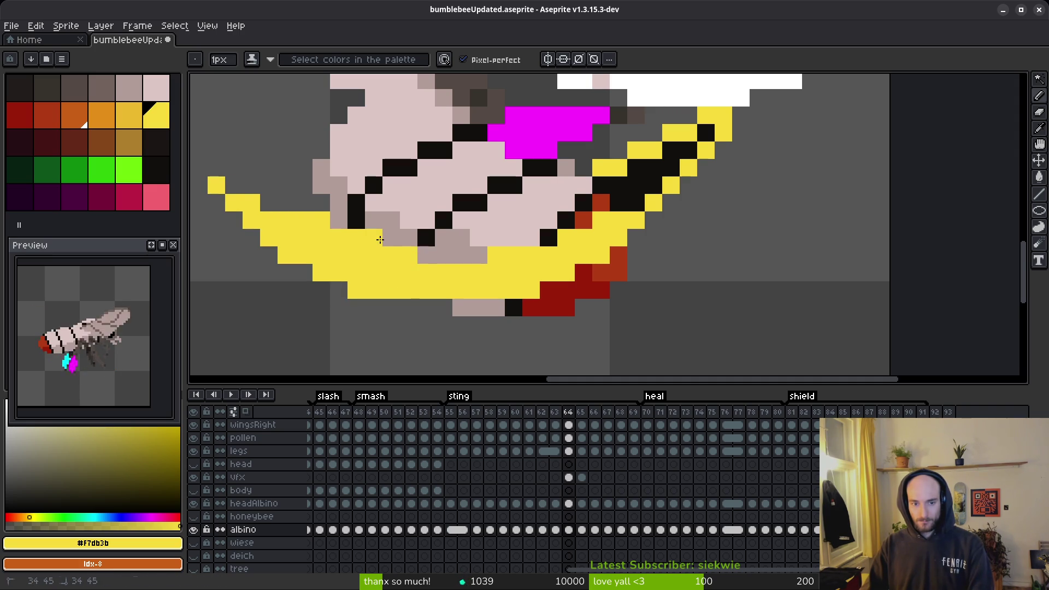
Erase a stray yellow pixel below the sting, then undo back to an earlier state
key("e")
left_click(356, 290)
scroll(479, 326, "down", 3)
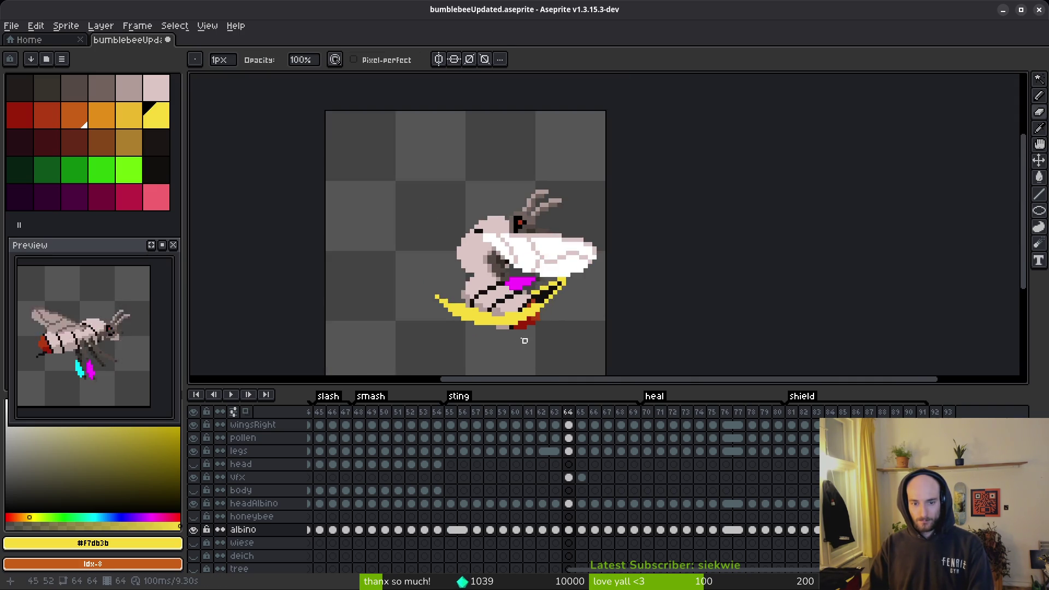
scroll(494, 285, "up", 3)
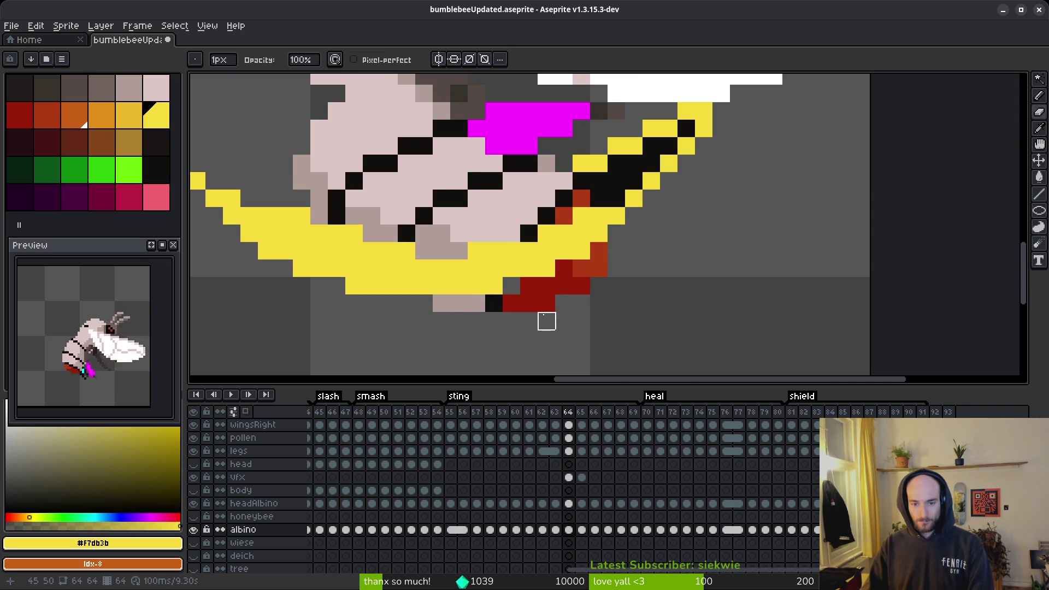
key("ctrl+z")
key("ctrl+z")
key("ctrl+z")
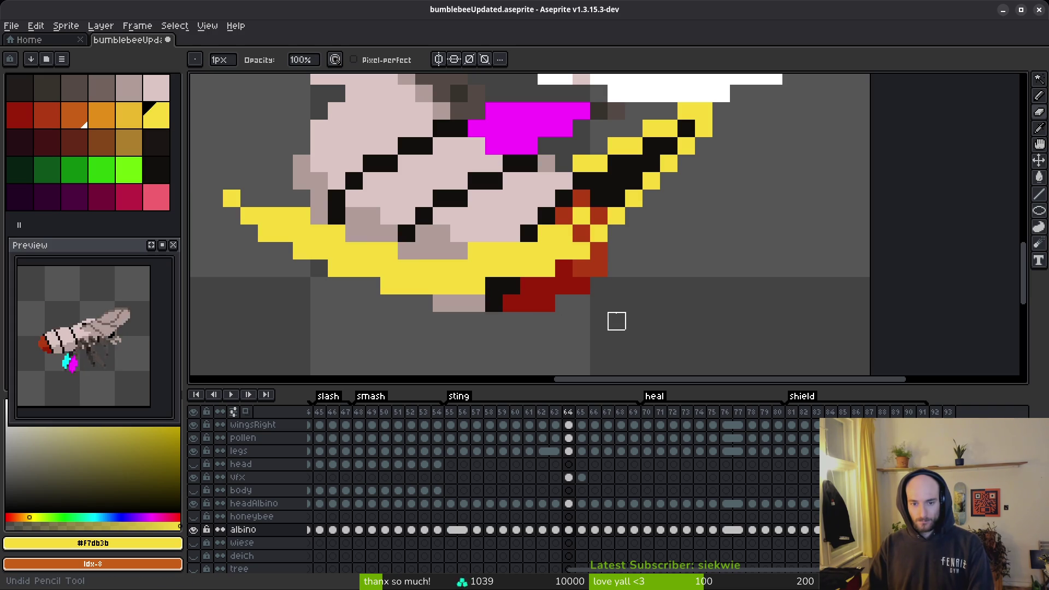
key("ctrl+z")
key("ctrl+z")
scroll(616, 321, "down", 3)
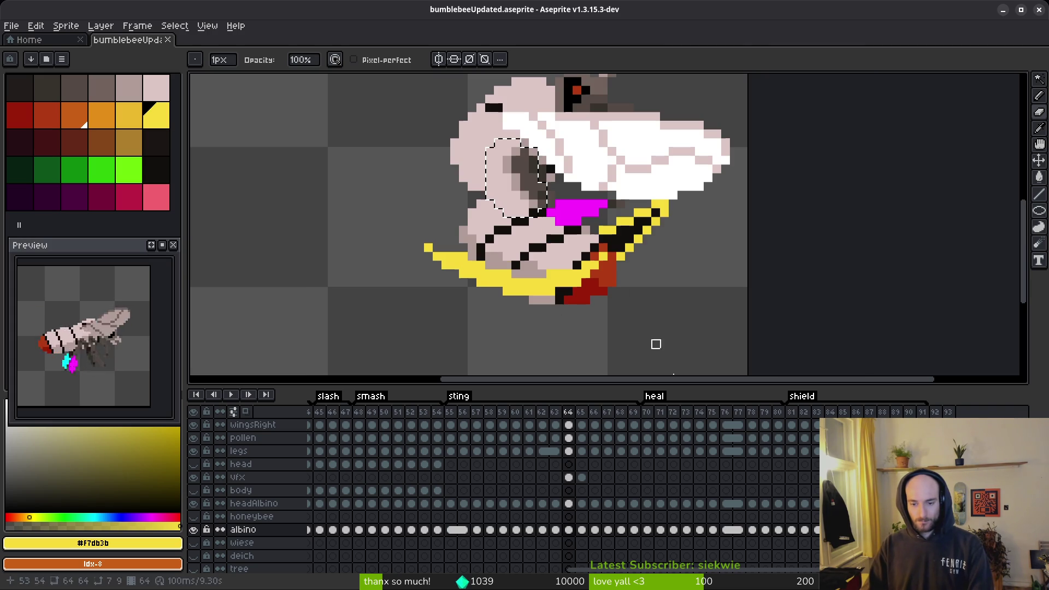
On the vfx cel, try orange shading on sting pixels, undo it, and draw a yellow diagonal extending the sting
left_click(568, 477)
scroll(595, 287, "up", 4)
key("b")
scroll(630, 237, "left", 3)
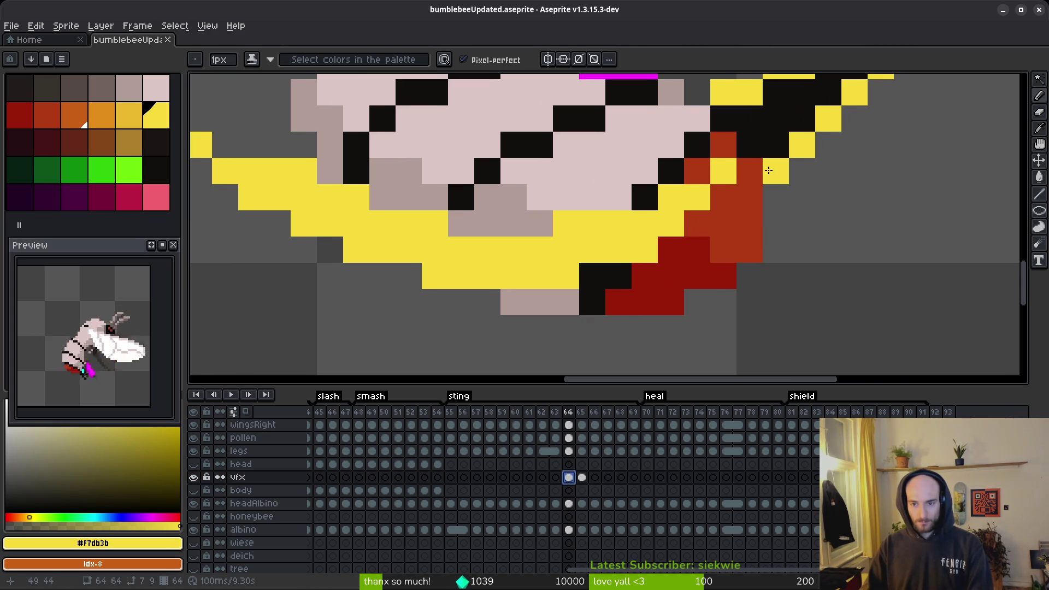
left_click(751, 200)
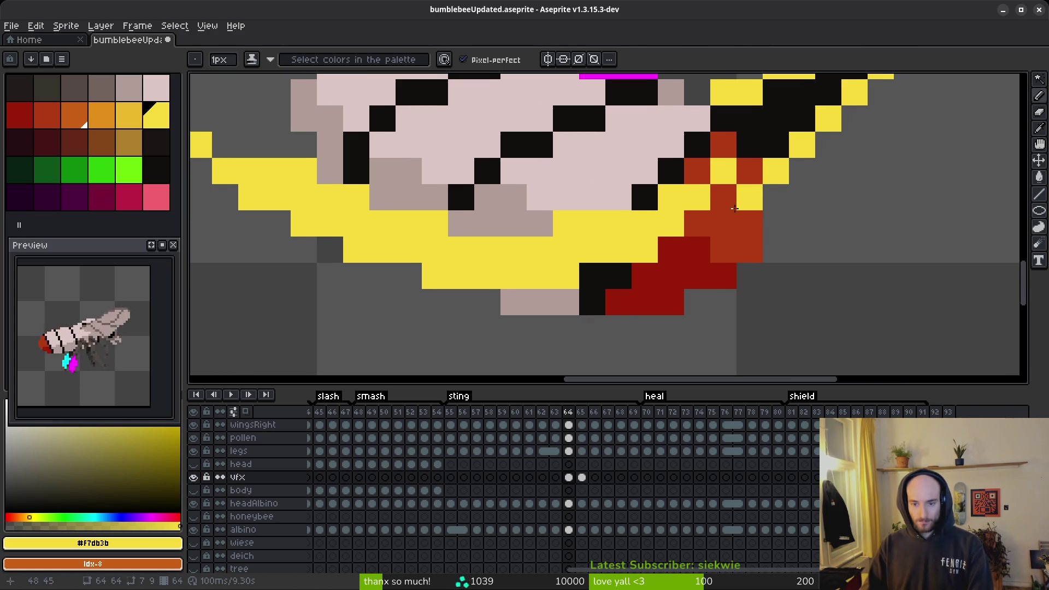
left_click(569, 477)
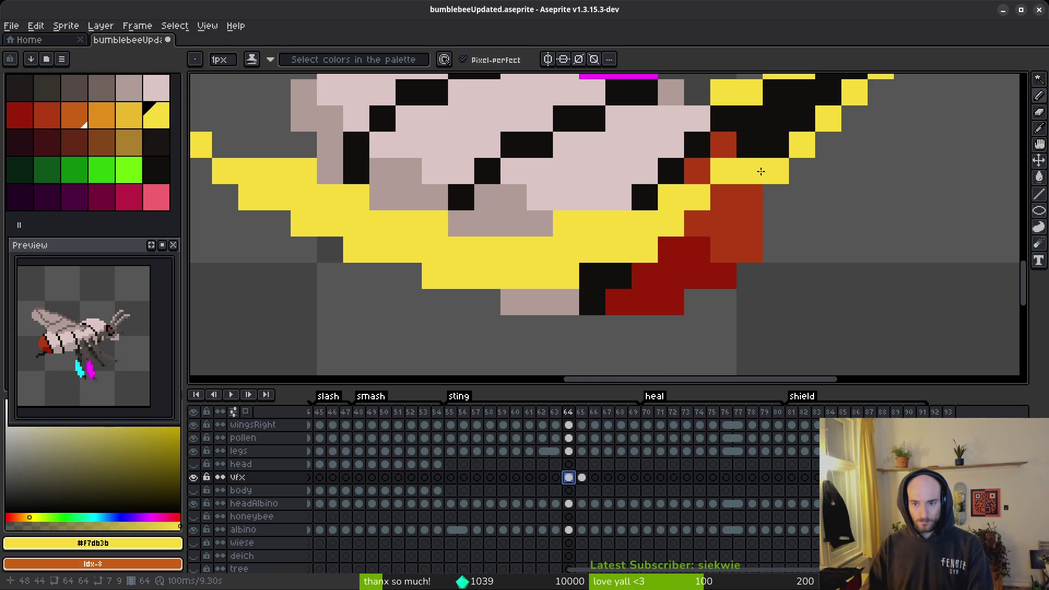
left_click(761, 171)
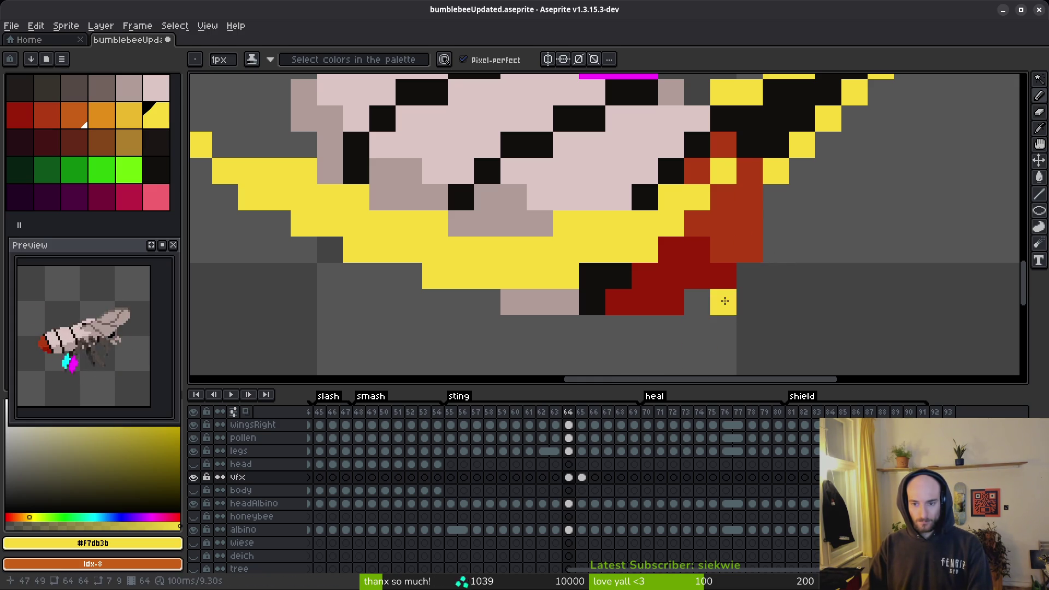
key("ctrl+z")
key("ctrl+z")
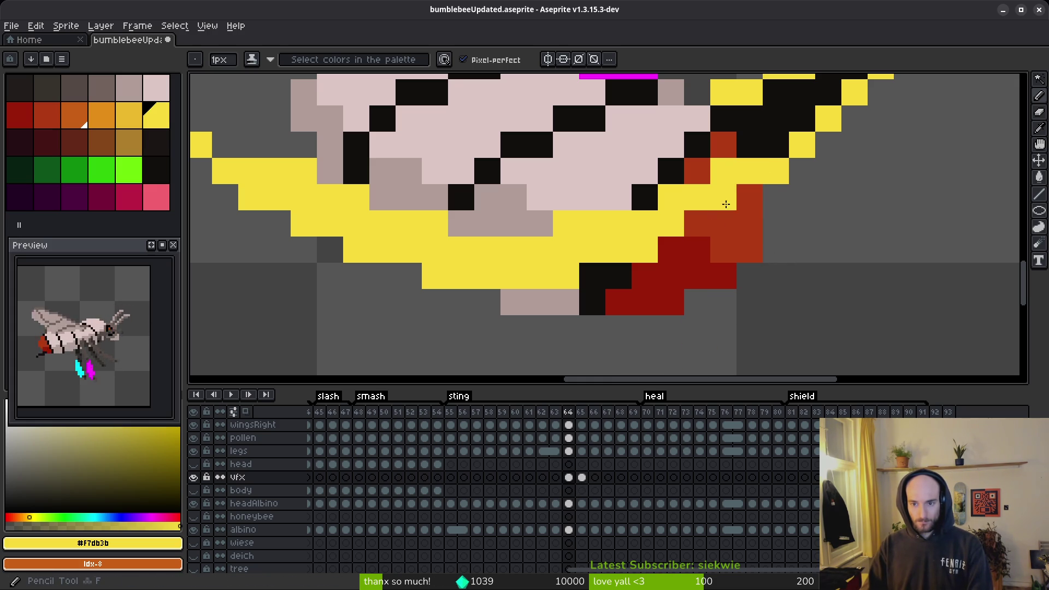
mouse_move(743, 203)
left_mouse_down()
mouse_move(642, 250)
mouse_move(480, 304)
mouse_move(265, 234)
mouse_move(413, 268)
left_mouse_up()
Lengthen the sting's upper-left tip with a yellow stroke
scroll(448, 257, "left", 5)
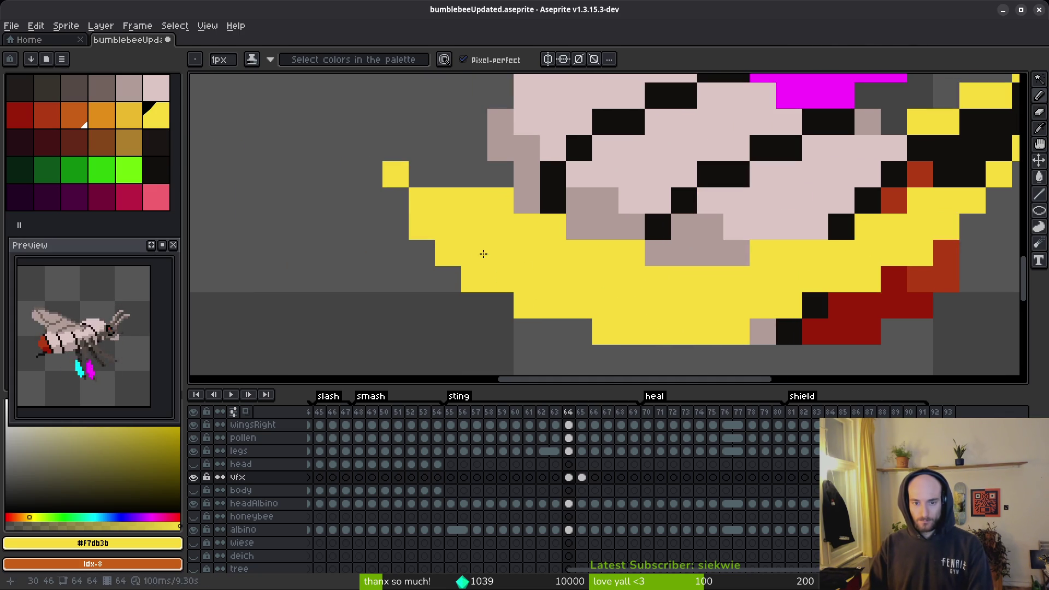
left_click_drag(395, 200, 354, 157)
scroll(568, 273, "down", 1)
scroll(469, 284, "up", 1)
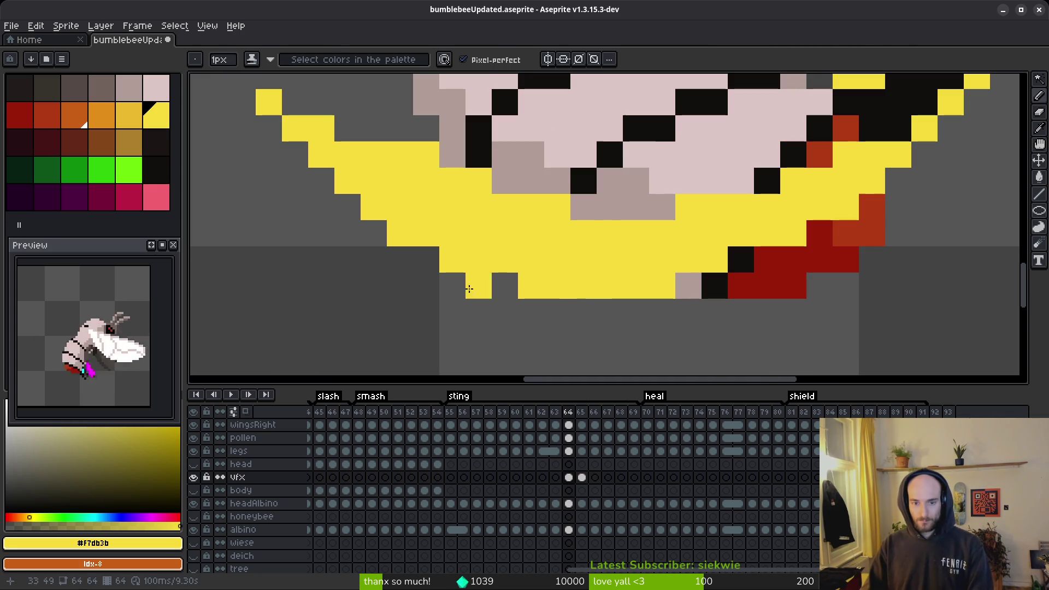
Erase the stray yellow pixel at the sting's base
key("e")
left_click(529, 286)
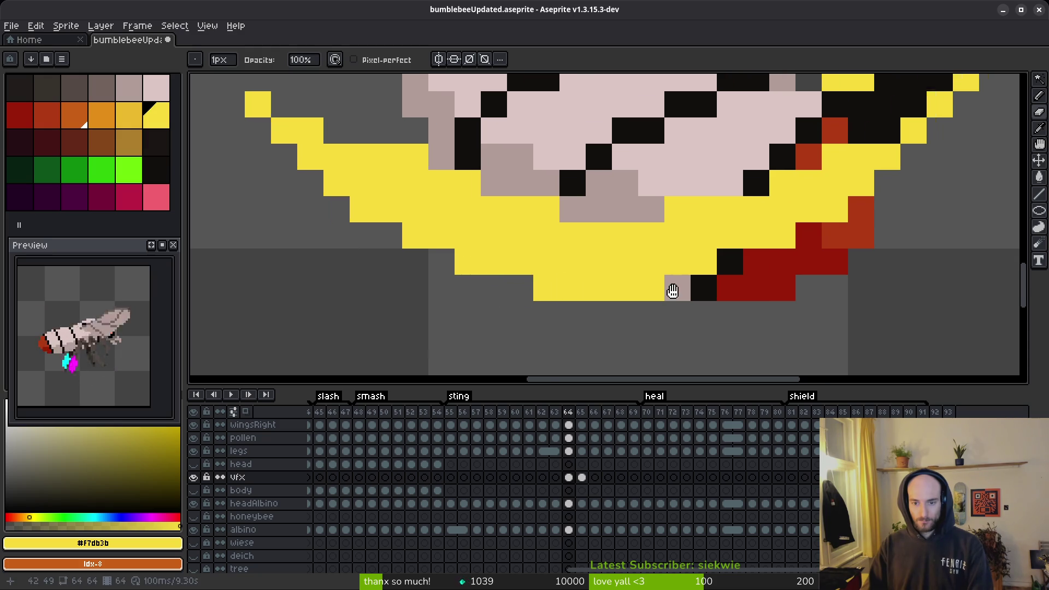
scroll(673, 288, "right", 4)
scroll(694, 273, "up", 1)
key("b")
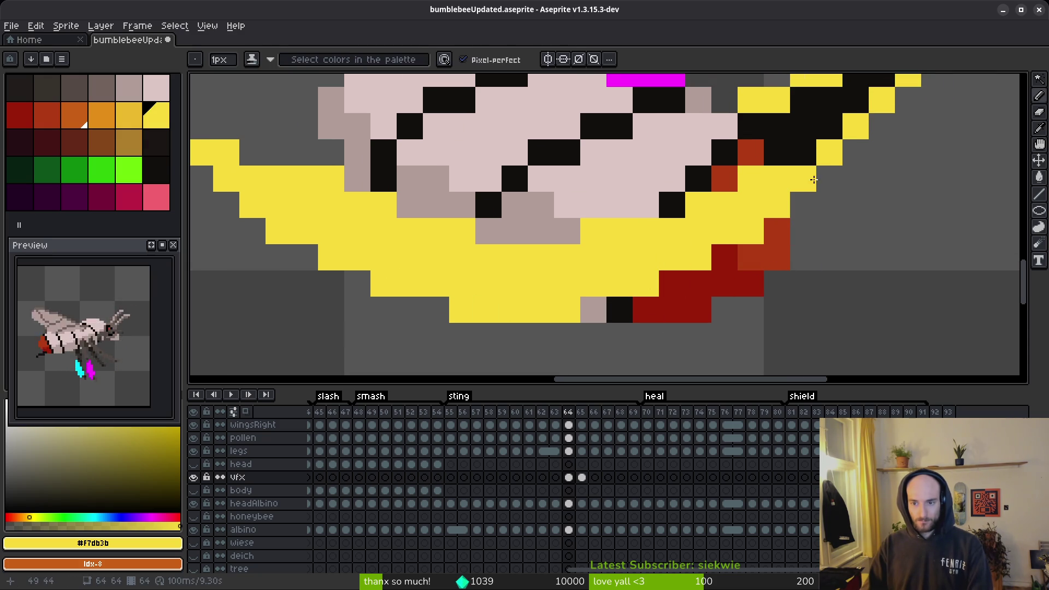
scroll(808, 160, "down", 6)
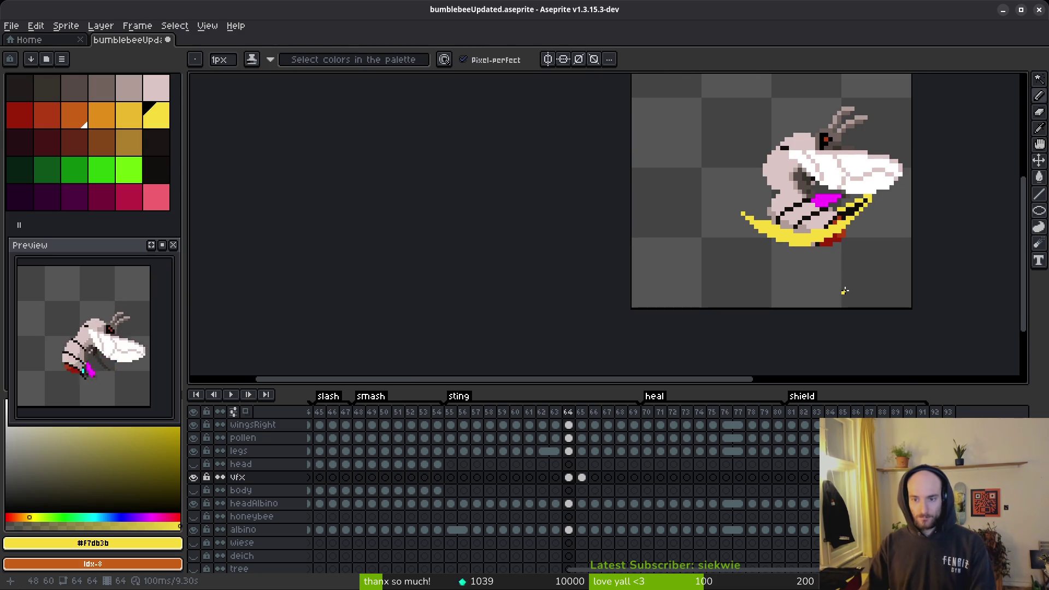
scroll(788, 239, "up", 3)
Erase the extra yellow pixel on the stinger edge
key("e")
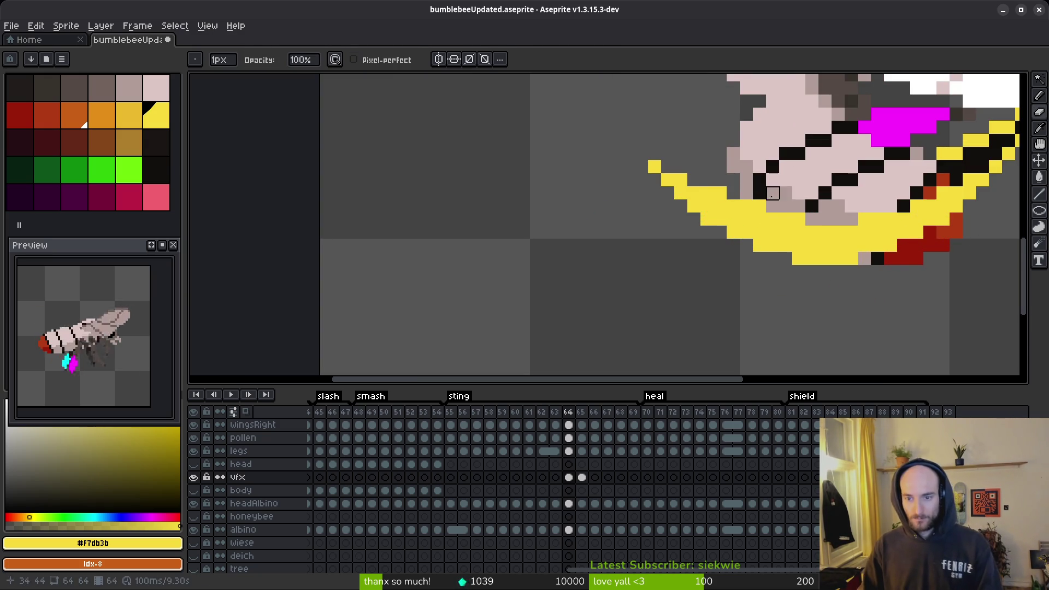
scroll(772, 193, "down", 3)
scroll(758, 241, "up", 3)
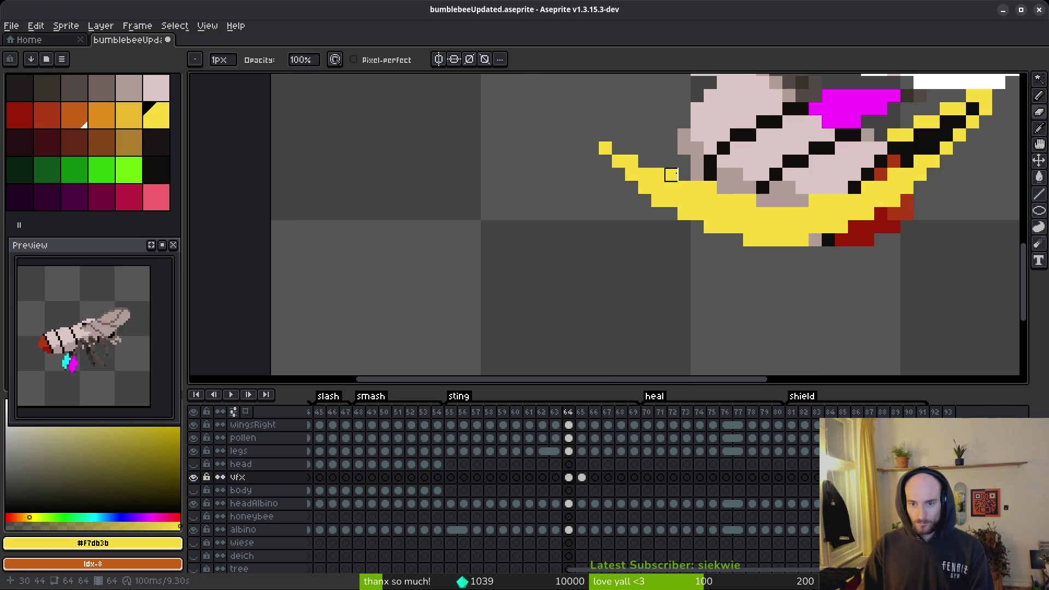
left_click(750, 201)
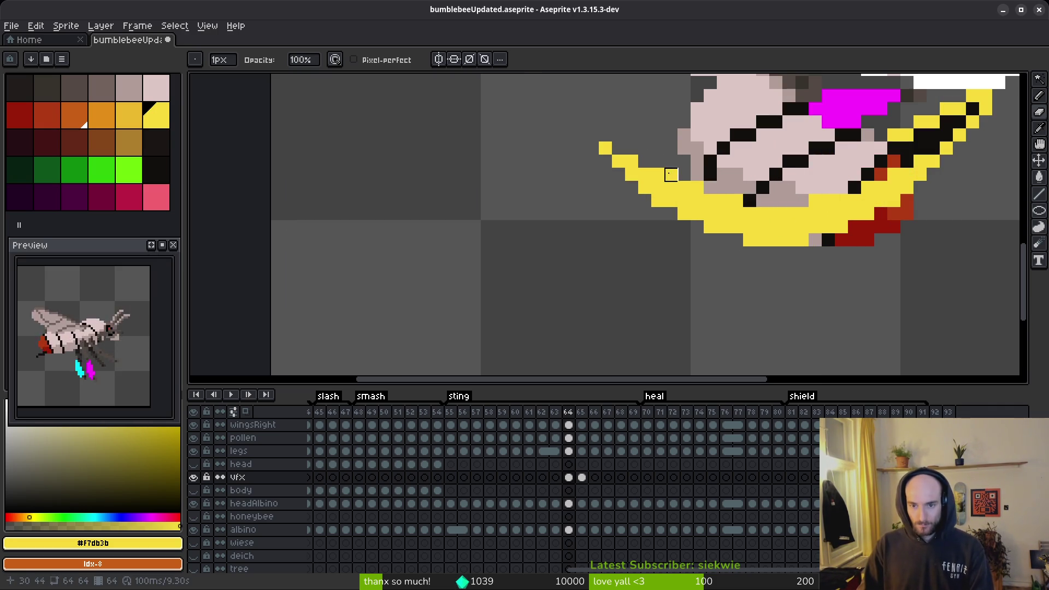
scroll(786, 273, "down", 3)
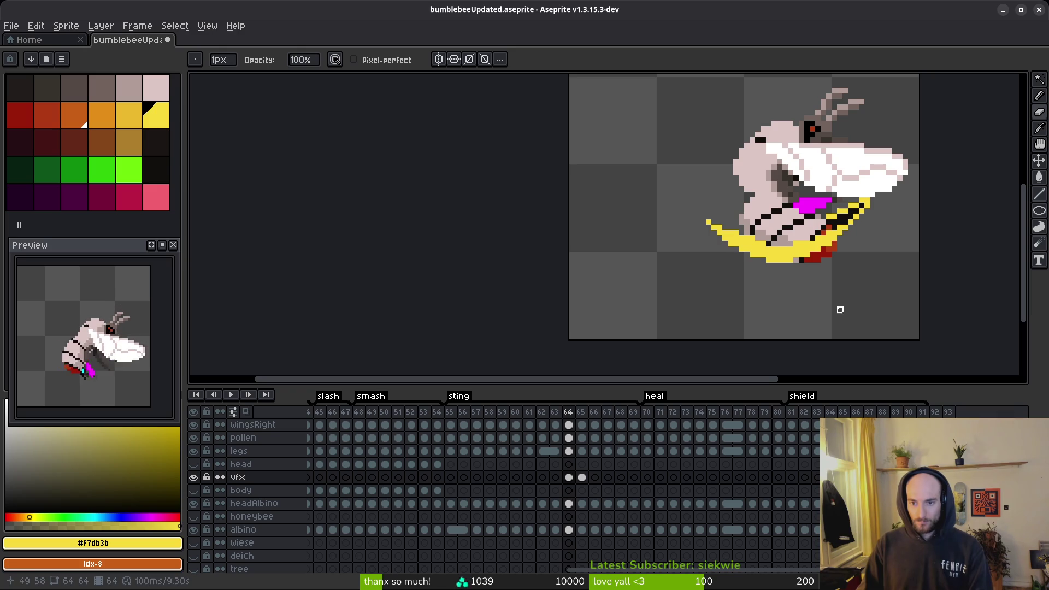
scroll(786, 288, "up", 2)
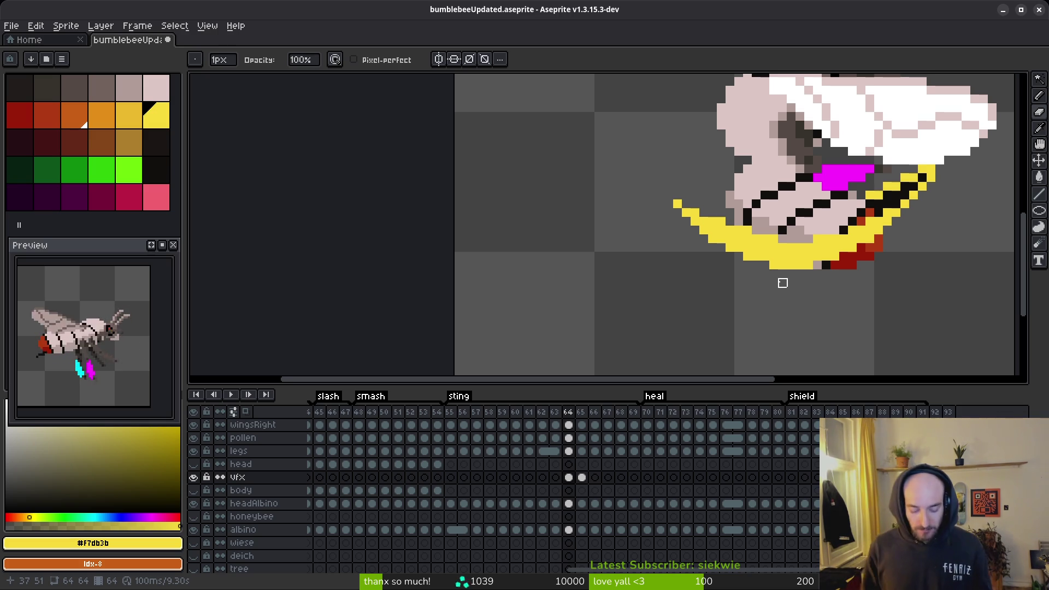
Save bumblebeeUpdated.aseprite and switch to the Godot editor
left_click_drag(791, 230, 672, 271)
key("ctrl+s")
scroll(689, 266, "right", 2)
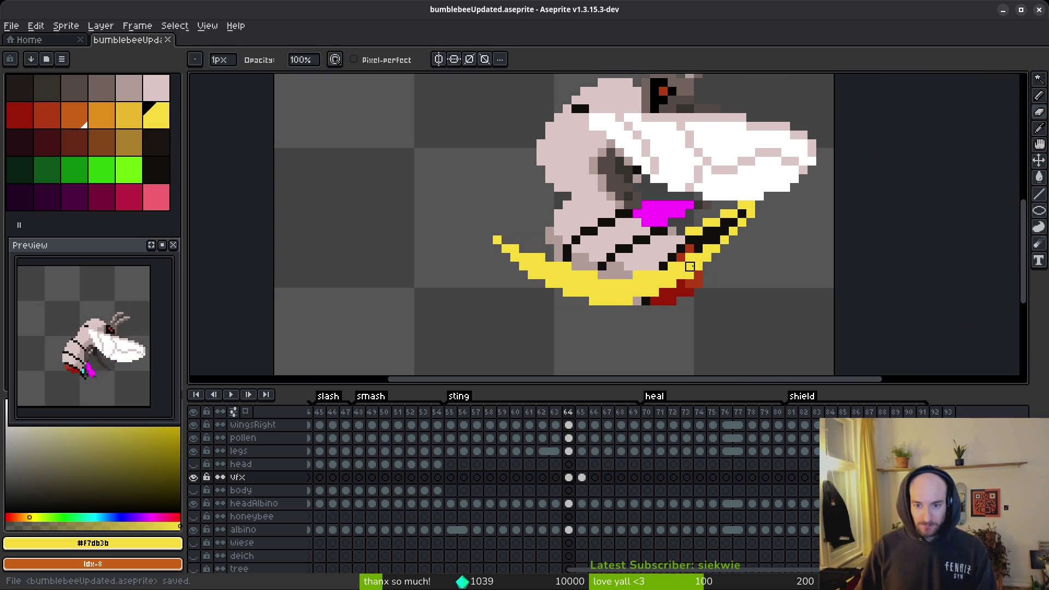
key("alt+Tab")
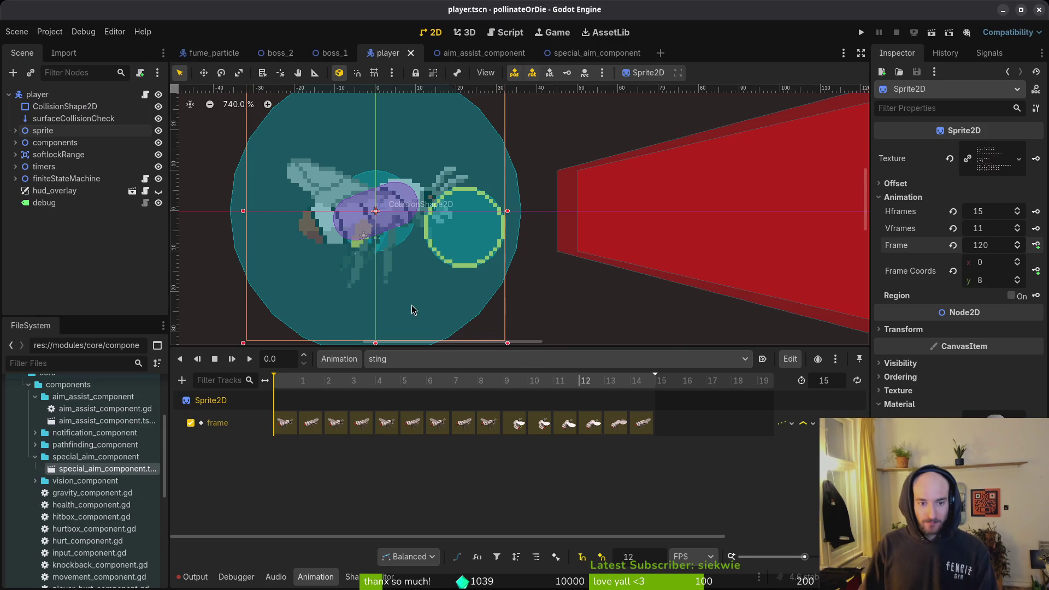
Play the player's sting animation preview in the 2D viewport
left_click(249, 358)
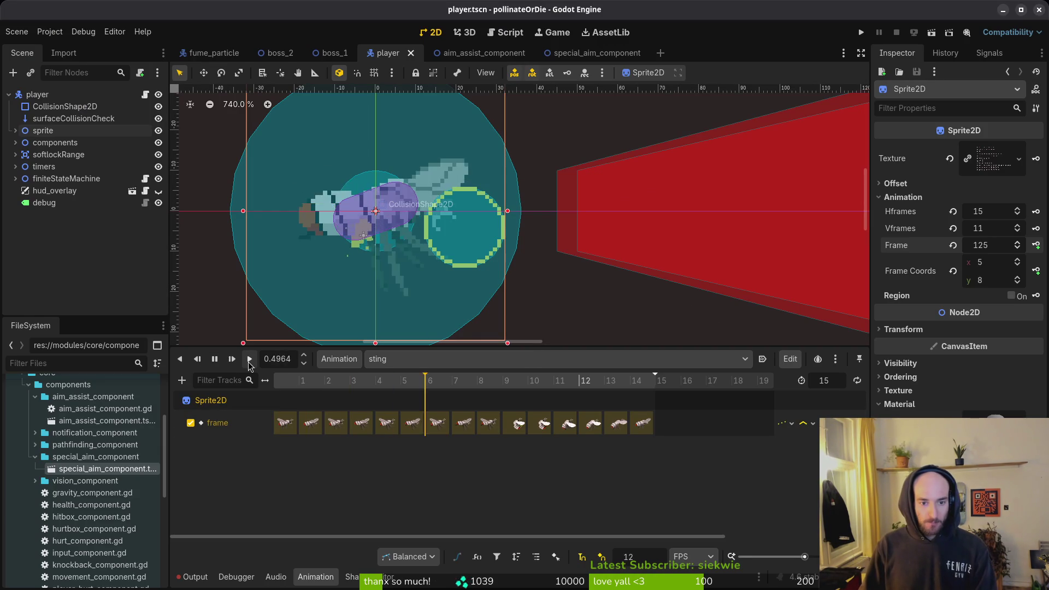
scroll(414, 283, "down", 3)
left_click(460, 277)
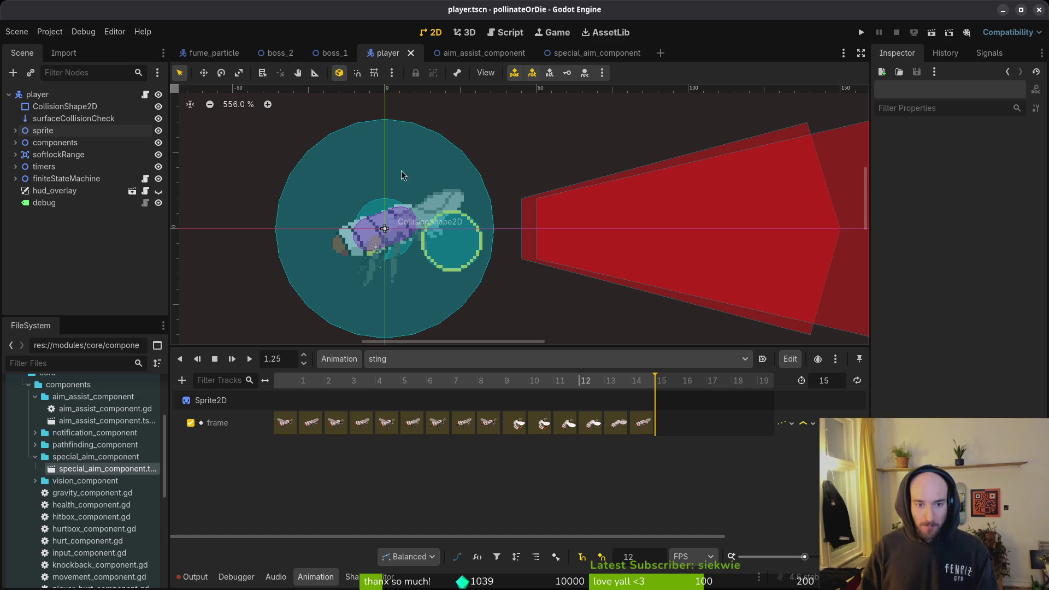
Expand finiteStateMachine to list its state nodes and select it
scroll(458, 217, "down", 2)
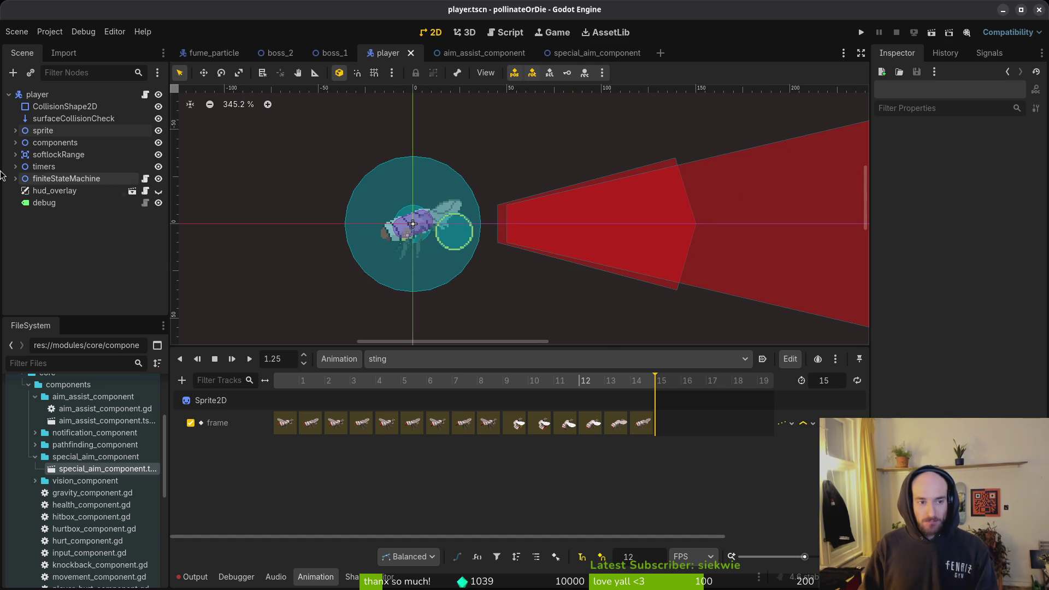
left_click(15, 178)
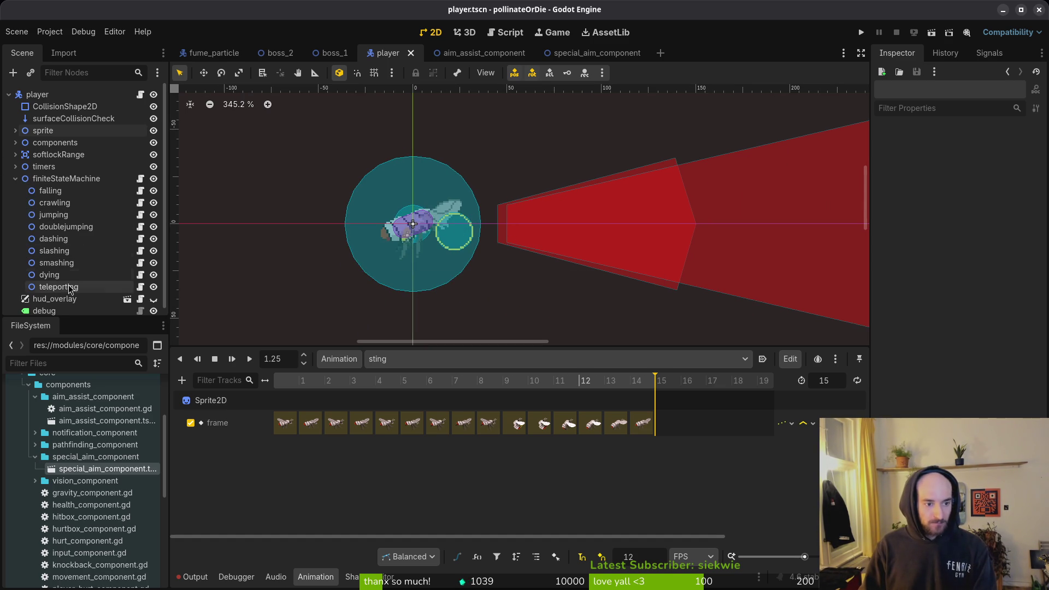
left_click(60, 179)
Add a Node2D child named 'special' under finiteStateMachine
key("ctrl+a")
type("node2d")
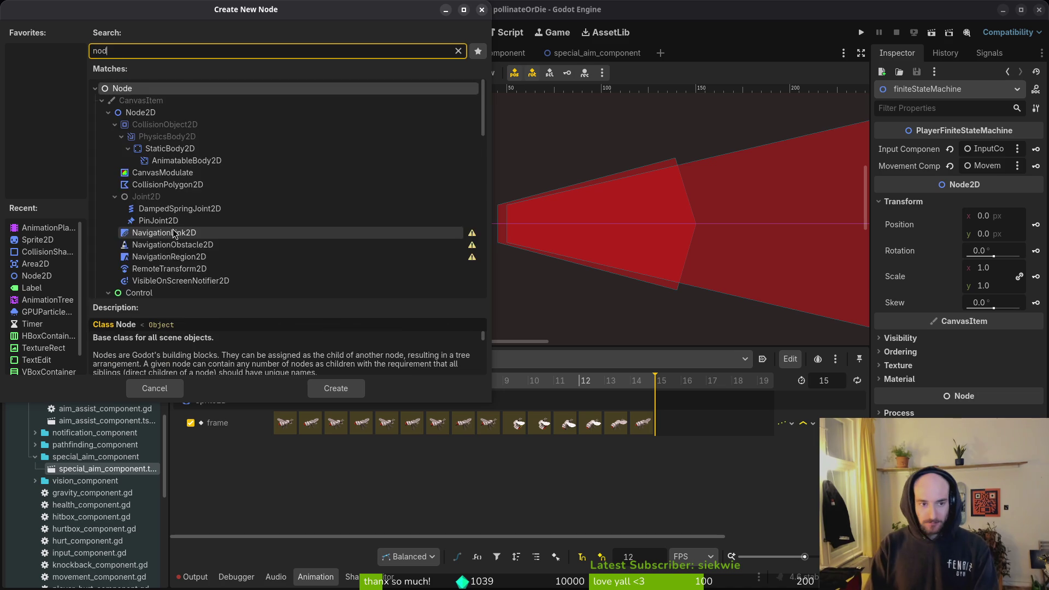
key("Return")
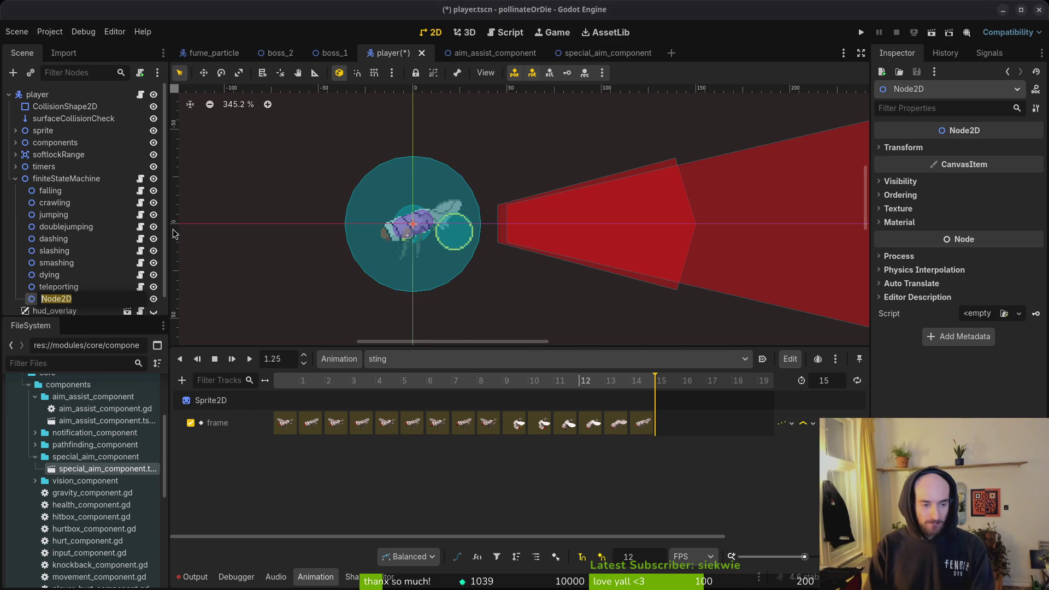
type("special")
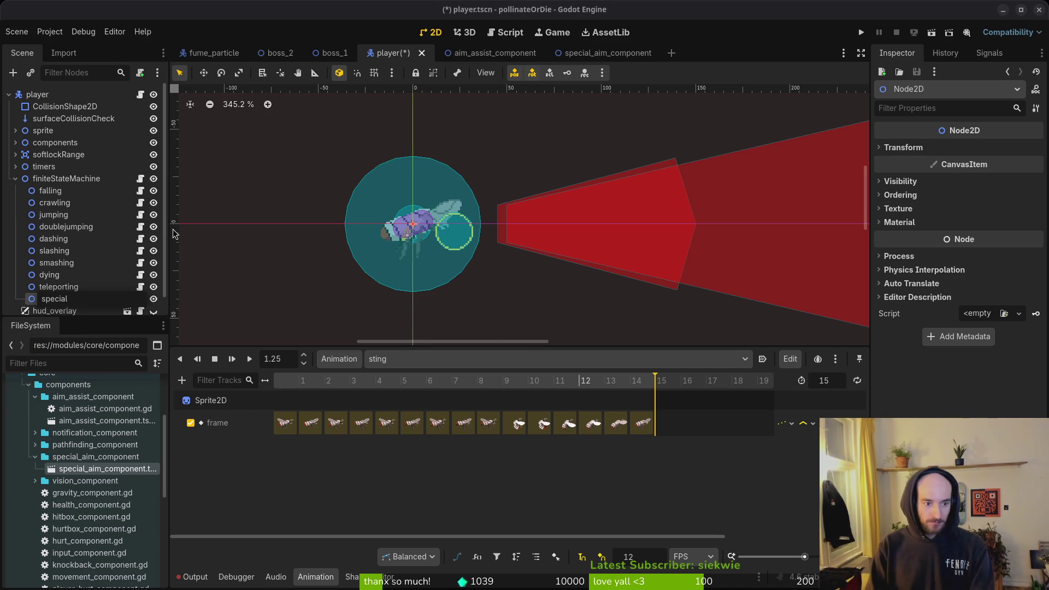
key("Return")
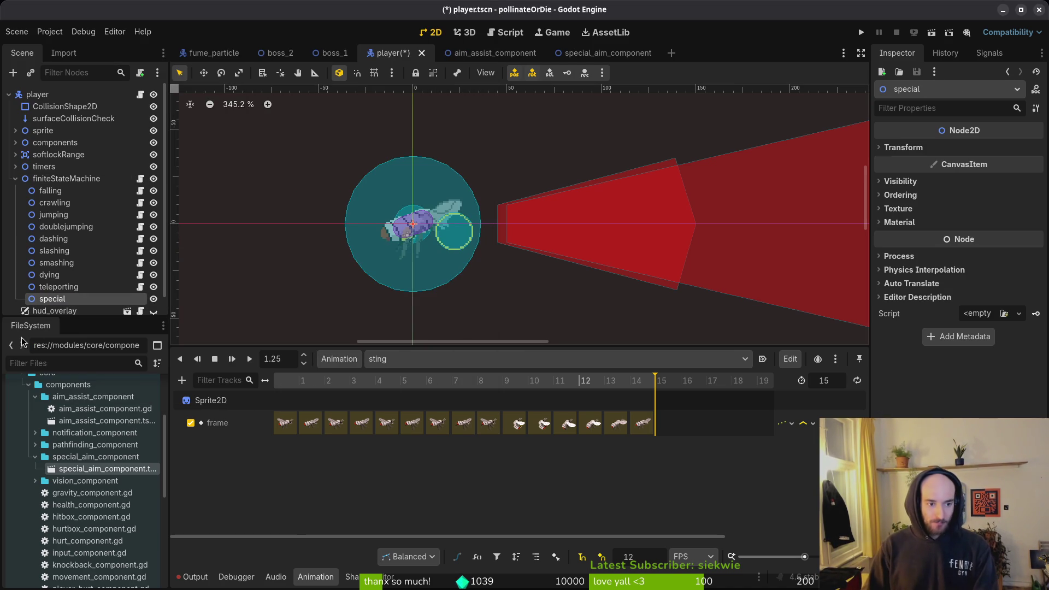
right_click(59, 301)
Load the existing res://modules/core/state/state.gd as the special node's script
left_click(150, 387)
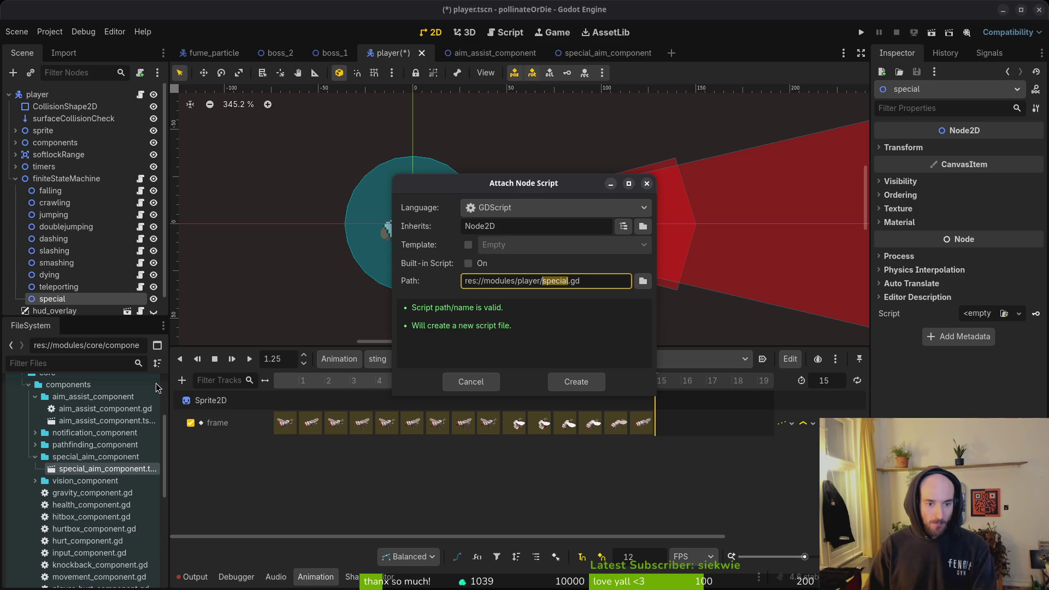
left_click(638, 278)
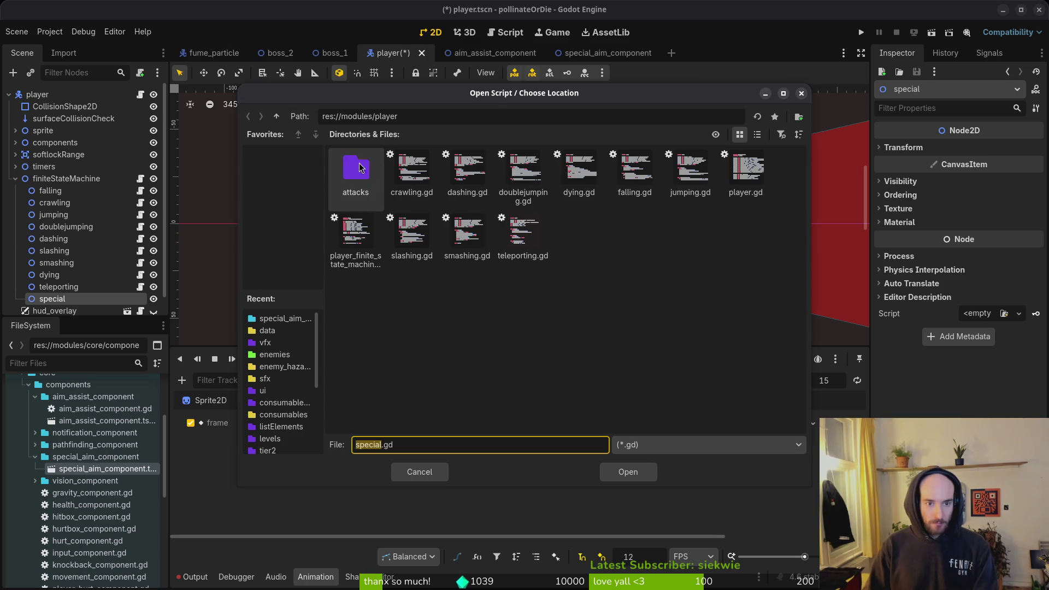
double_click(277, 118)
double_click(635, 170)
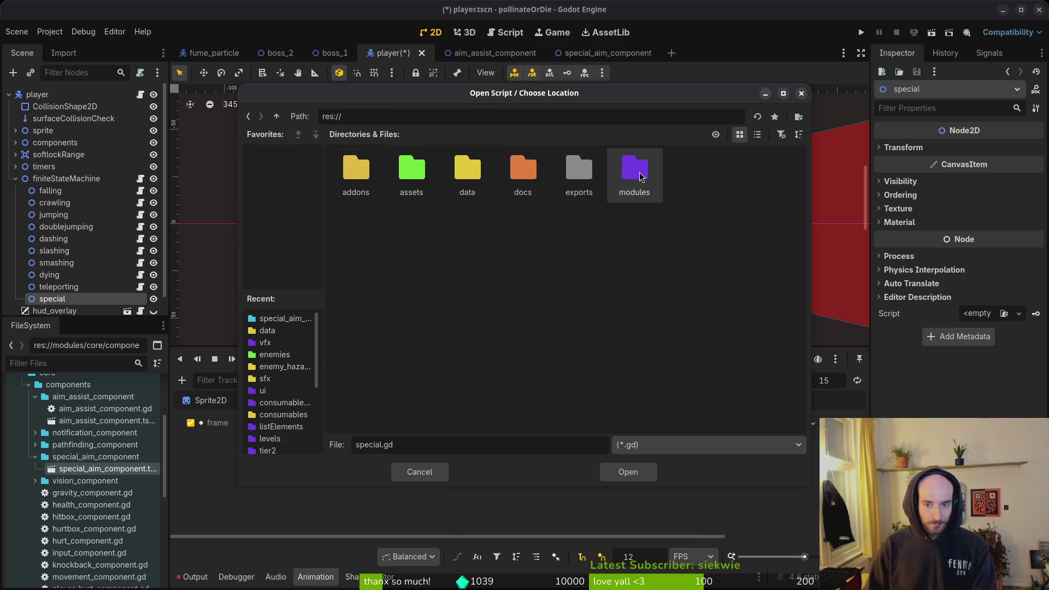
double_click(356, 170)
double_click(357, 168)
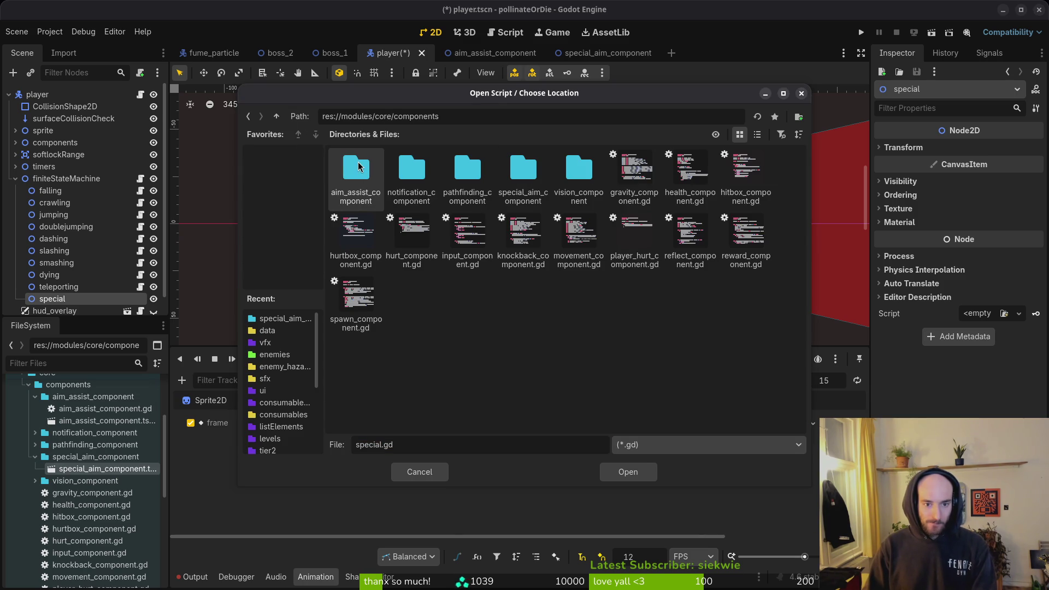
left_click(276, 117)
double_click(635, 169)
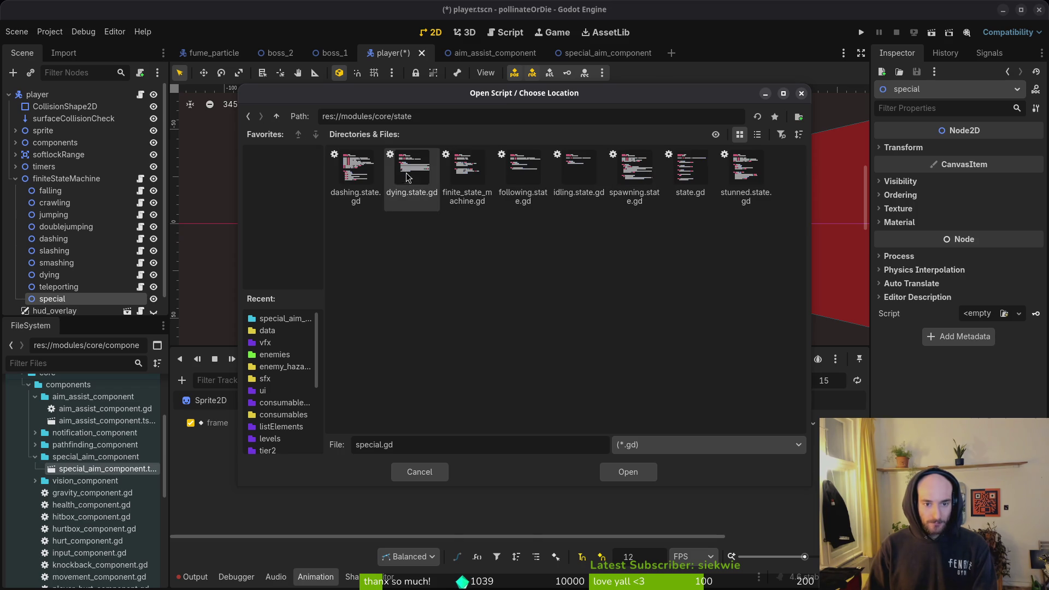
left_click(689, 172)
left_click(641, 468)
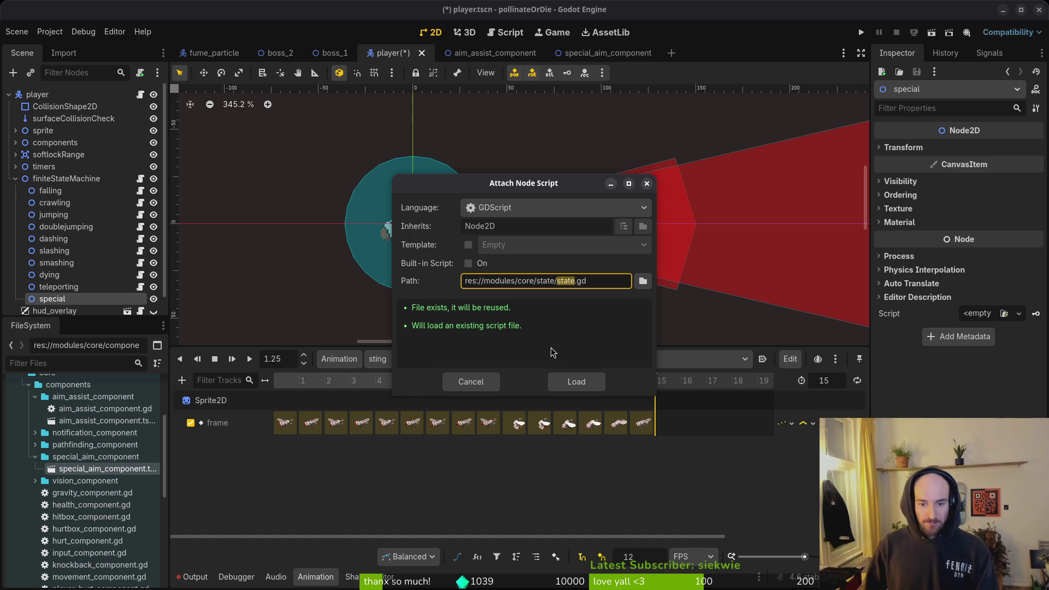
left_click(576, 382)
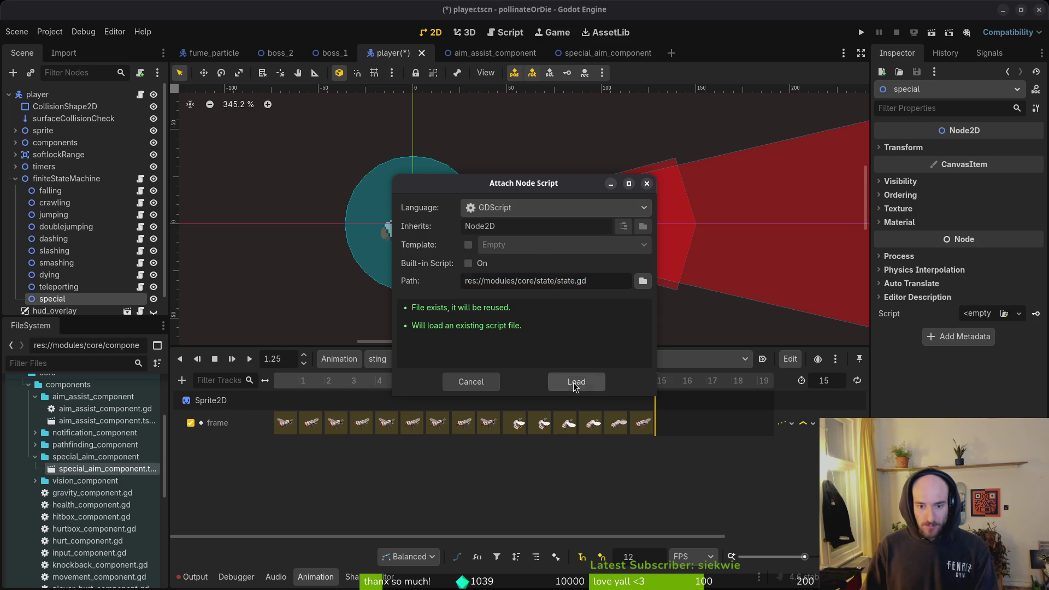
Extend the state script into a new special.gd for special, then save player.tscn
right_click(121, 302)
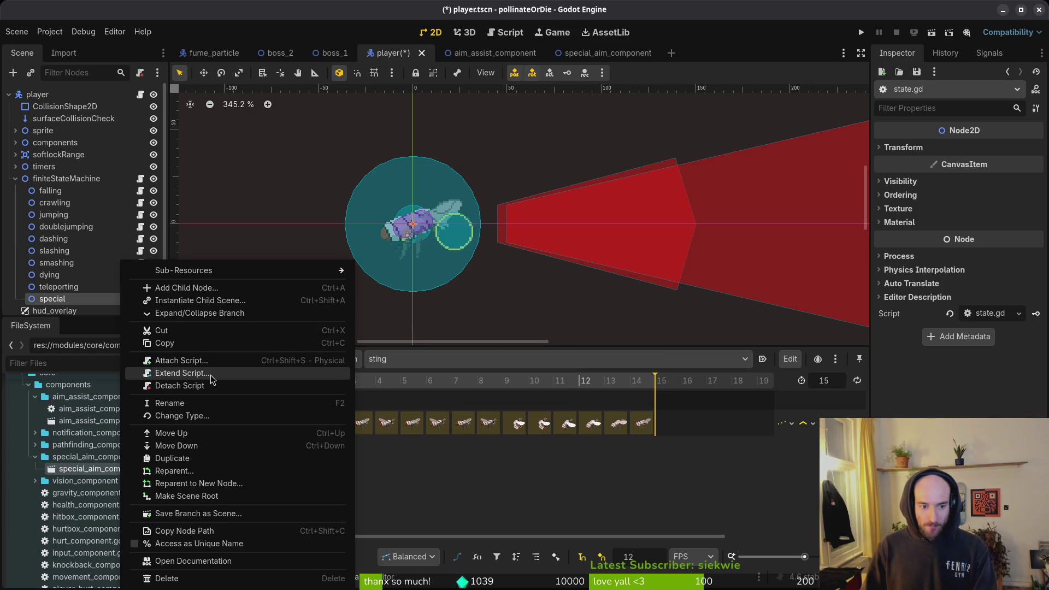
left_click(213, 379)
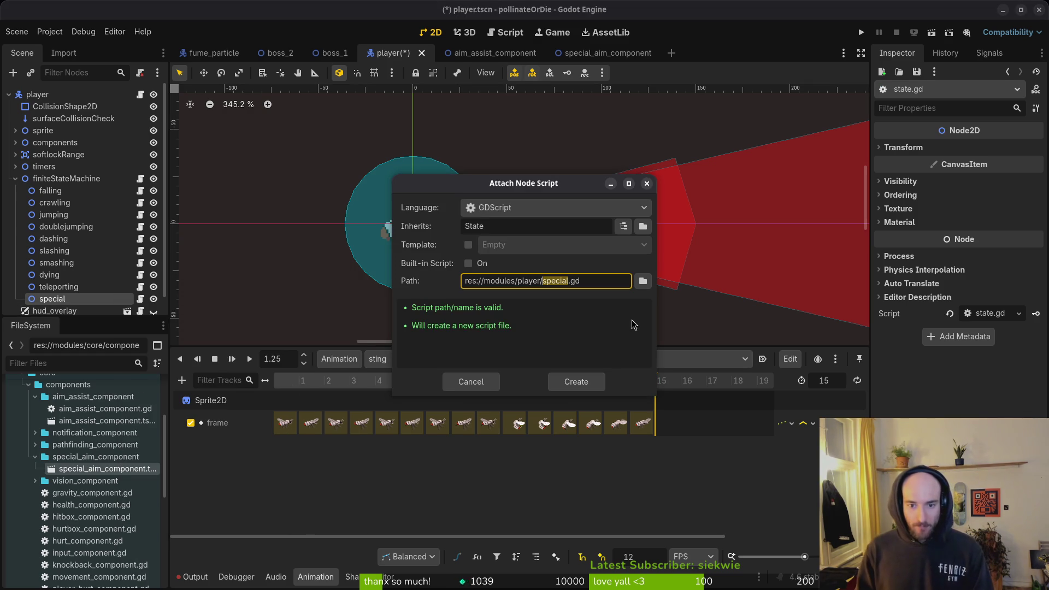
left_click(575, 382)
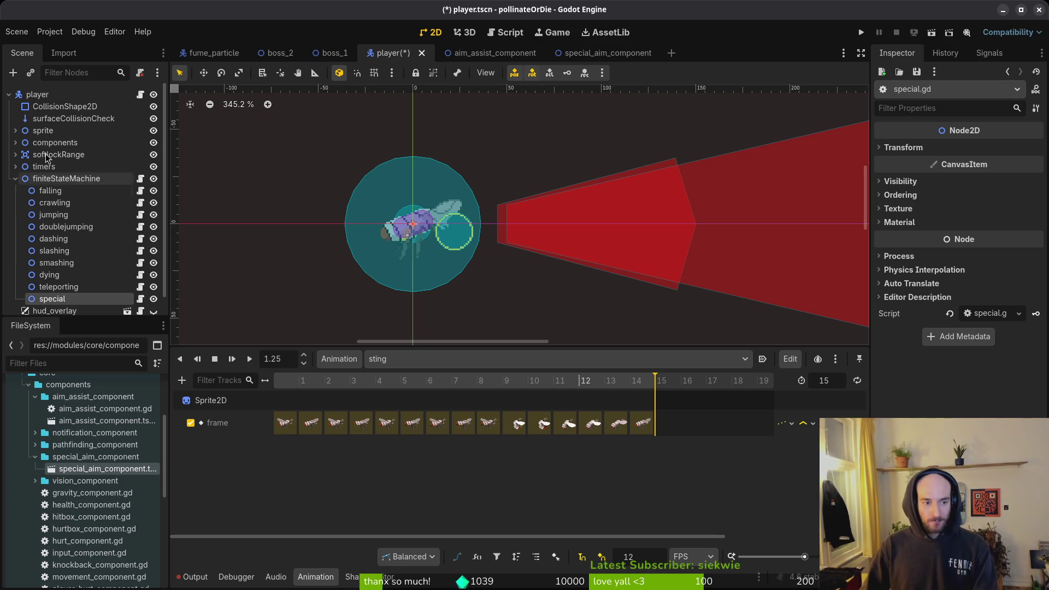
left_click(15, 179)
key("ctrl+s")
Open the special_aim_component scene and select its AnimationPlayer
left_click(16, 142)
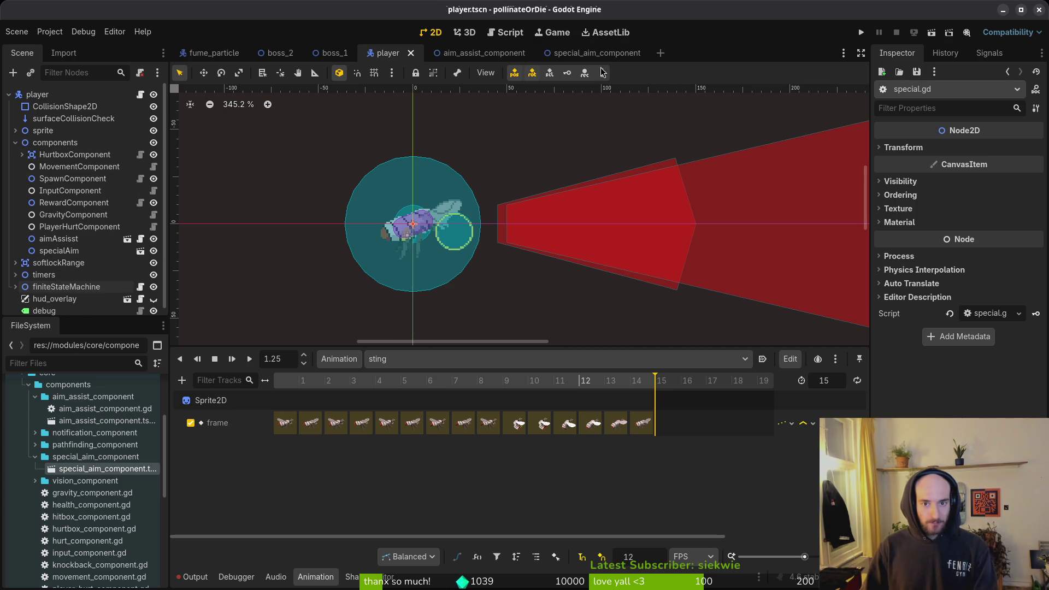
left_click(127, 250)
left_click(15, 121)
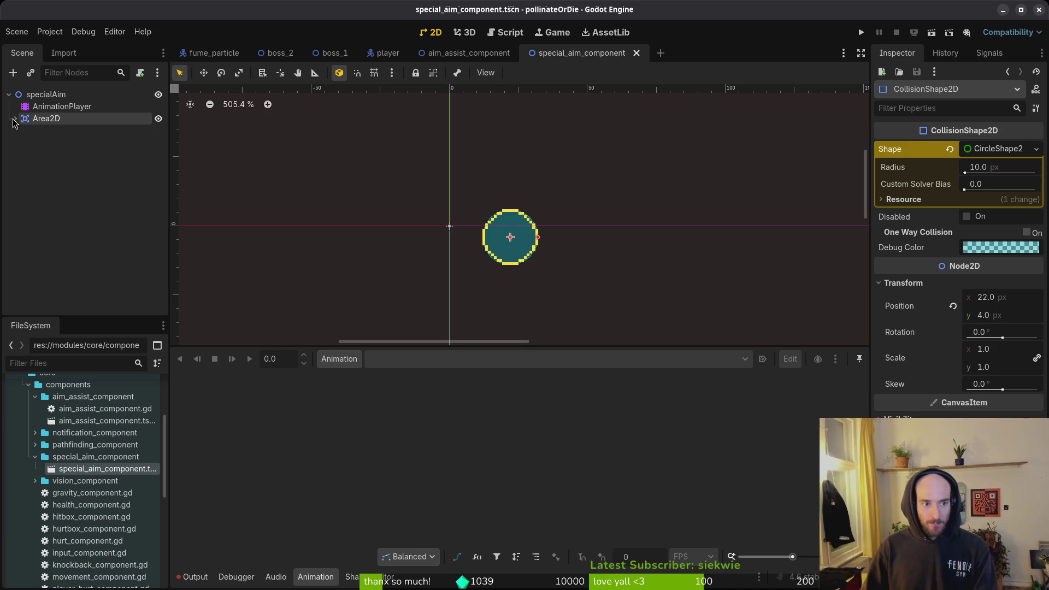
left_click(16, 121)
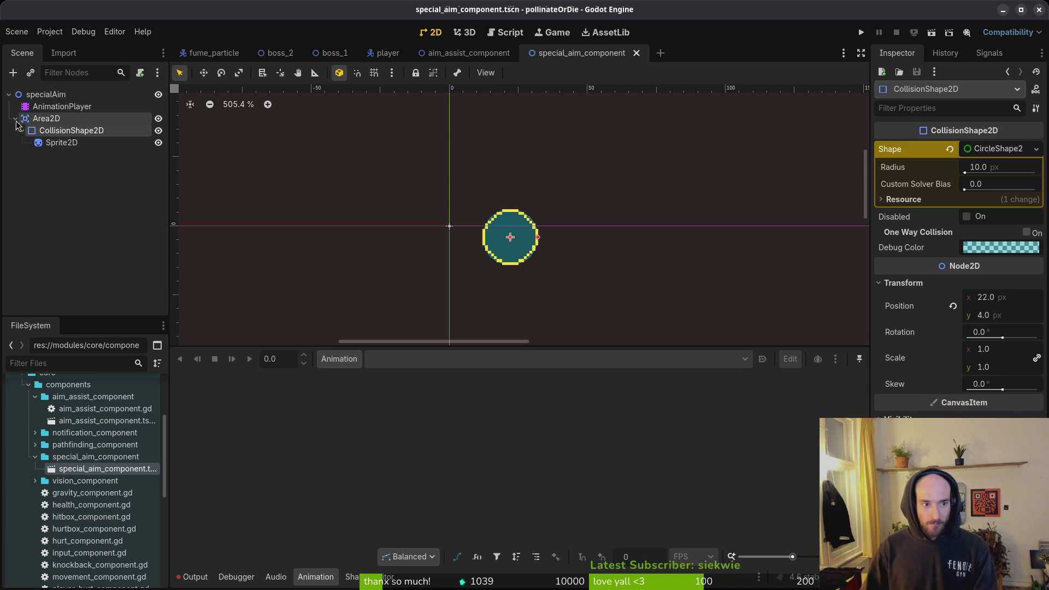
left_click(61, 106)
Create an autoplaying, looping 'aiming' animation with 12 FPS snap and length 5
left_click(335, 363)
left_click(350, 380)
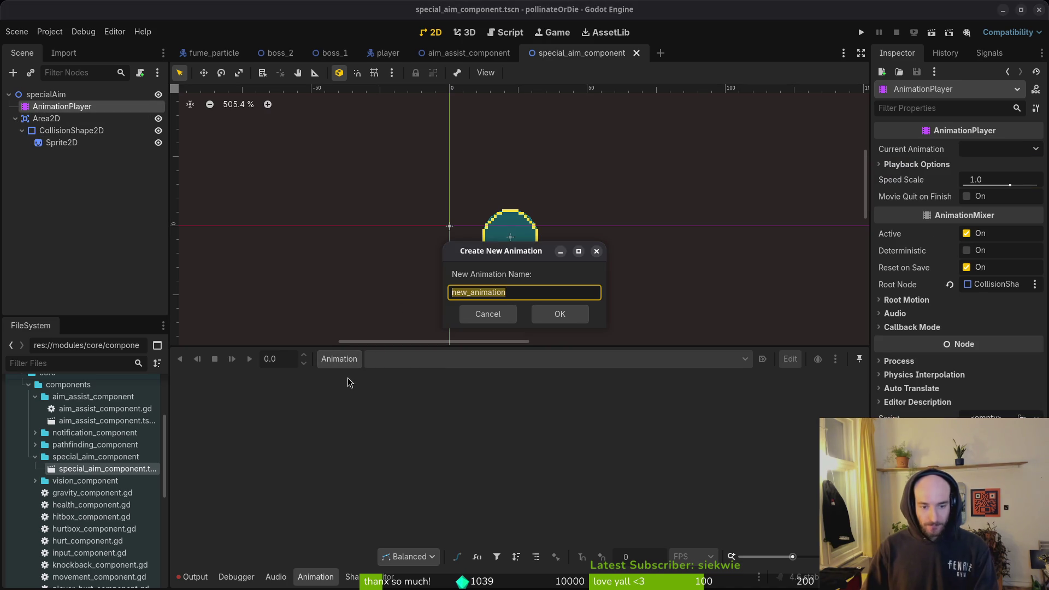
type("aiming")
key("Return")
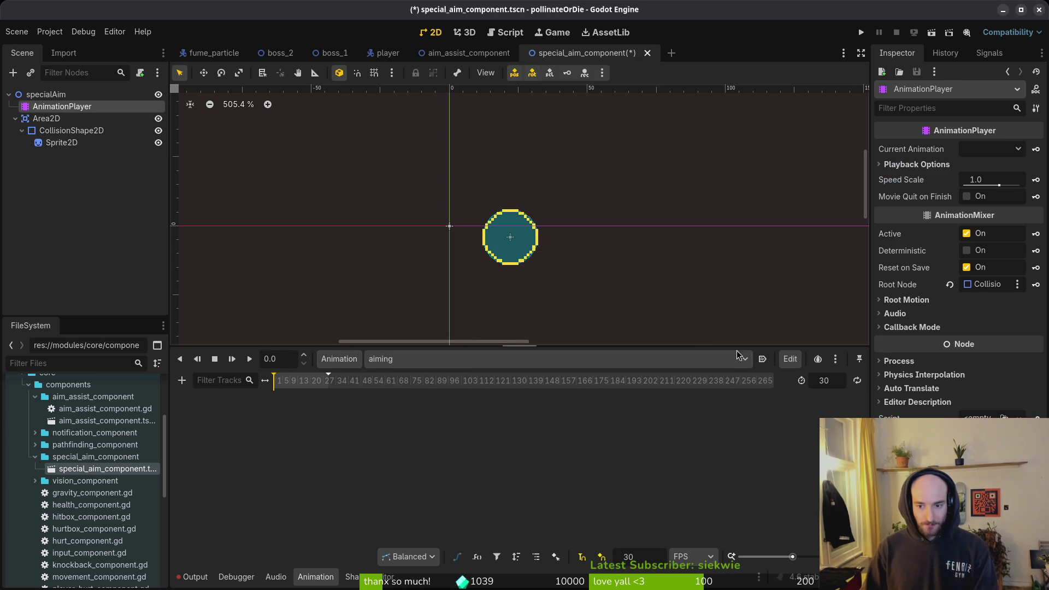
left_click(764, 359)
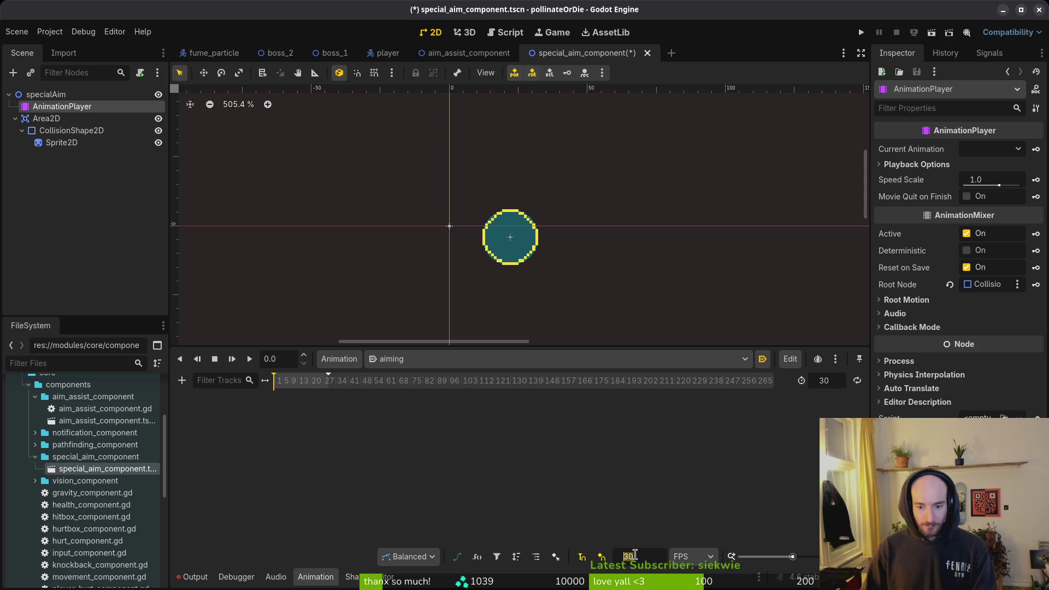
type("12")
key("Return")
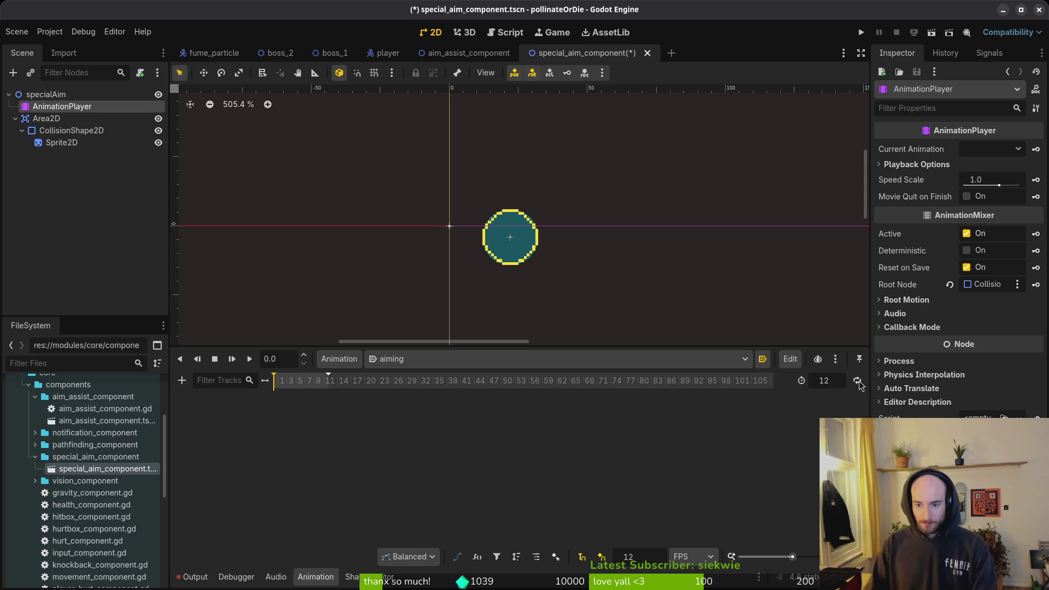
left_click(857, 381)
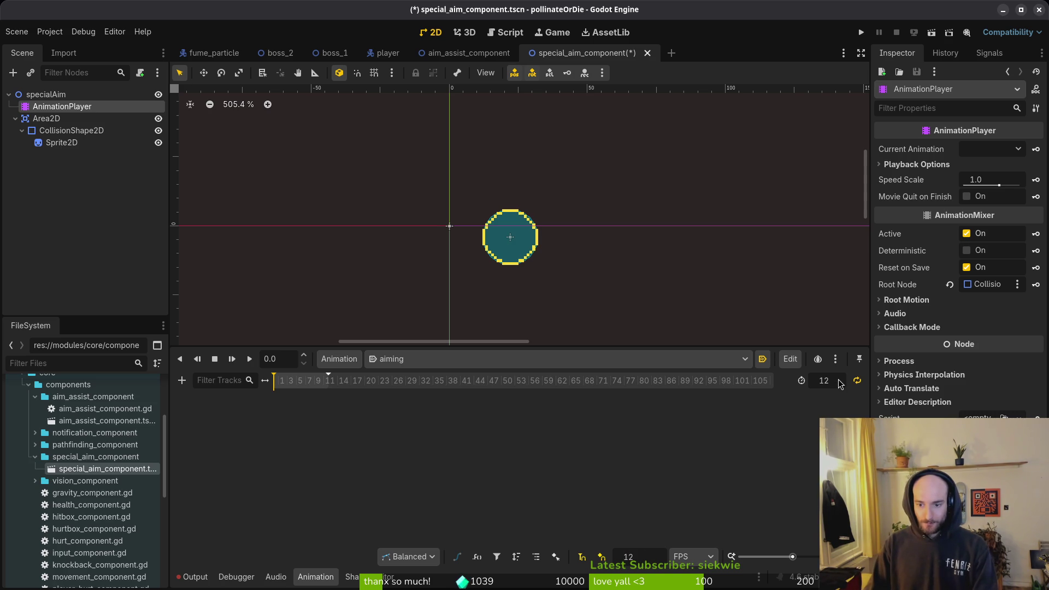
double_click(825, 383)
type("5")
key("Return")
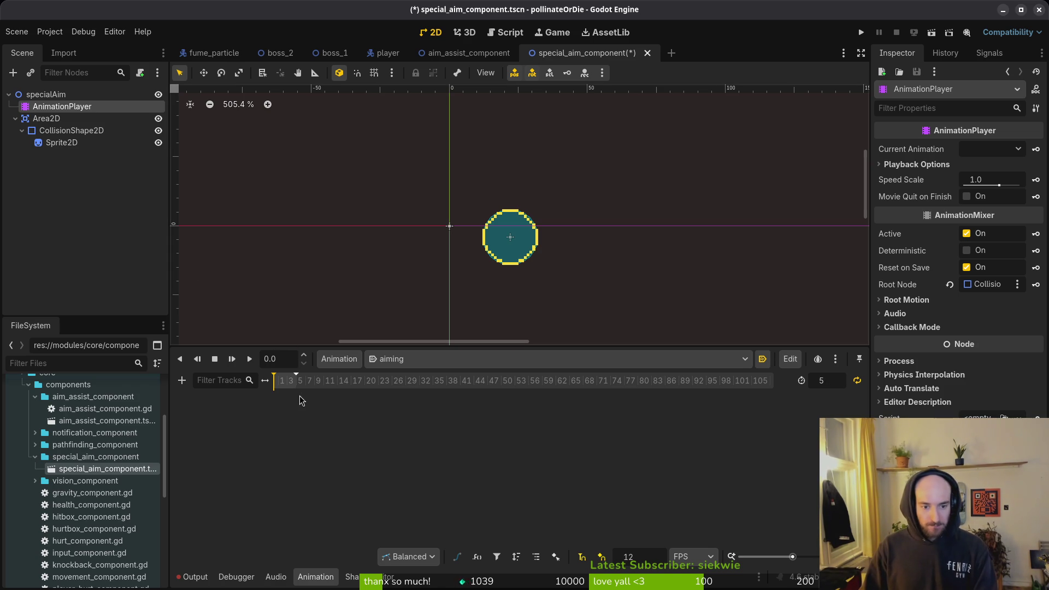
Select Sprite2D and insert a key for its Frame property
scroll(336, 386, "up", 5)
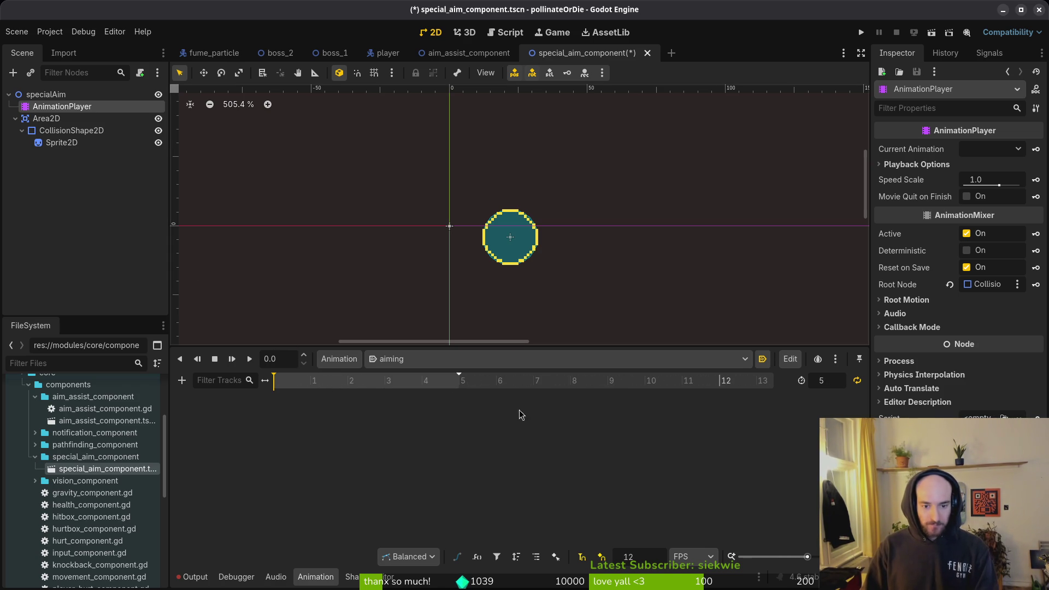
left_click(63, 144)
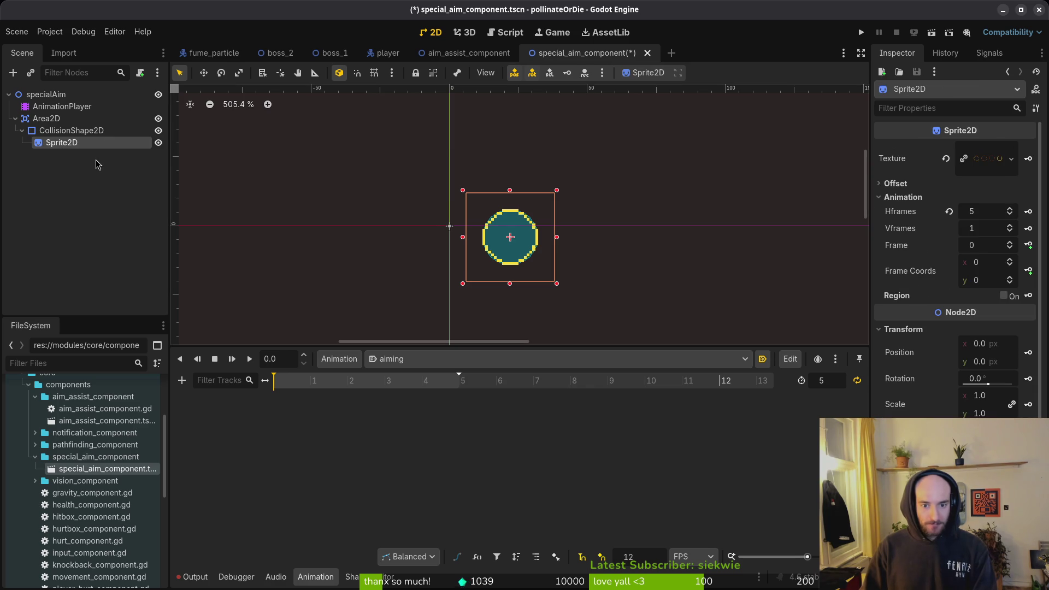
left_click(22, 131)
left_click(22, 131)
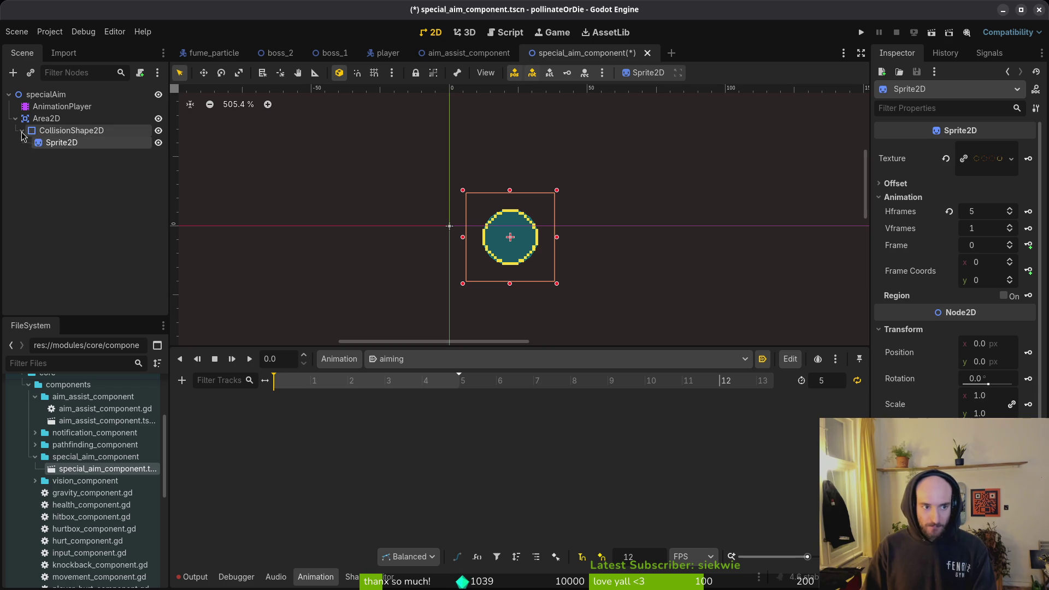
left_click(16, 120)
left_click(15, 120)
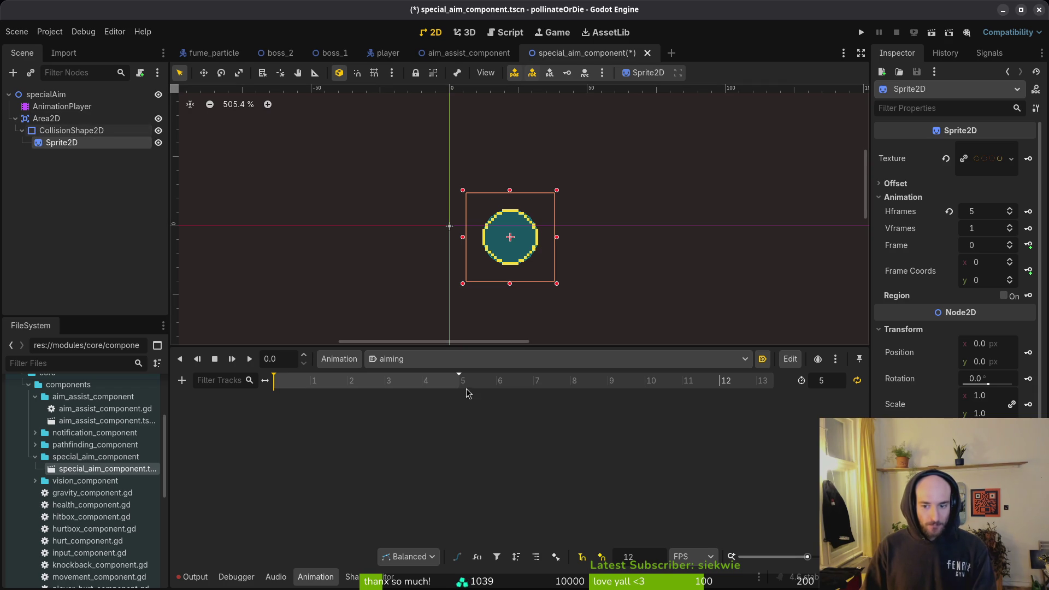
left_click(62, 107)
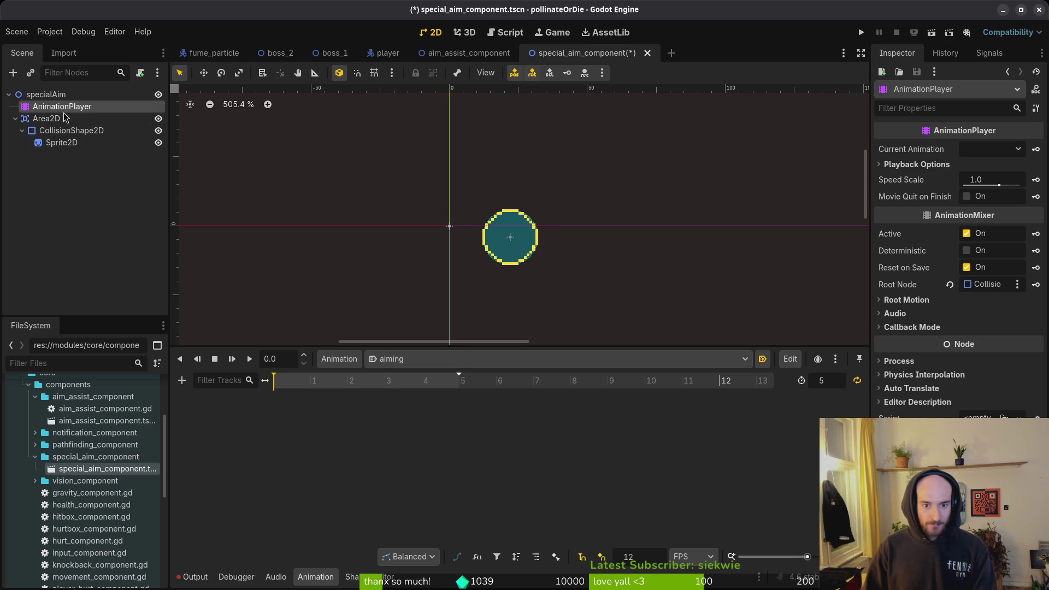
left_click(73, 143)
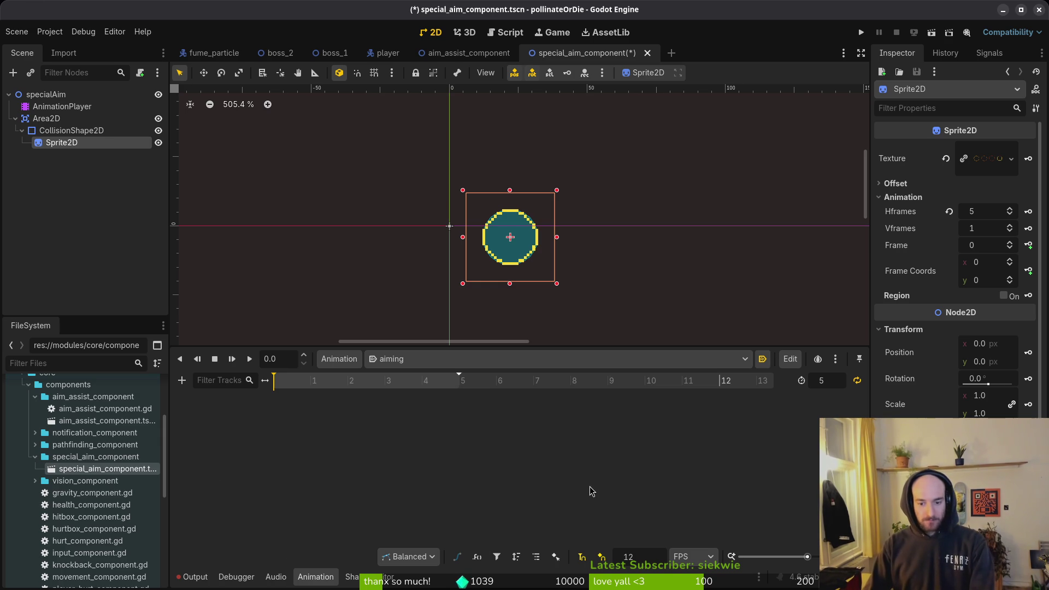
left_click(22, 131)
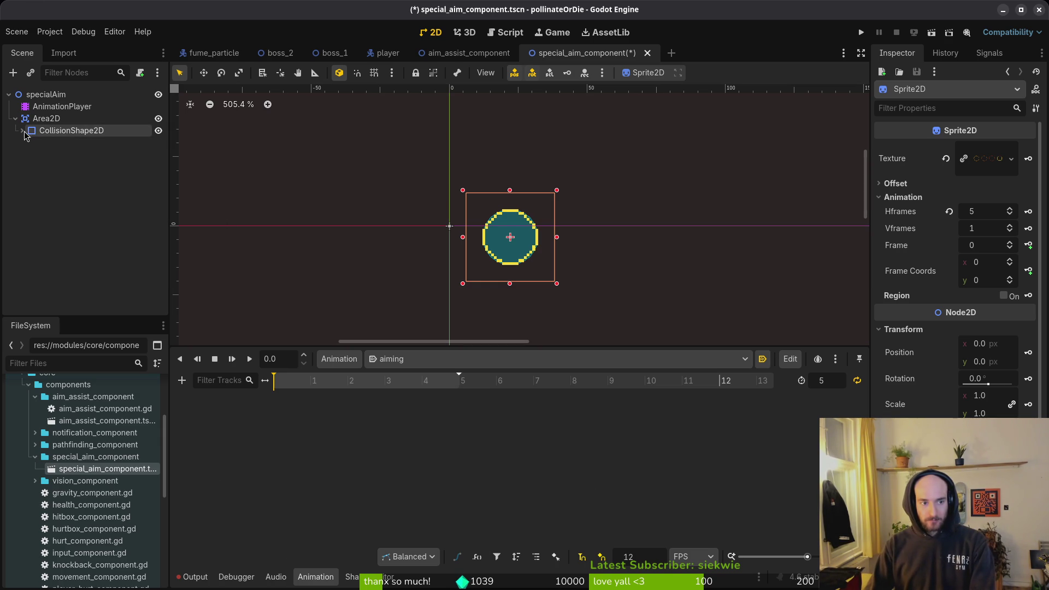
left_click(55, 106)
left_click(22, 131)
left_click(48, 144)
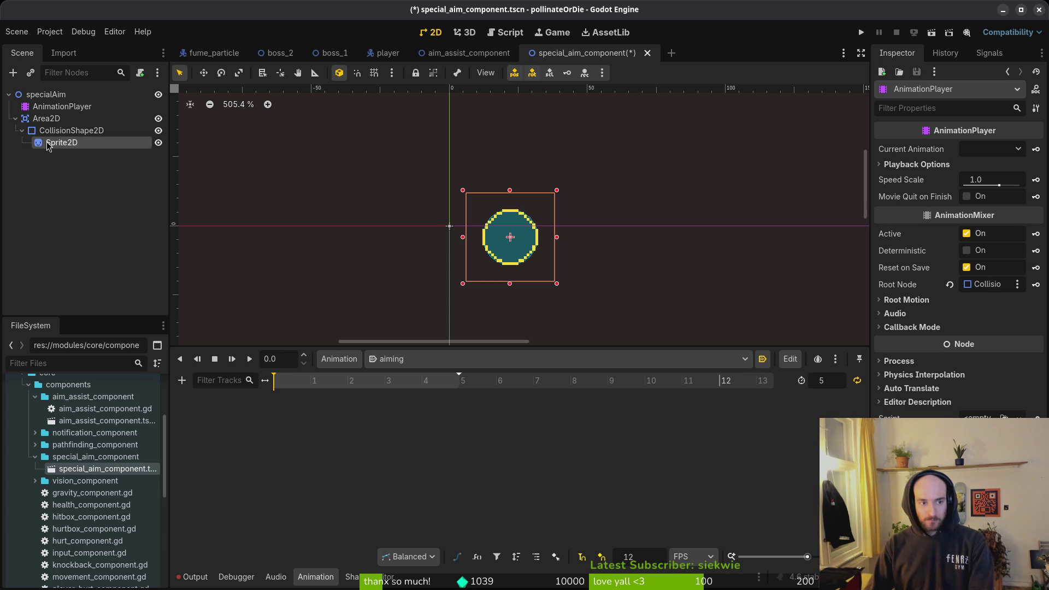
left_click(1028, 245)
Create the frame track and key sprite frames 1 to 4 along the timeline
left_click(580, 328)
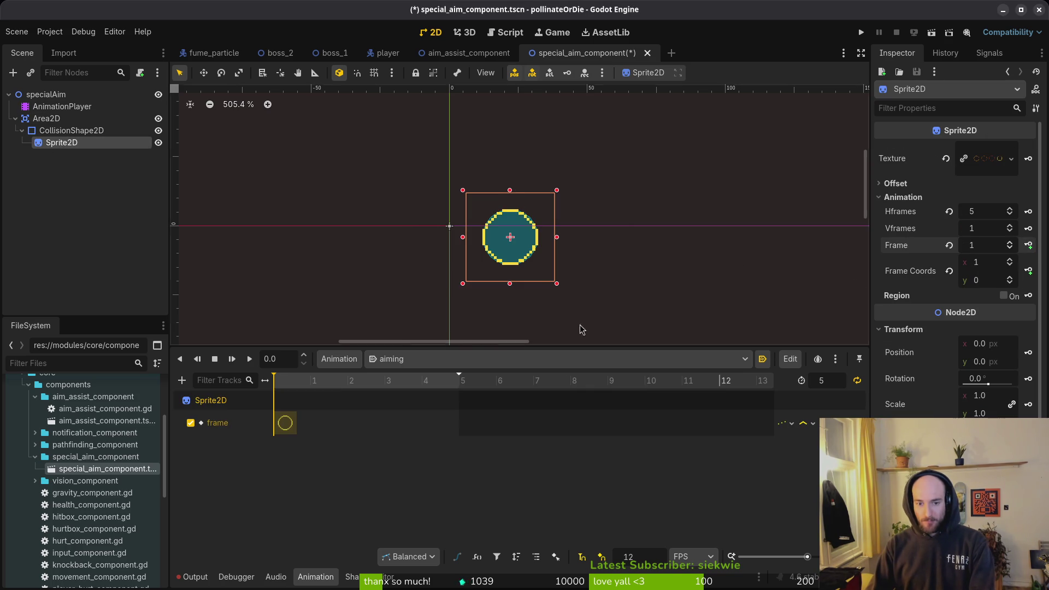
left_click(309, 382)
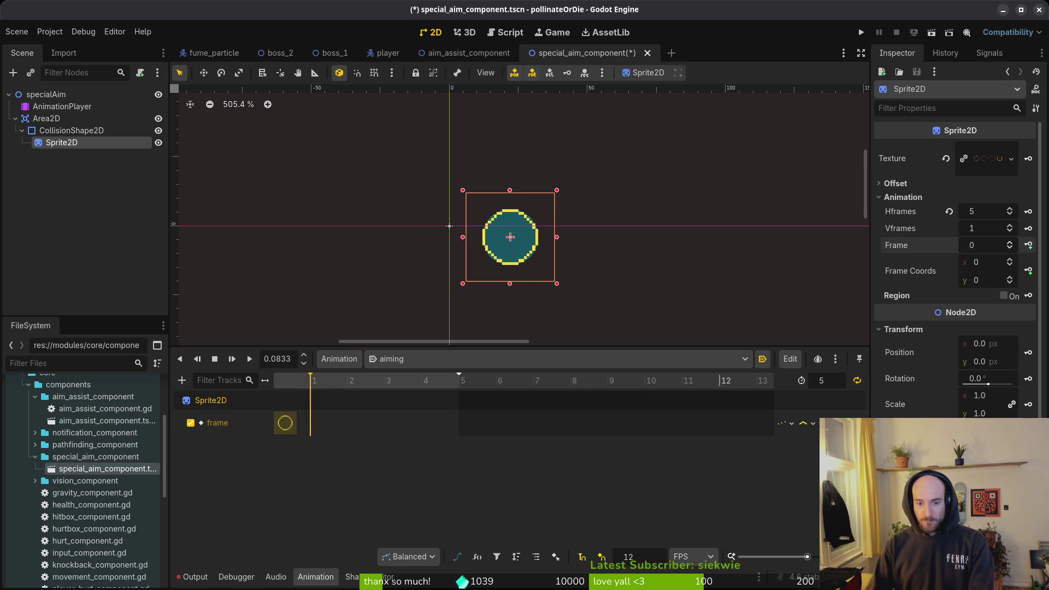
left_click(1030, 246)
left_click(1029, 246)
left_click(1030, 247)
left_click(1030, 248)
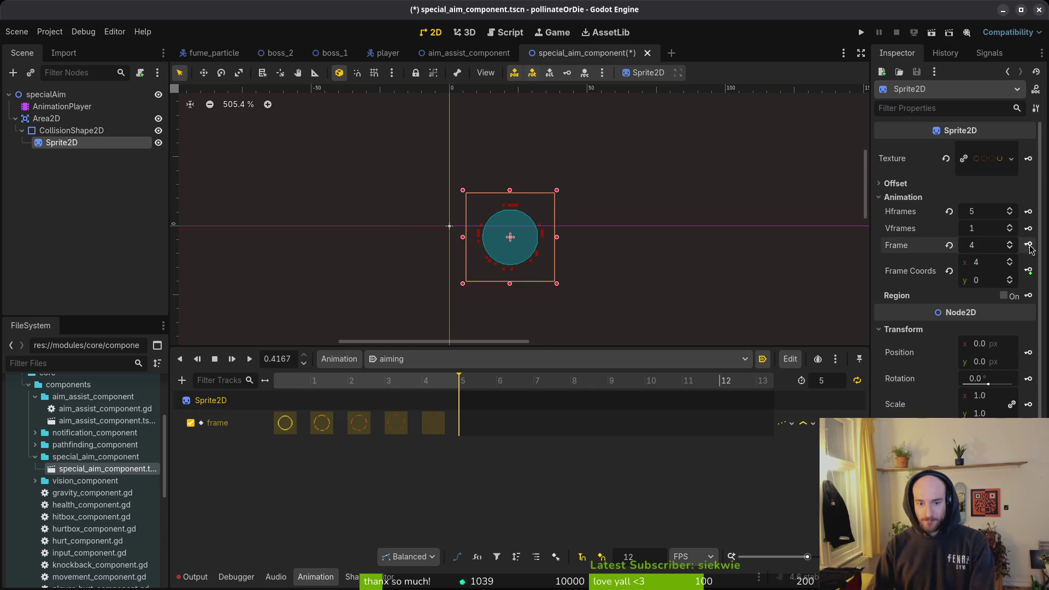
Save the scene and play the looping aiming animation
key("ctrl+s")
left_click(231, 359)
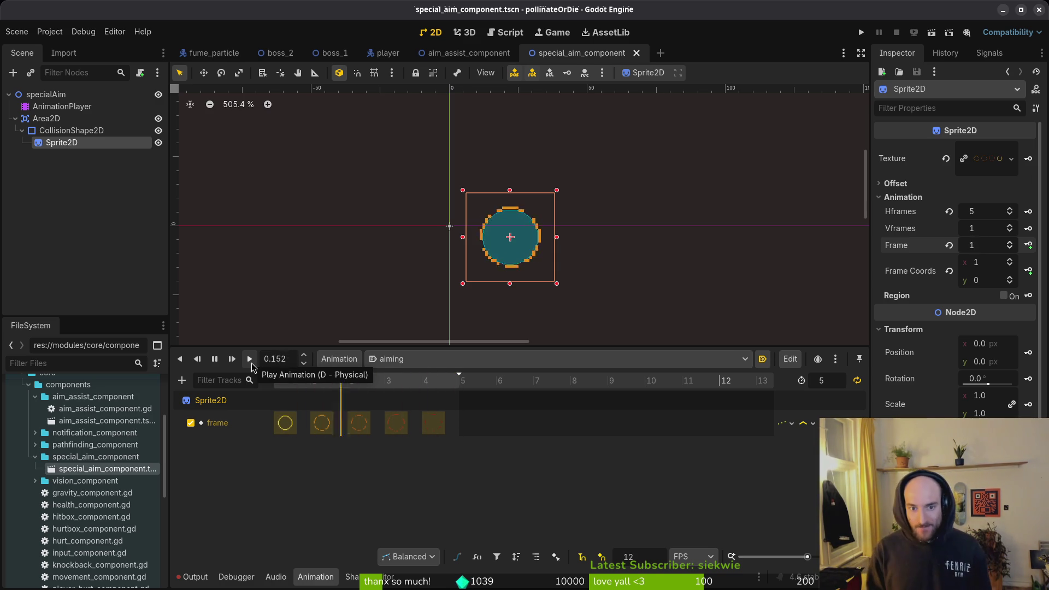
scroll(560, 269, "down", 4)
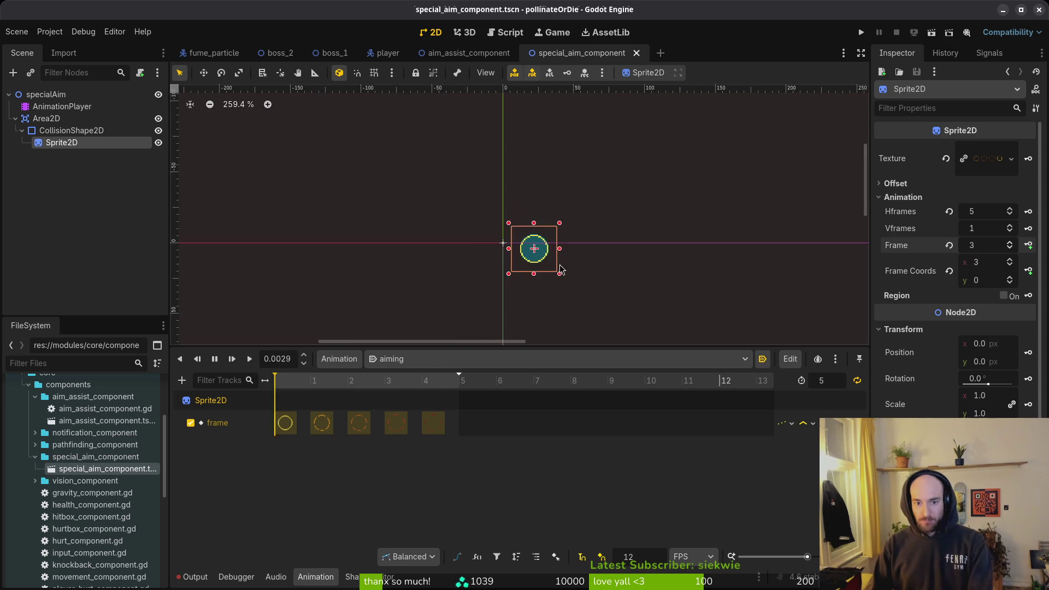
scroll(561, 269, "down", 3)
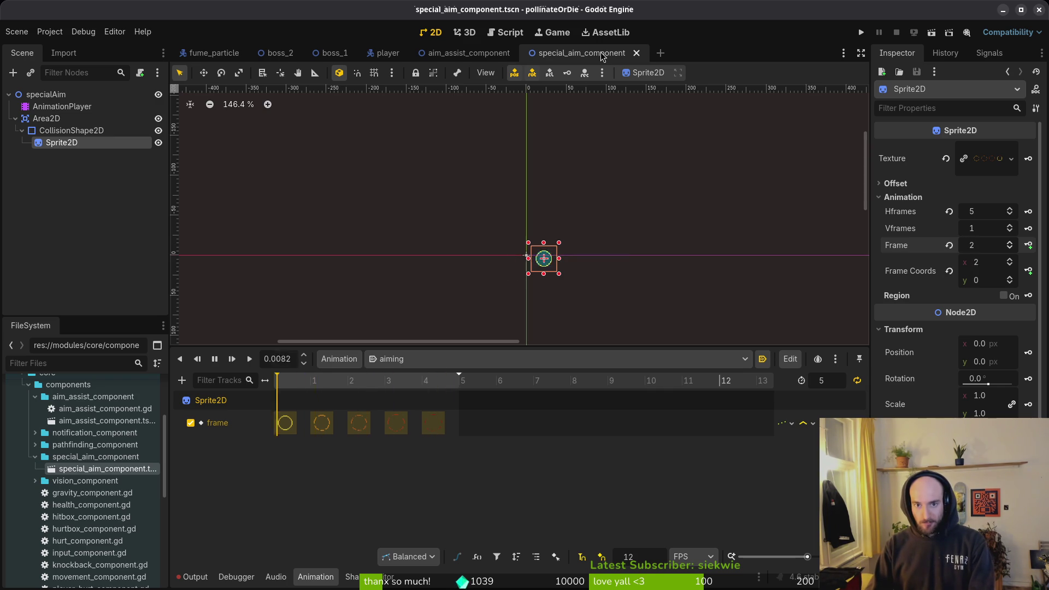
mouse_move(462, 56)
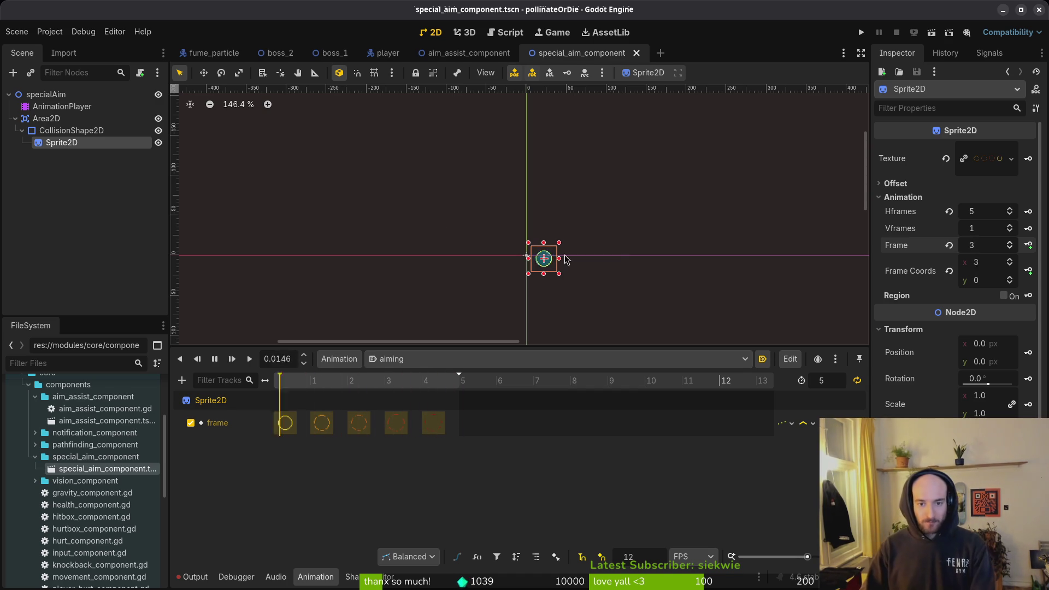
left_click(636, 270)
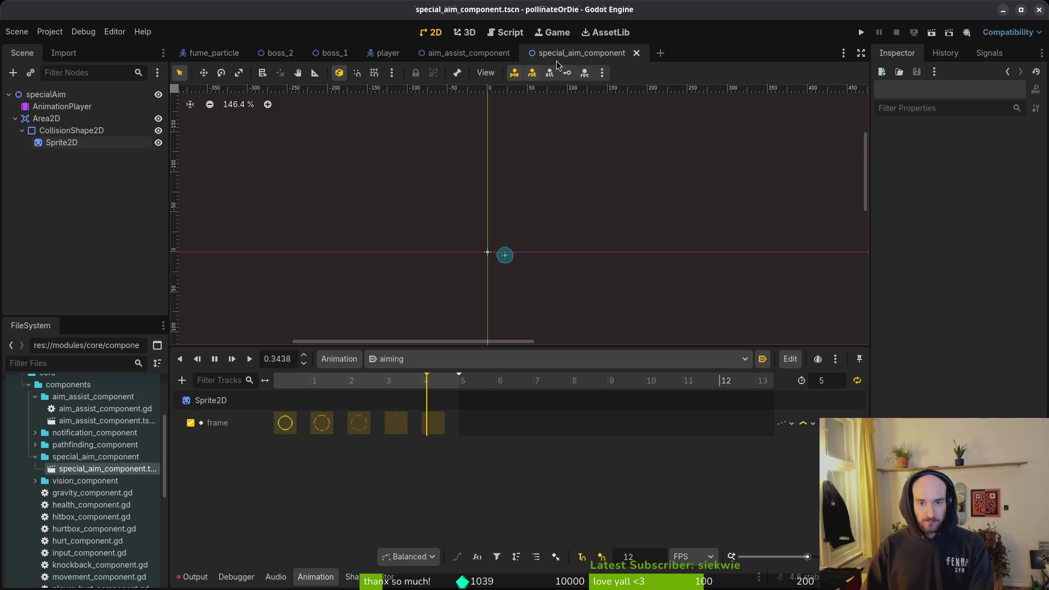
Open special.gd in Neovim through the Telescope file finder
left_click(469, 55)
left_click(584, 56)
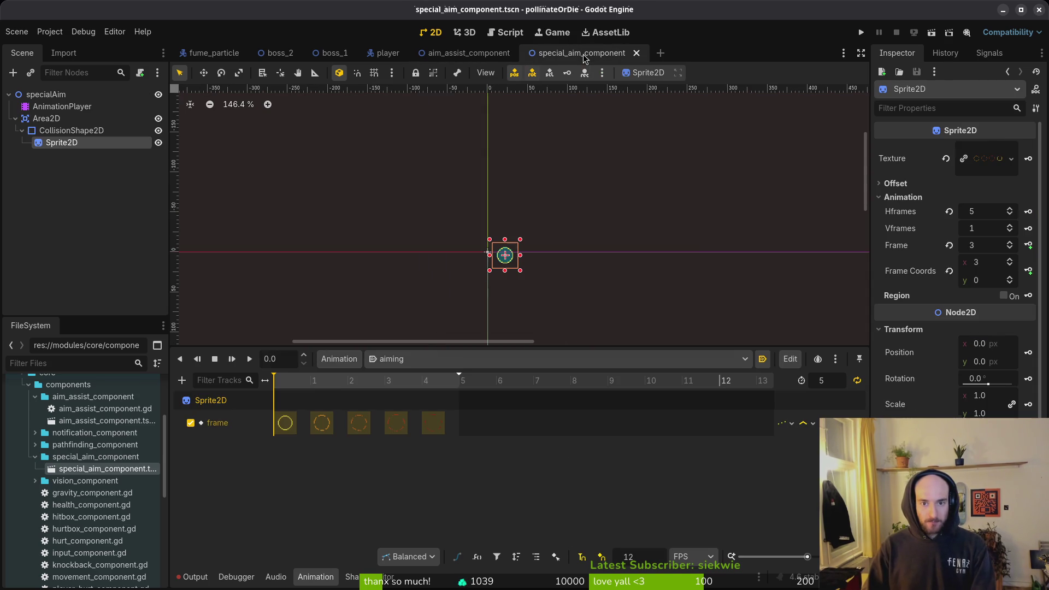
key("alt+Tab")
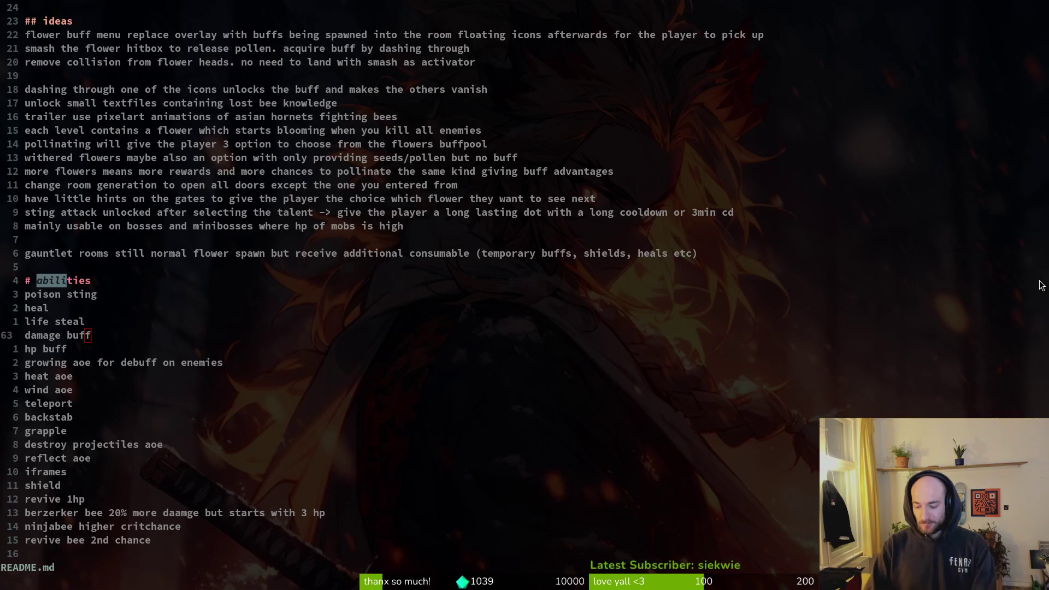
key("space")
key("f")
key("f")
type("speci")
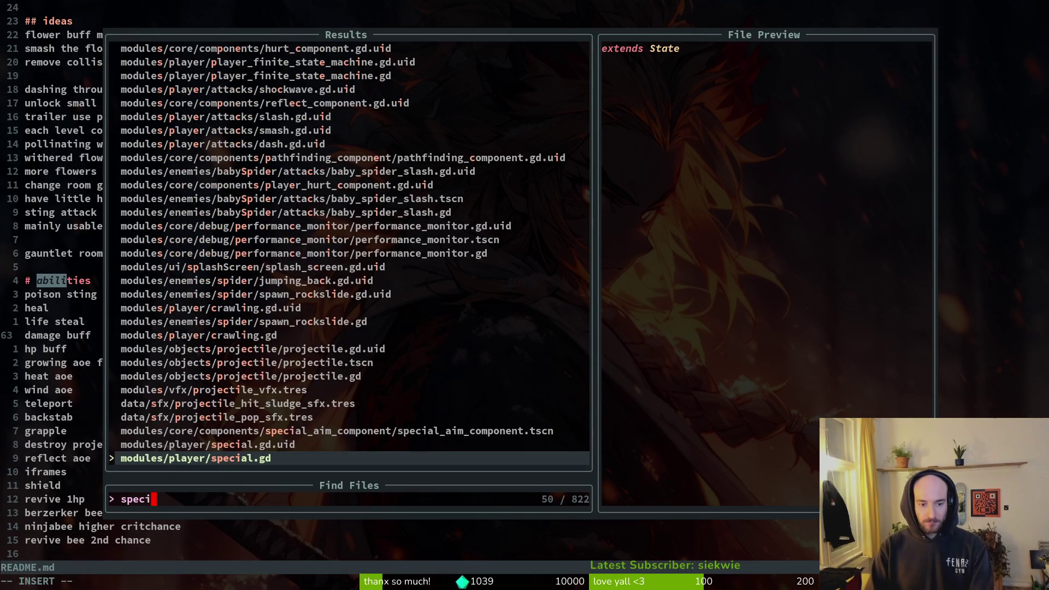
key("Return")
key("alt+Tab")
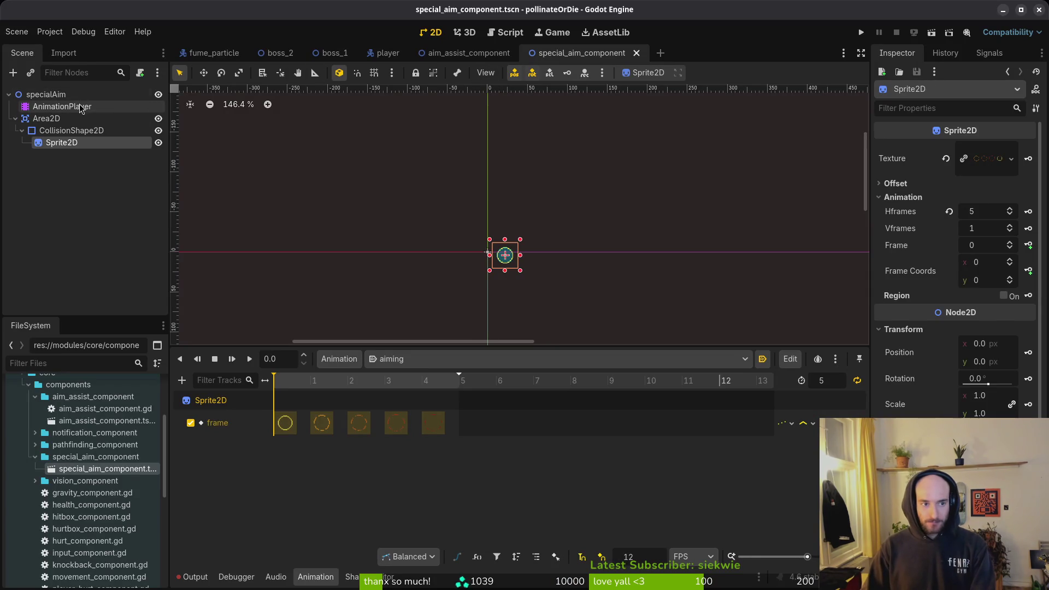
Attach a new script to the specialAim root node
left_click(88, 96)
right_click(88, 95)
left_click(167, 177)
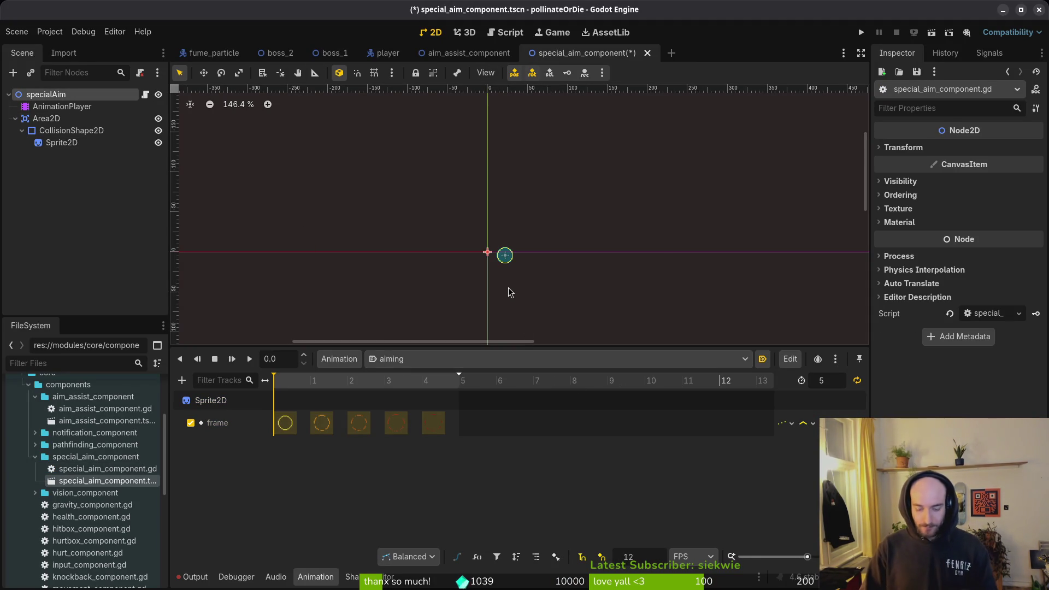
Open special_aim_component.gd in Neovim and add blank lines below extends Node2D
key("alt+Tab")
key("space")
key("f")
key("f")
type("special")
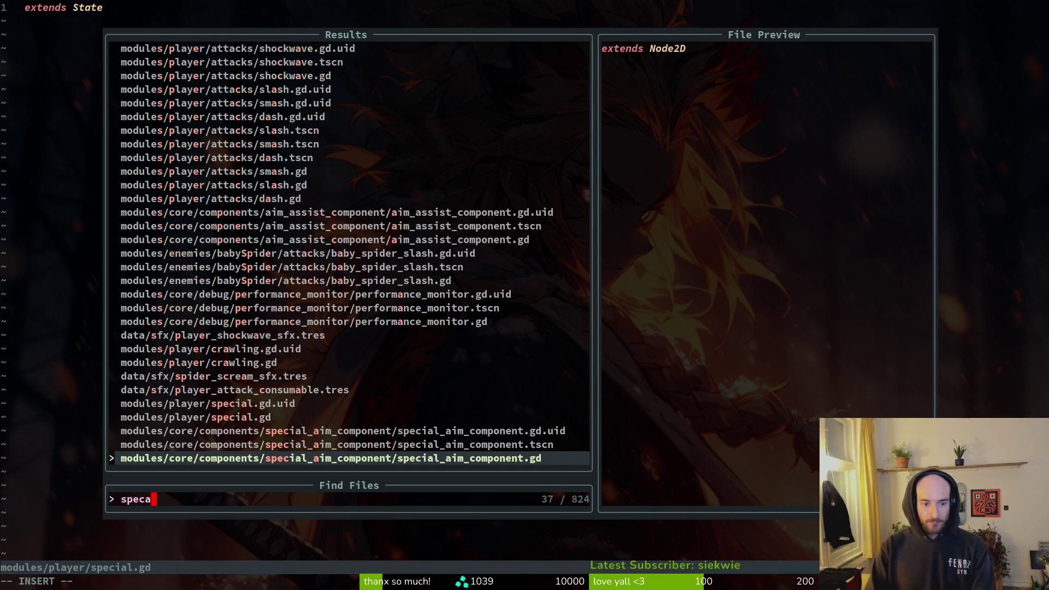
key("Return")
key("o")
key("Return")
key("Return")
key("Escape")
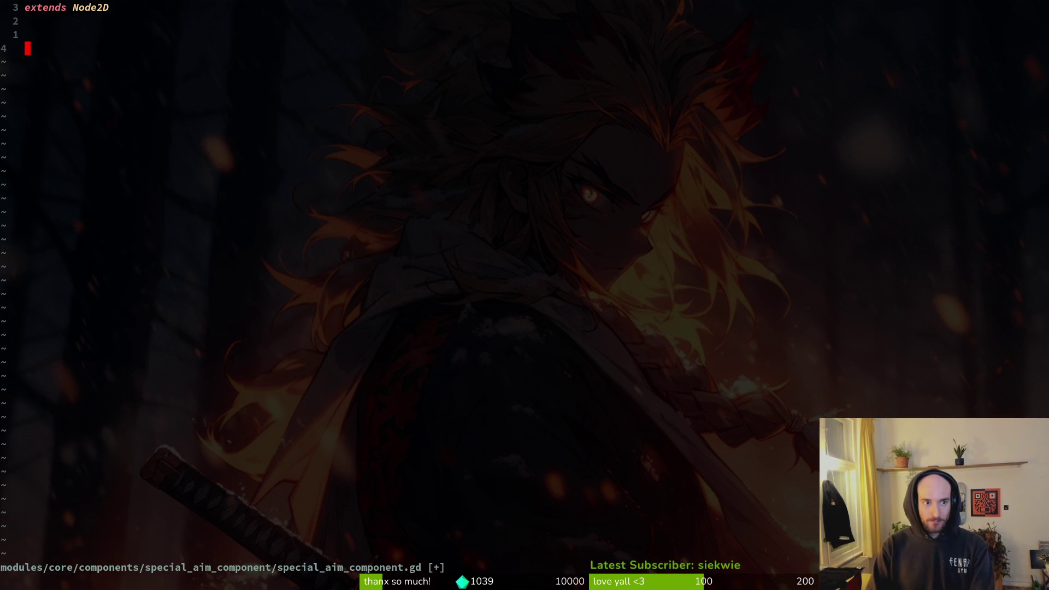
key("alt+Tab")
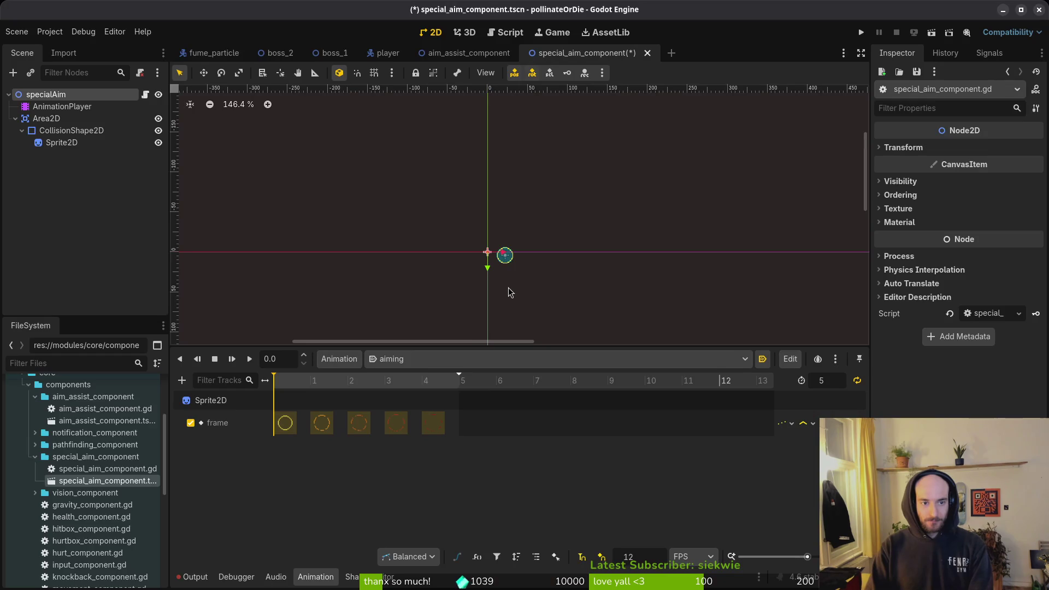
Save special_aim_component.tscn and open the quick resource search
left_click(13, 120)
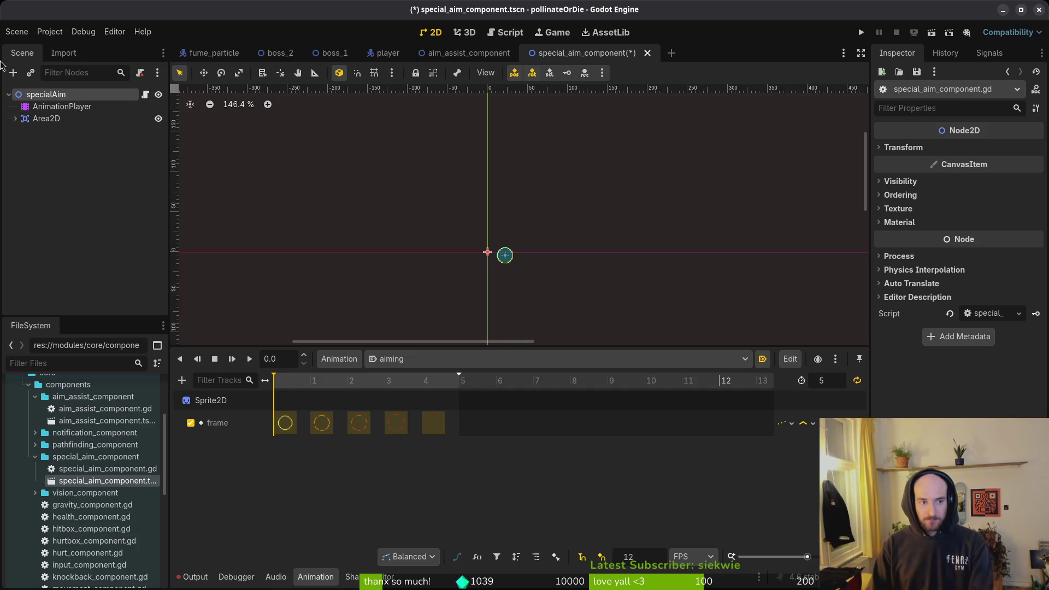
left_click(8, 95)
left_click(8, 95)
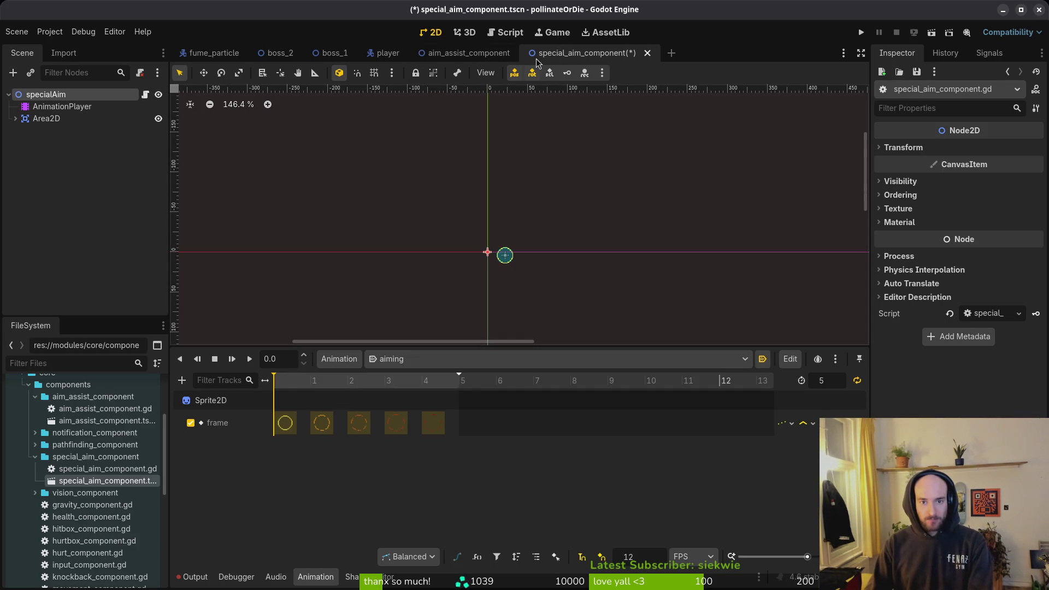
key("ctrl+s")
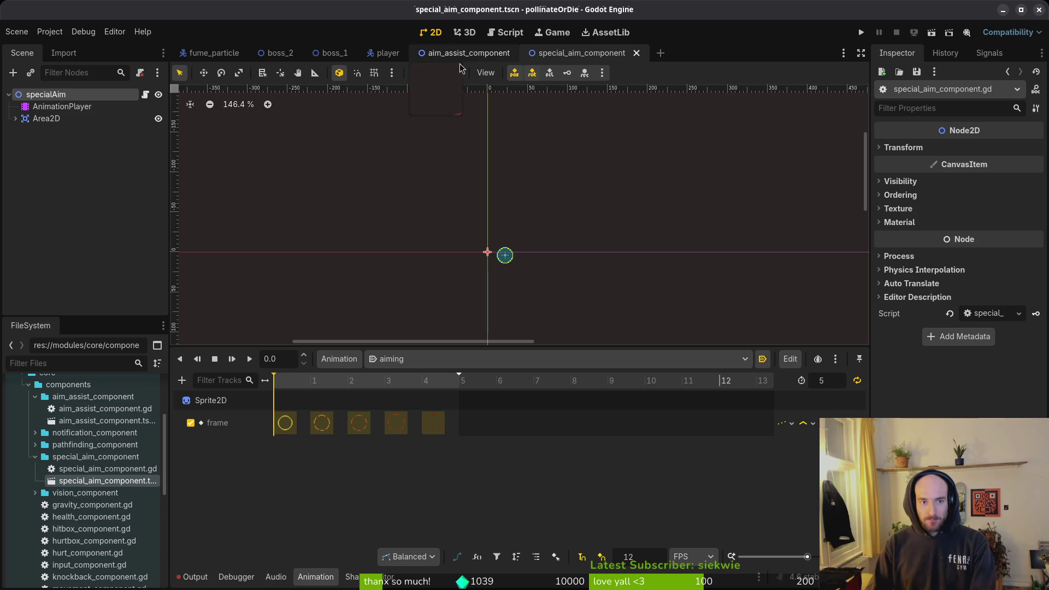
key("shift+alt+o")
Copy the exported actor variable from reflect_component.gd into special_aim_component.gd and save
type("ref")
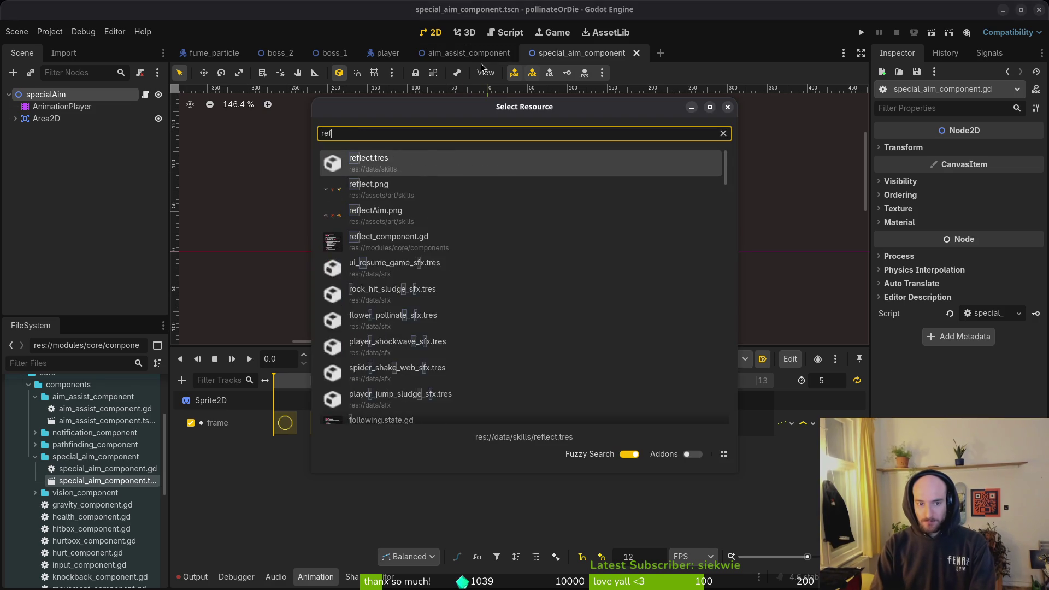
type("led")
key("alt+Tab")
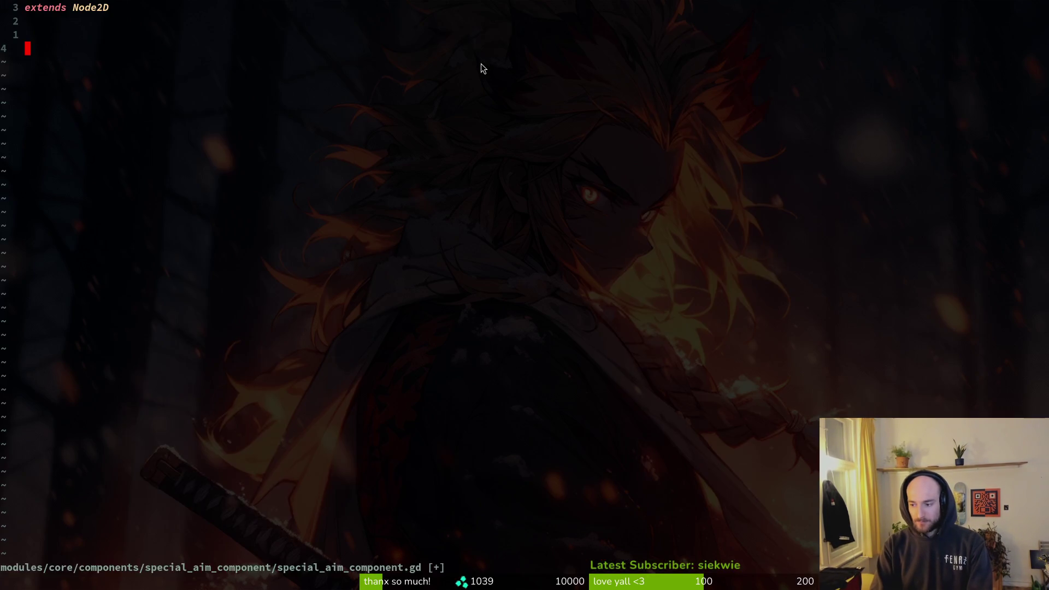
key("space")
key("f")
key("f")
type("refleccom")
key("Return")
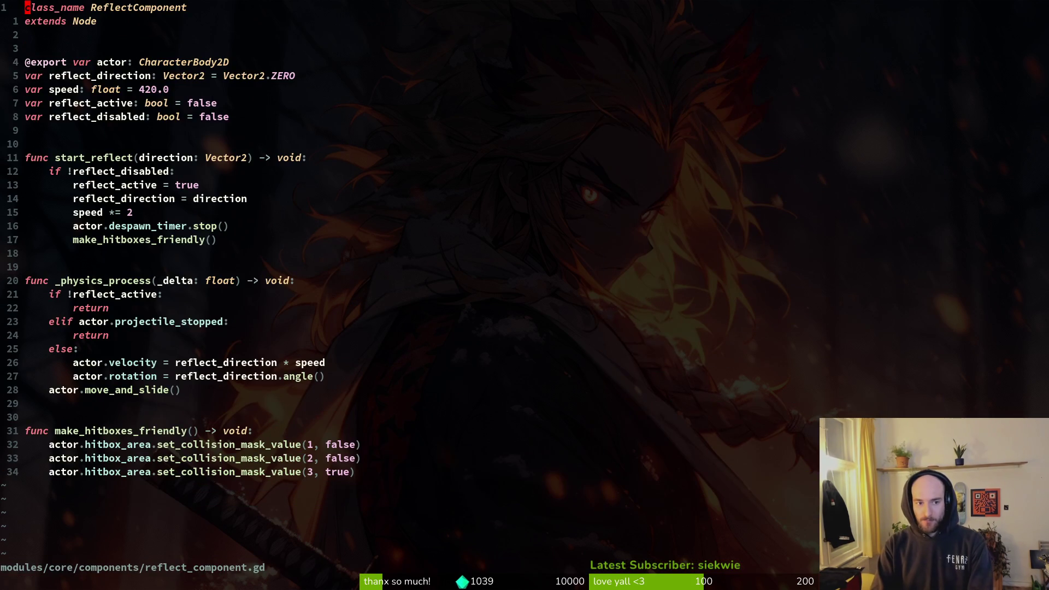
key("j")
key("j")
key("j")
key("w")
key("w")
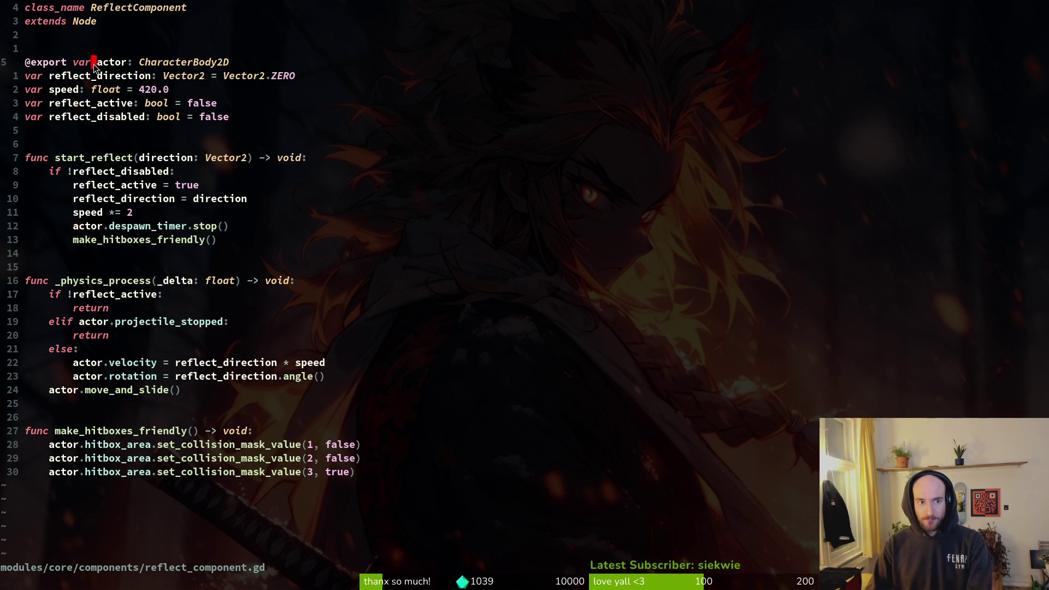
key("shift+v")
key("y")
key("ctrl+6")
type("p")
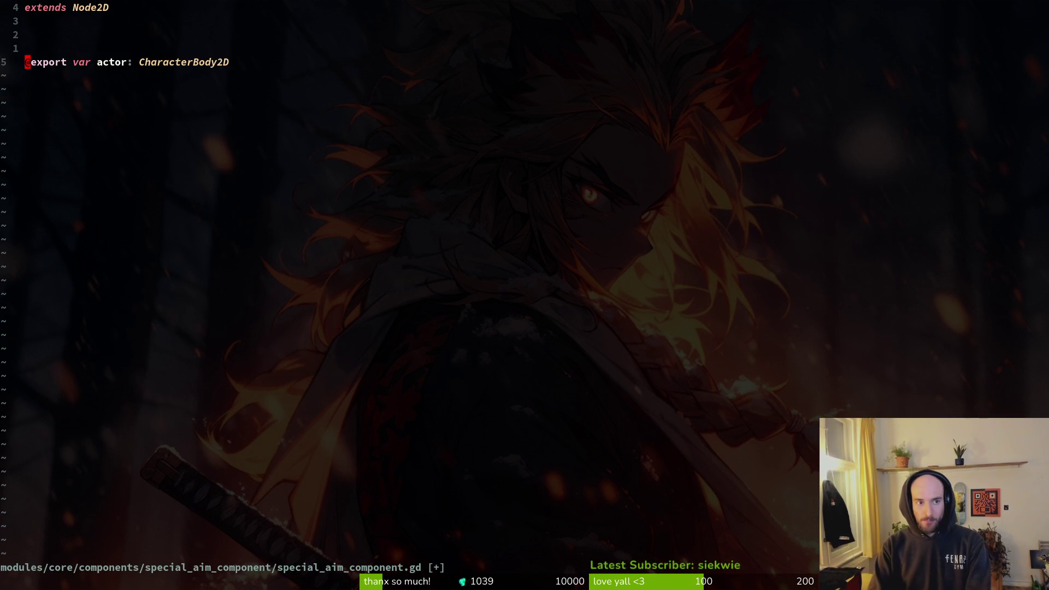
type(":w")
key("Return")
key("ctrl+6")
key("j")
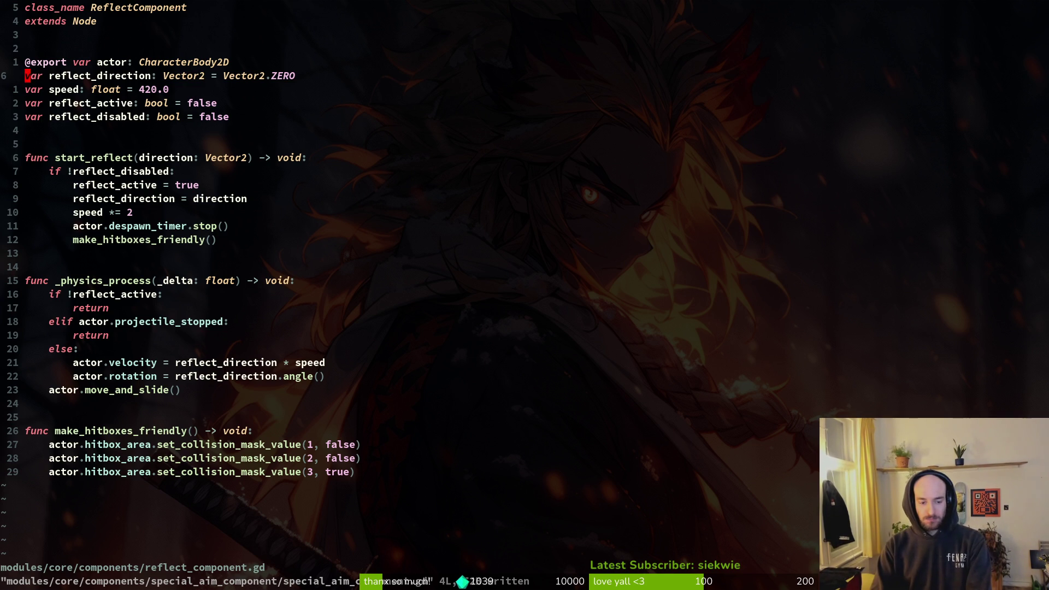
key("space")
key("f")
key("f")
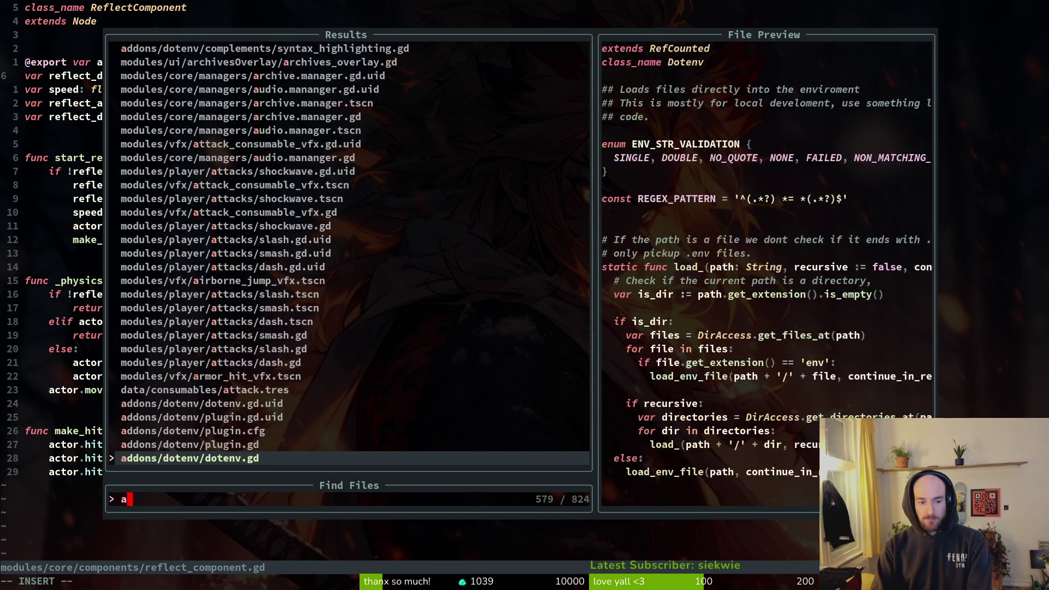
type("aias")
key("Return")
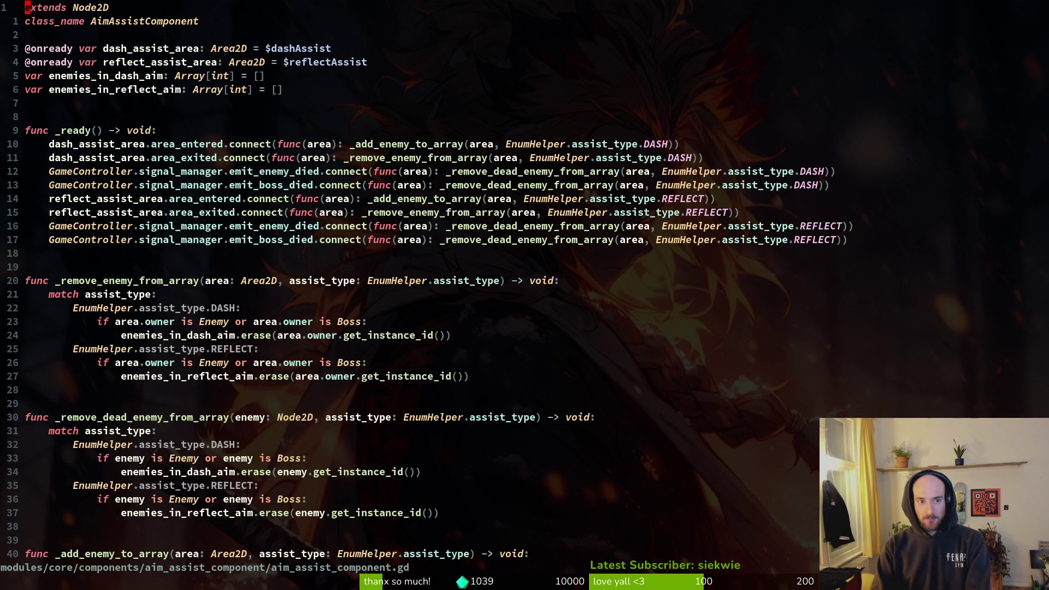
key("j")
key("j")
key("j")
key("y")
key("j")
key("ctrl+6")
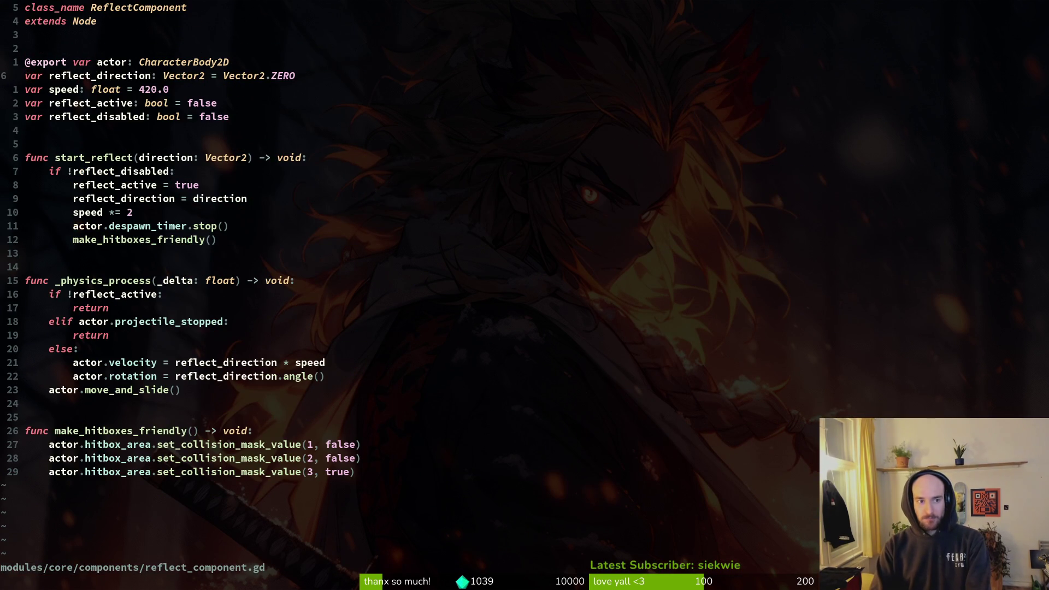
key("ctrl+6")
key("space")
key("f")
key("f")
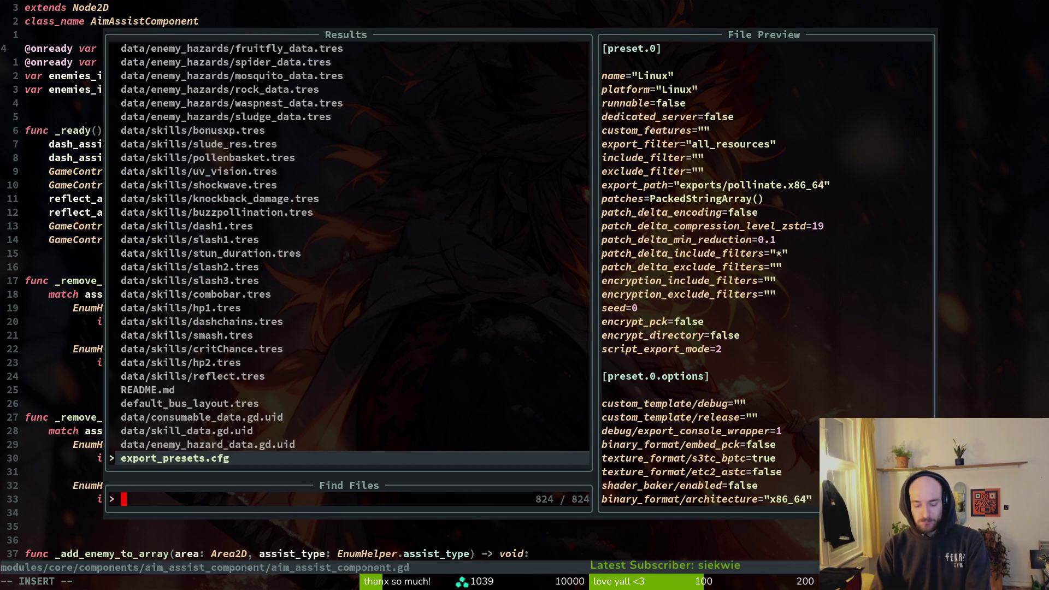
type("speci")
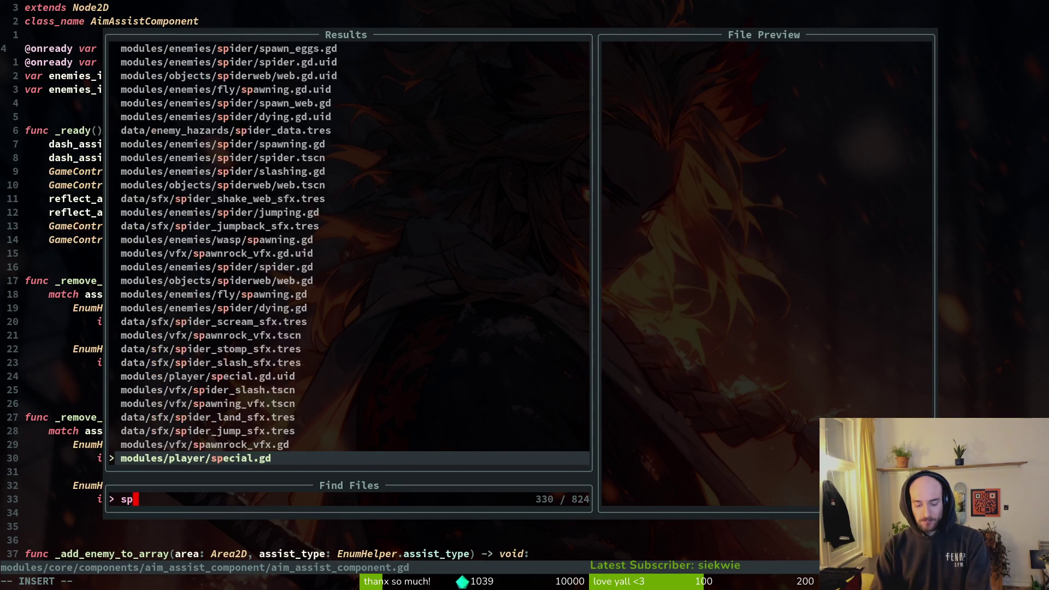
key("Return")
key("p")
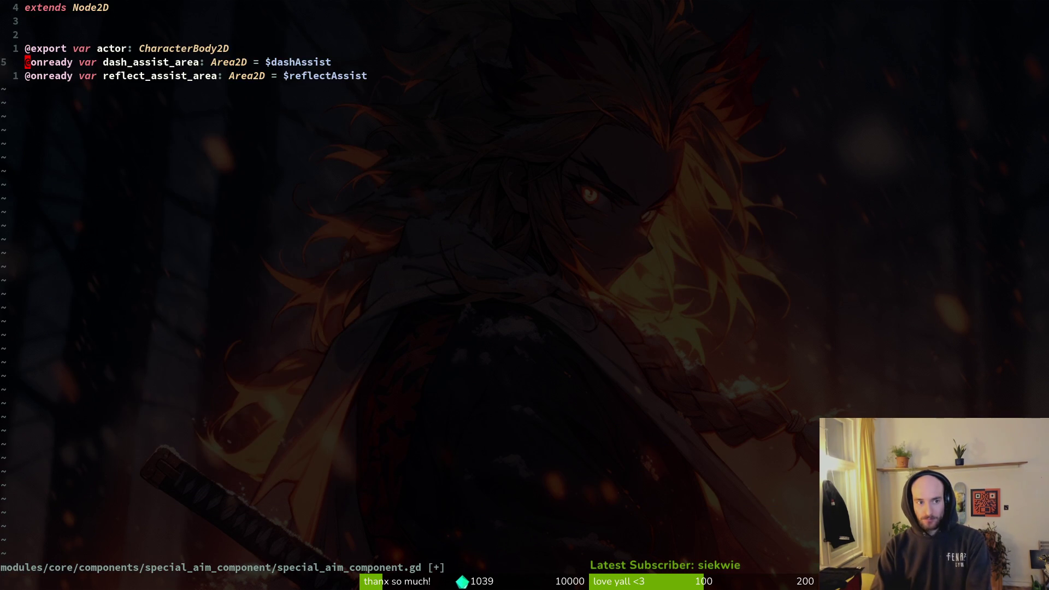
key("shift+v")
key("j")
key("shift+k")
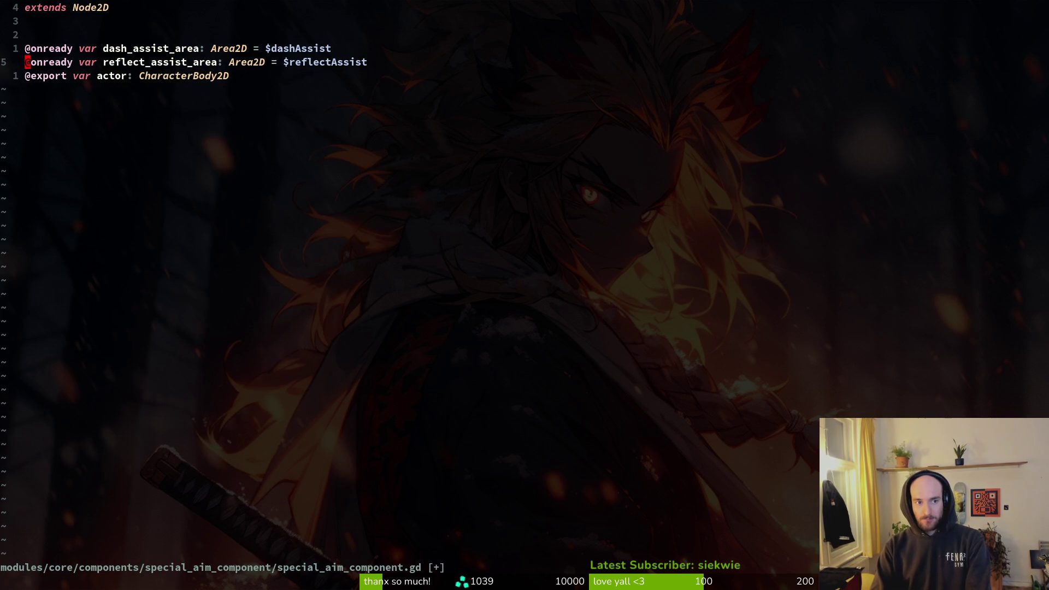
key("Escape")
type(":w")
key("Return")
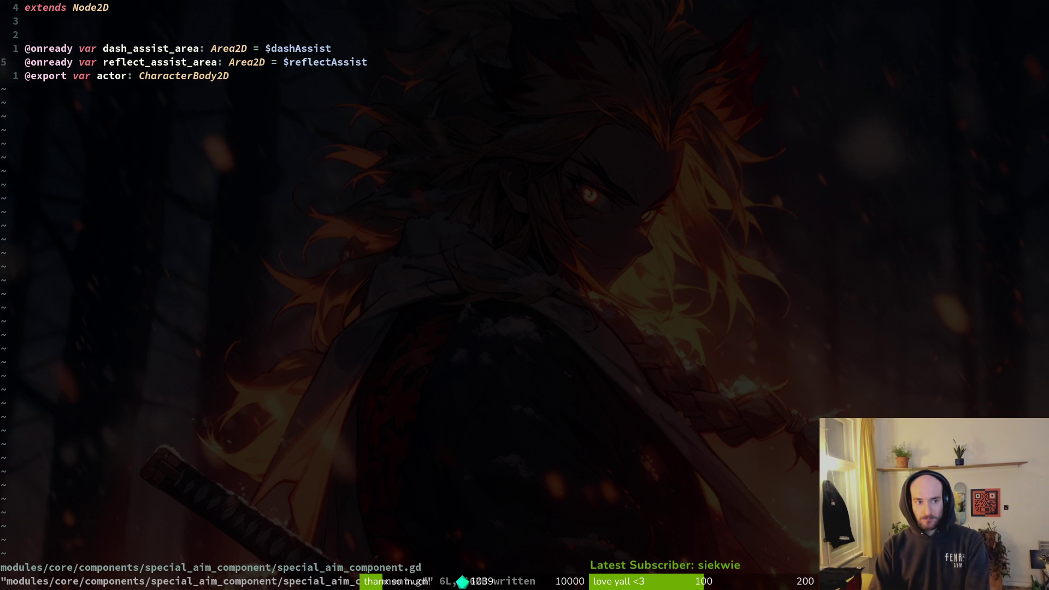
Rename dash_assist_area to special_aim, delete the reflect_assist_area line, and set path $special_aim
key("k")
key("w")
key("w")
key("w")
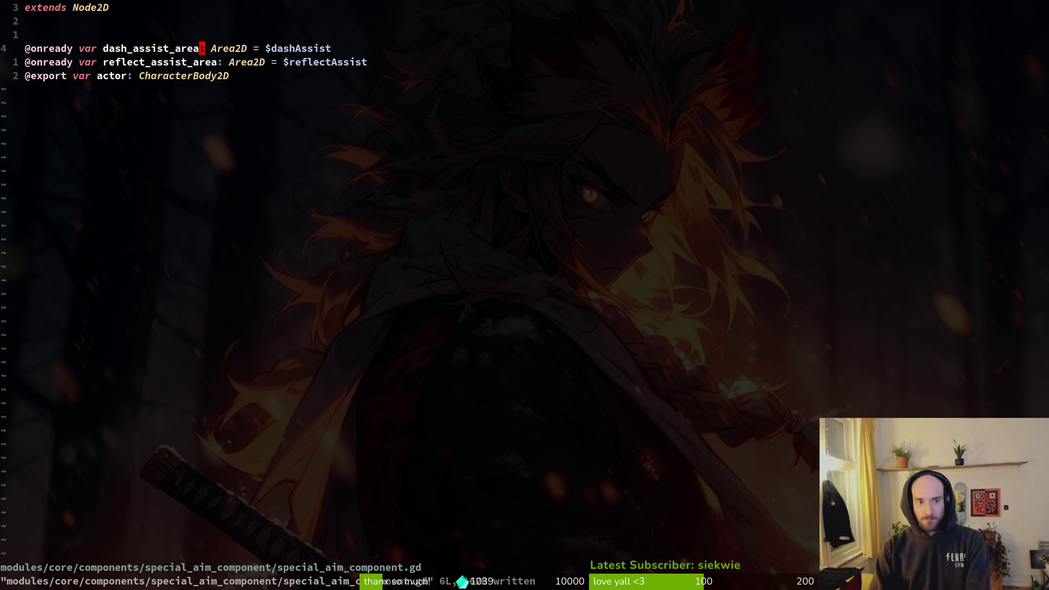
key("w")
key("w")
key("b")
key("b")
type("bcw")
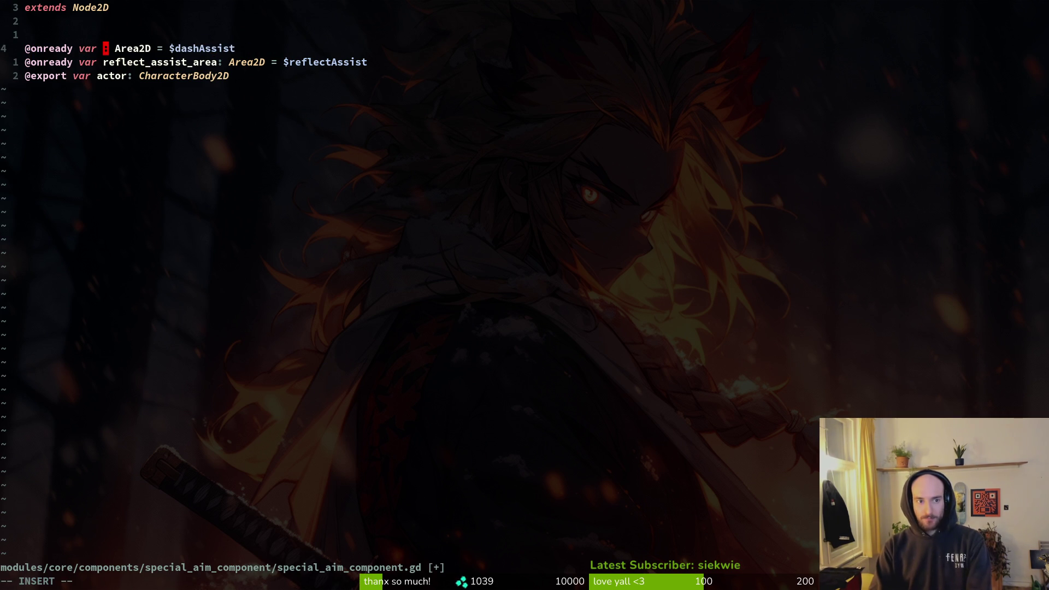
type("speca")
key("BackSpace")
type("ial_aim")
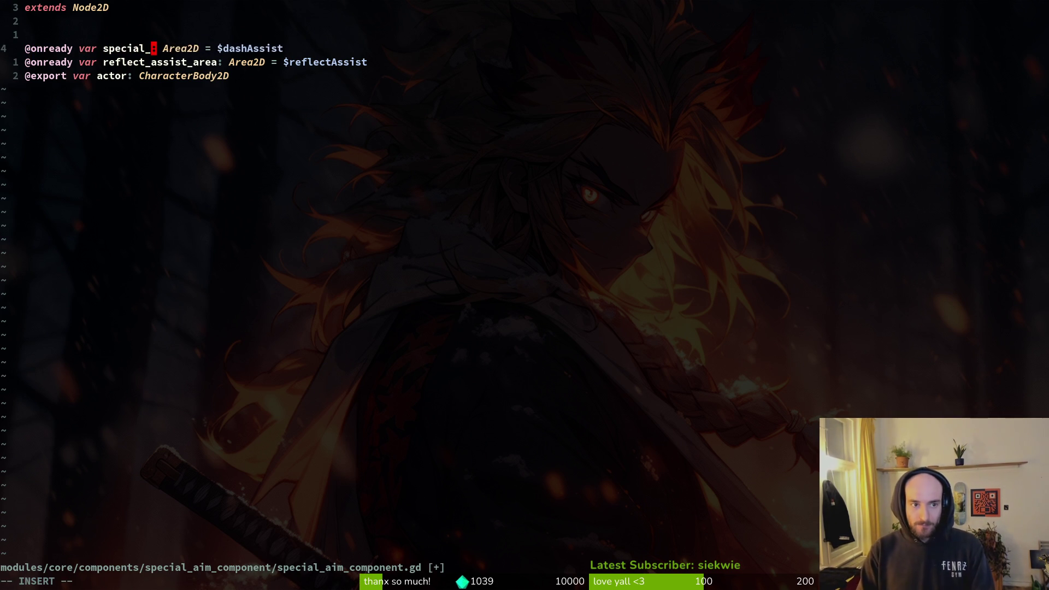
type("j")
key("d")
key("d")
type("k")
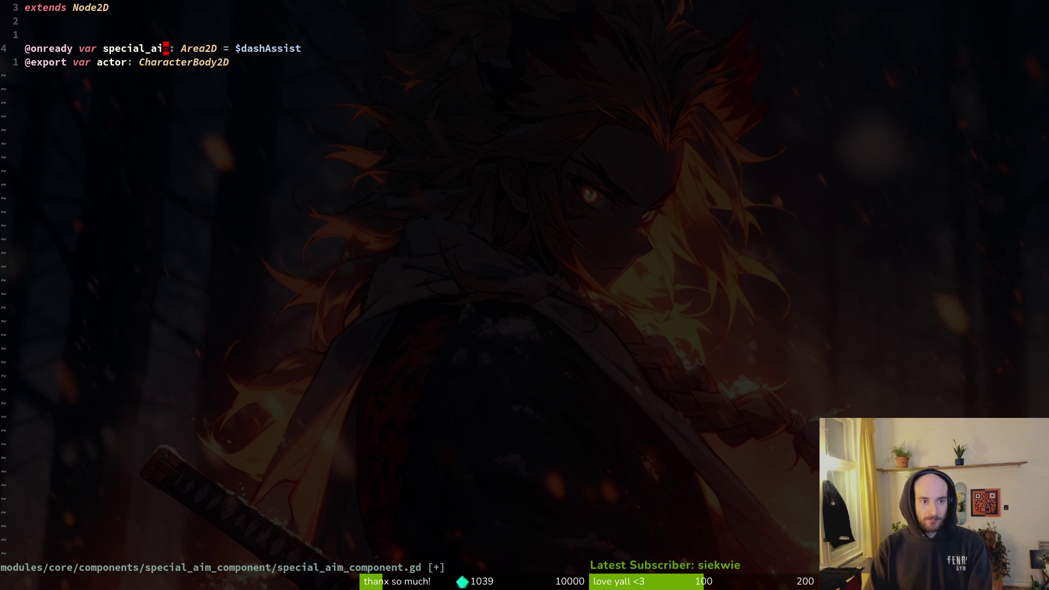
type("l$ciwspe")
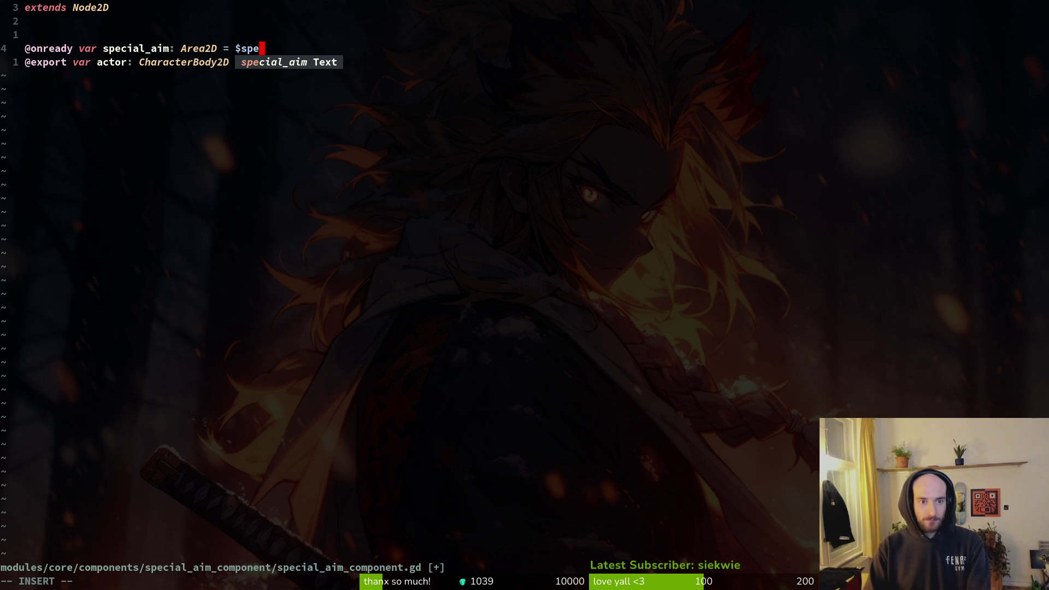
key("Tab")
key("Escape")
type(":w")
key("Return")
After checking Godot's node names, point special_aim at $Area2D and save the script
key("alt+Tab")
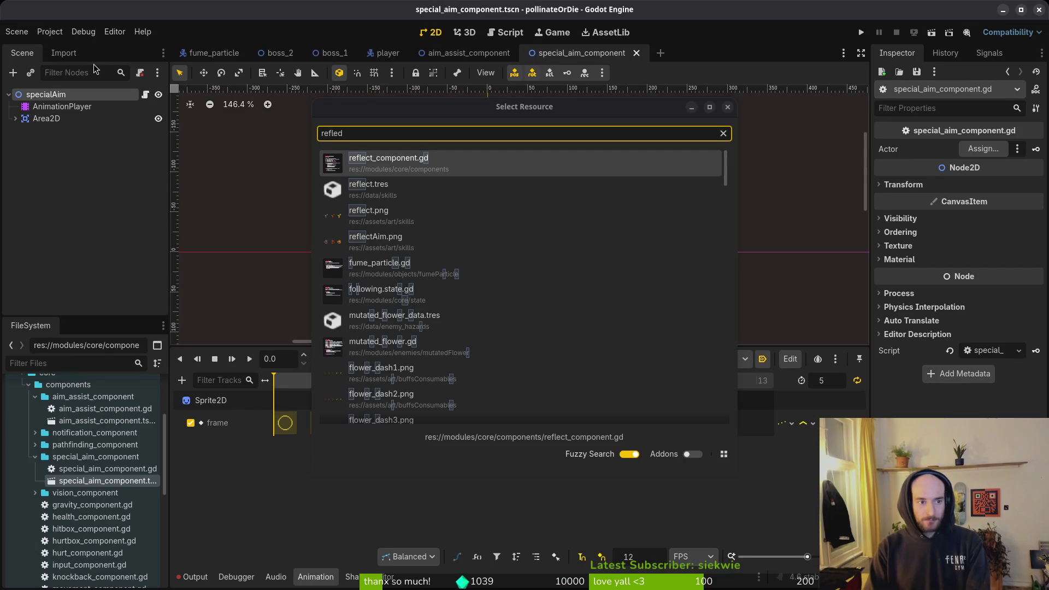
key("alt+Tab")
type("ciwAre")
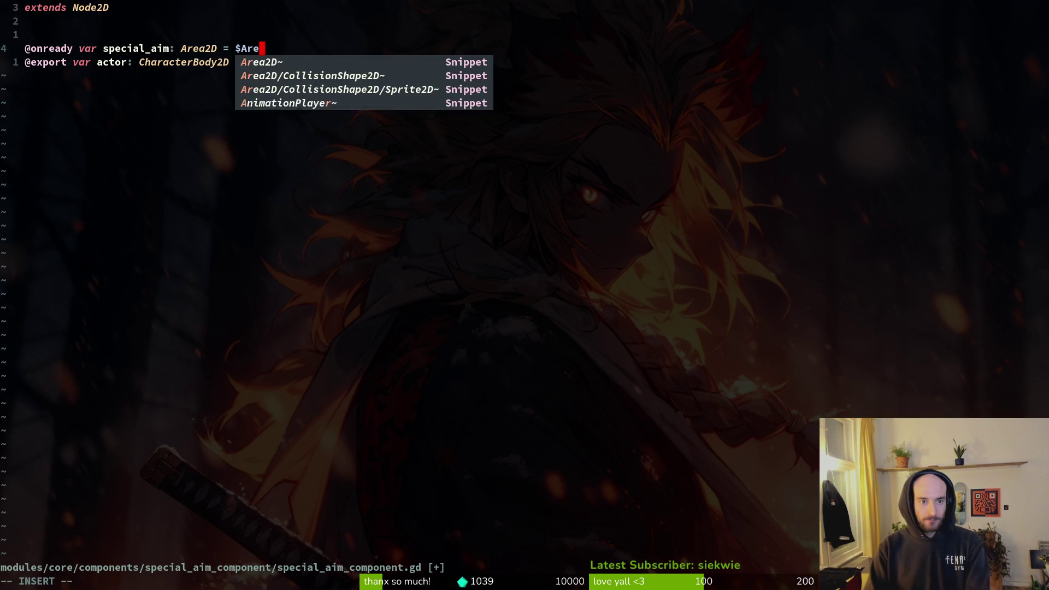
key("Tab")
key("Escape")
type(":w")
key("Return")
key("alt+Tab")
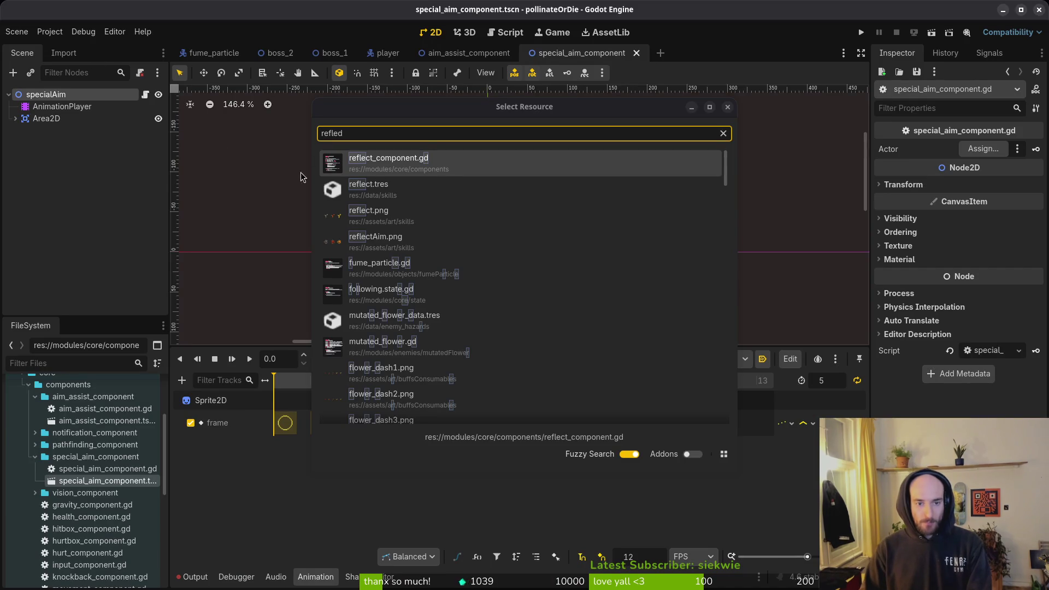
left_click(727, 108)
Make the 2D viewport taller and look over the Output and Debugger panels
left_click(142, 159)
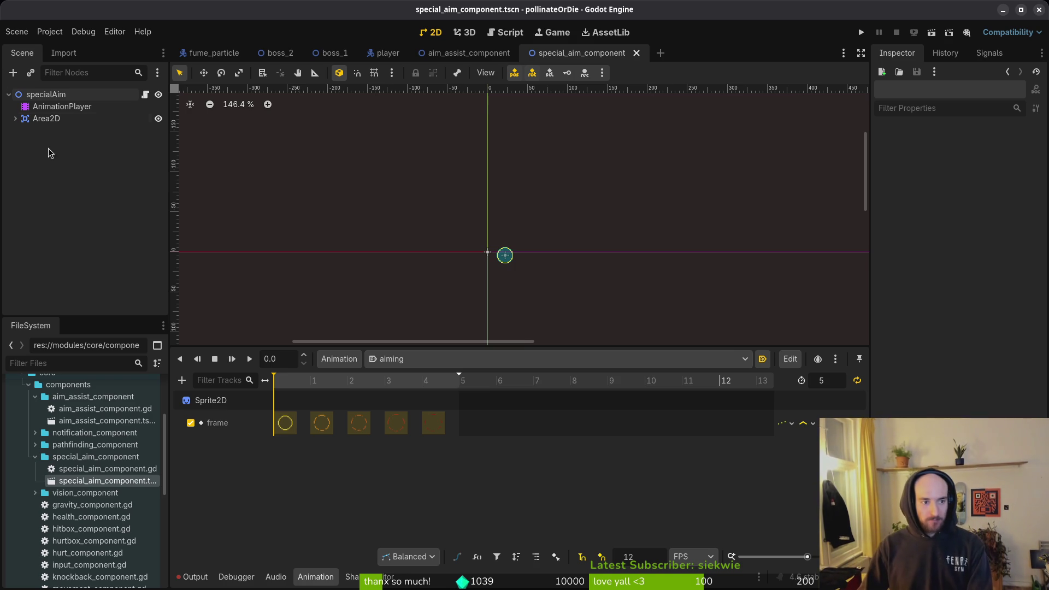
scroll(529, 265, "up", 3)
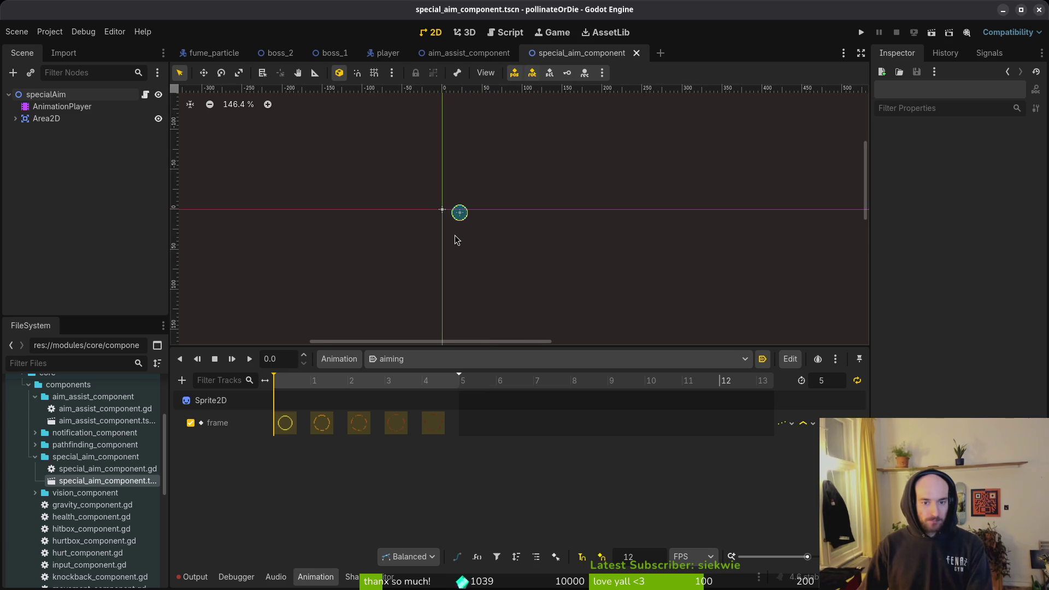
left_click_drag(514, 348, 513, 433)
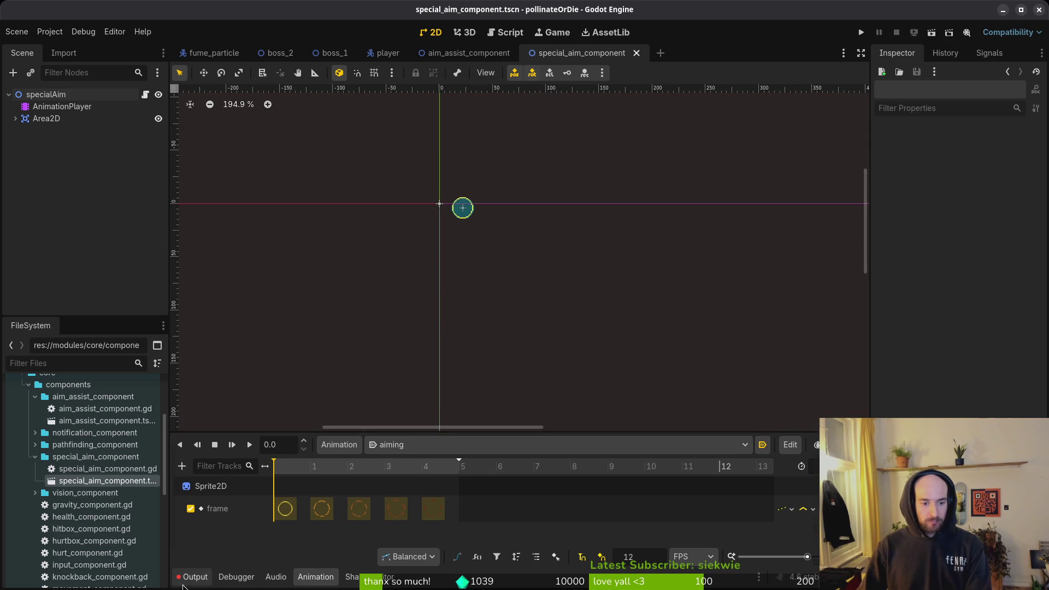
left_click(194, 577)
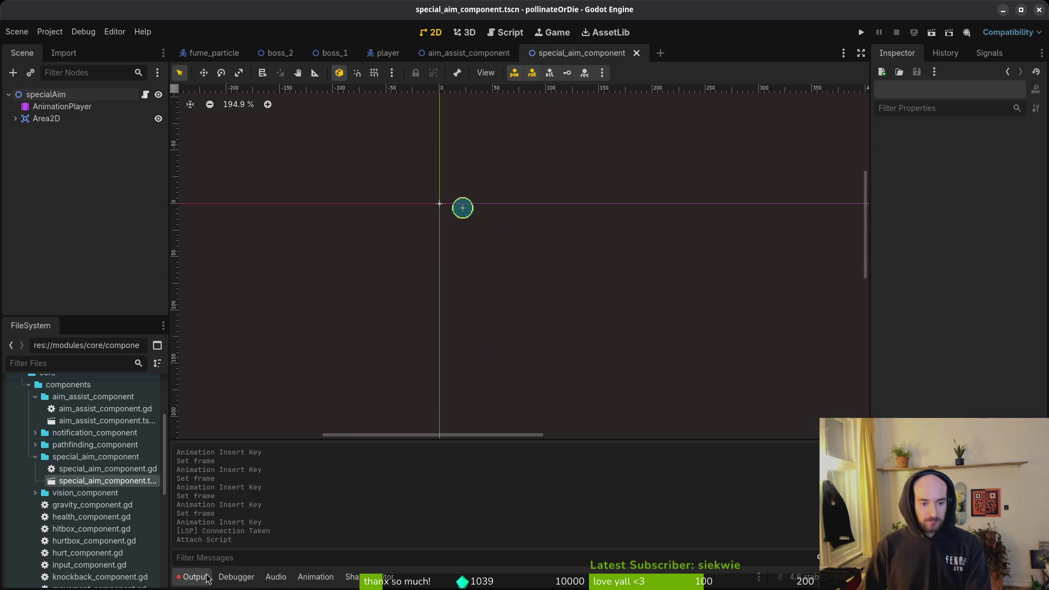
left_click(236, 577)
scroll(534, 274, "up", 5)
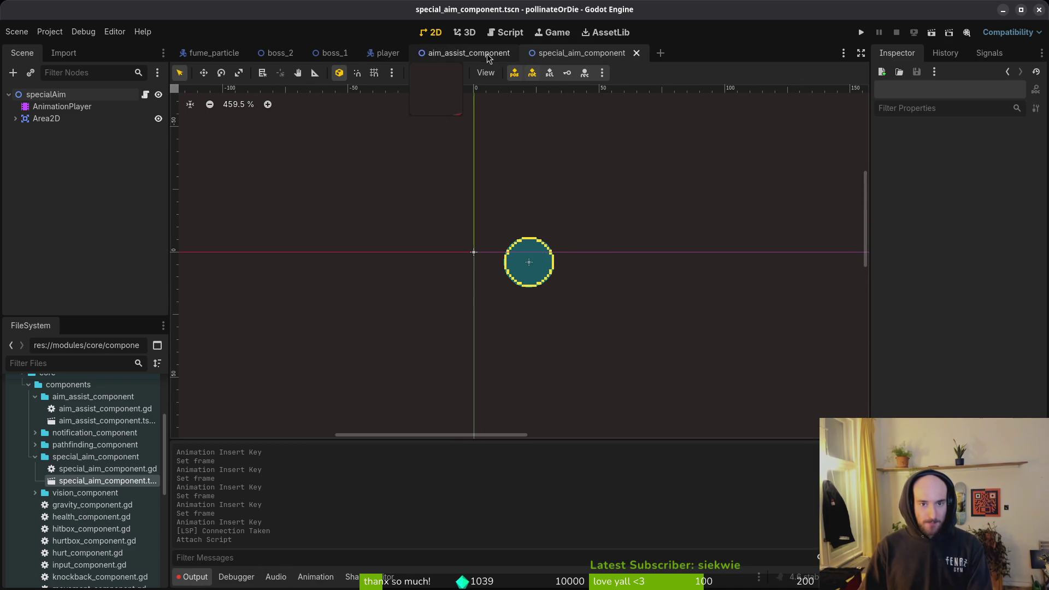
Drag Area2D above AnimationPlayer in the scene tree and save the specialAim scene
mouse_move(380, 65)
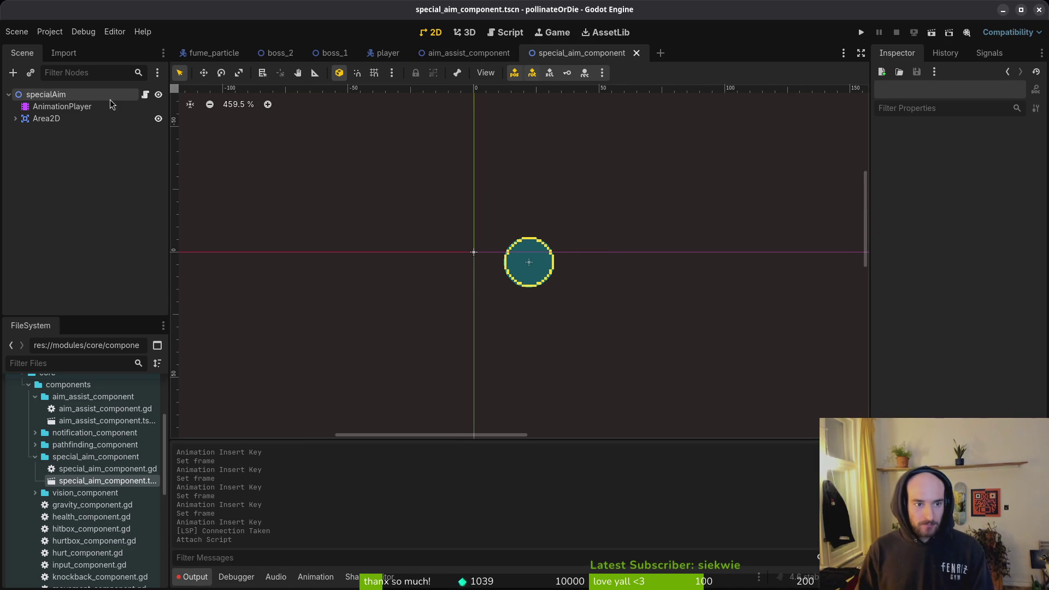
left_click_drag(73, 123, 77, 102)
left_click(15, 107)
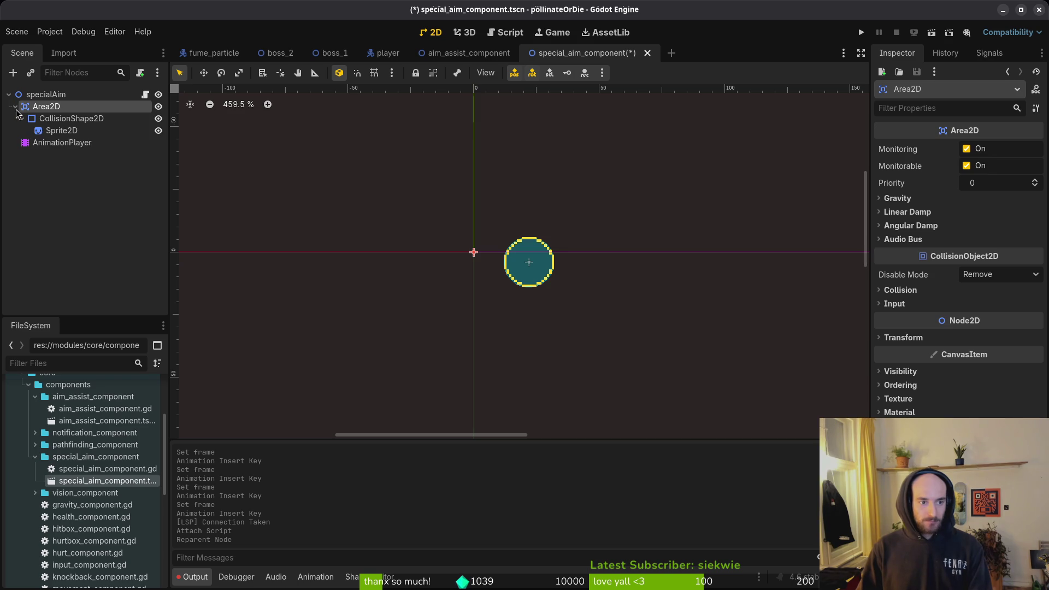
left_click(15, 107)
key("ctrl+s")
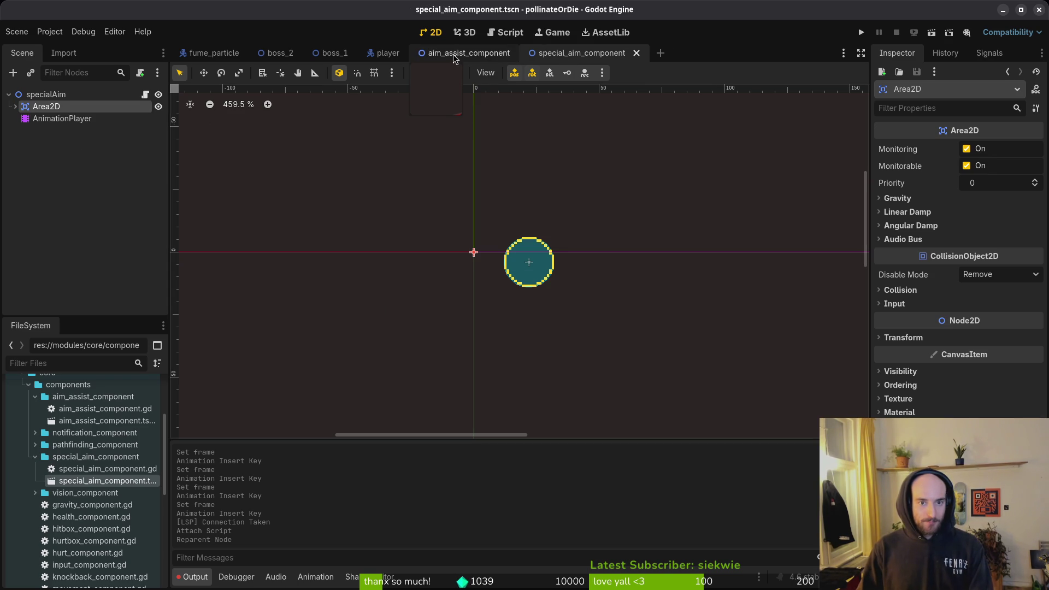
Close the boss_2, boss_1 and fume_particle scene tabs
middle_click(276, 57)
middle_click(276, 58)
middle_click(208, 54)
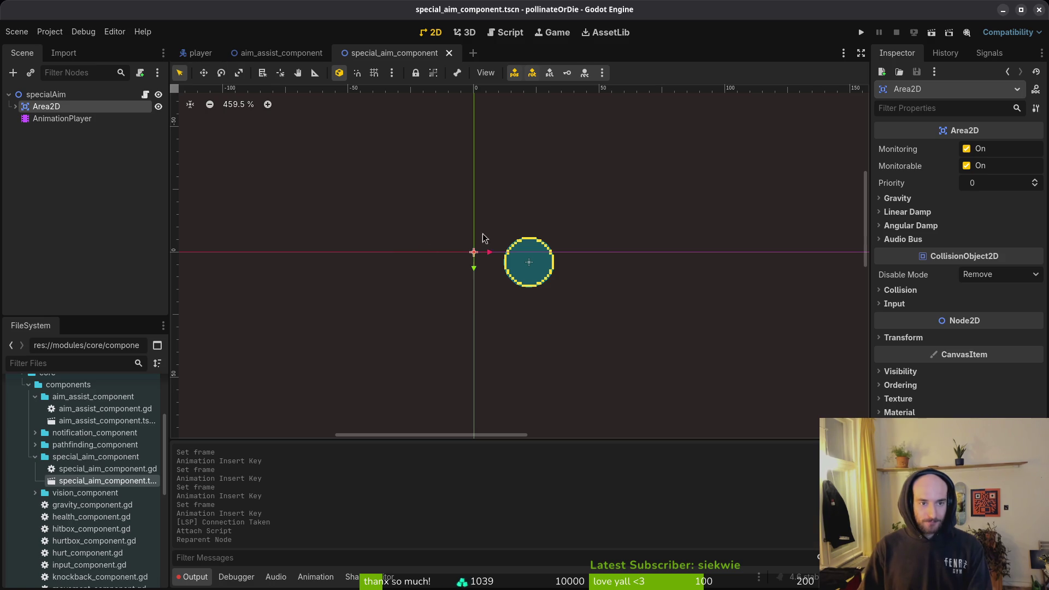
key("alt+Tab")
Add a _process function below the actor variable, leaving an empty line above it
key("j")
key("o")
key("Return")
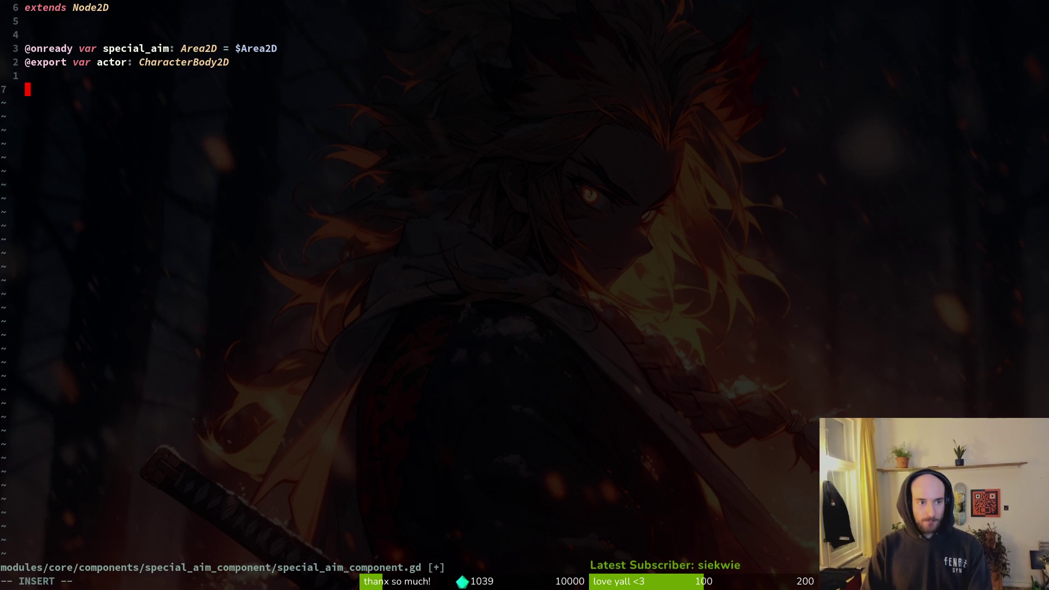
key("Return")
type("func _")
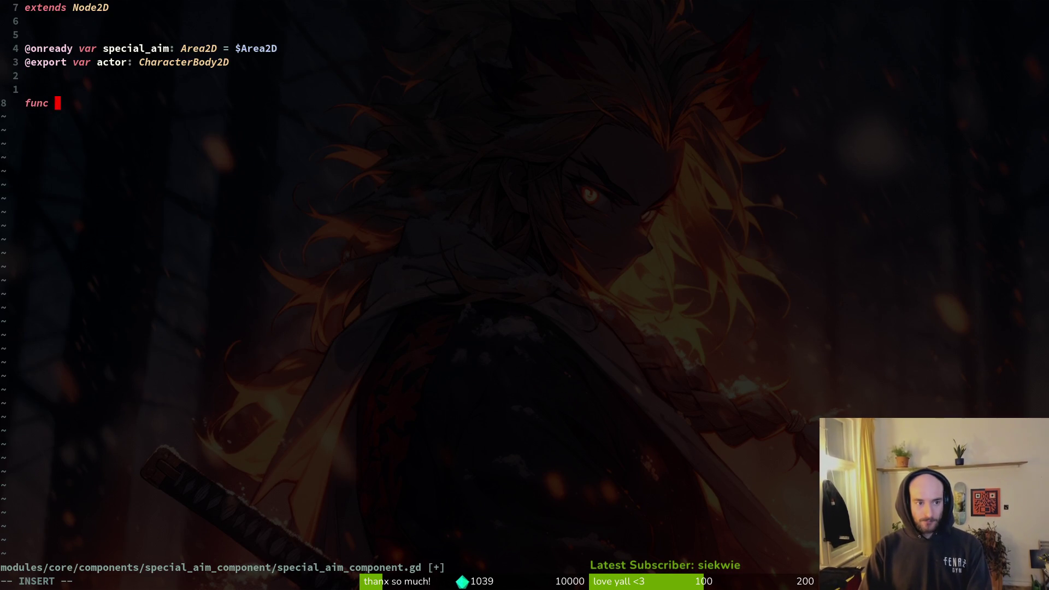
type("pr")
key("Return")
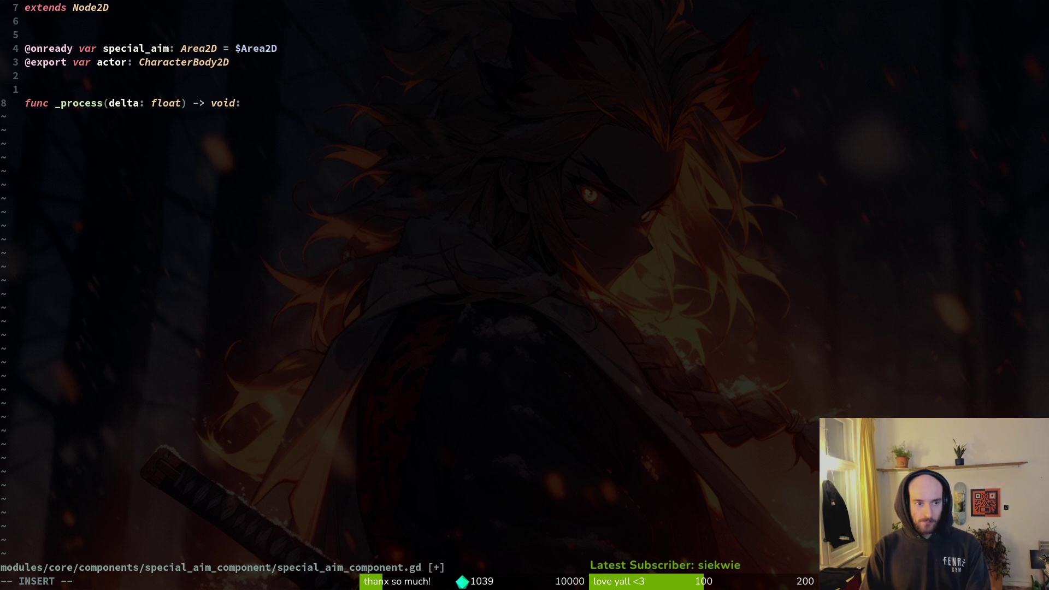
key("Escape")
key("O")
key("Escape")
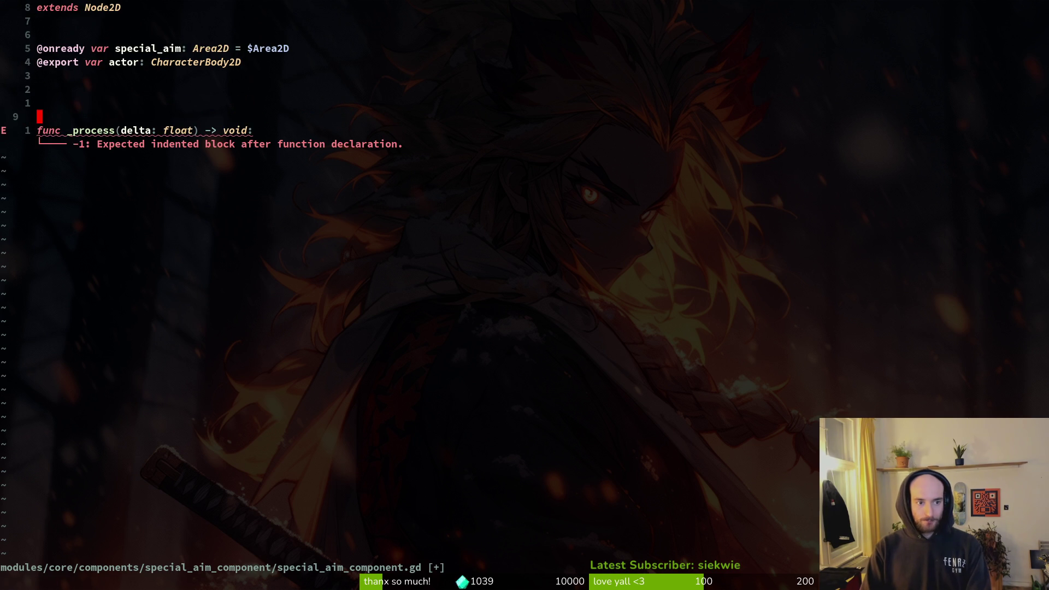
key("k")
Create func _ready() starting with special_aim.area_entered.connect(
type("o")
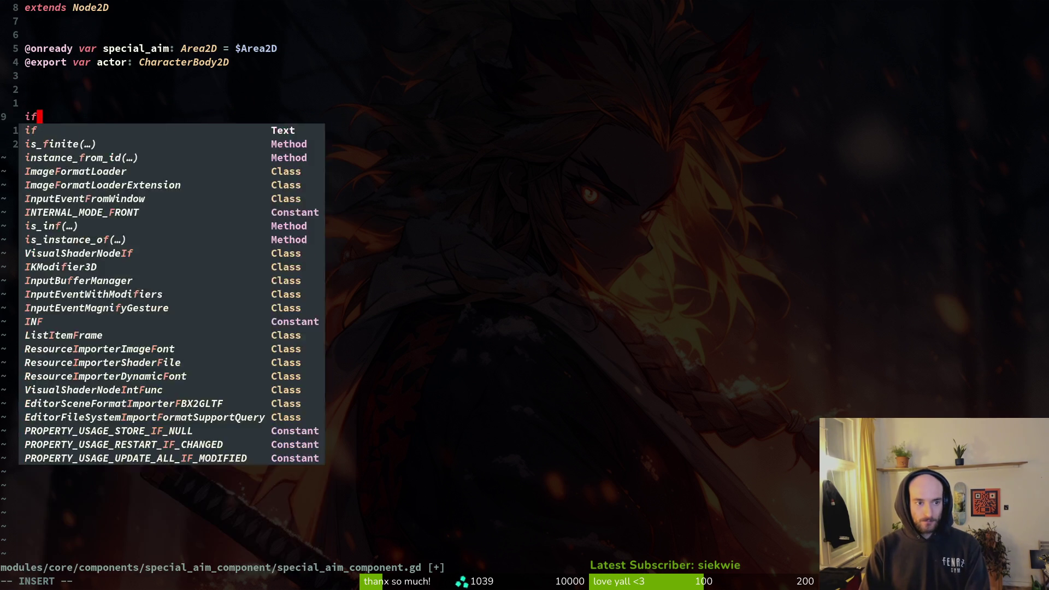
type("func _r")
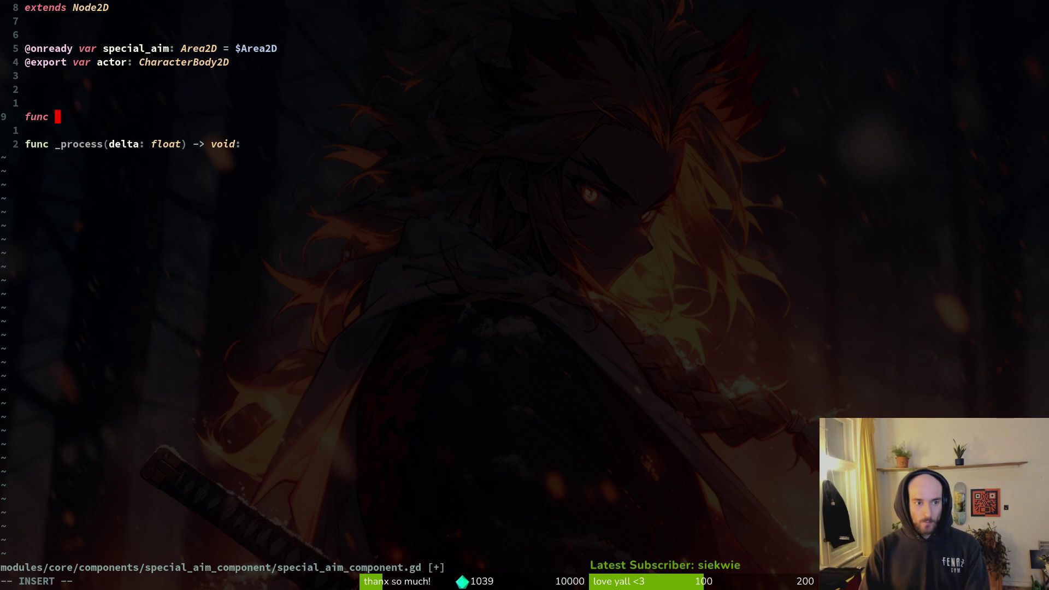
key("Return")
key("Return")
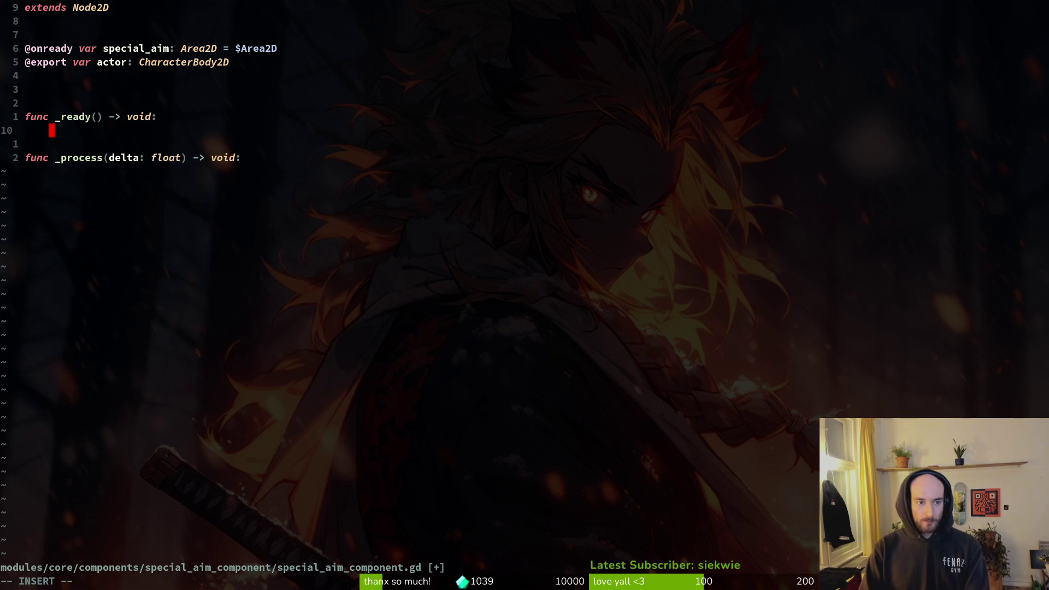
type("special_aim.are")
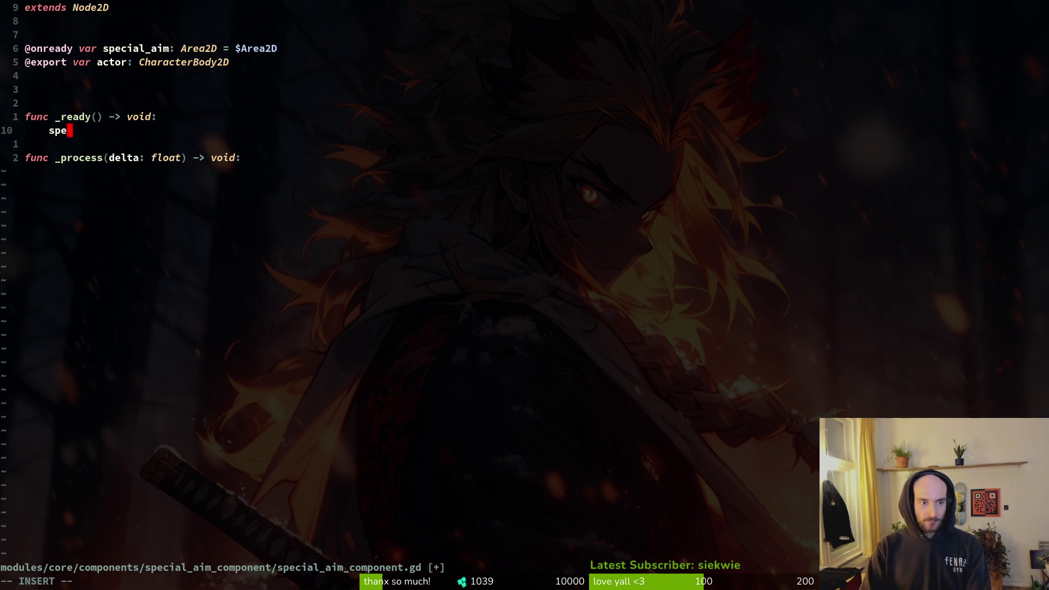
type("al_aim.aree")
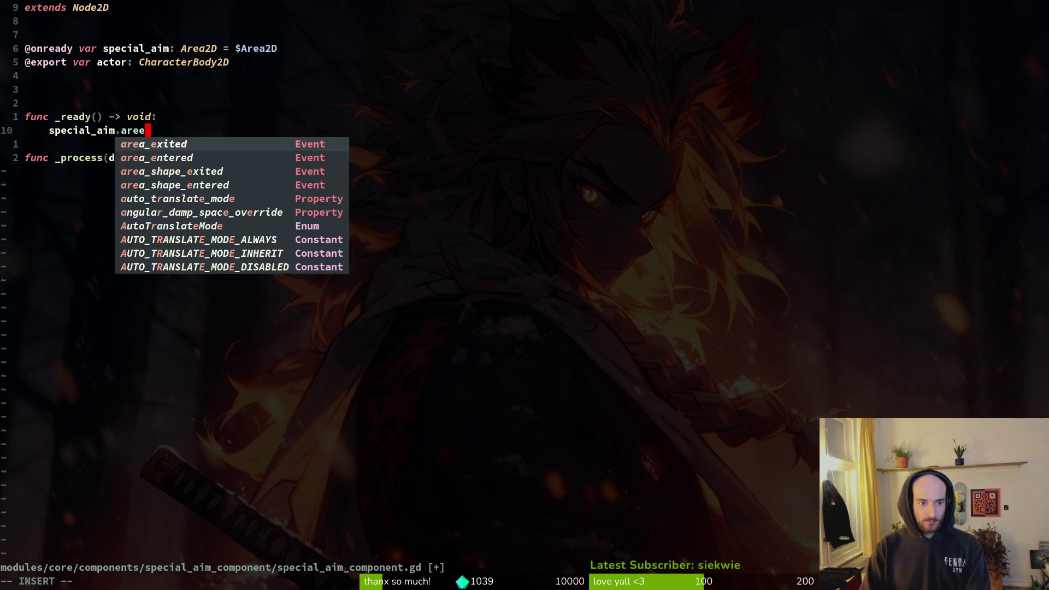
key("Tab")
key("Return")
type(".")
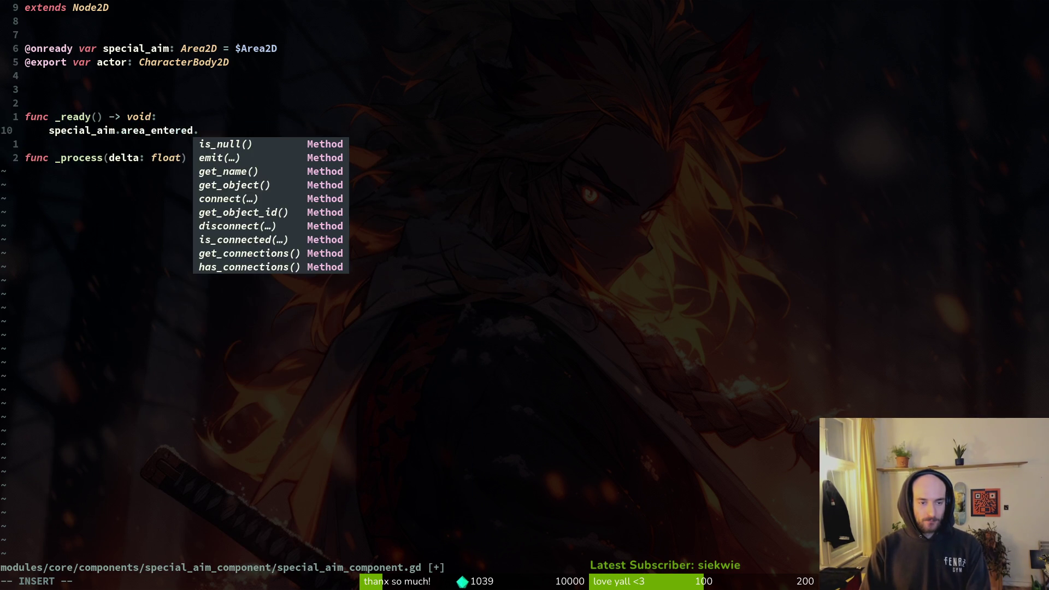
type("conn")
key("Return")
type("(")
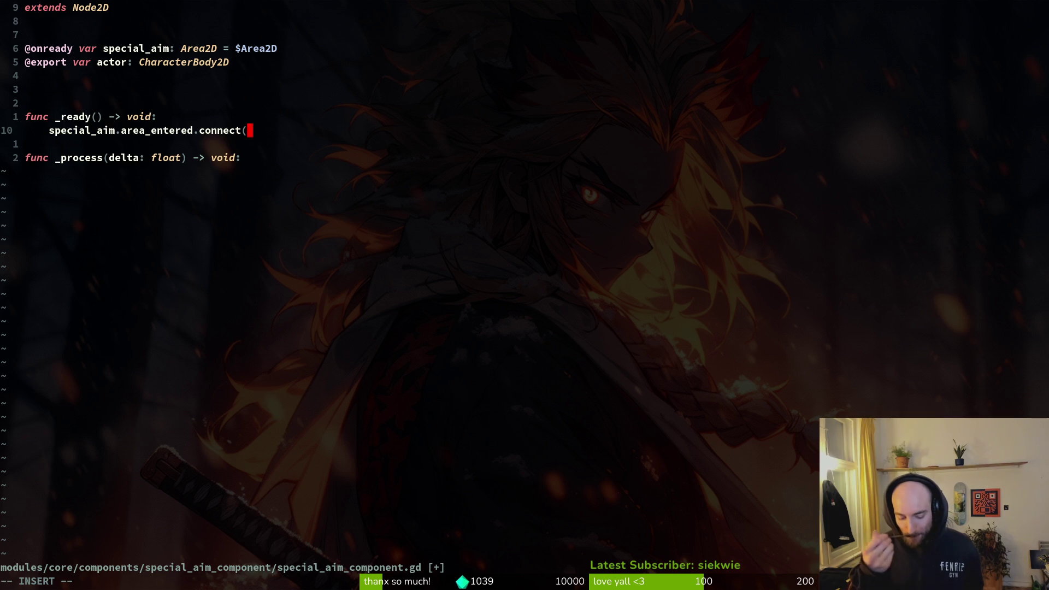
key("Escape")
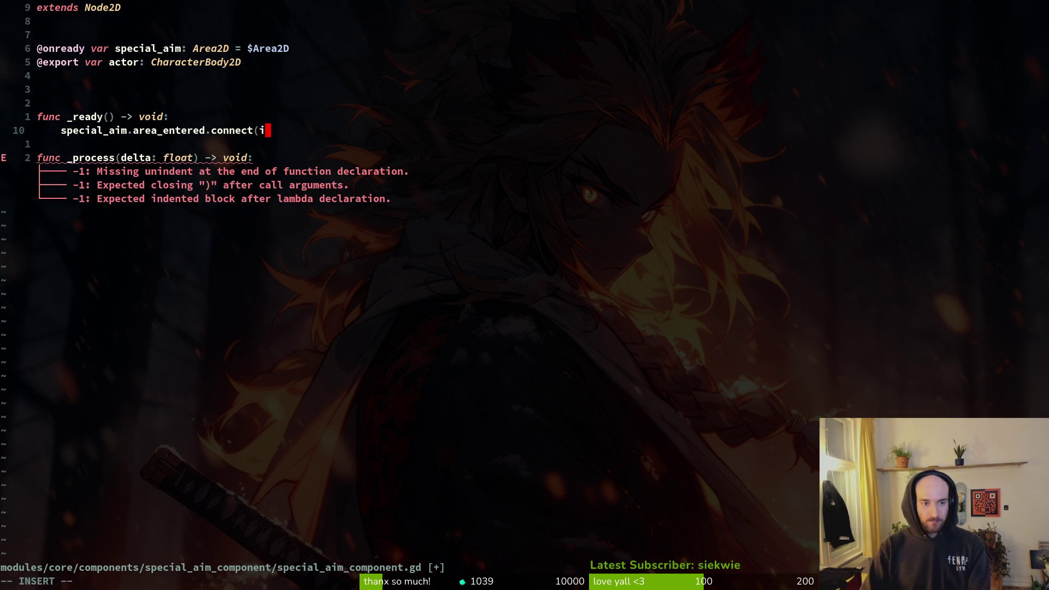
key("space")
Copy the two dash_assist_area connect lines from aim_assist_component.gd into _ready
key("f")
key("f")
type("aima")
key("Return")
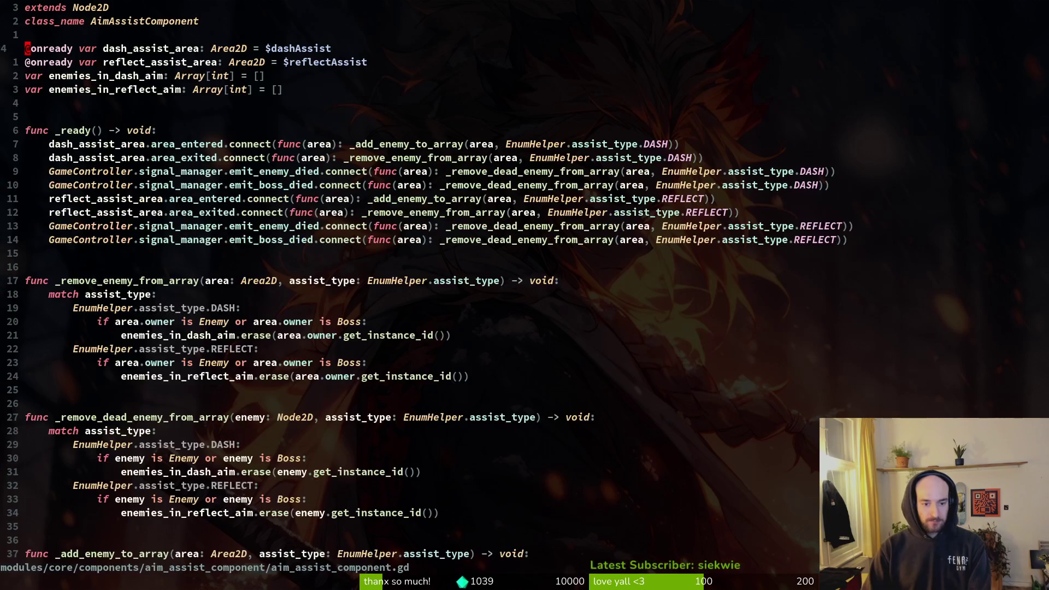
key("6")
key("j")
key("k")
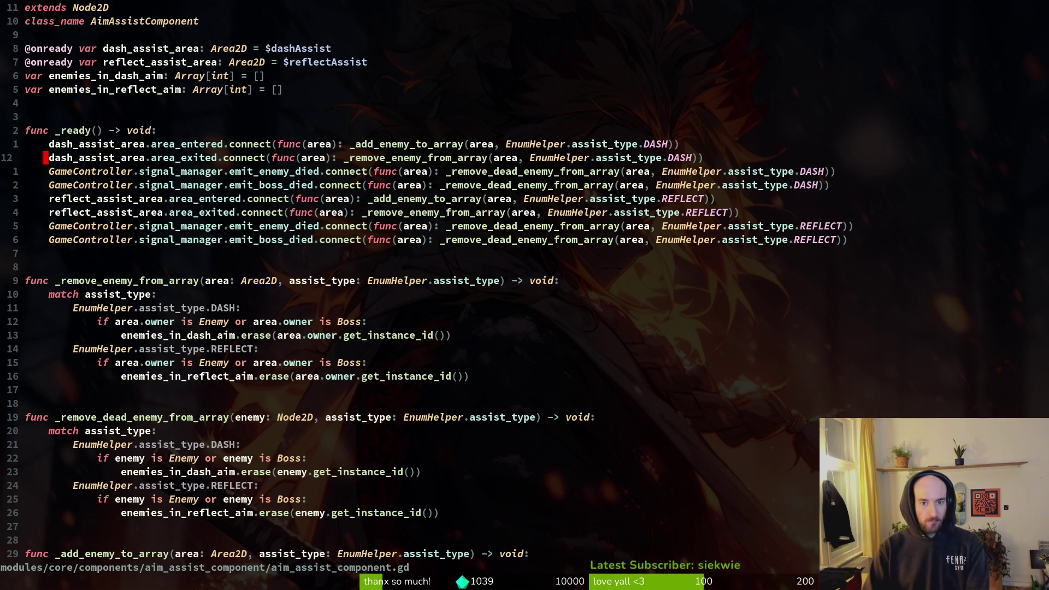
key("k")
key("V")
key("j")
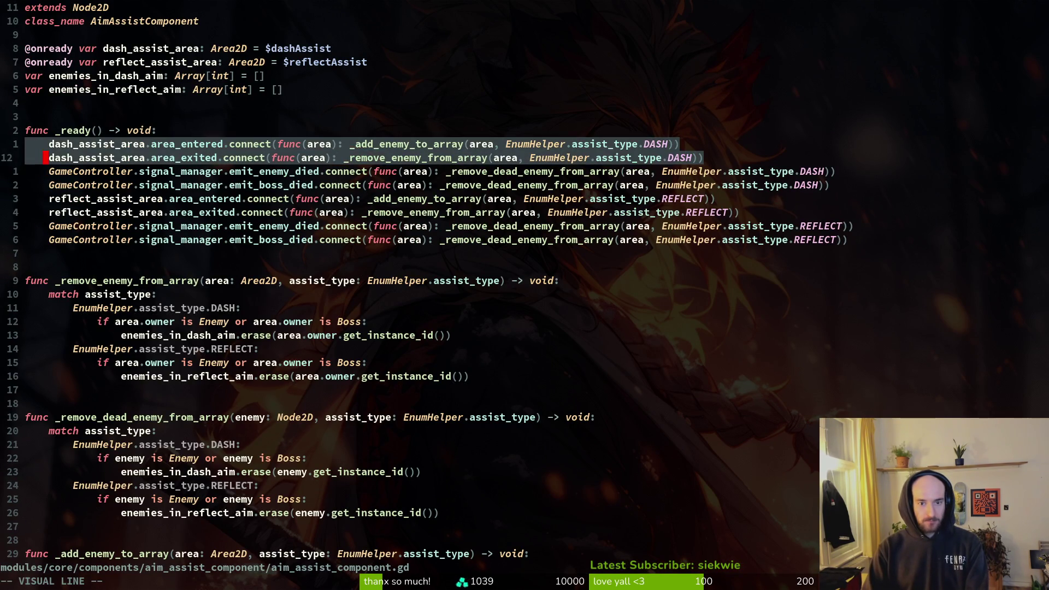
key("y")
key("ctrl+6")
key("p")
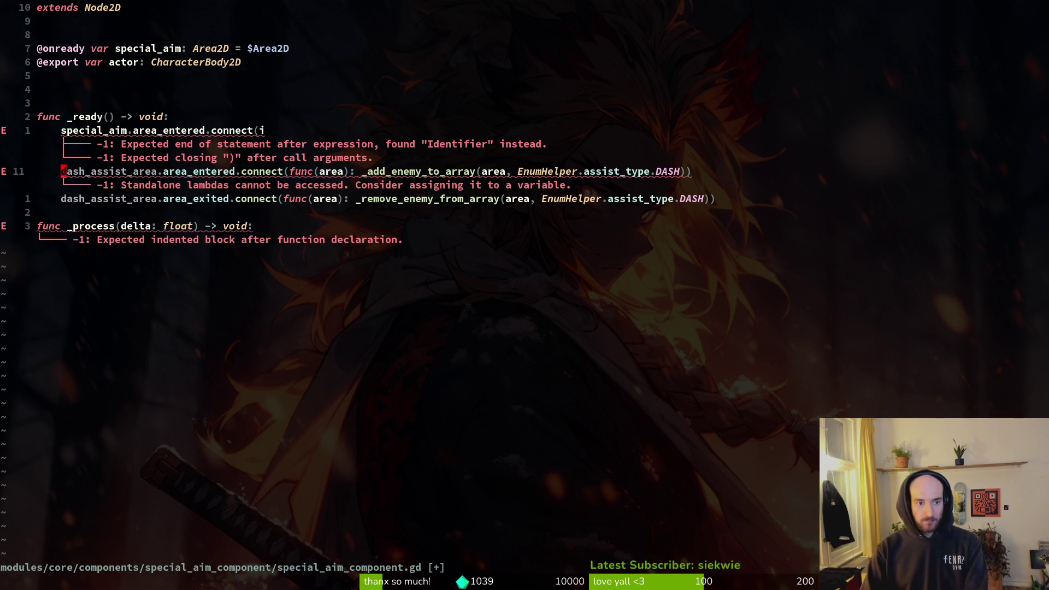
key("k")
Change both pasted connect lines to use special_aim, delete the incomplete connect line, and save
key("V")
key("Escape")
type("jve")
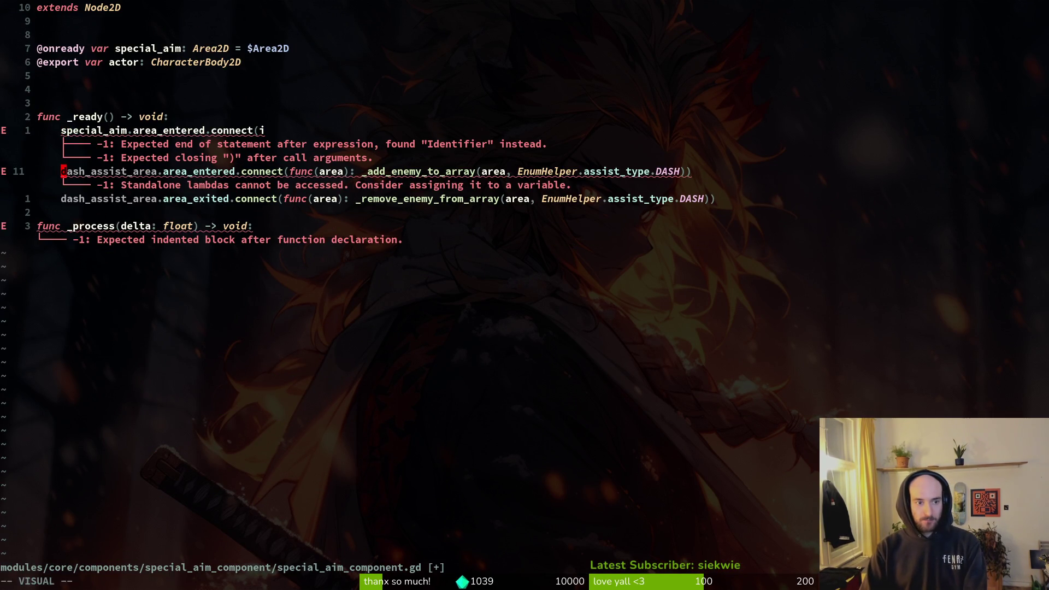
type("cspecial_aim")
key("Escape")
type("jve")
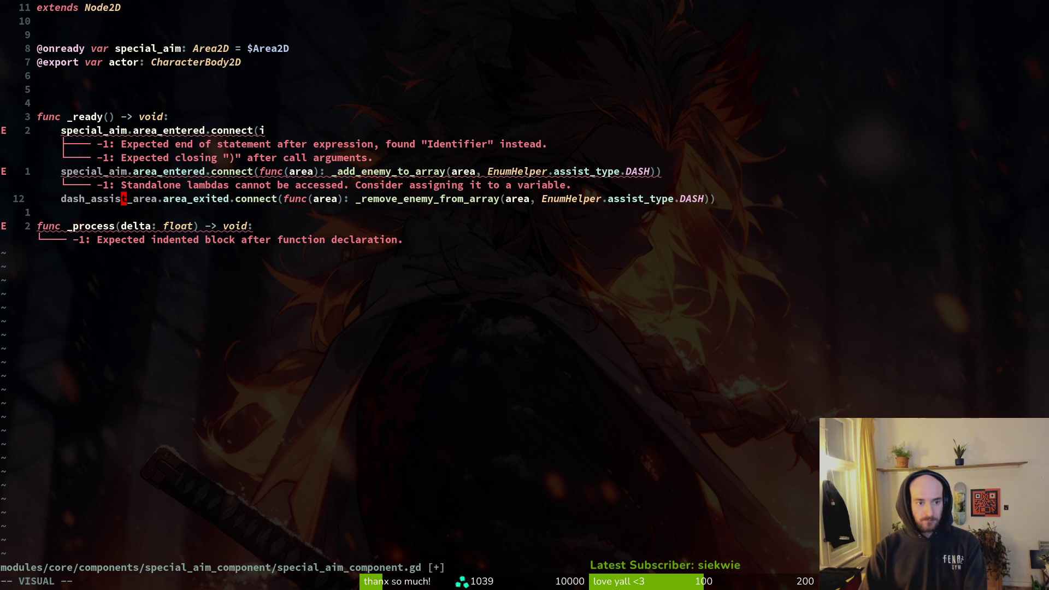
type("cspecial_aim")
key("Escape")
type(":w")
key("Return")
key("k")
key("k")
key("d")
key("d")
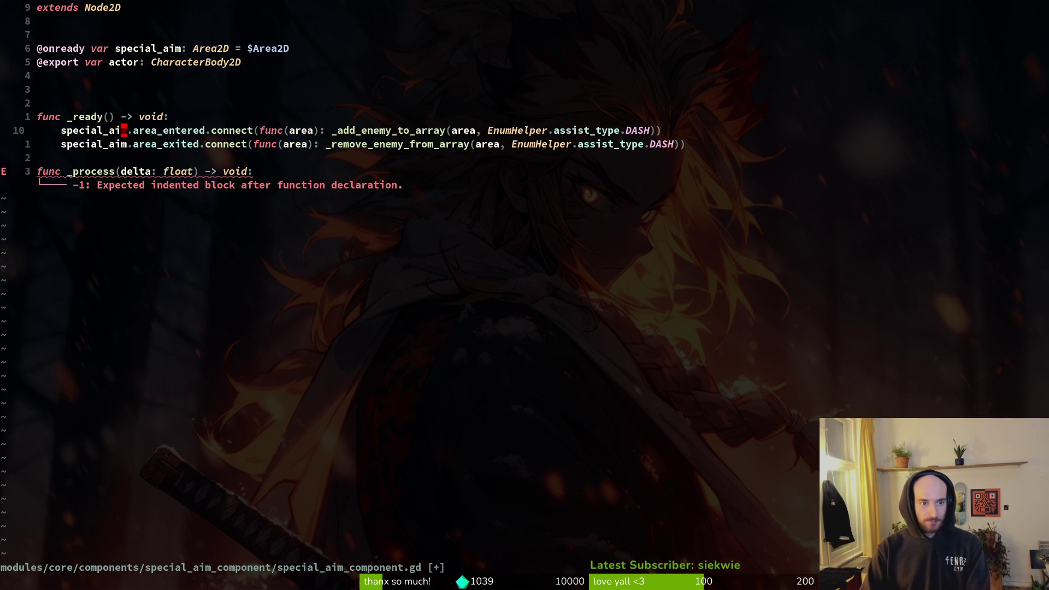
type(":w")
key("Return")
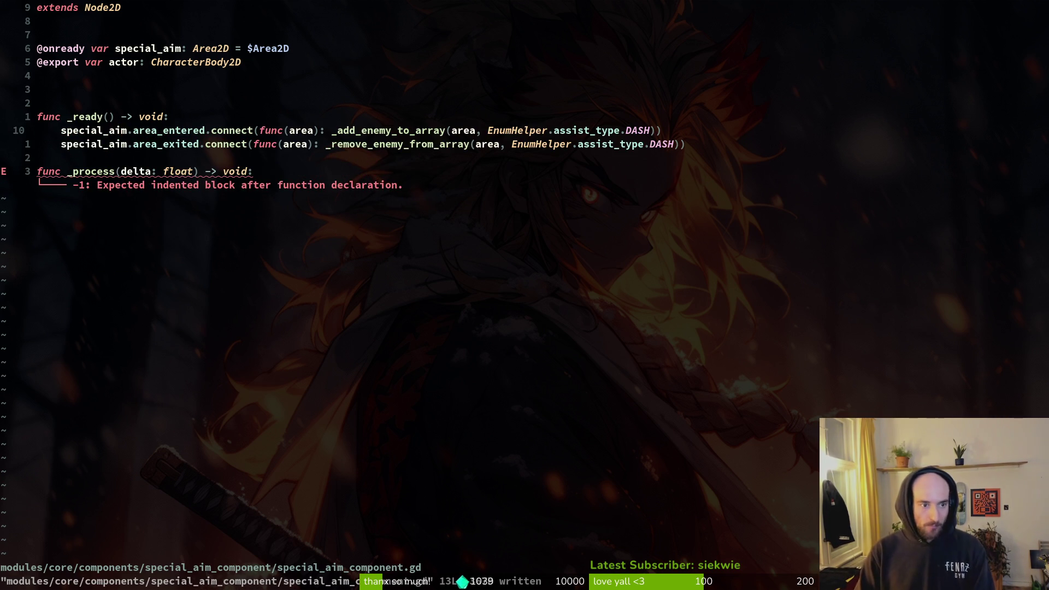
Copy _remove_enemy_from_array and the other array helper functions into special_aim_component.gd below _process
key("ctrl+6")
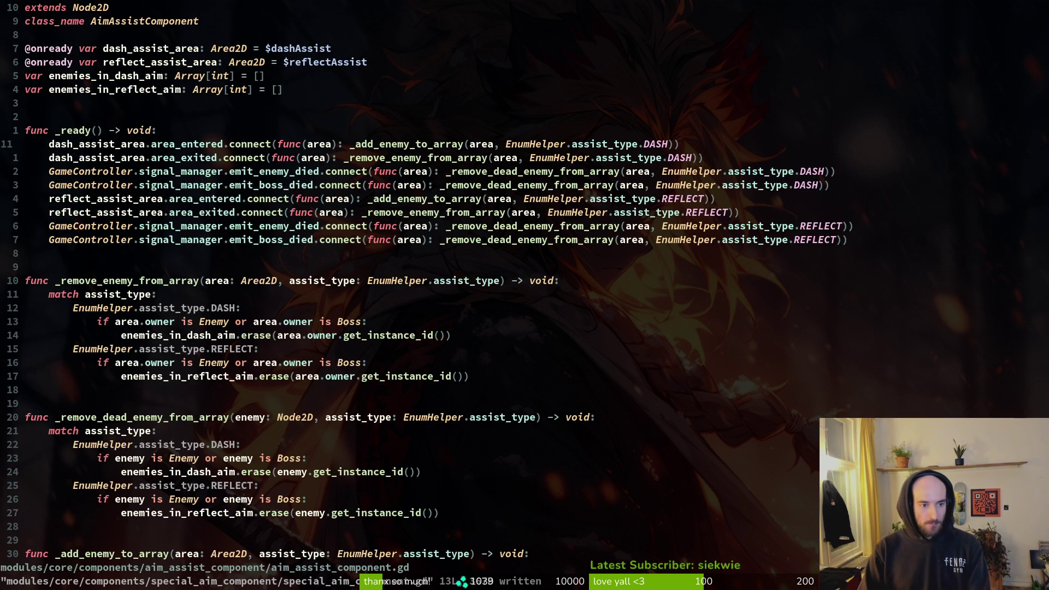
key("1")
key("0")
key("j")
key("V")
key("j")
key("j")
key("j")
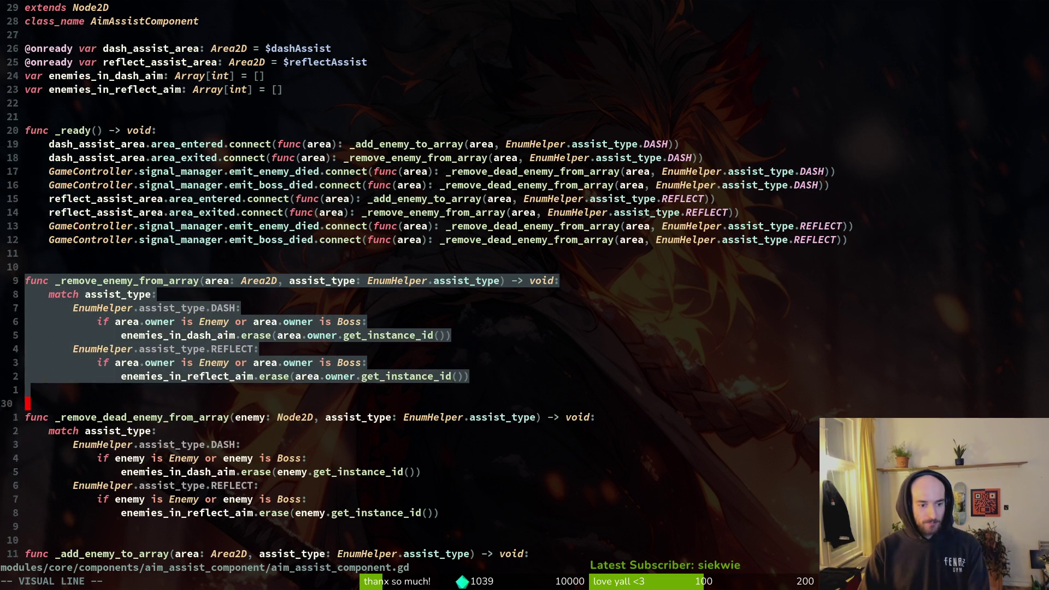
key("j")
key("j")
key("j")
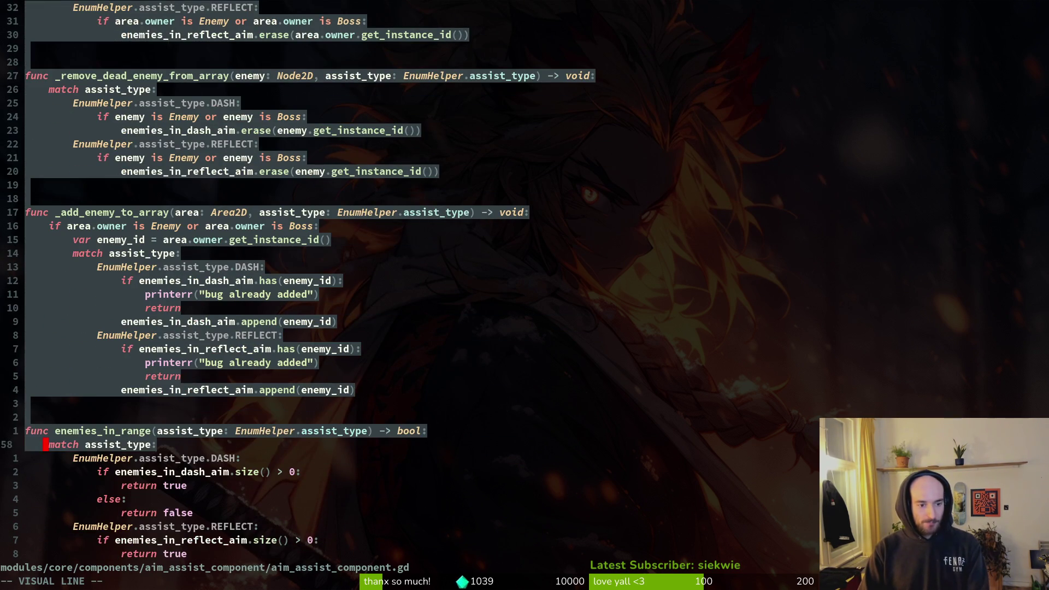
key("y")
key("ctrl+o")
key("j")
key("j")
key("p")
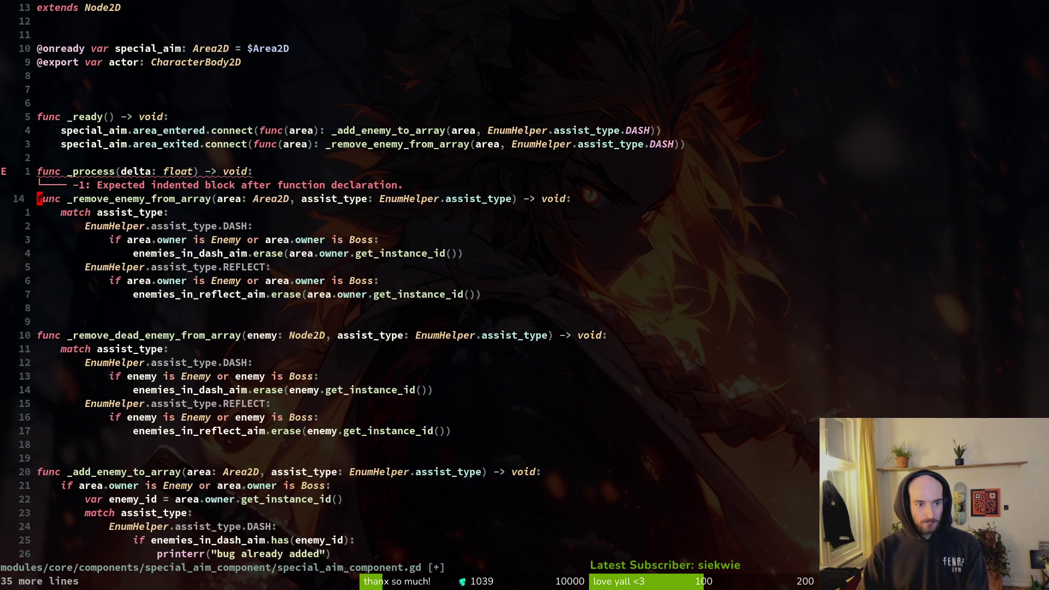
Give _process a pass body, rename its delta parameter to _delta, and save
key("O")
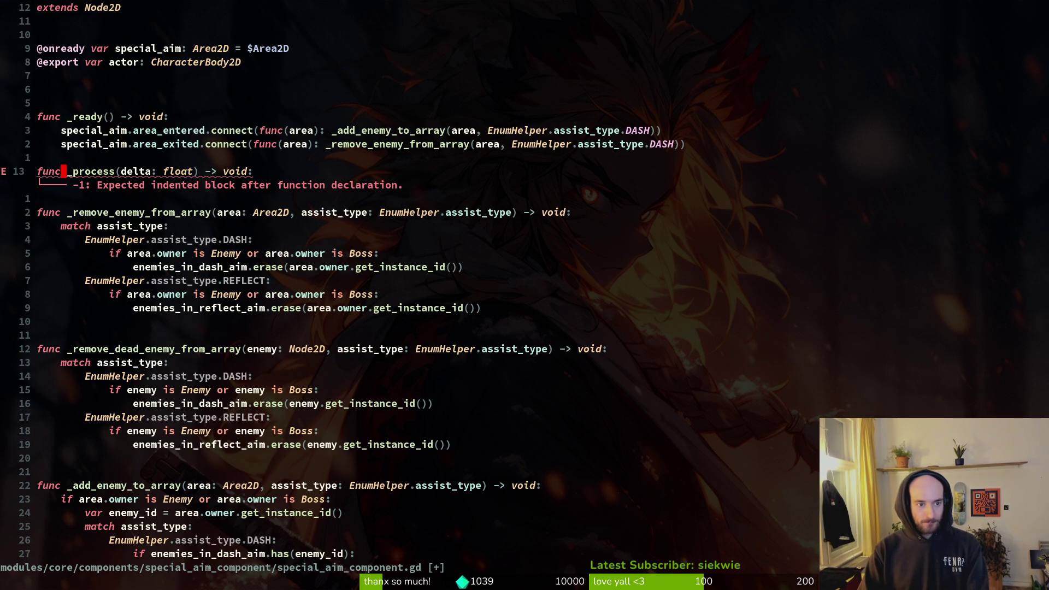
type("pass")
key("Escape")
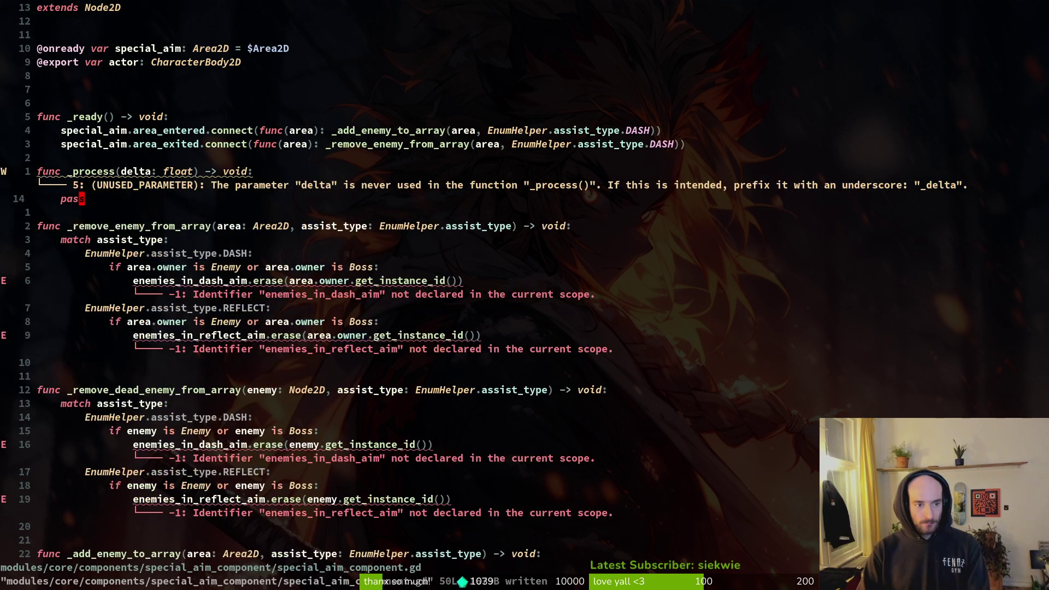
key("k")
key("w")
key("w")
type("a")
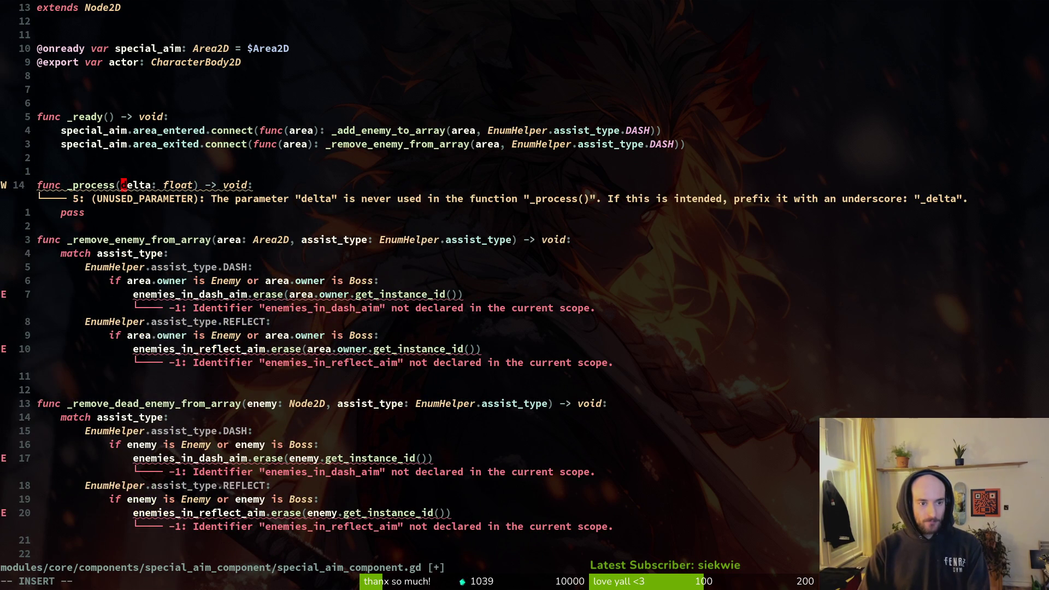
type("_")
key("Escape")
key("j")
key("j")
key("o")
key("Escape")
type(":w")
key("Return")
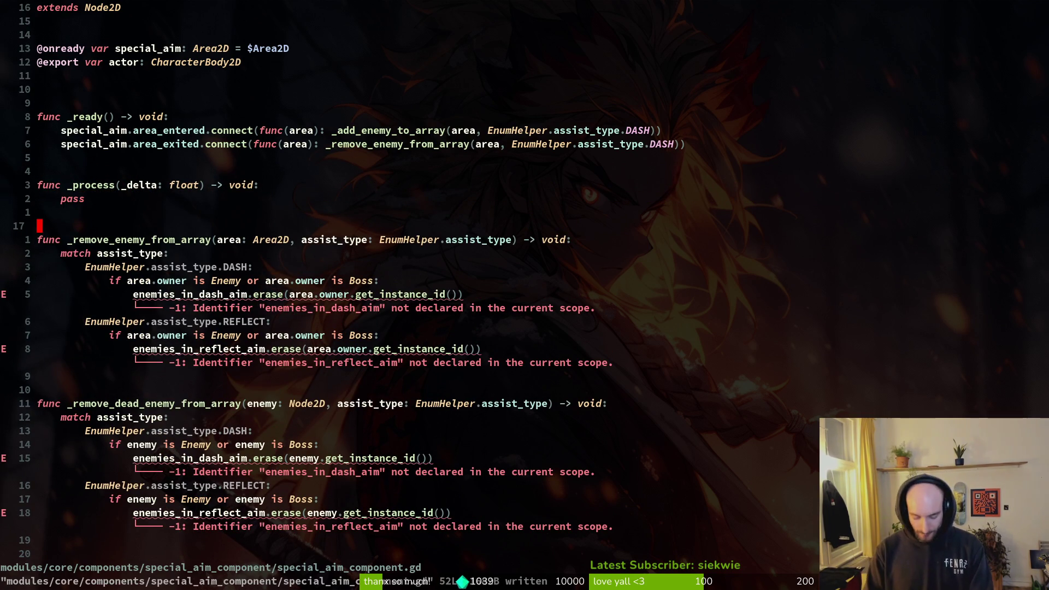
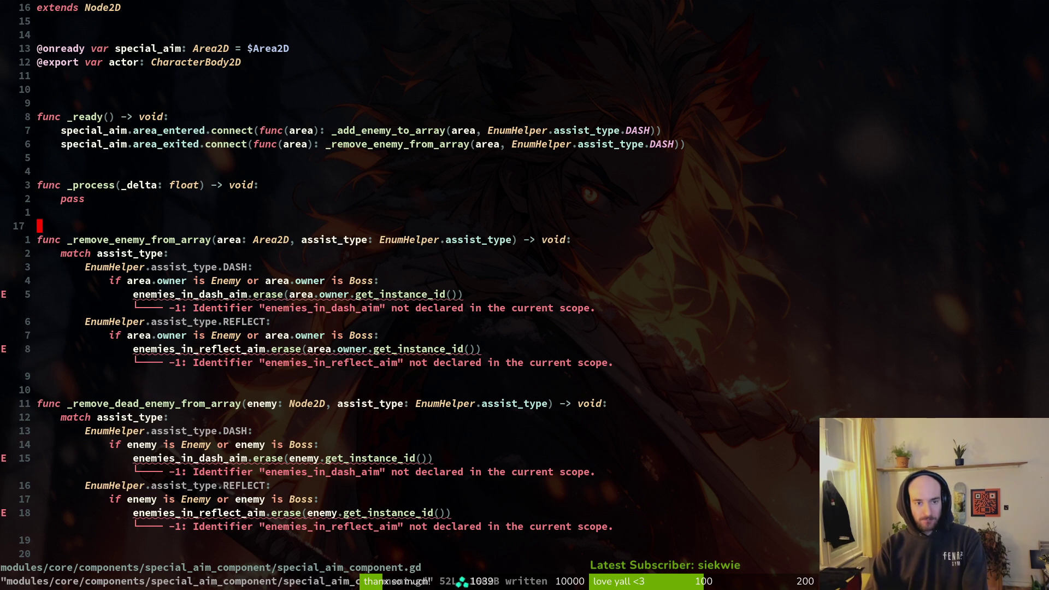
Copy the enemies_in_dash_aim and enemies_in_reflect_aim declarations from aim_assist_component.gd
key("ctrl+6")
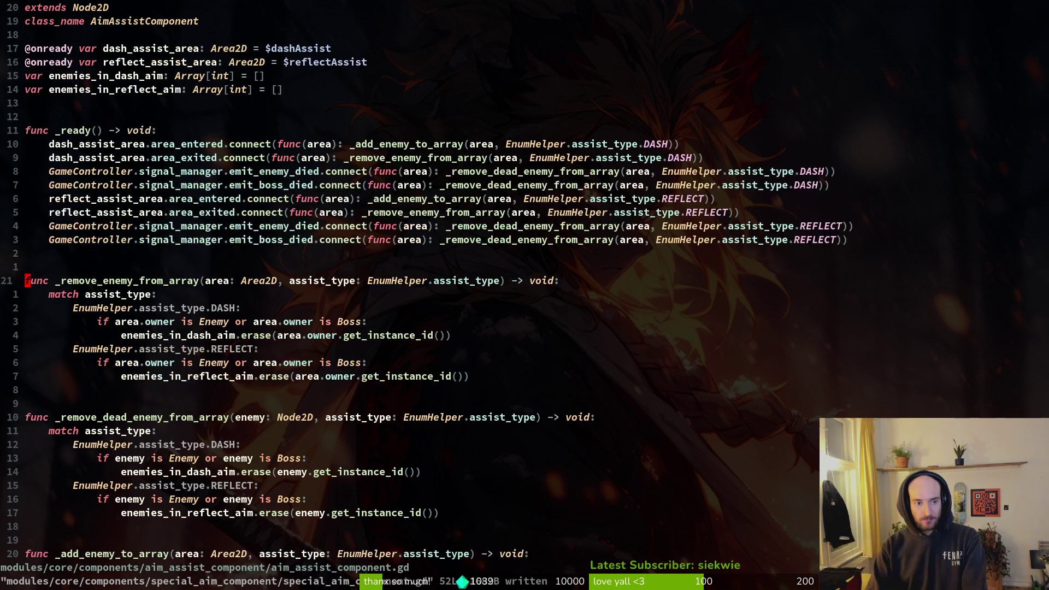
key("ctrl+6")
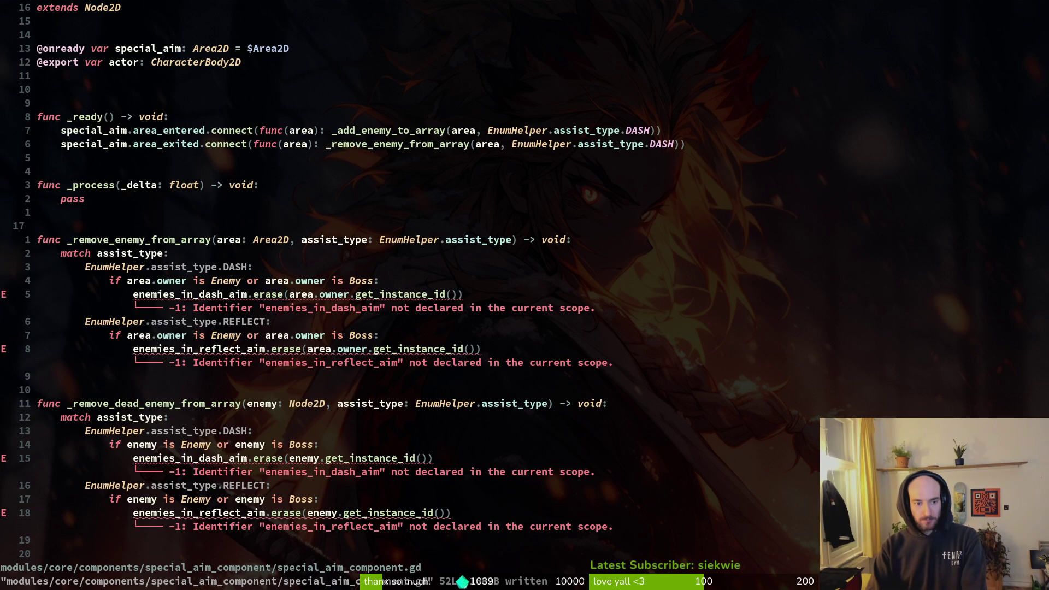
key("ctrl+6")
key("j")
key("j")
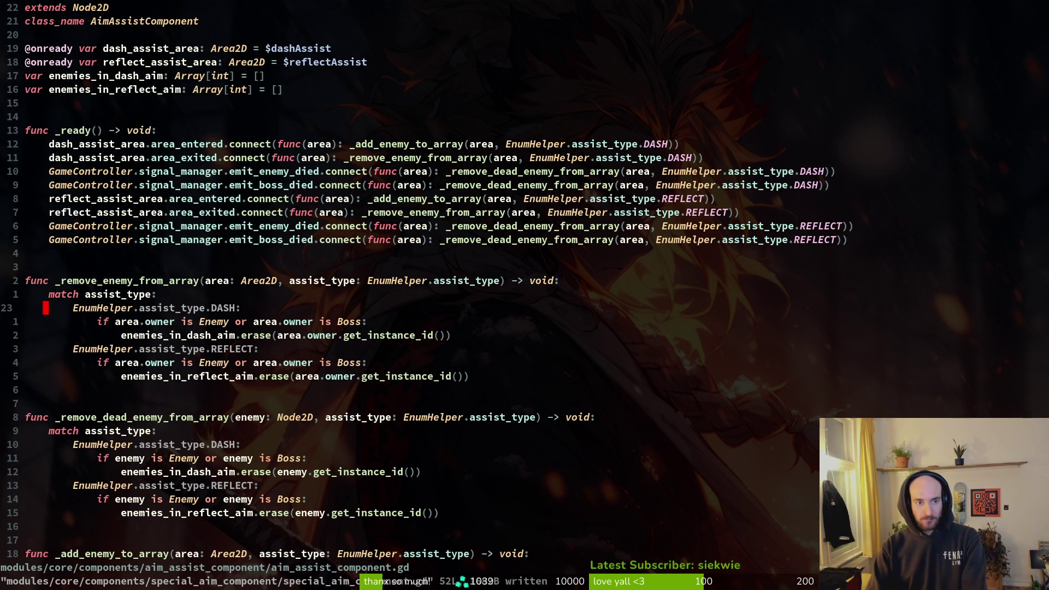
key("1")
key("7")
key("k")
key("shift+v")
Paste them below the actor export as a single enemies_in_special_aim array and save
key("j")
key("y")
key("ctrl+6")
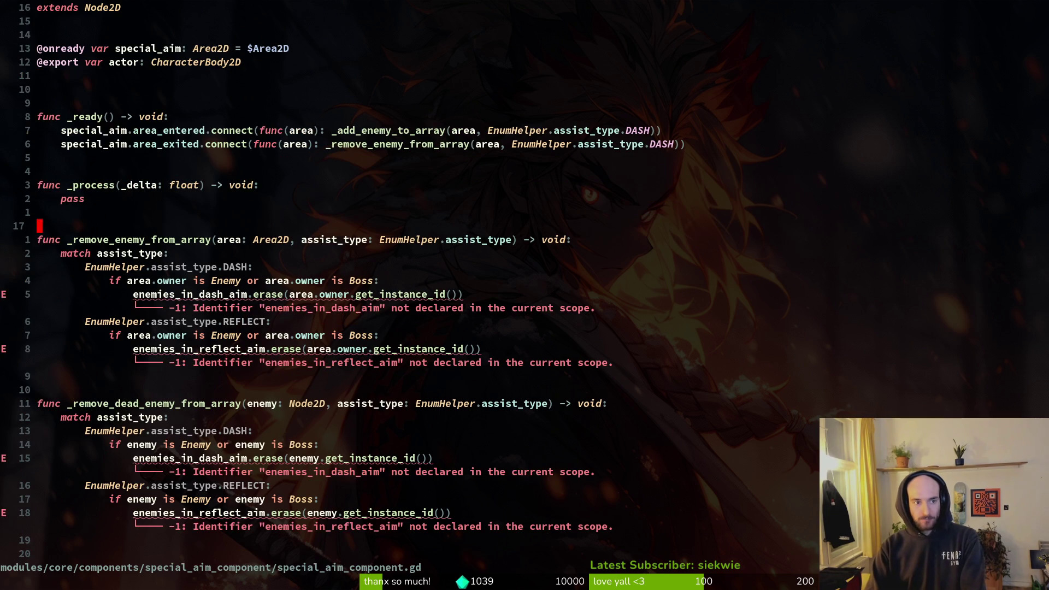
key("1")
key("2")
key("k")
key("p")
key("j")
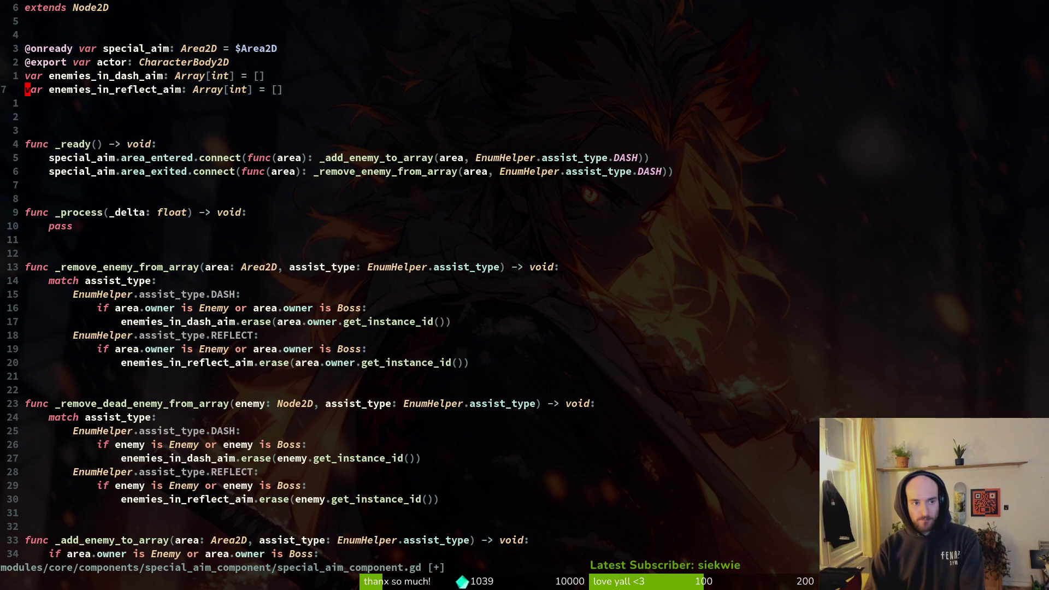
key("d")
key("d")
type("kwciwenemies")
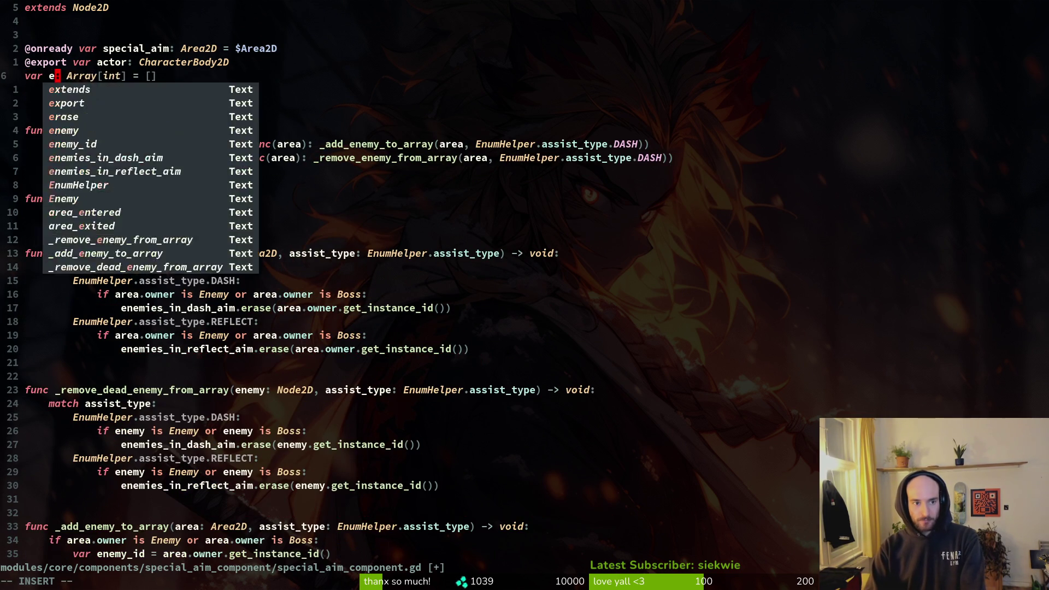
type("_in_special")
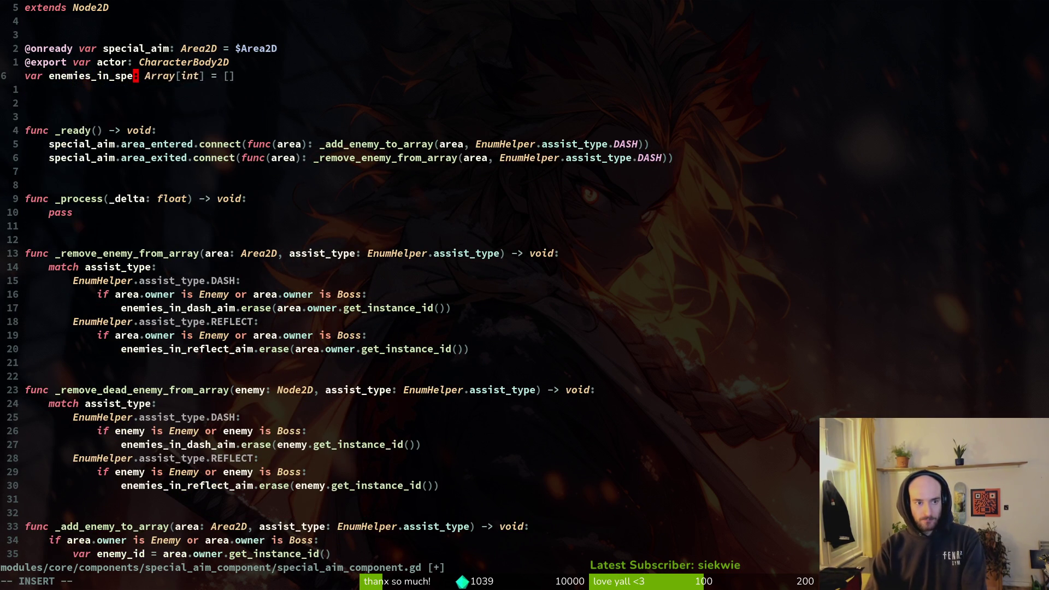
type("_aim")
key("Escape")
type("b")
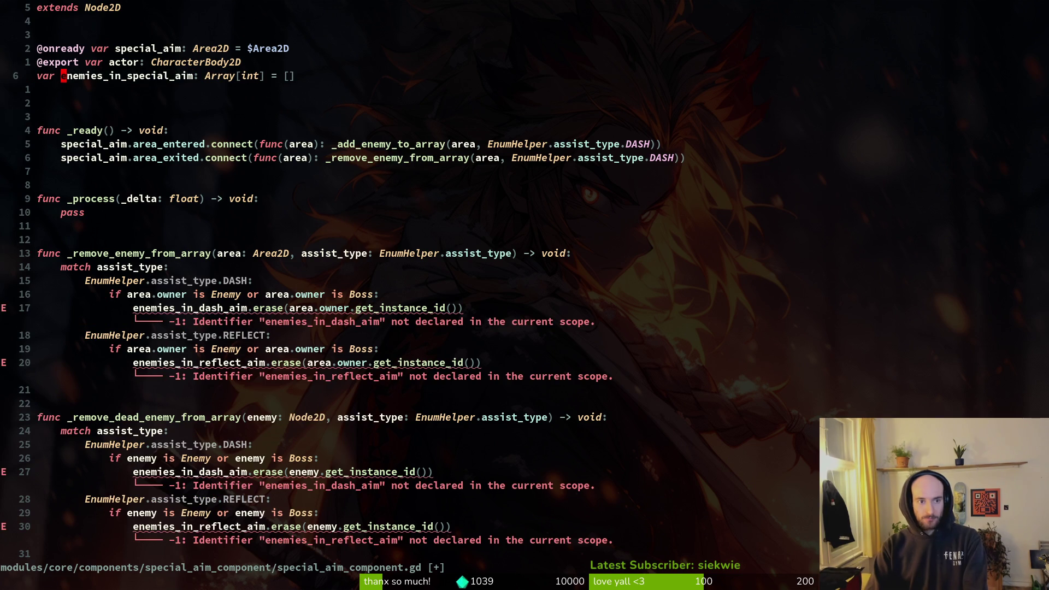
type(":w")
key("Return")
Point the DASH and REFLECT erase calls at enemies_in_special_aim and save
key("j")
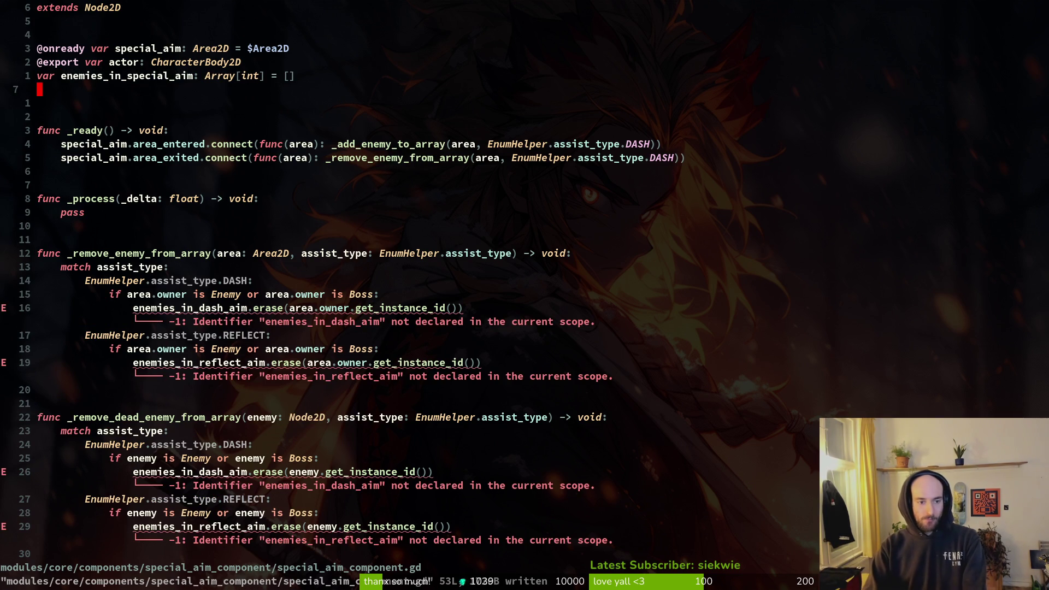
type("17jkwciwenemies_in_special_aim")
key("Escape")
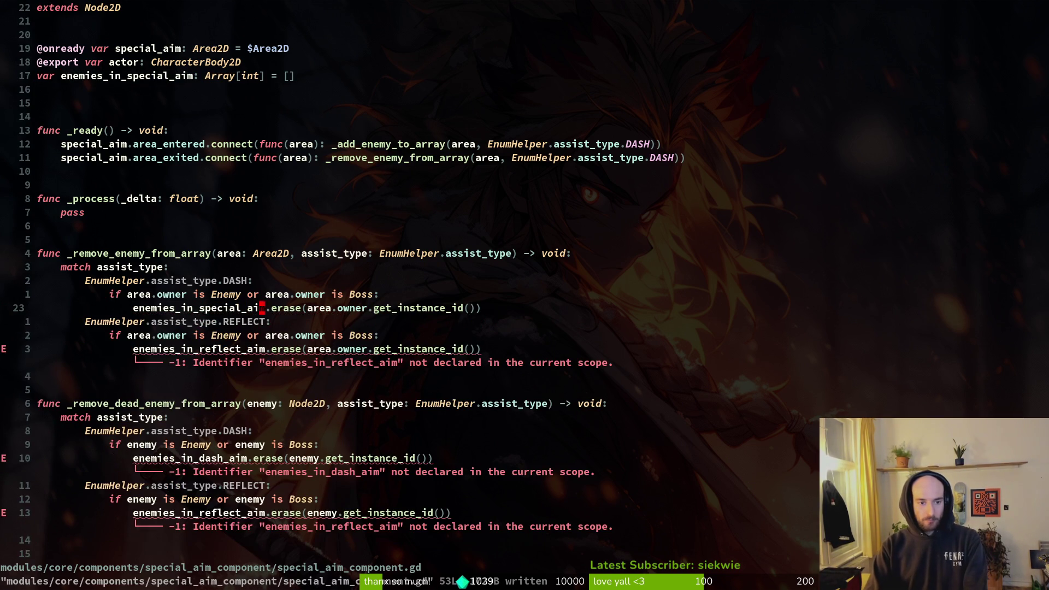
key("j")
key("j")
key("j")
type("ciwenemies_in_special_aim")
key("Escape")
type(":w")
key("Return")
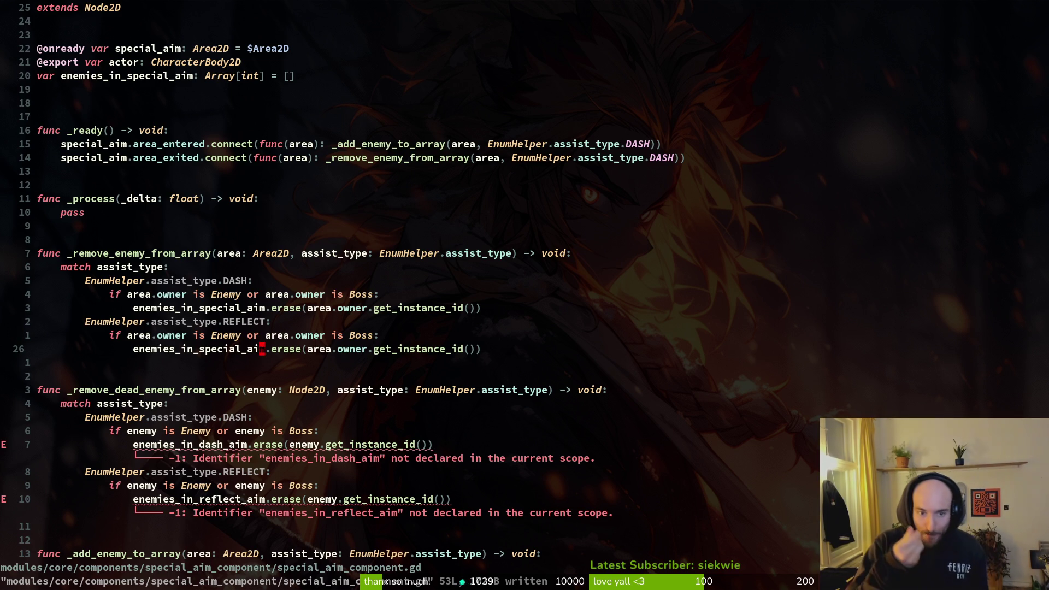
Delete the match statement with its REFLECT and DASH branch lines in _remove_enemy_from_array
key("k")
key("k")
key("V")
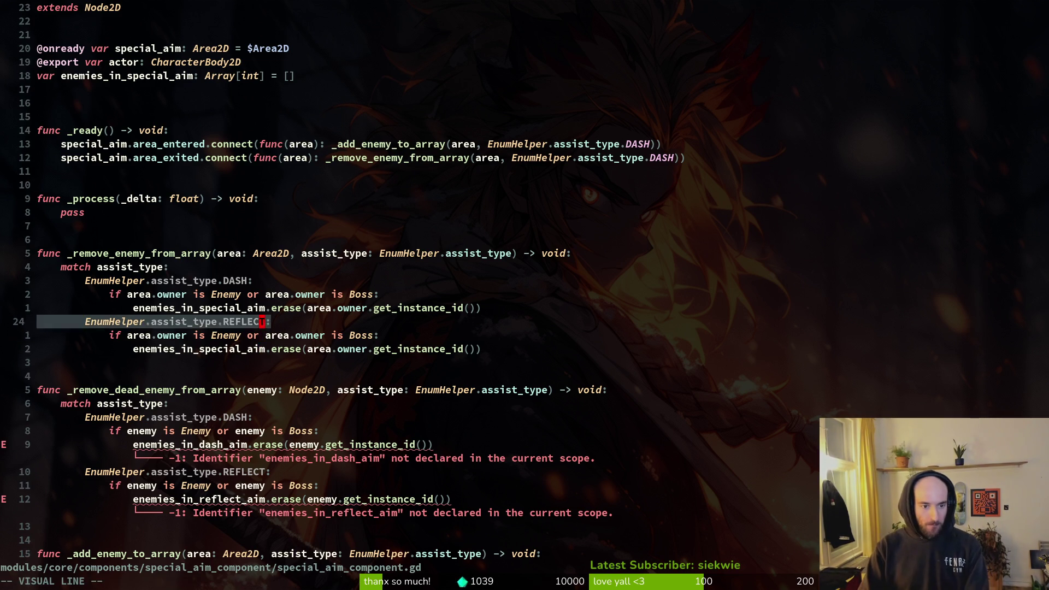
key("j")
key("j")
type("d:w")
key("Return")
key("k")
key("k")
key("k")
key("d")
key("d")
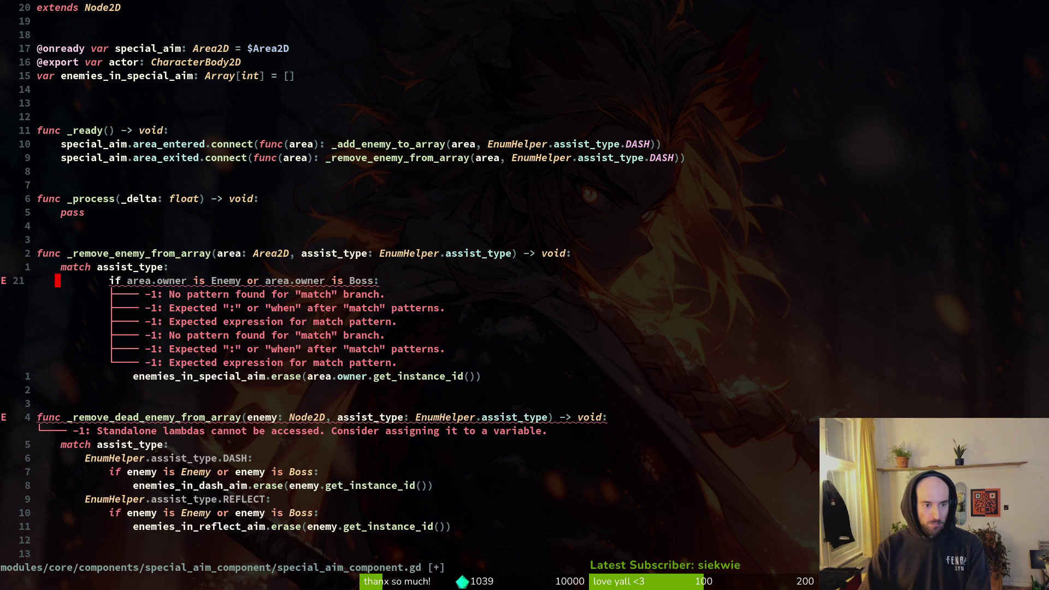
key("k")
key("d")
key("d")
Dedent the remaining if block and its erase line by two levels
key("V")
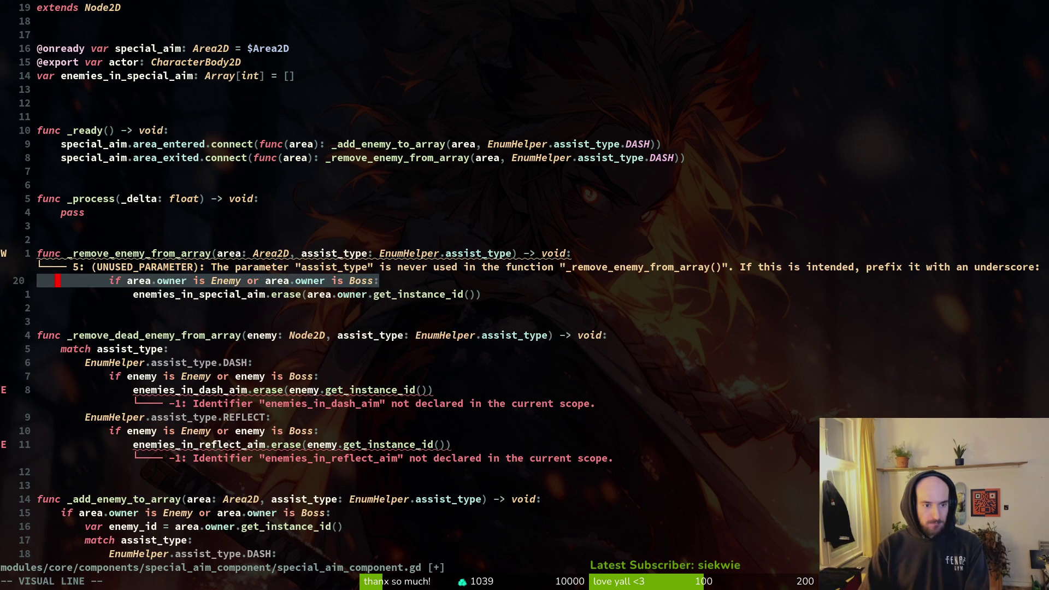
key("j")
key("less")
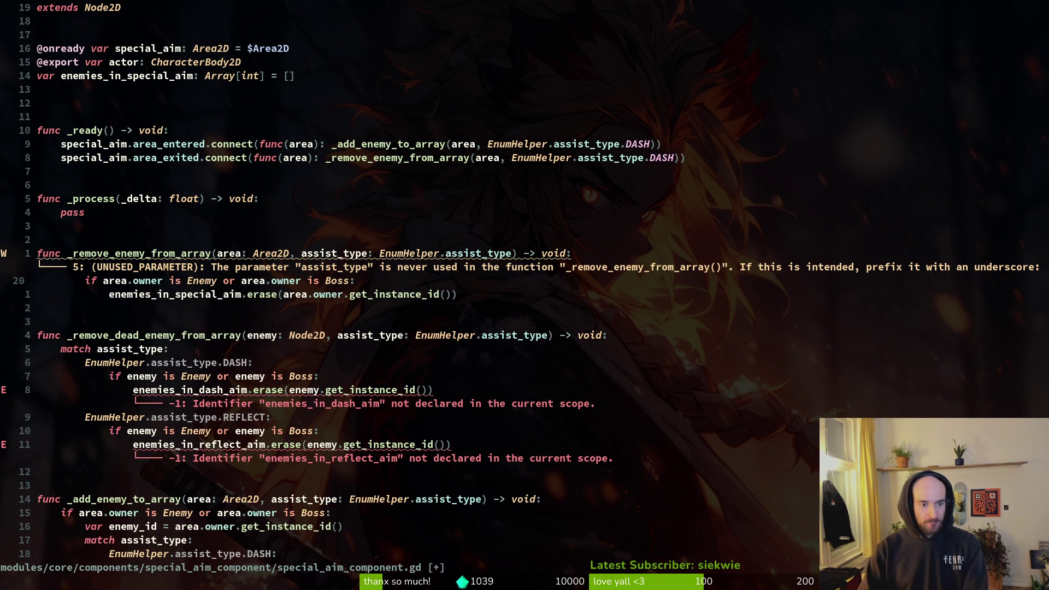
key("V")
key("j")
key("less")
Remove the assist_type parameter from the function signature and save
key("k")
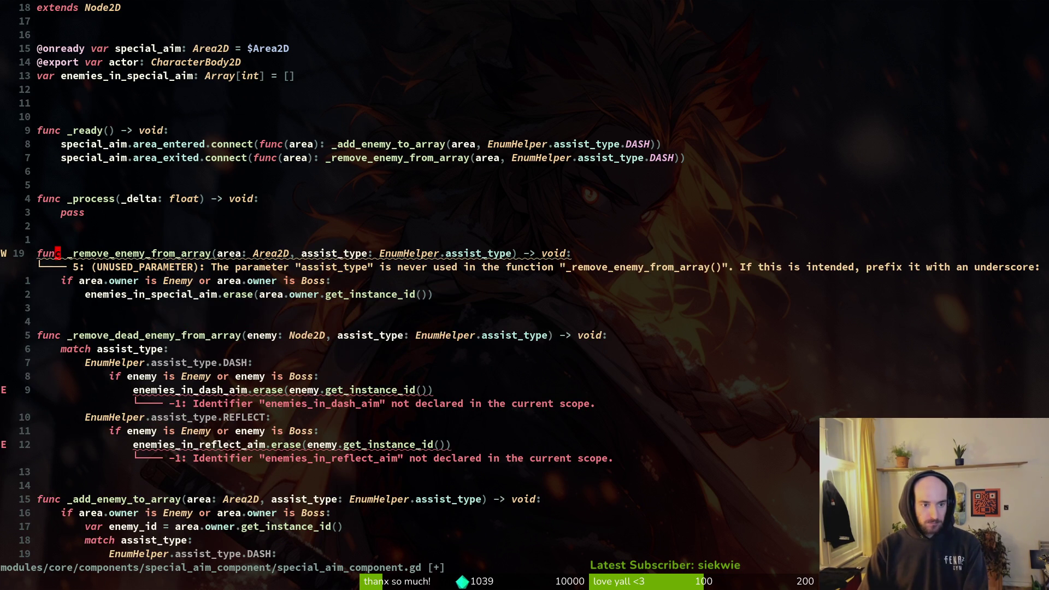
key("w")
key("w")
key("w")
key("w")
key("w")
key("w")
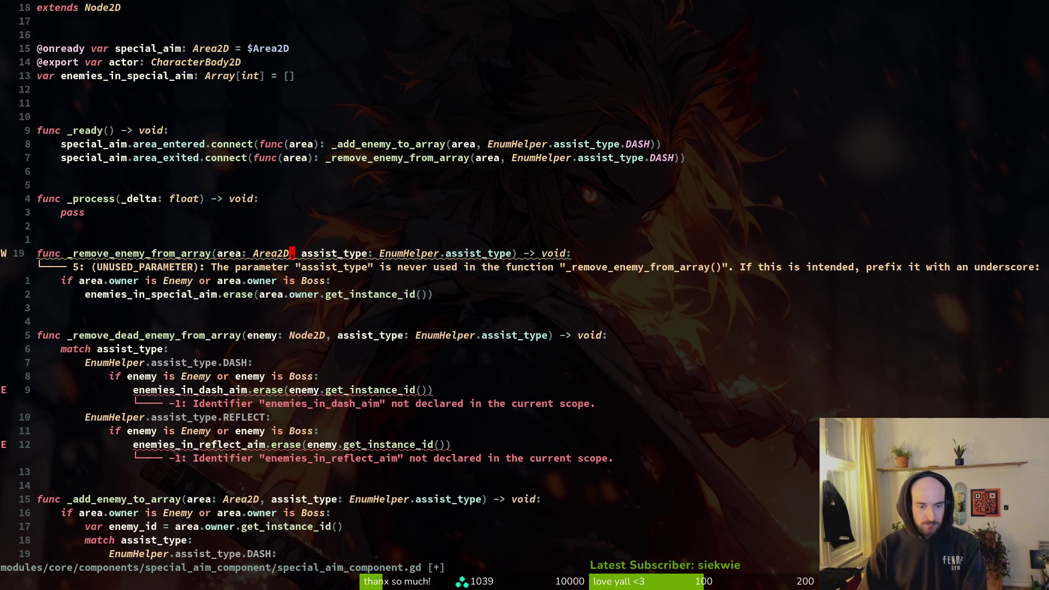
key("v")
key("w")
key("w")
key("w")
key("w")
type("w")
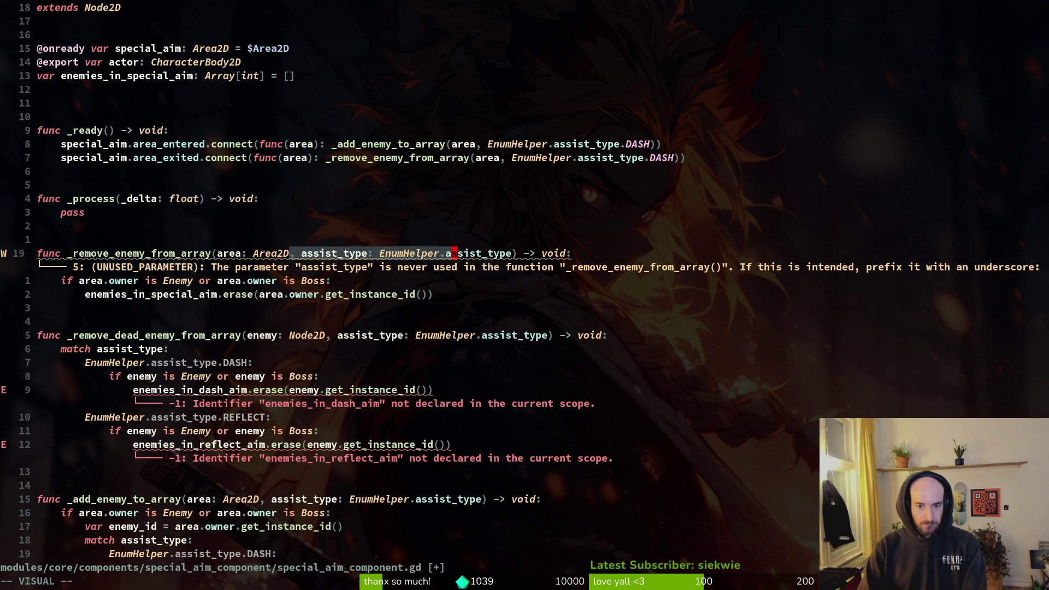
type("ed:w")
key("Return")
Drop the assist type argument from the area_exited connect call and save
key("braceleft")
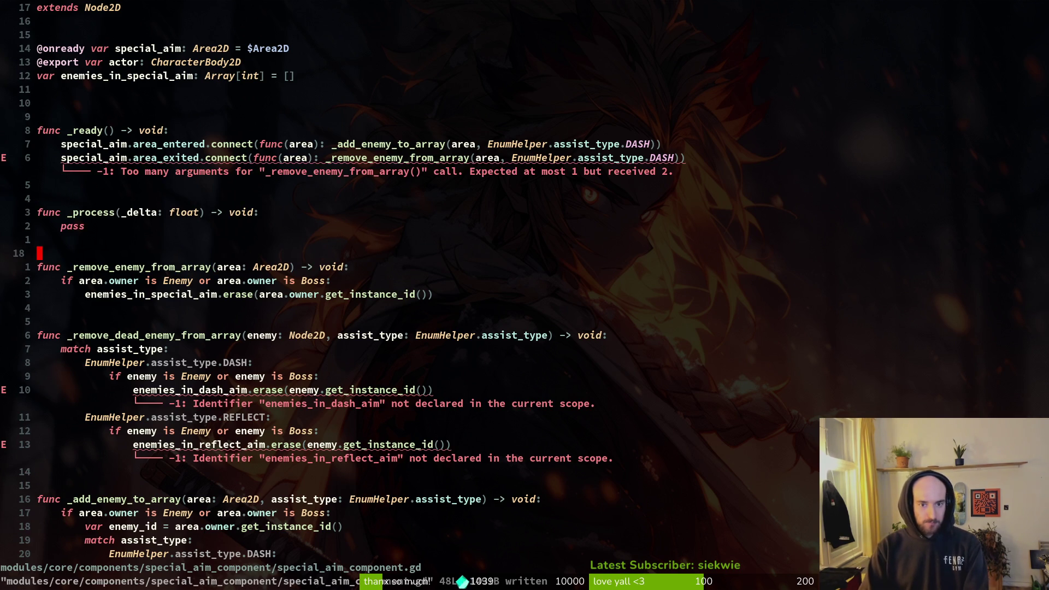
key("braceleft")
key("k")
key("k")
key("k")
key("f")
key("a")
key("j")
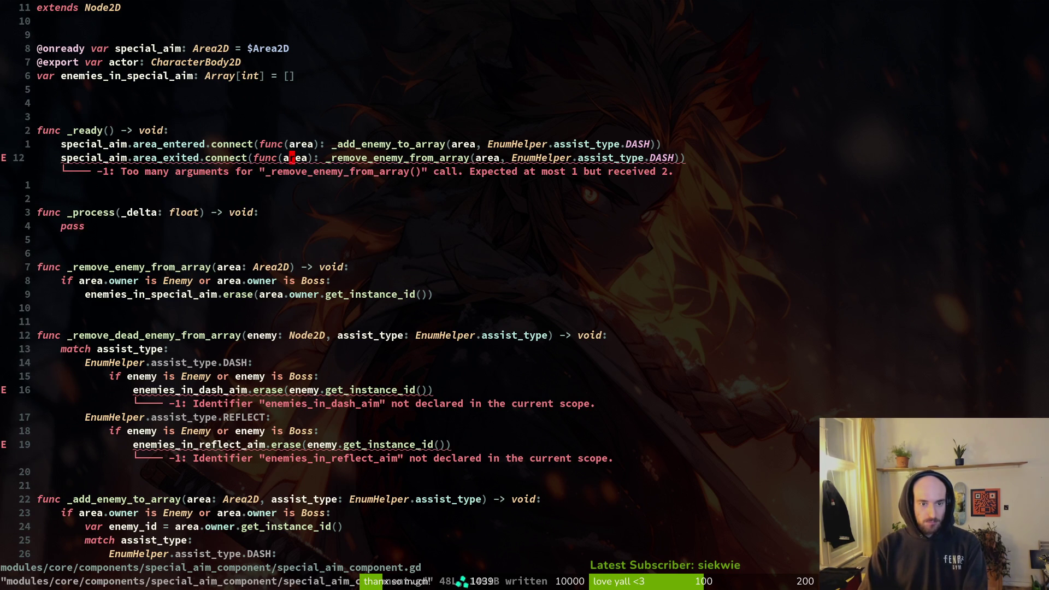
key("C")
key("BackSpace")
key("BackSpace")
key("BackSpace")
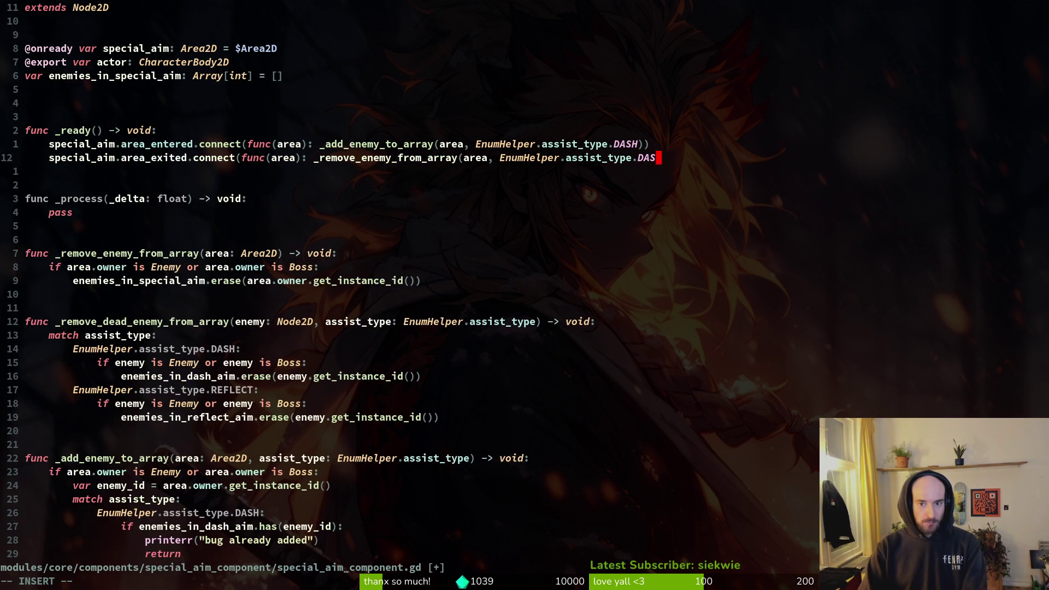
key("BackSpace")
key("BackSpace")
key("BackSpace")
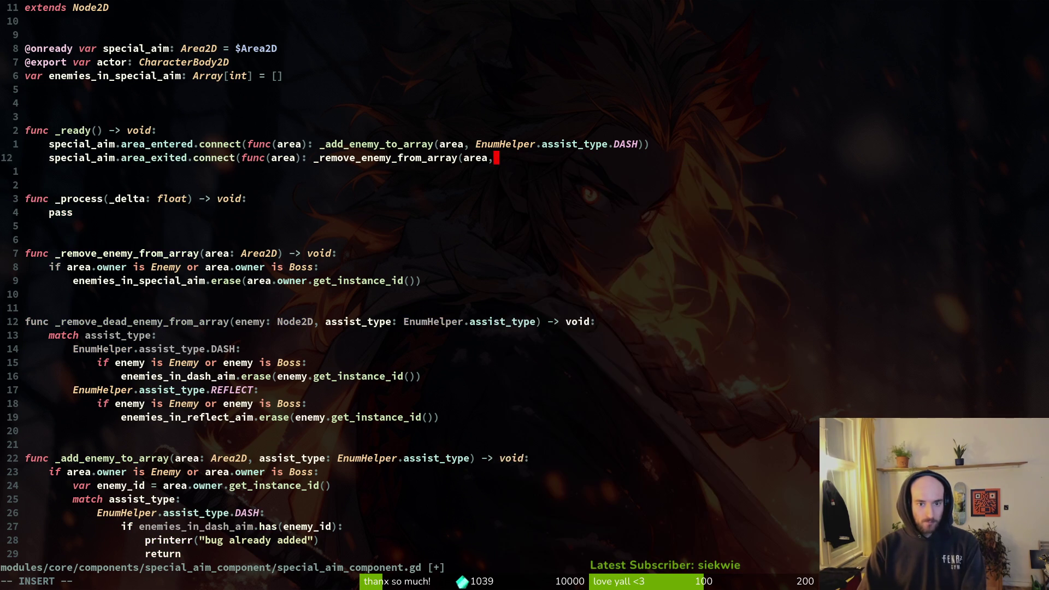
type("))")
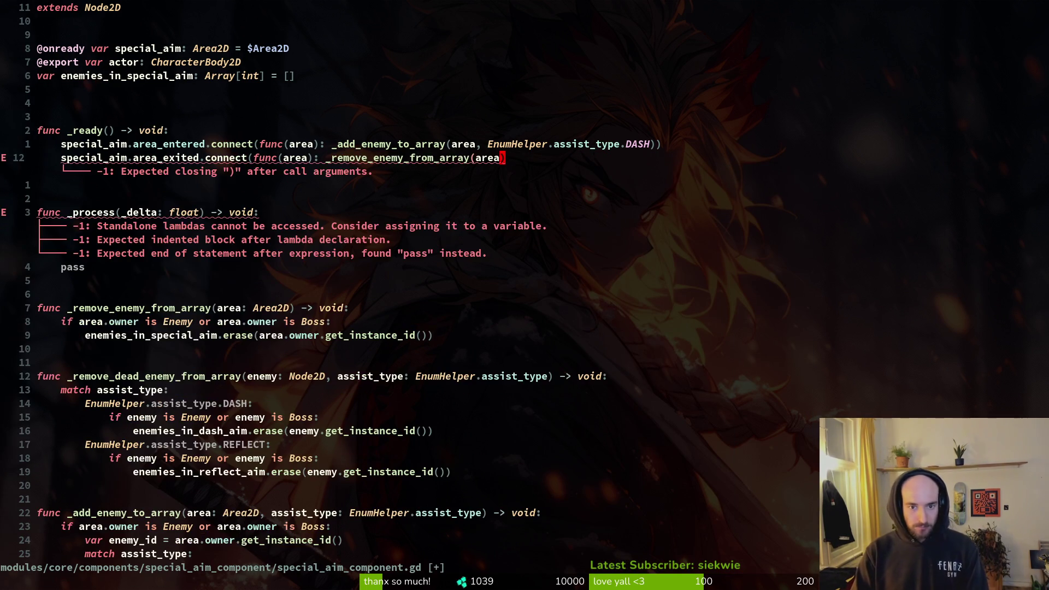
key("Escape")
type(":w")
key("Return")
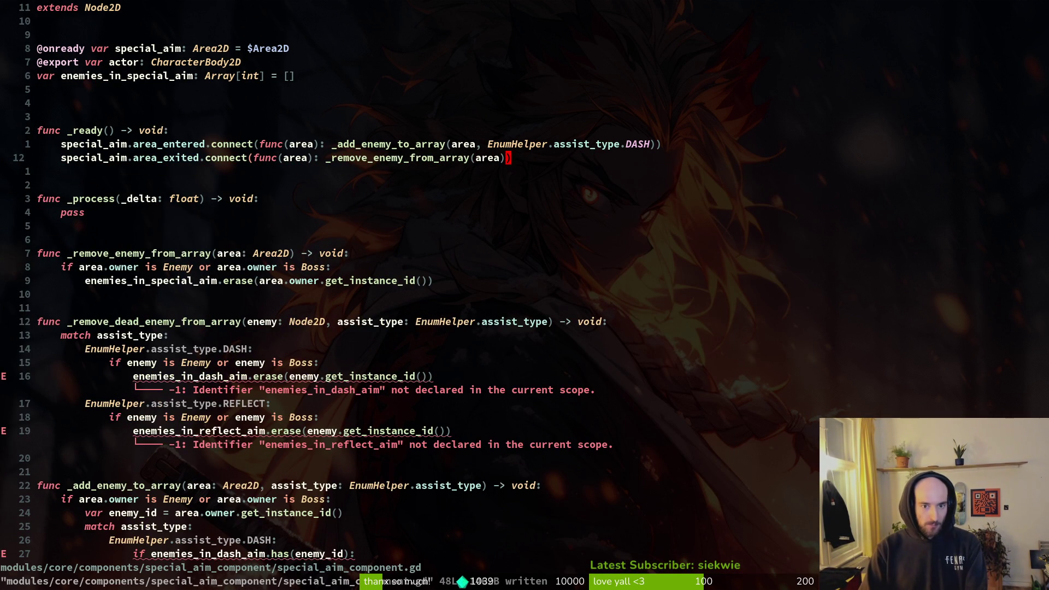
Replace the func(area) lambda with a direct _remove_enemy_from_array reference and save
key("b")
key("b")
key("b")
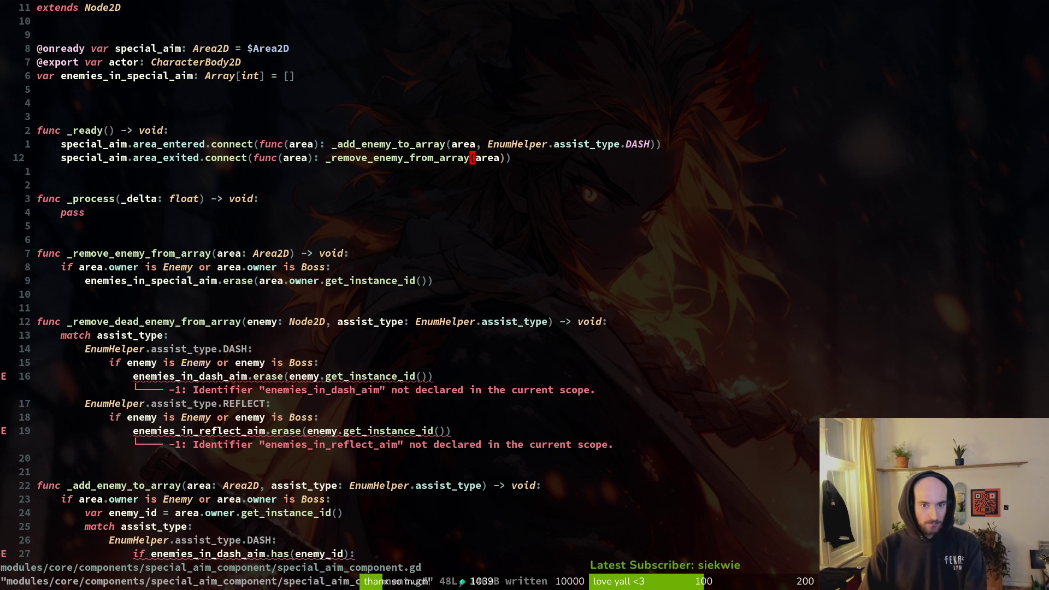
key("b")
key("b")
key("d")
key("t")
key("underscore")
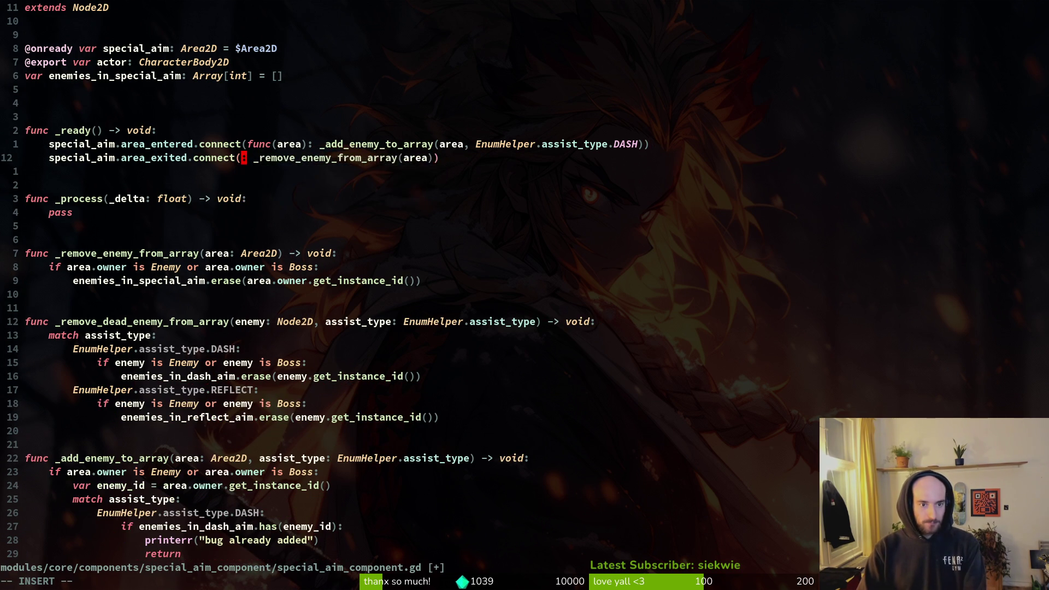
key("f")
key("parenleft")
key("shift+c")
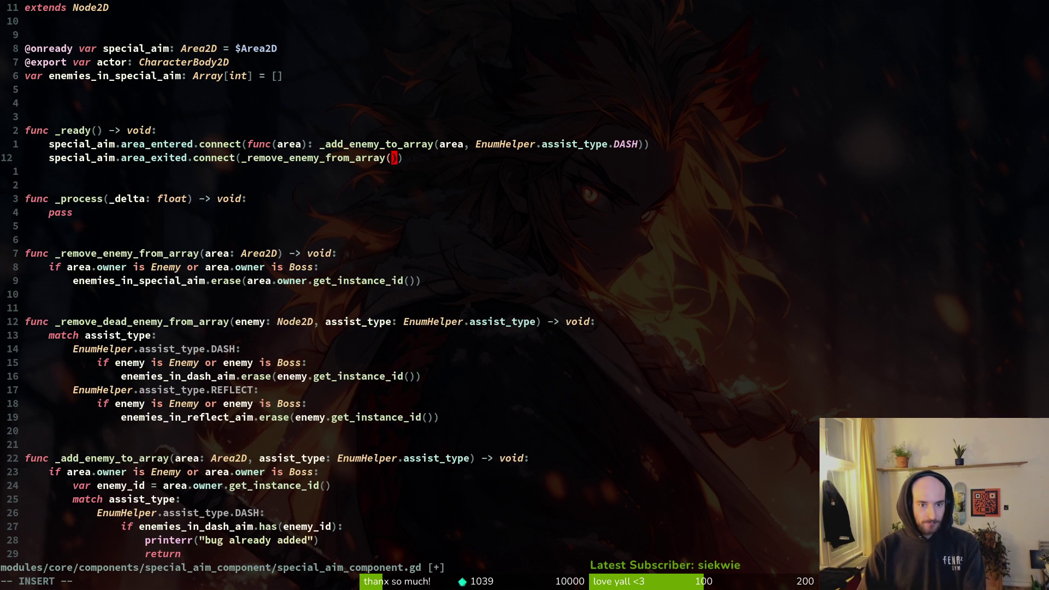
type(")")
key("Escape")
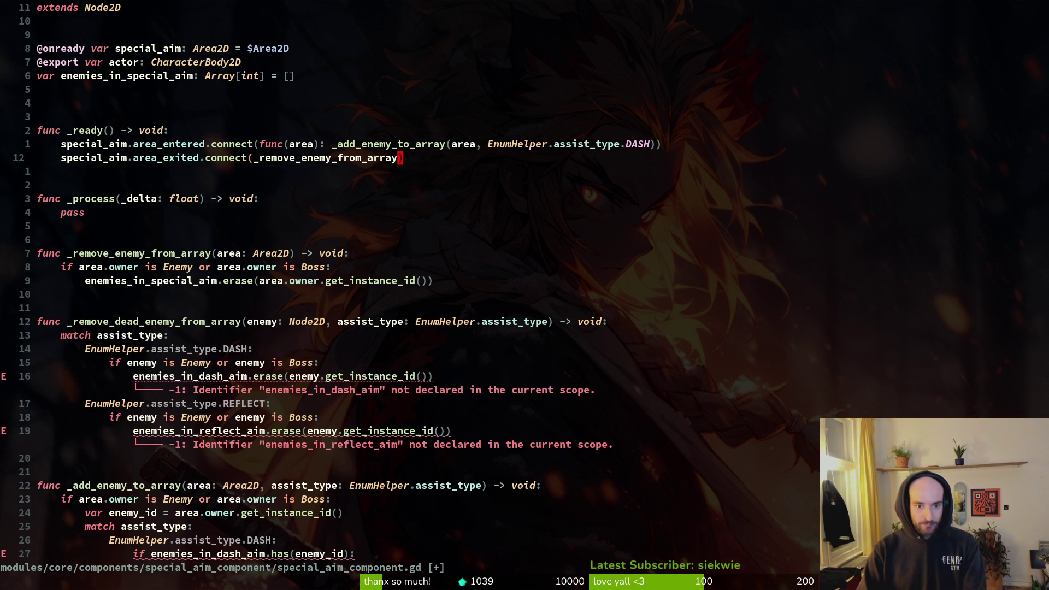
type(":w")
key("Return")
Duplicate the area_exited connection and change the copy's handler to _add_enemy_to_array
key("shift+v")
key("y")
key("p")
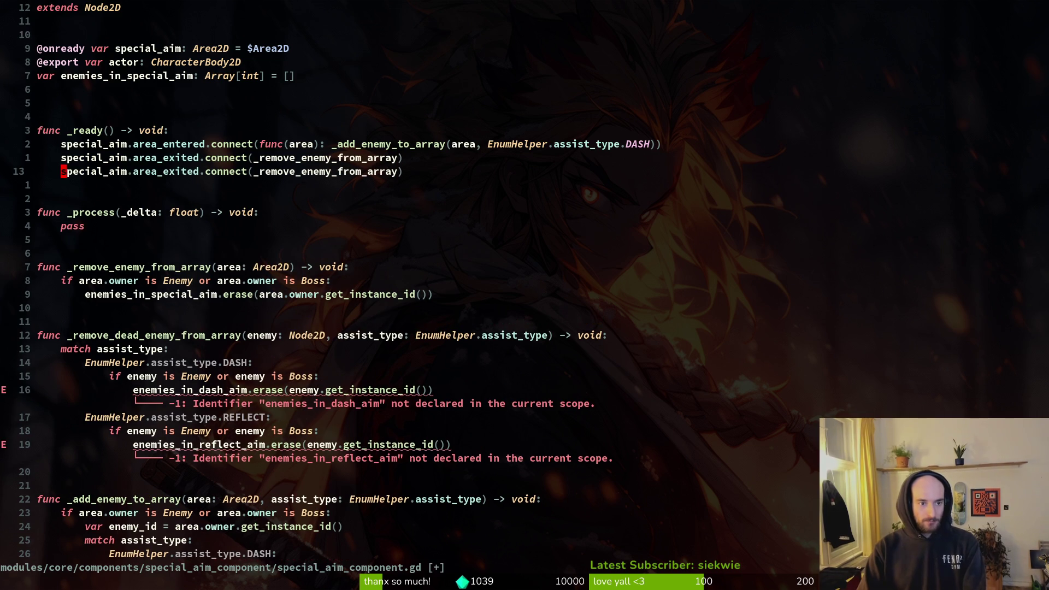
key("w")
key("w")
key("w")
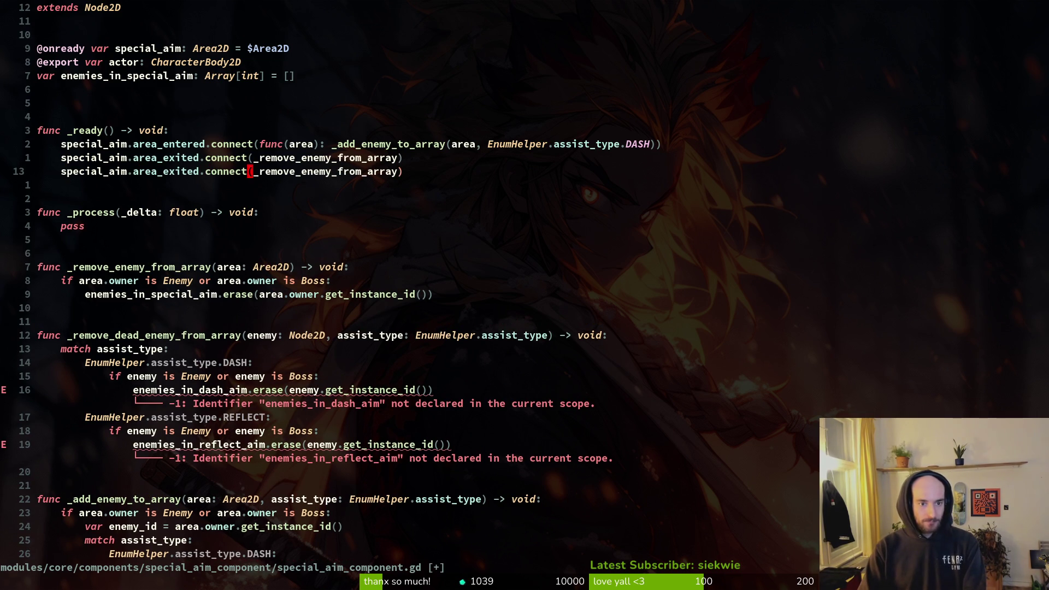
type("cw_add")
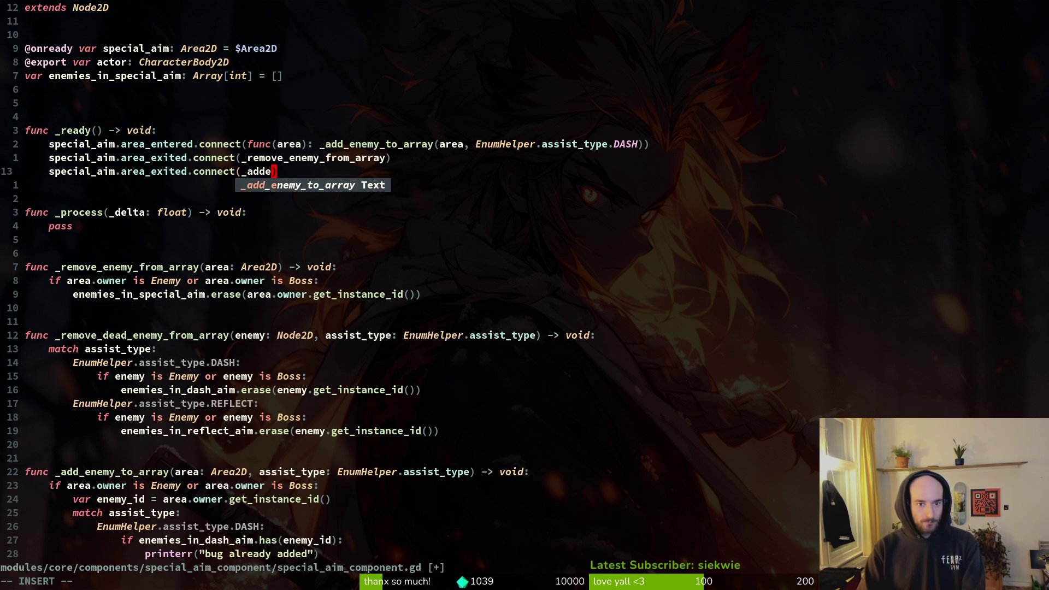
key("Tab")
key("Escape")
Rename the copy's signal to area_entered, delete the old lambda connection, and save
key("b")
key("b")
key("b")
key("b")
type("b")
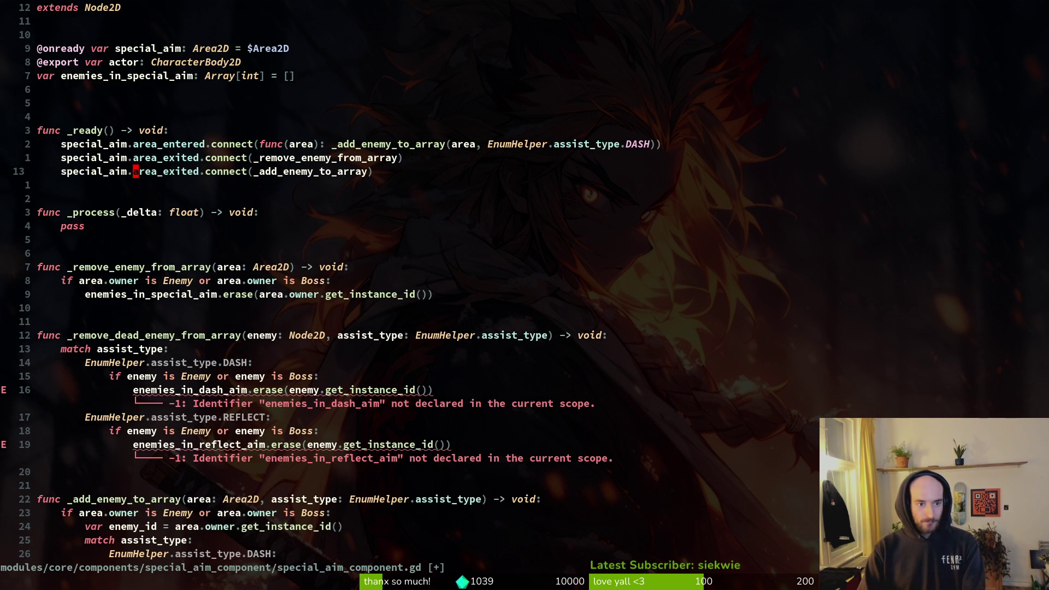
type("cwarea_")
key("Tab")
key("Escape")
key("k")
key("k")
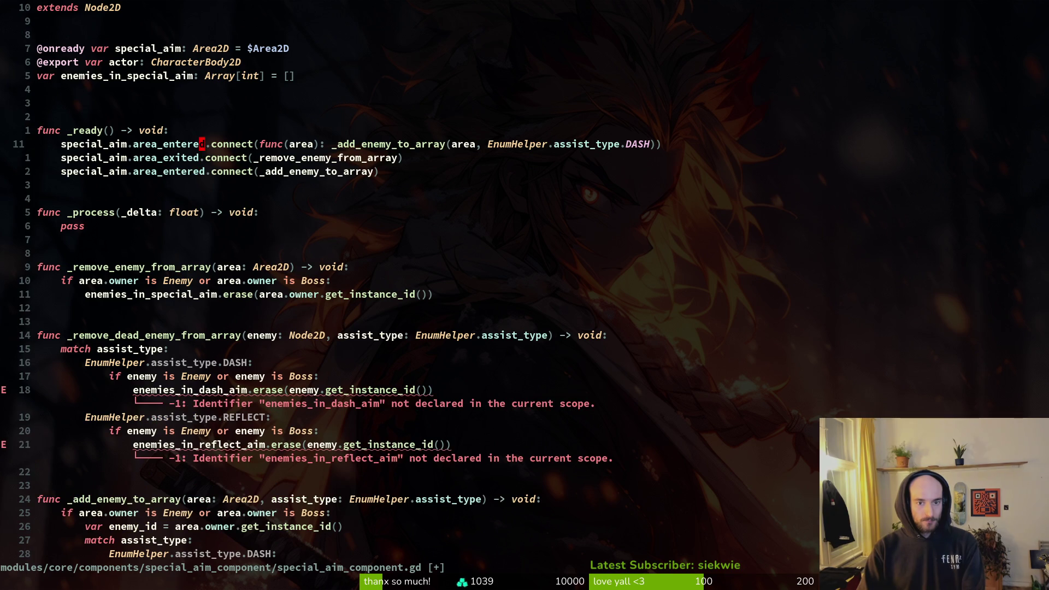
key("d")
key("d")
type(":w")
key("Return")
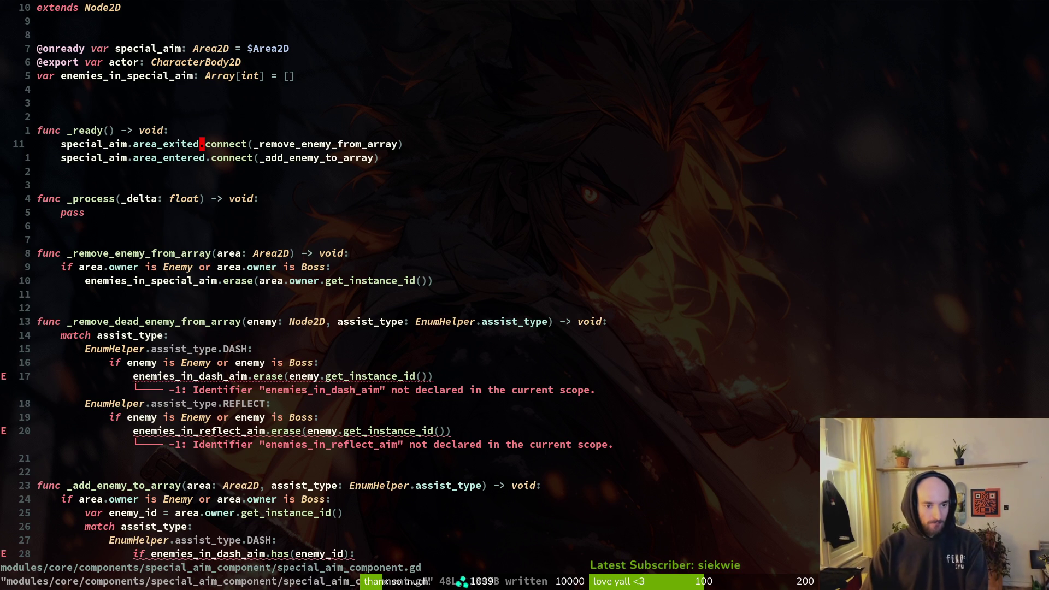
Move the enemy check and erase lines above the match, delete the match block, and save
key("1")
key("6")
key("j")
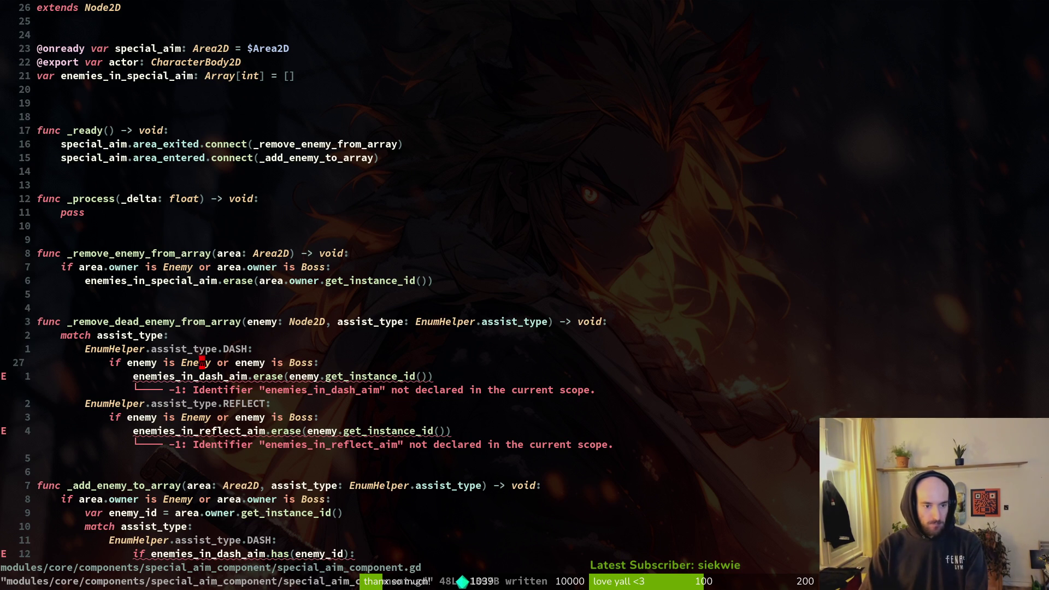
key("V")
key("j")
key("K")
key("K")
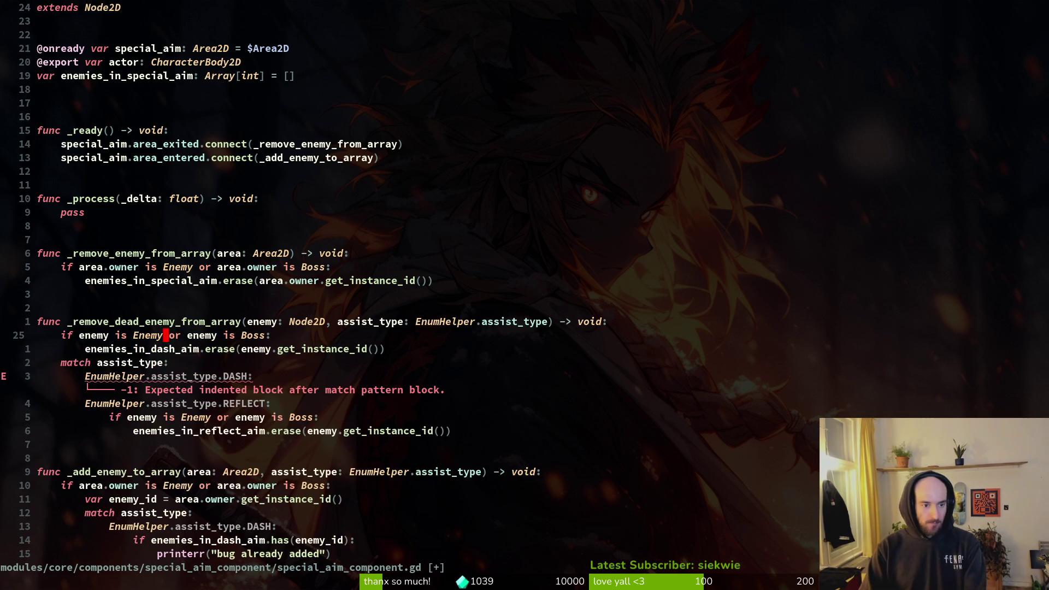
key("Escape")
key("j")
key("j")
key("V")
key("j")
key("j")
key("j")
key("j")
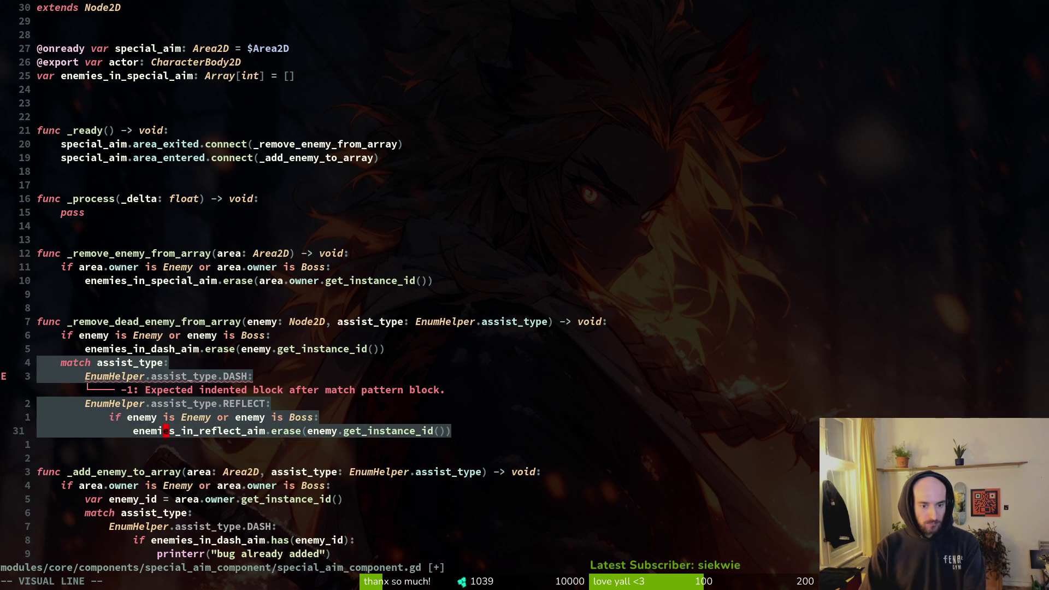
type("d:w")
key("Return")
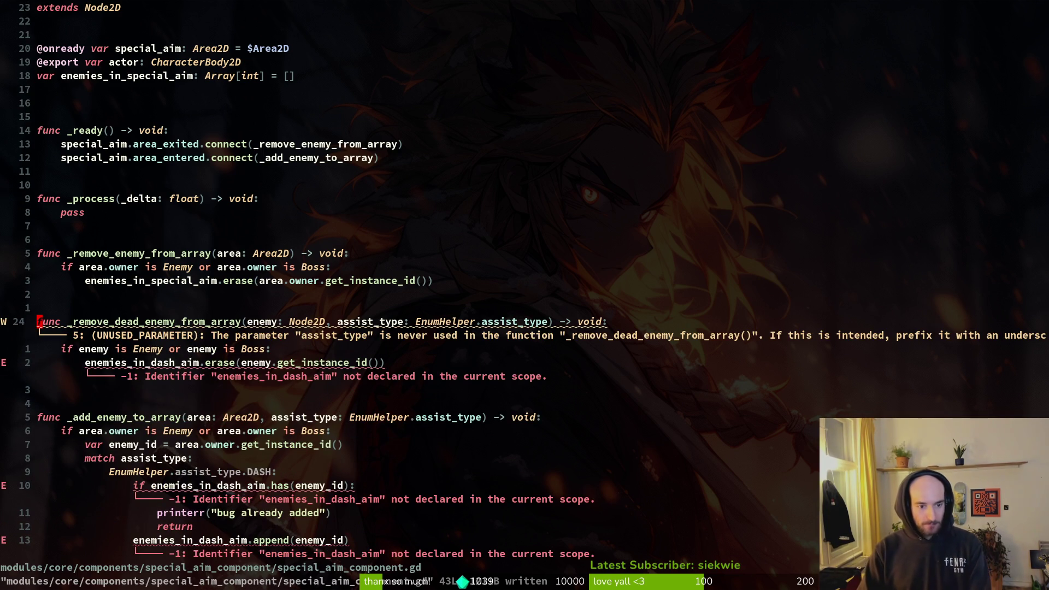
Change the erase line's array to enemies_in_special_aim and save
key("j")
key("j")
type("wcwene")
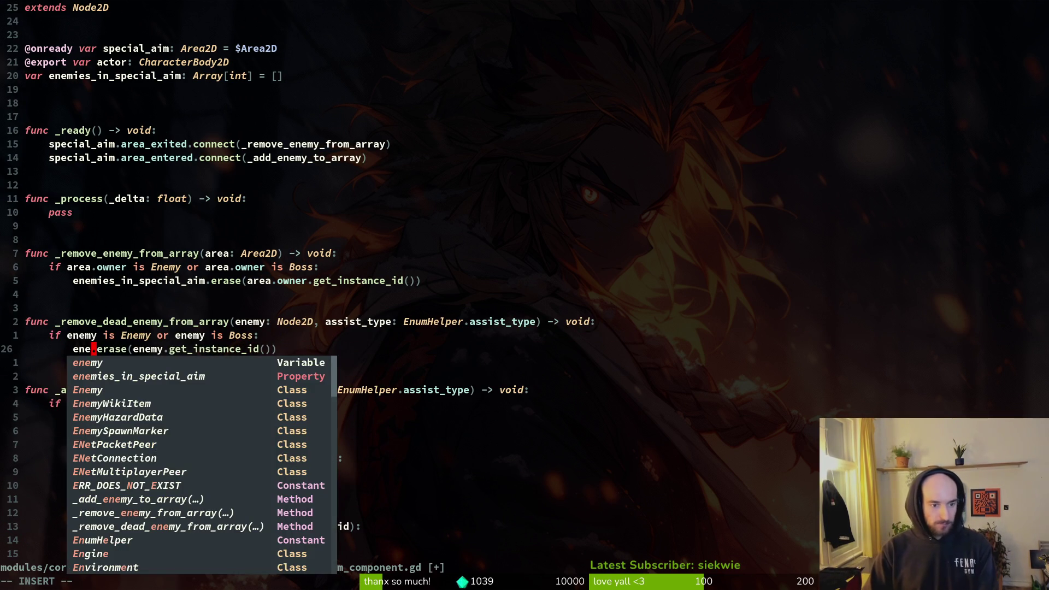
key("ctrl+n")
key("Escape")
type(":w")
key("Return")
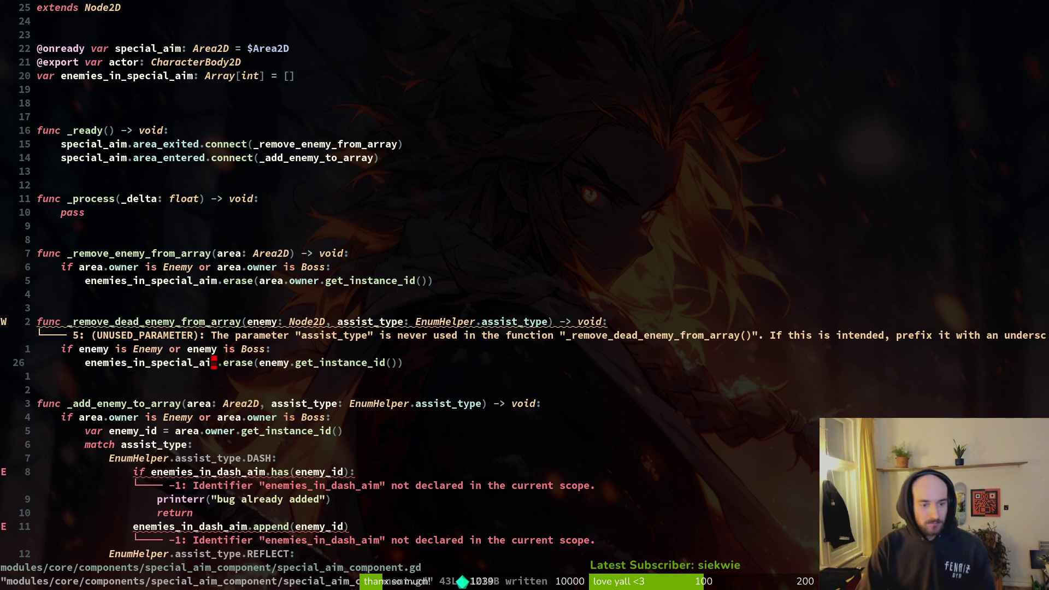
Delete the unused assist_type parameter from _remove_dead_enemy_from_array and save
key("k")
key("k")
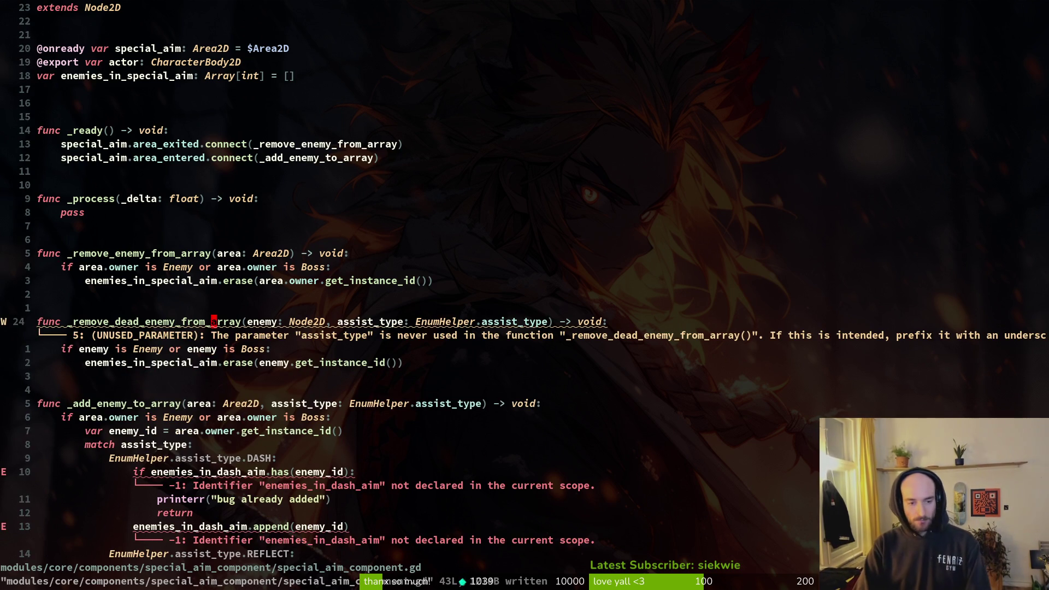
key("0")
key("j")
key("k")
key("f(")
key("w")
key("w")
key("w")
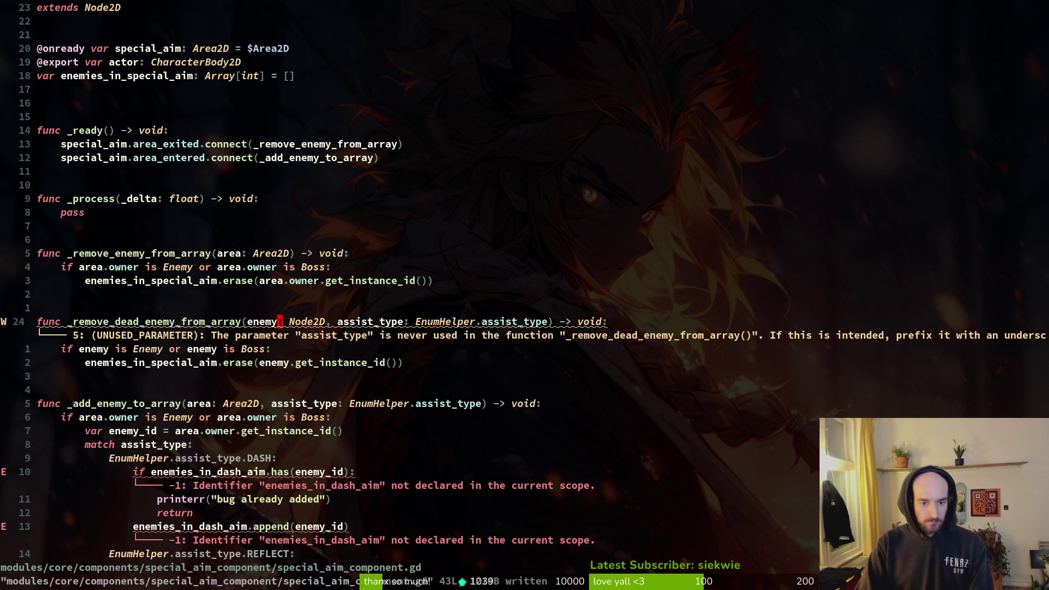
key("v")
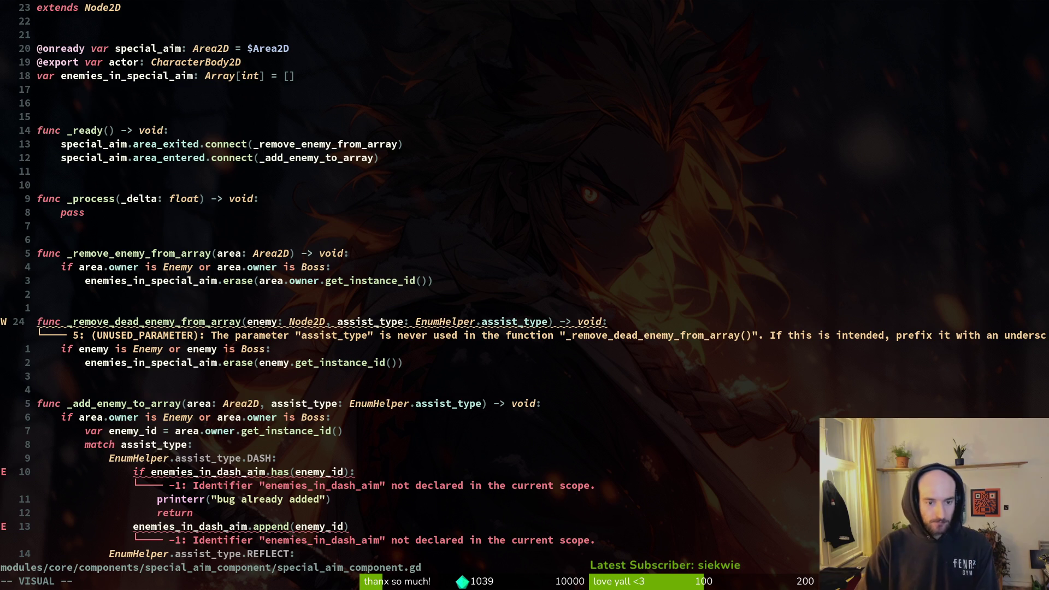
key("f")
key(">")
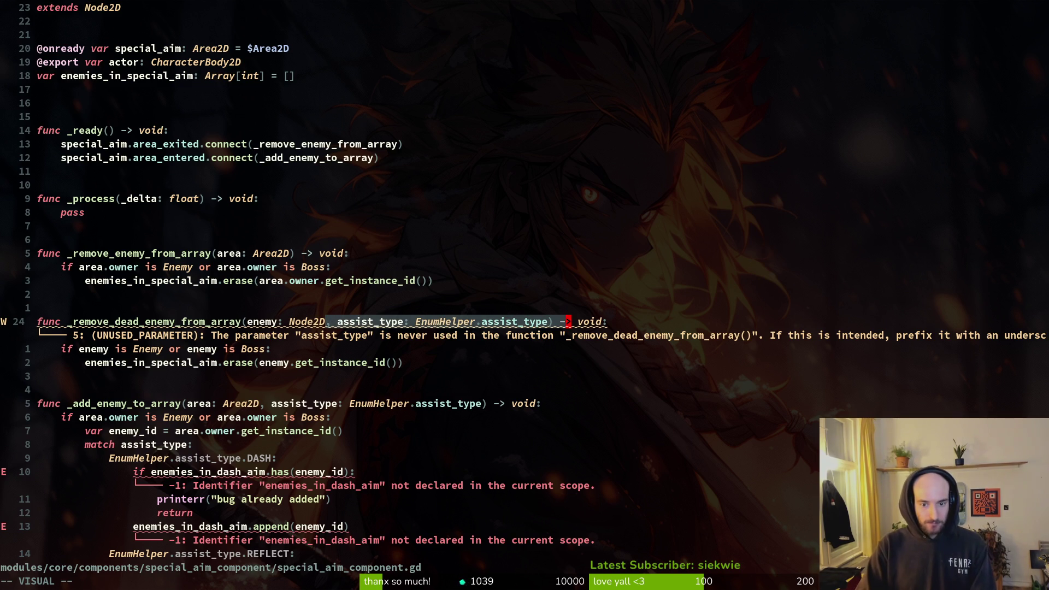
key("h")
key("h")
key("h")
key("d")
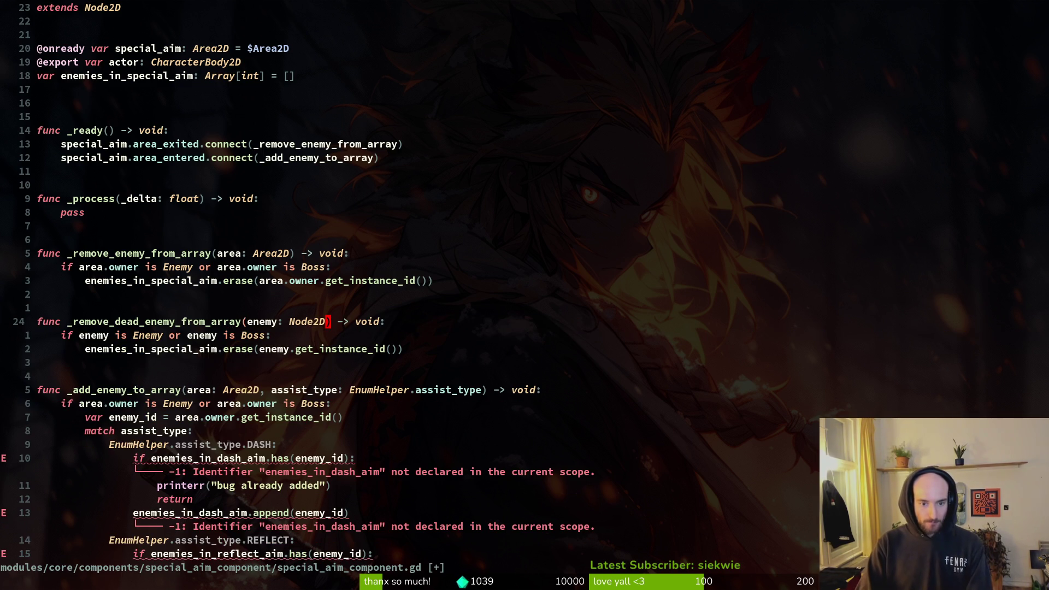
key("ctrl+s")
Move the DASH case's duplicate-check lines up above the match statement
key("j")
key("j")
key("j")
key("G")
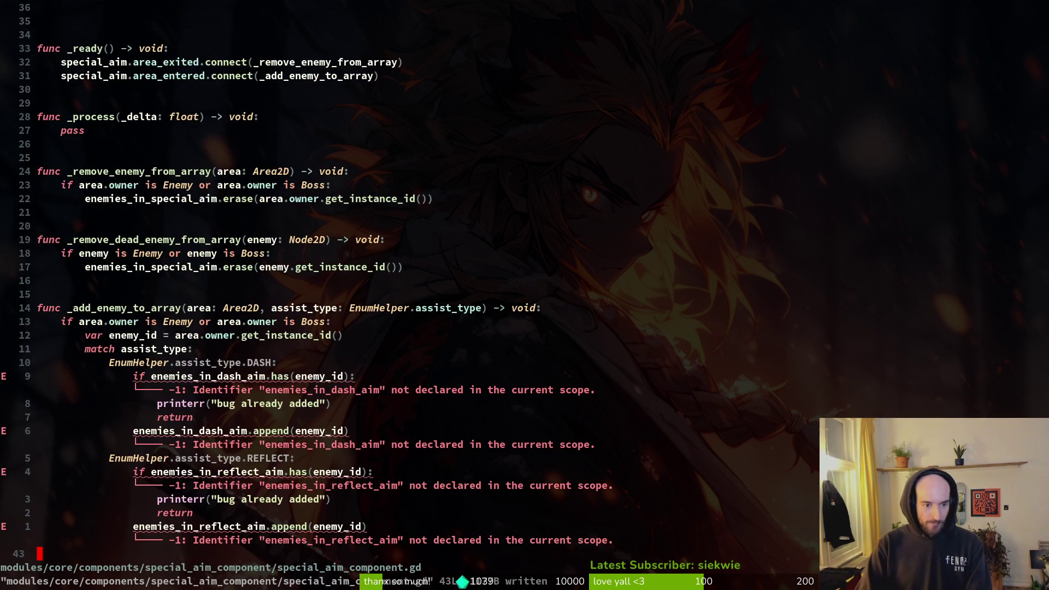
key("k")
key("k")
key("k")
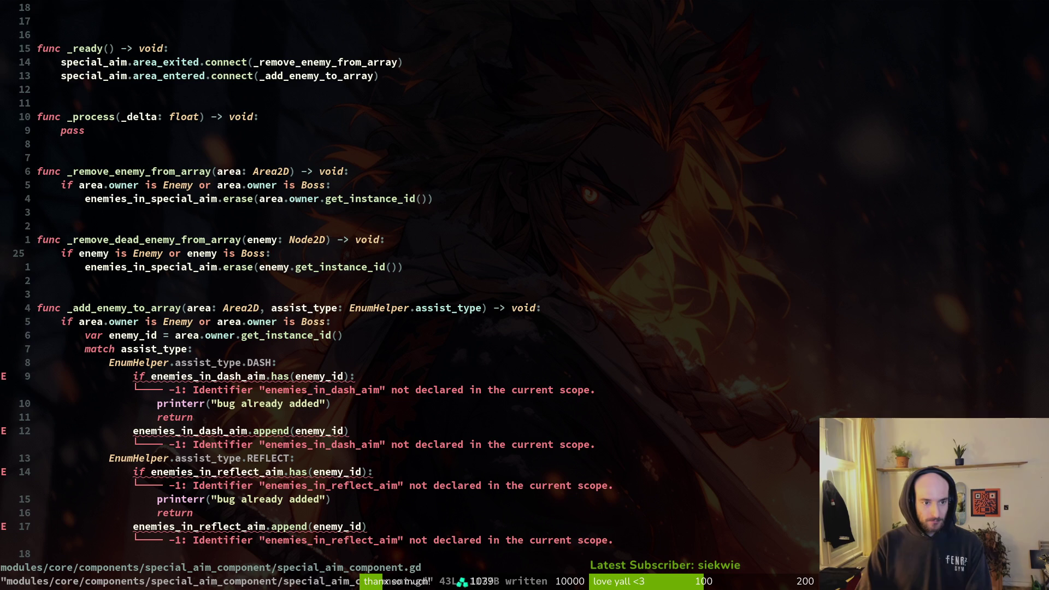
key("k")
key("k")
key("k")
key("j")
key("j")
key("j")
key("j")
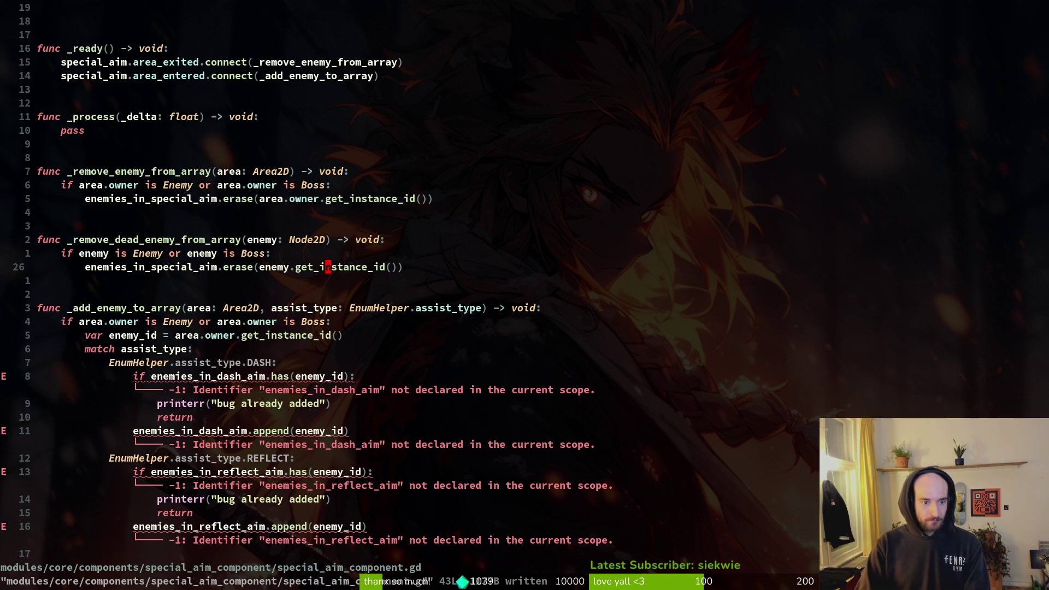
key("j")
key("j")
key("j")
key("j")
key("V")
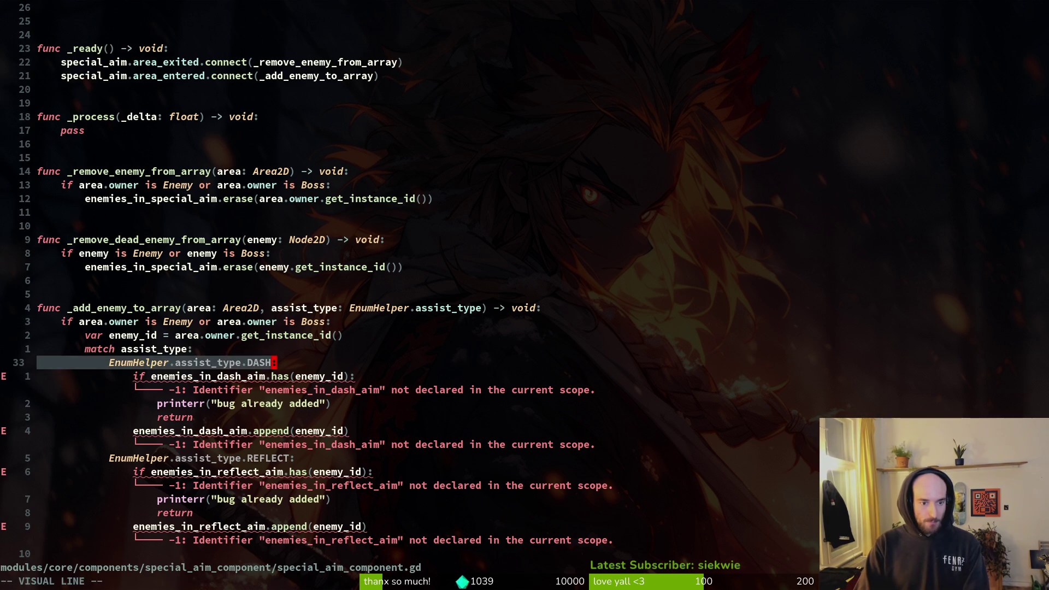
key("Escape")
key("j")
key("V")
key("j")
key("j")
key("j")
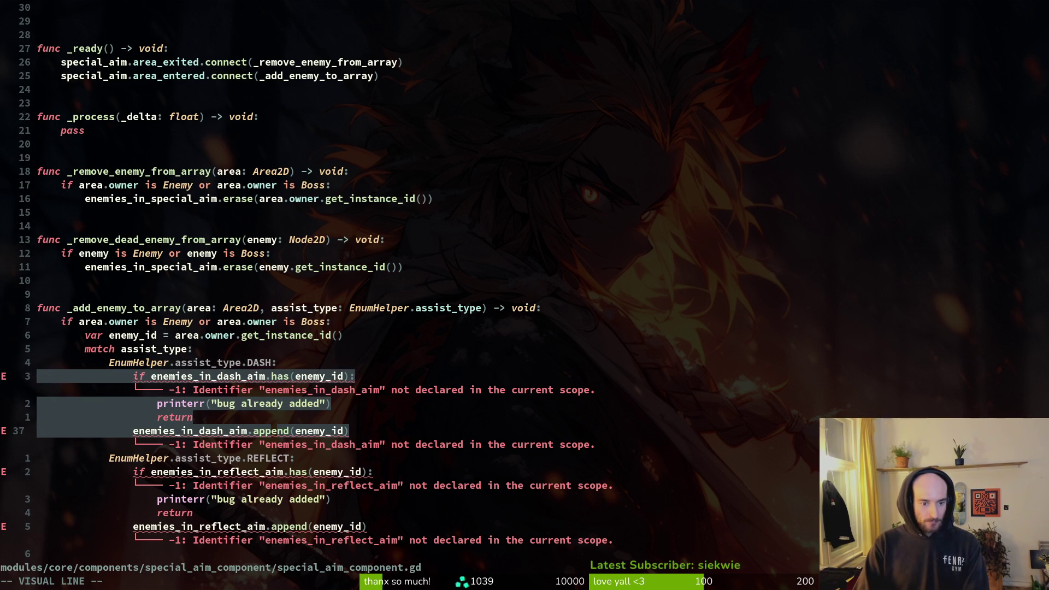
key("K")
key("K")
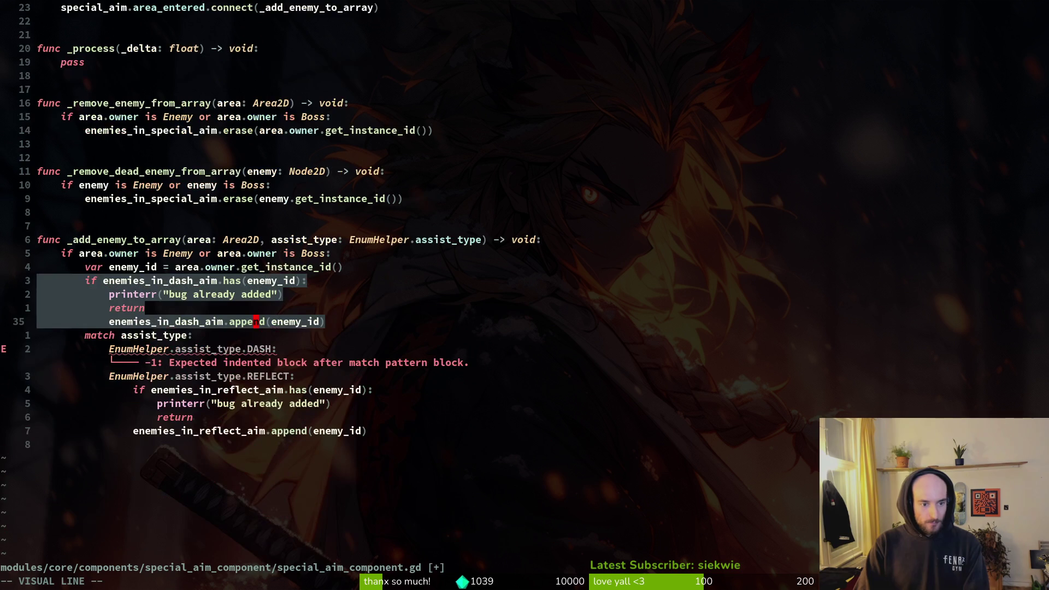
key("Escape")
key("j")
Delete the remaining match block, use enemies_in_special_aim as the check's array, and save
key("V")
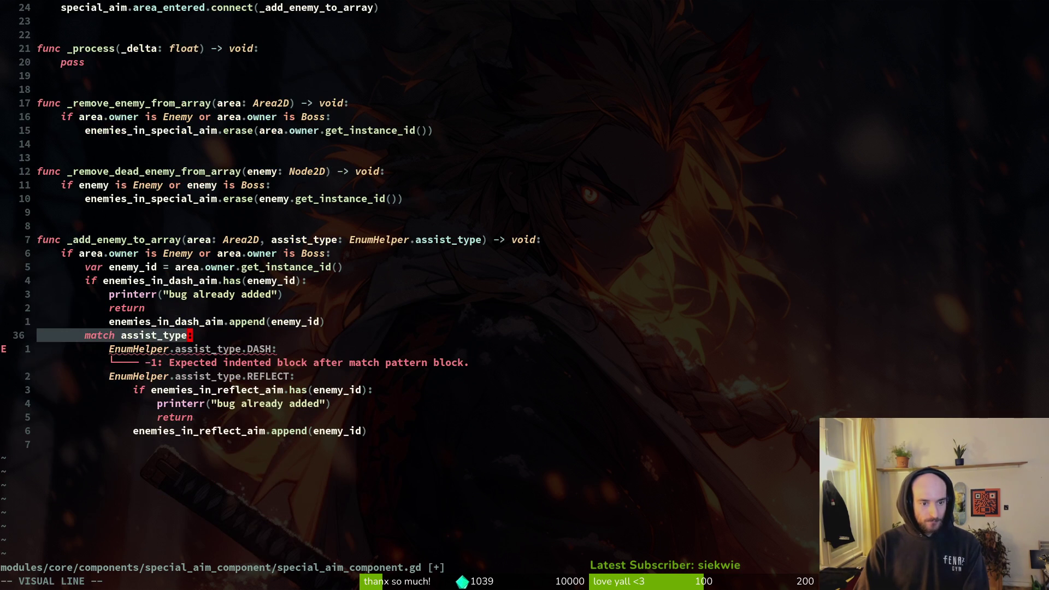
key("j")
key("j")
key("j")
key("d")
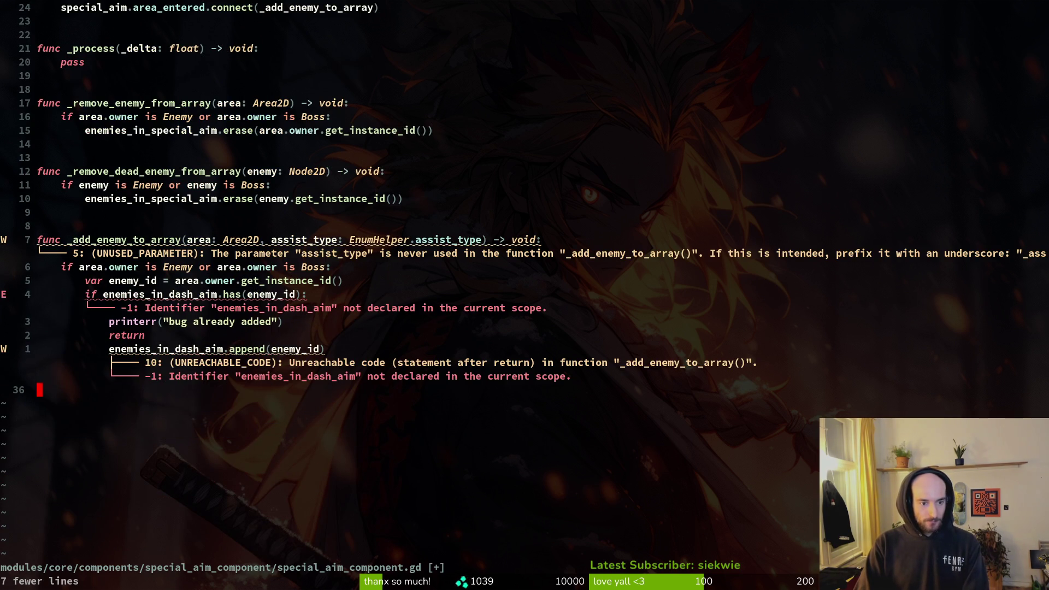
key("k")
key("d")
key("d")
key("k")
key("k")
type("wwcwensp")
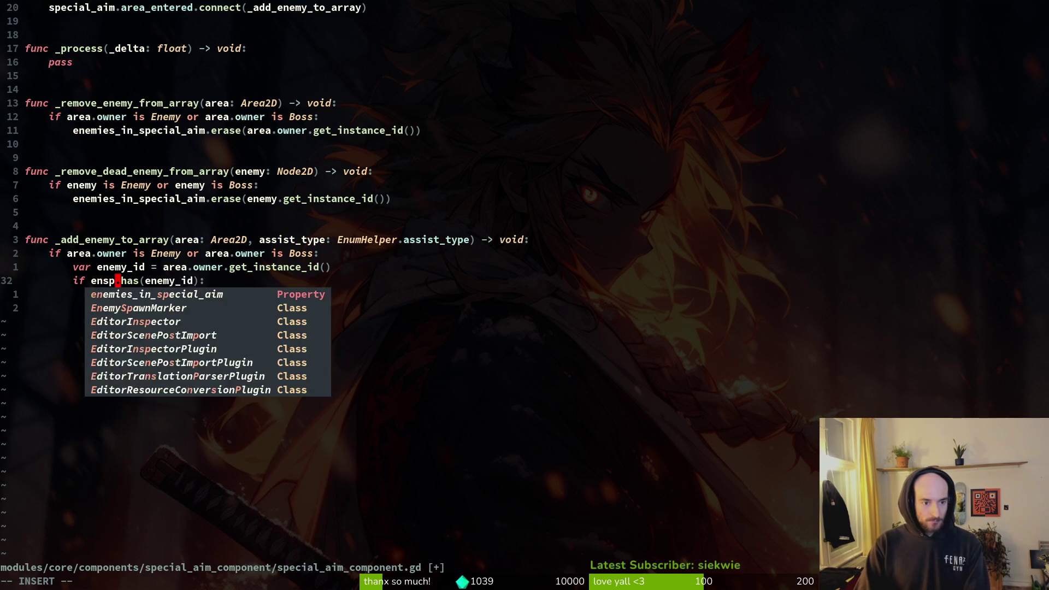
key("Return")
key("Escape")
type(":w")
key("Return")
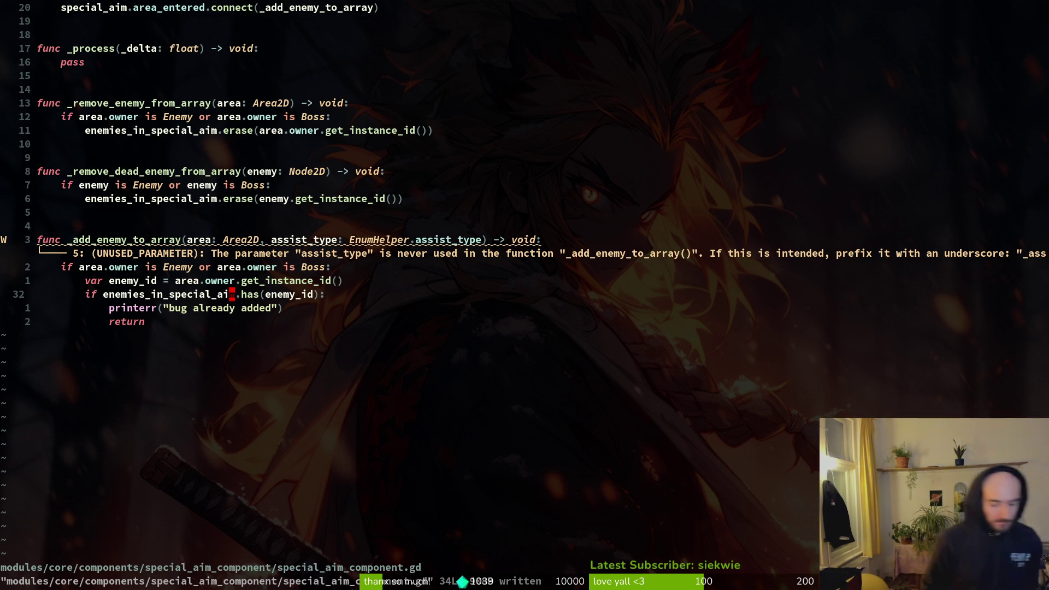
Remove ', assist_type: EnumHelper.assist_type' from the _add_enemy_to_array signature and save with :w
key("k")
key("k")
key("k")
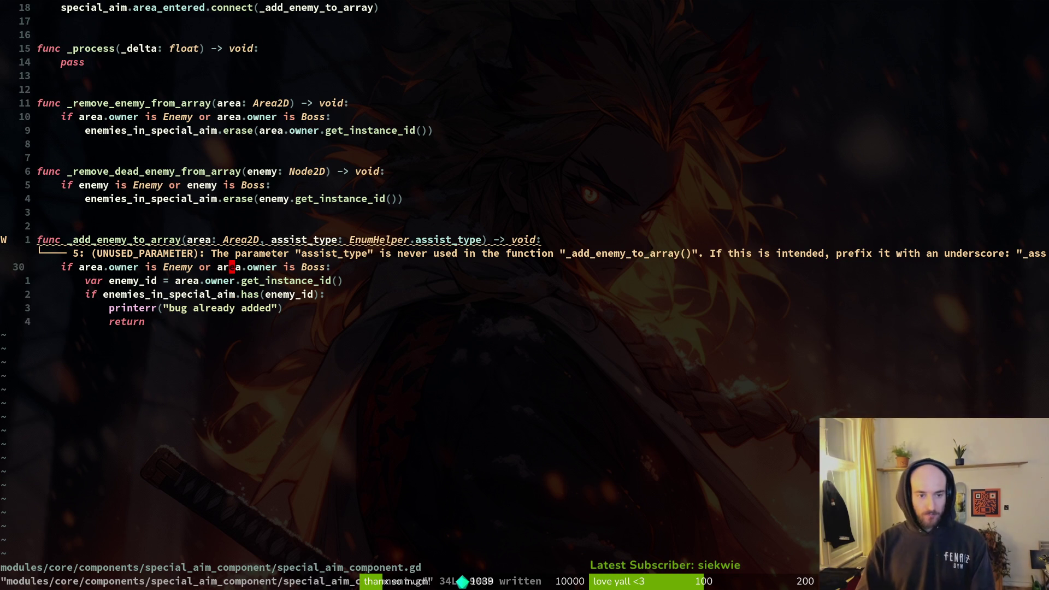
key("w")
key("w")
key("v")
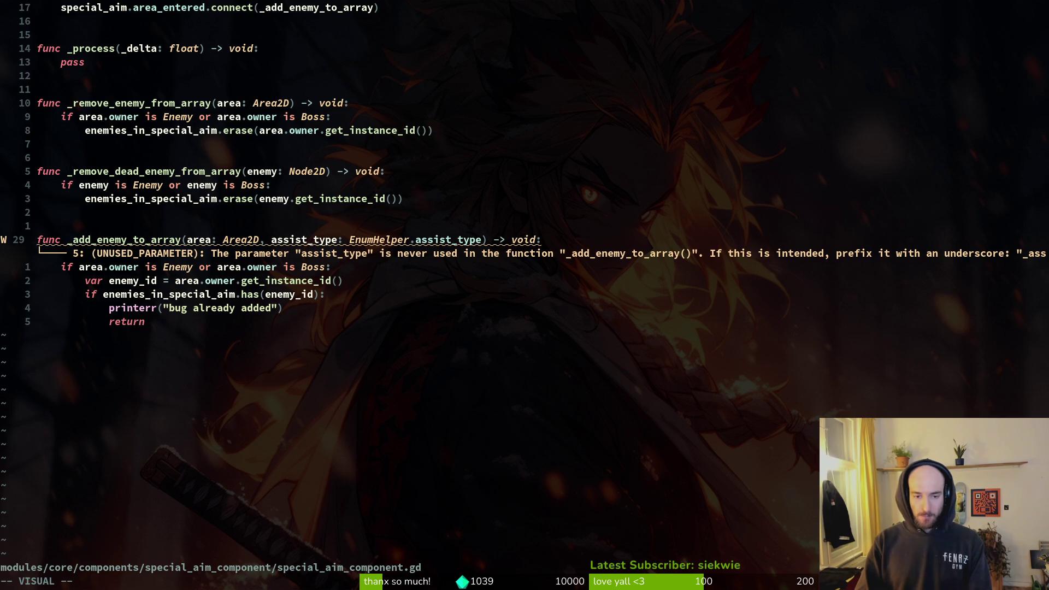
key("f")
key("parenright")
key("d")
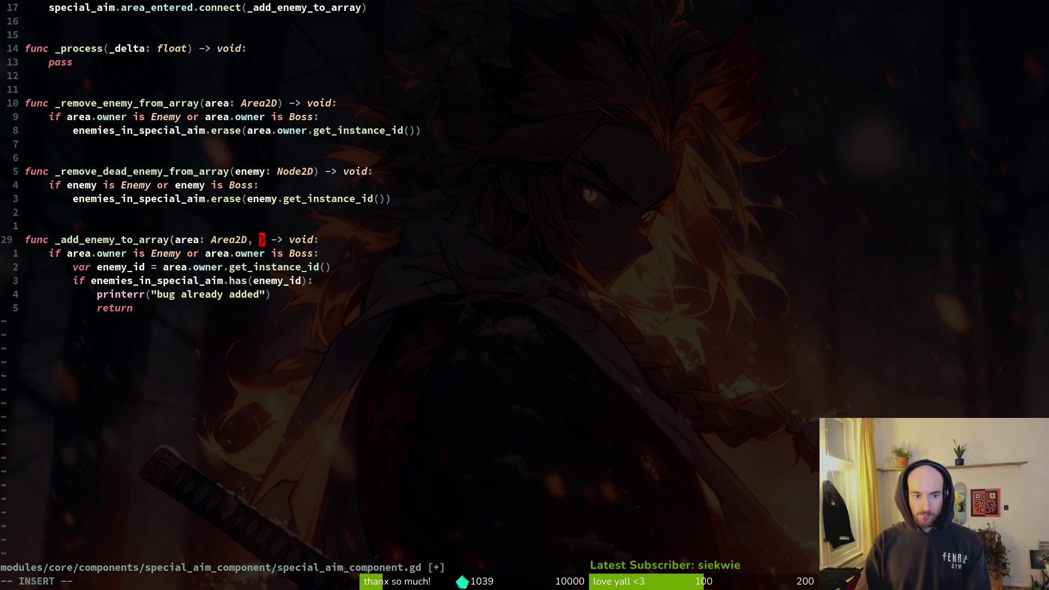
key("X")
key("X")
type(":w")
key("Return")
key("j")
key("j")
key("j")
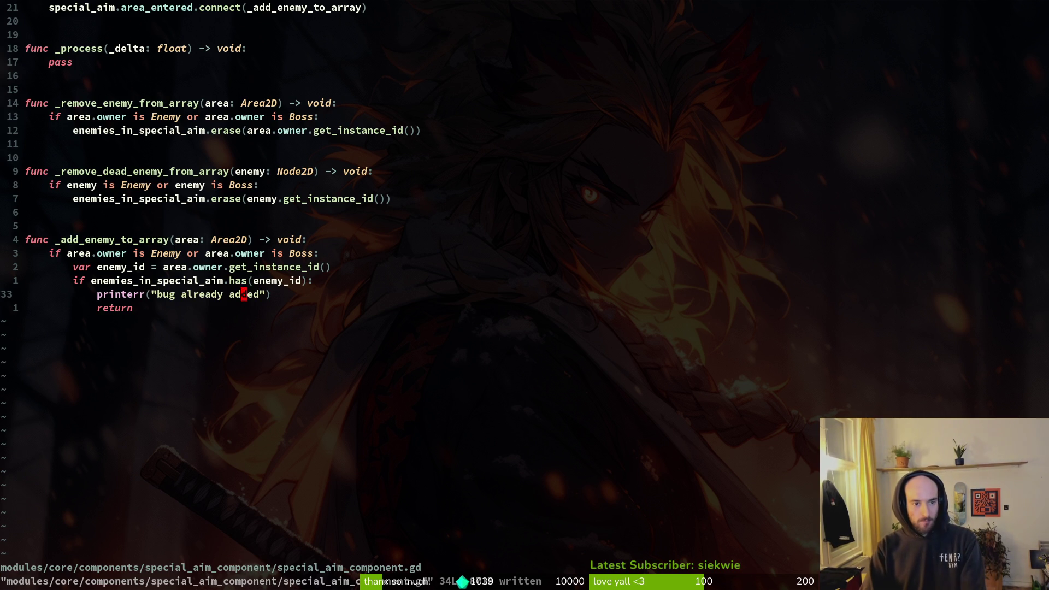
Delete the surplus blank line near the top of the script and save
key("3")
key("1")
key("k")
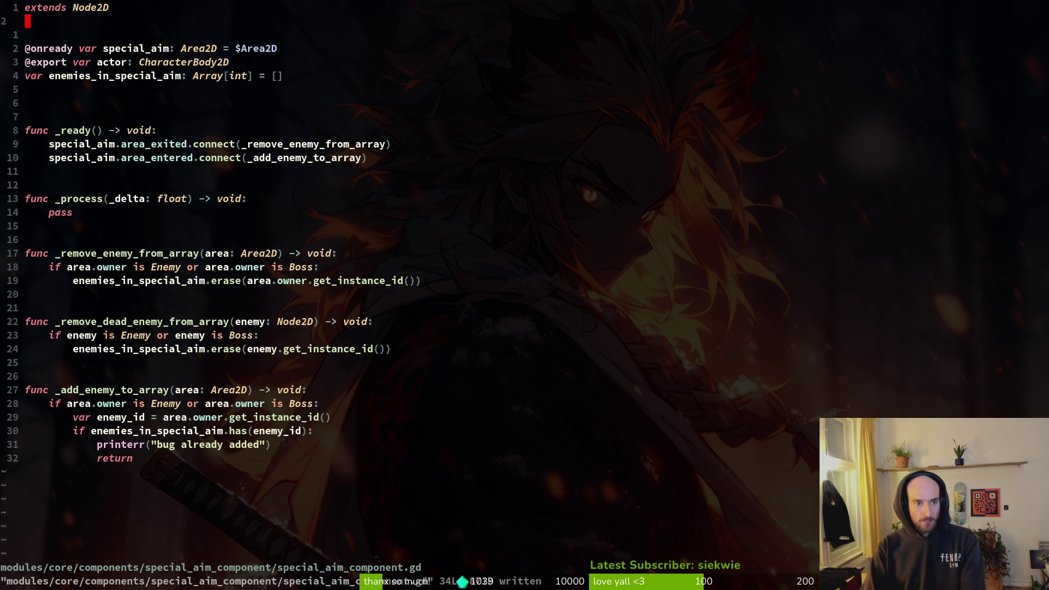
key("j")
key("j")
key("j")
key("d")
key("d")
key("ctrl+s")
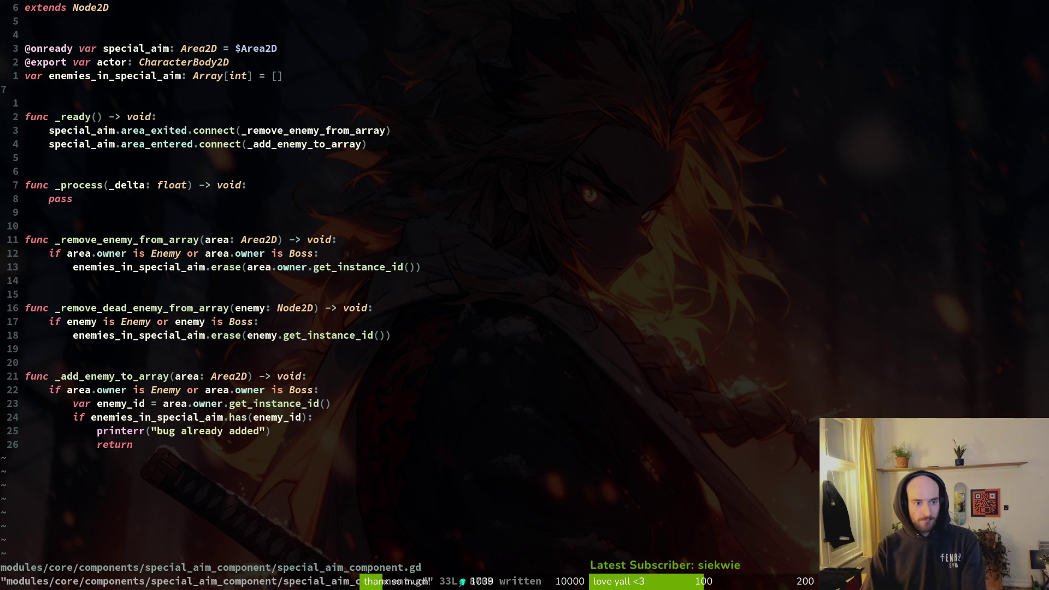
Delete the empty _process function and its trailing blank lines, then save
key("j")
key("j")
key("j")
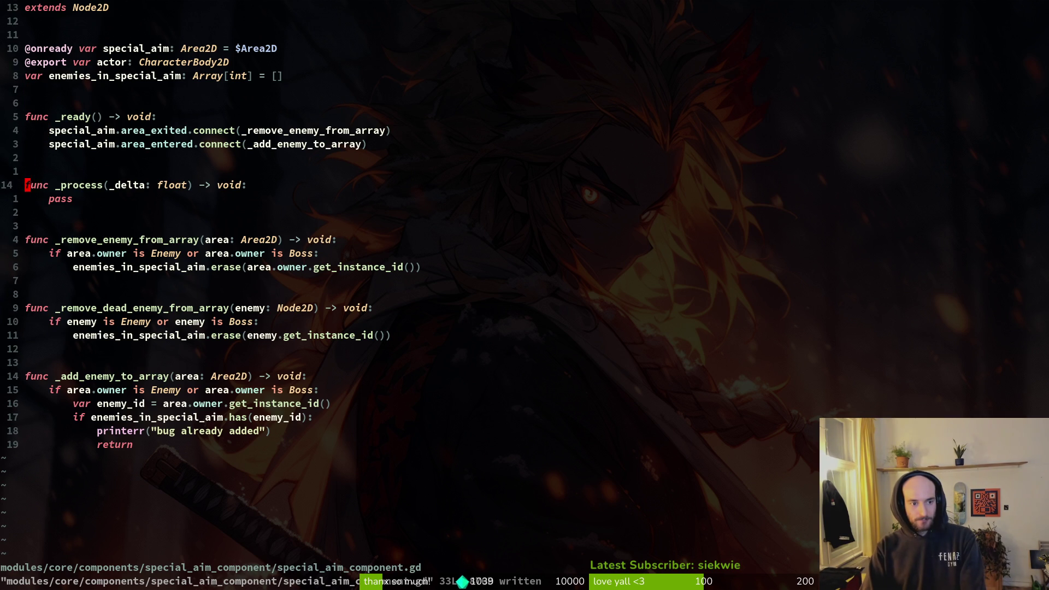
key("shift+v")
key("j")
key("j")
key("j")
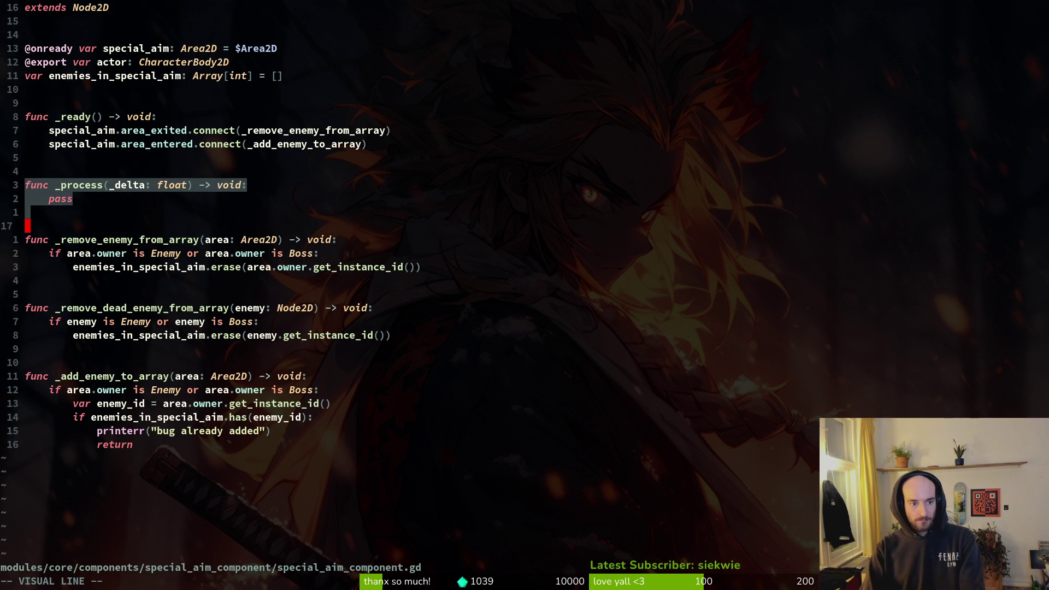
key("d")
key("ctrl+s")
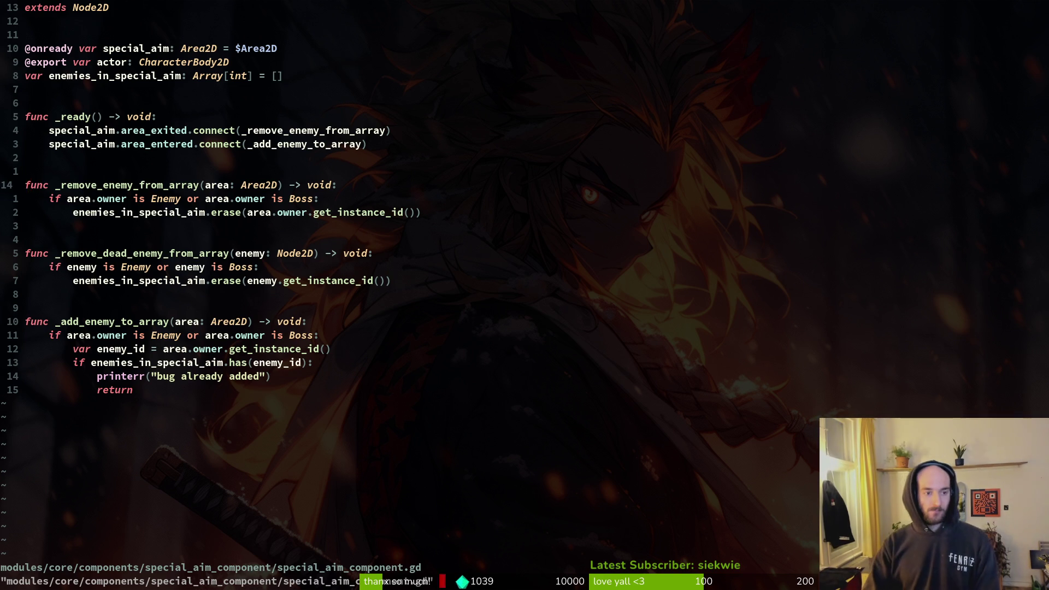
key("ctrl+s")
key("j")
Save the script and exit Neovim with :wq
key("k")
key("5")
key("k")
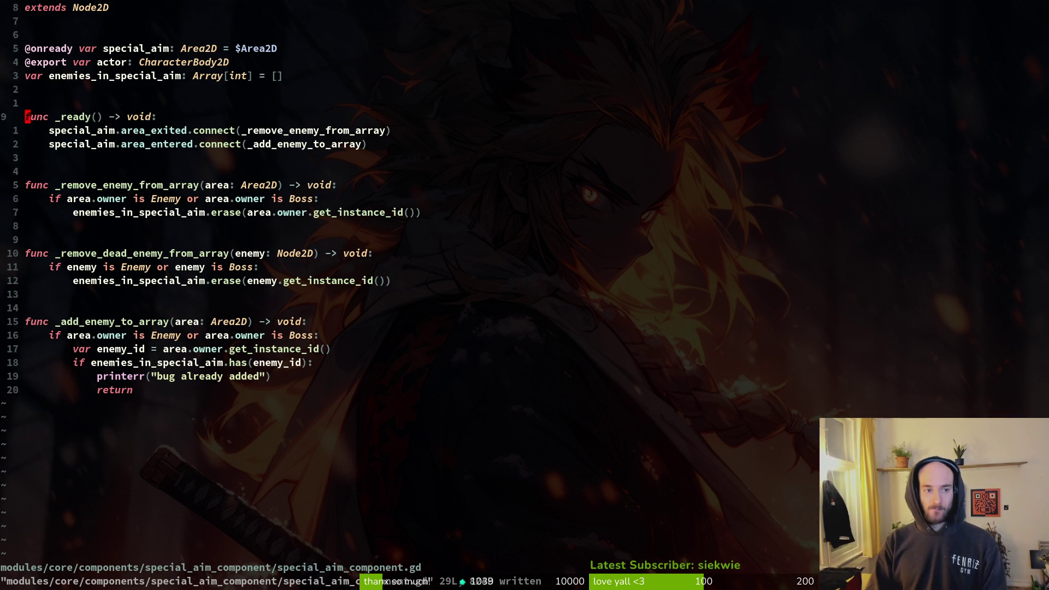
key("k")
key("k")
key("k")
type(":wq")
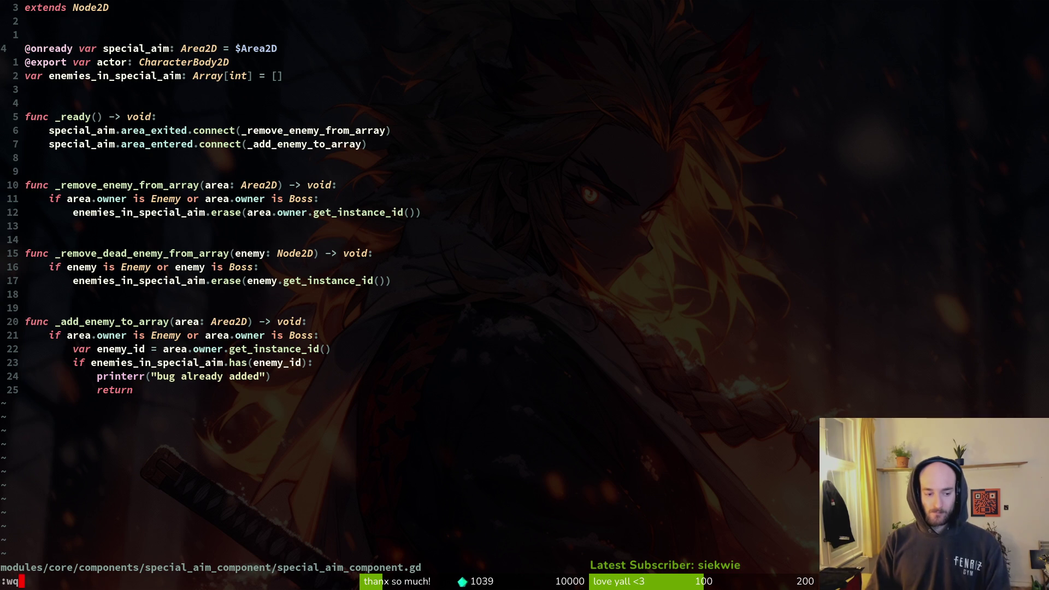
key("Return")
Run tig status and select the untracked special_aim_component.gd
type("tig status")
key("Return")
key("Down")
key("Down")
key("Down")
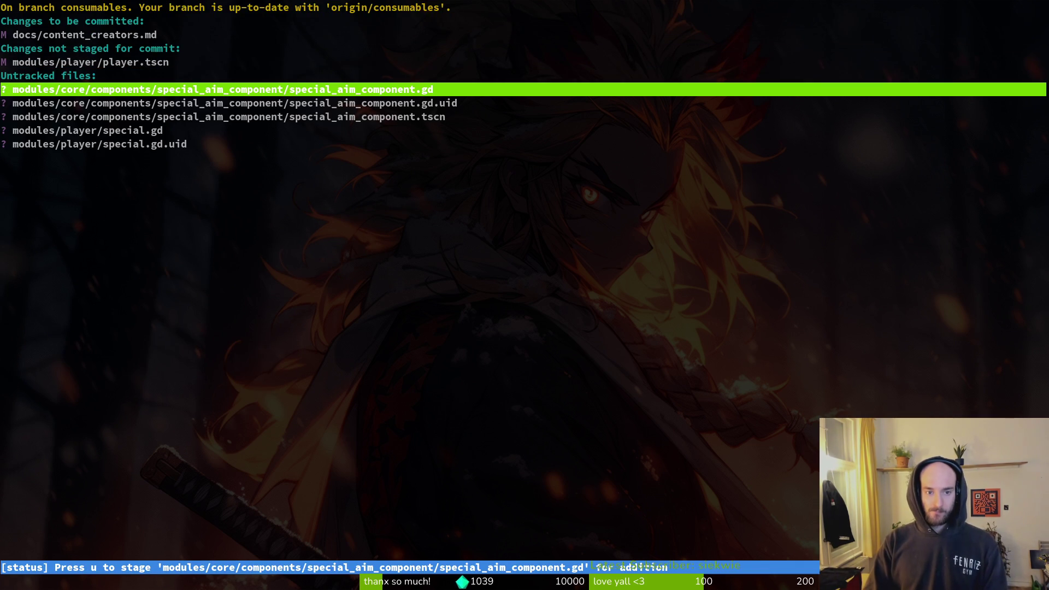
Stage special_aim_component.gd in tig, quit tig, and relaunch vim
key("u")
key("u")
type("q")
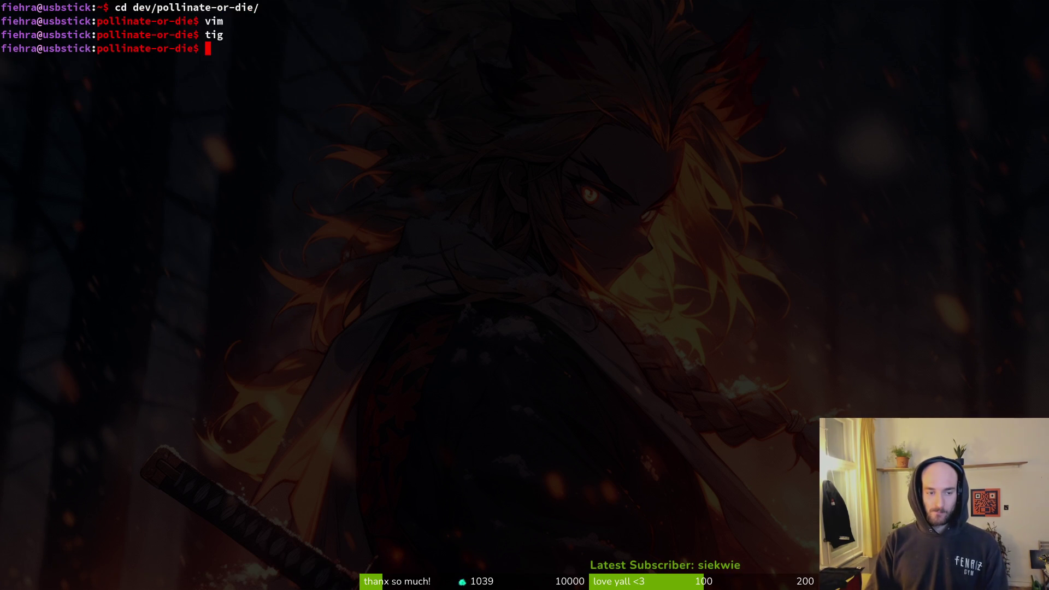
type("vim")
key("Return")
Open special_aim_component.gd through the file finder and save it with :w
key("ctrl+p")
type("spedc")
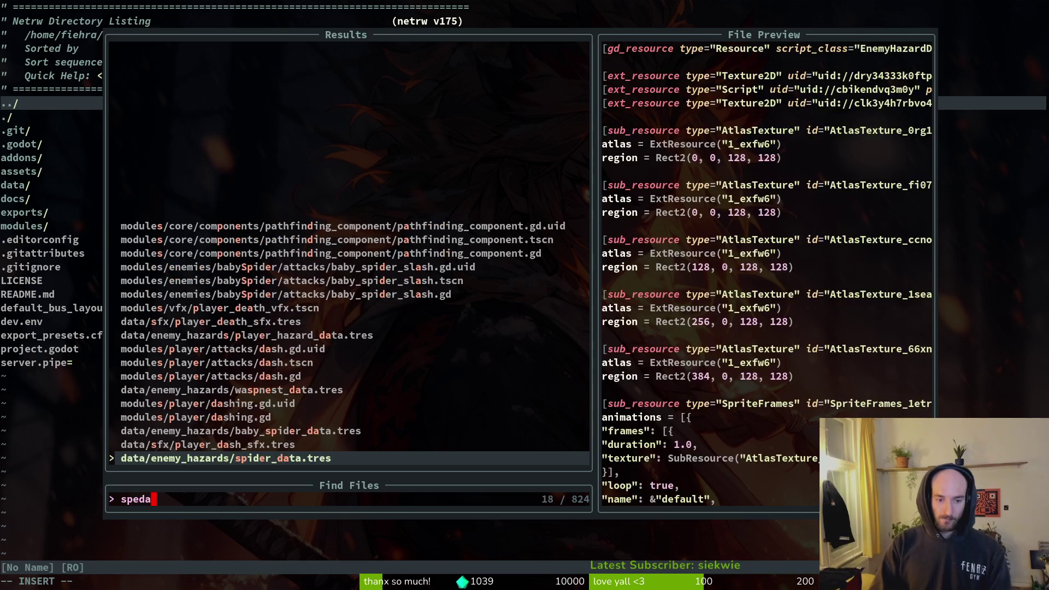
key("BackSpace")
key("BackSpace")
type("cial")
key("Return")
key("j")
key("j")
key("j")
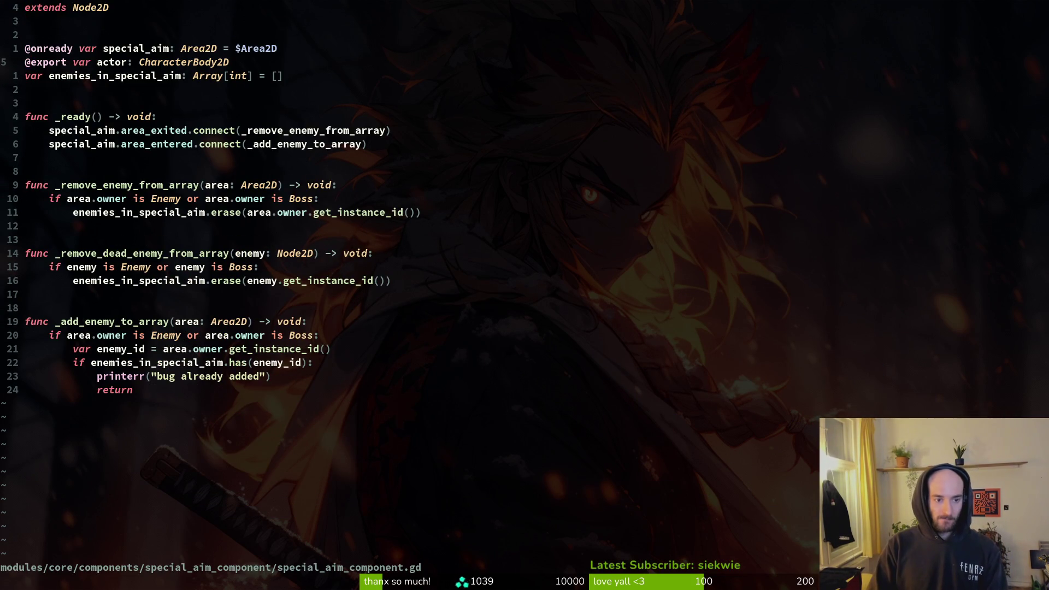
type(":w")
key("Return")
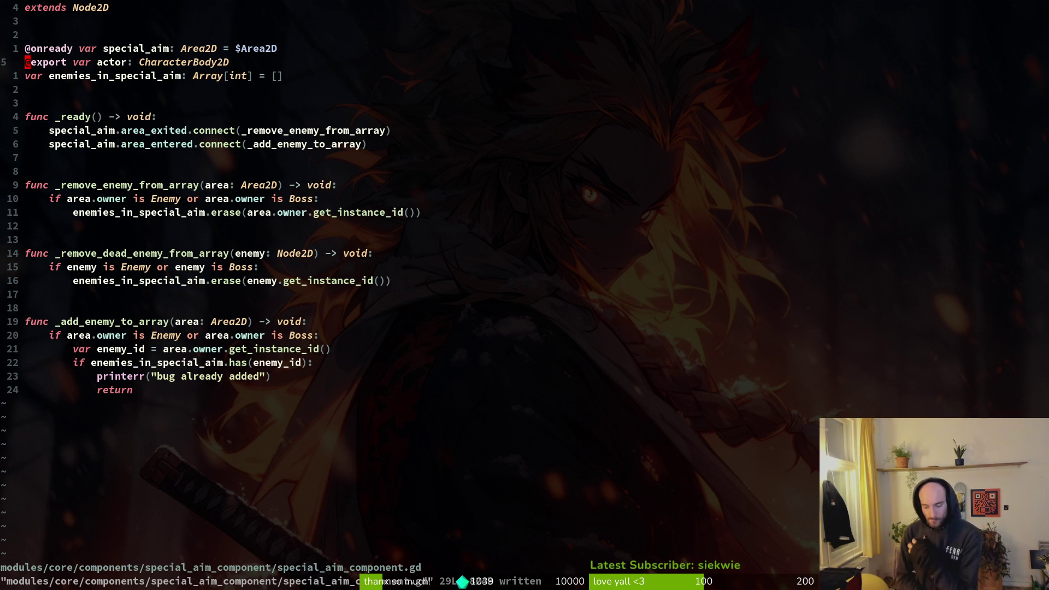
key("space")
Open dying.gd and then player.gd from the project file finder
key("f")
key("f")
type("lpl")
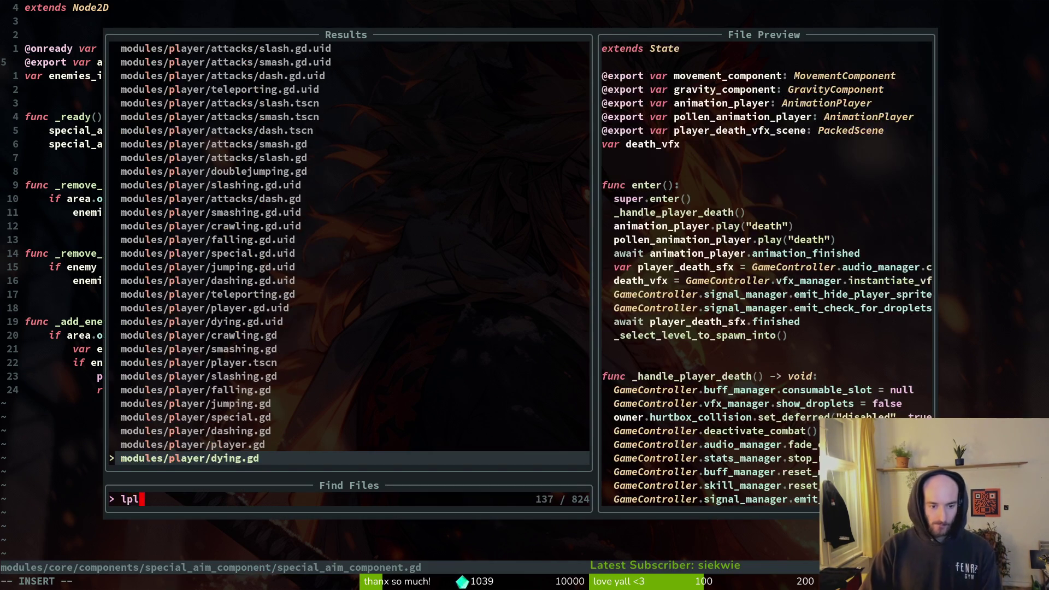
key("Return")
key("space")
key("f")
key("f")
type("plpl")
key("Return")
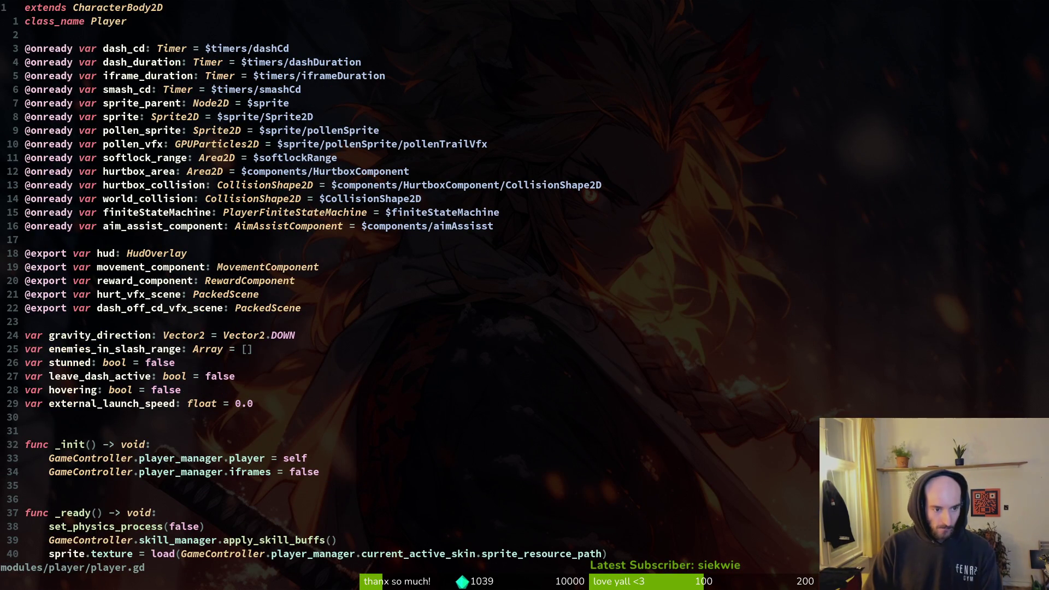
Open movement_component.gd and search the project for the word dash_on_cd
key("space")
key("f")
key("f")
type("movc")
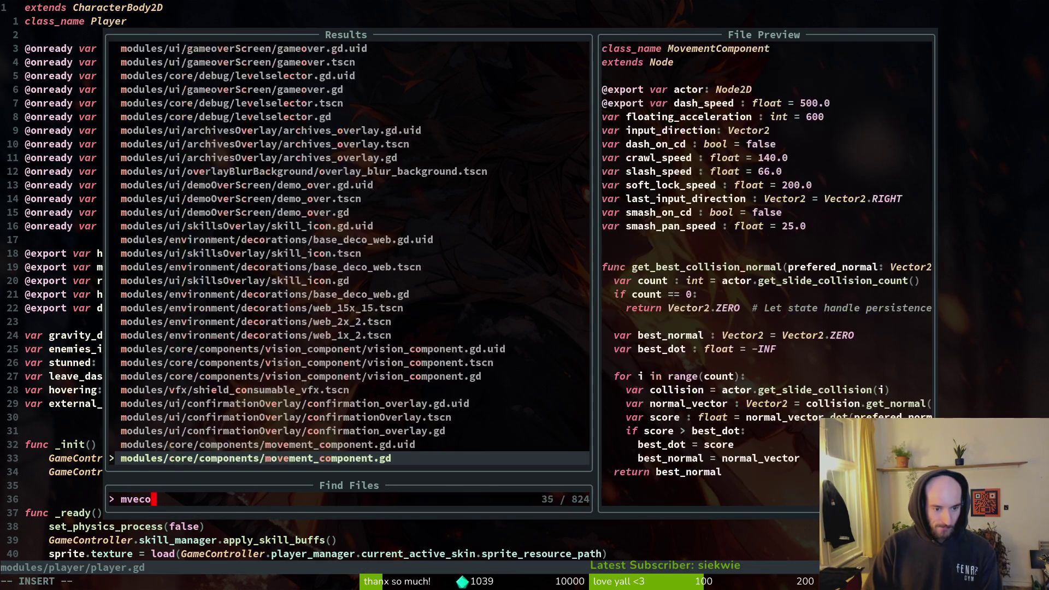
key("Return")
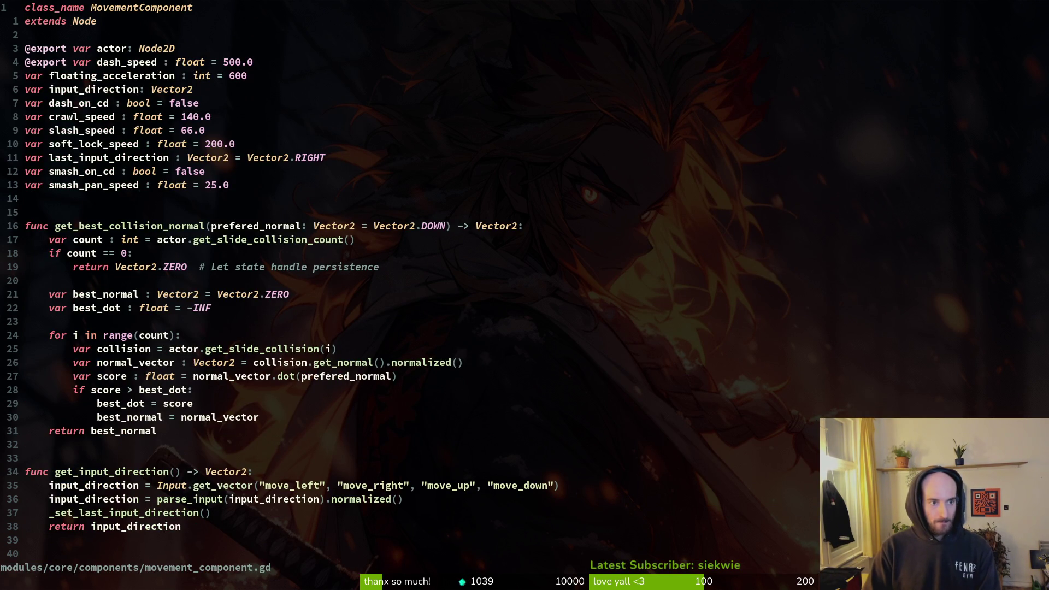
key("j")
key("j")
key("j")
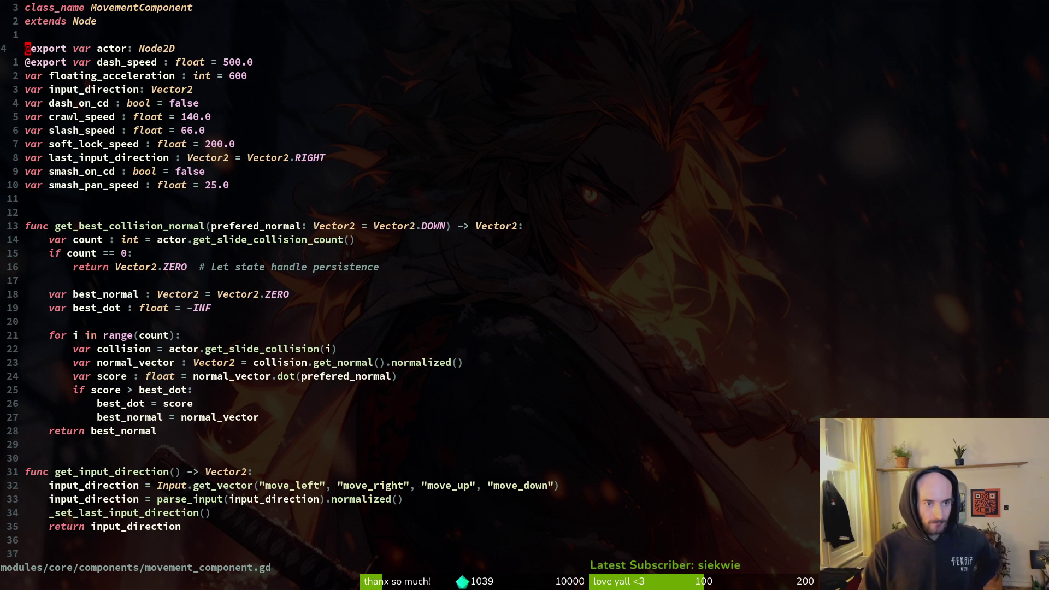
key("w")
key("space")
key("f")
key("w")
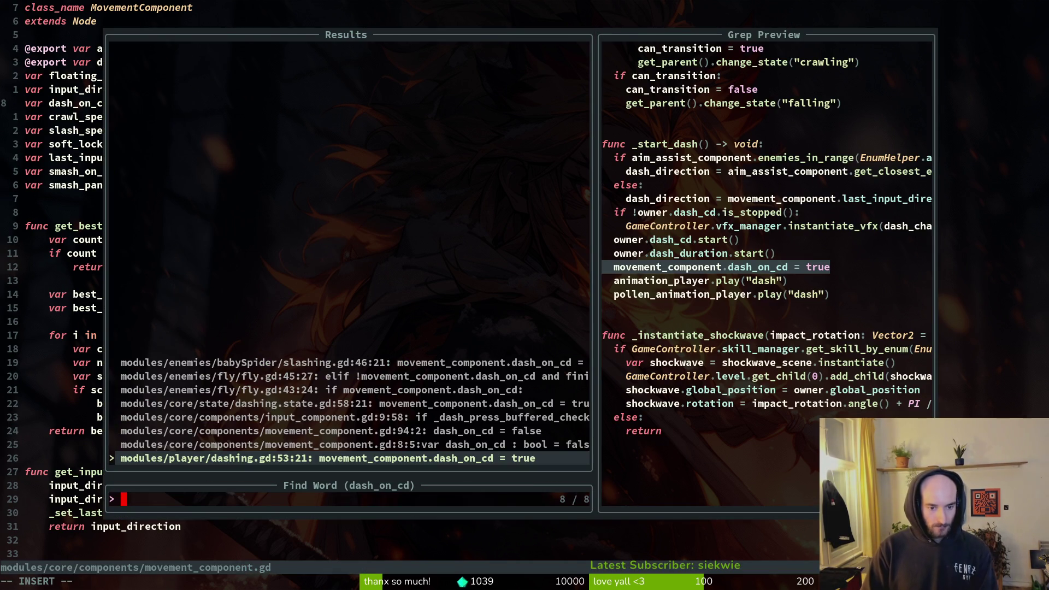
Preview the dash_on_cd match in input_component.gd, then switch to the Godot editor
key("Up")
key("Up")
key("Up")
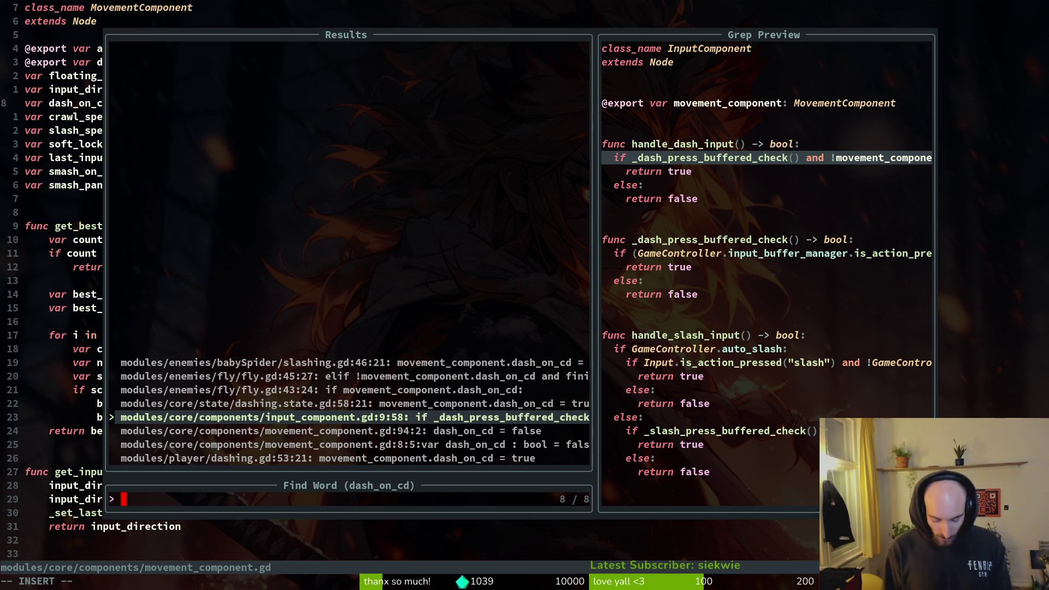
key("alt+Tab")
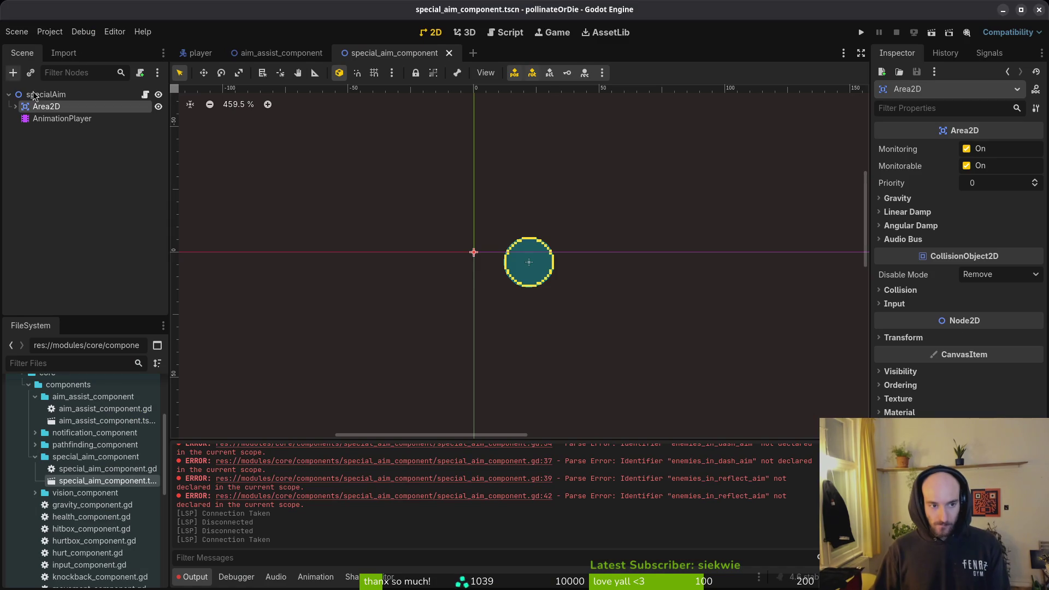
Switch to the player.tscn scene tab in the 2D editor
left_click(200, 53)
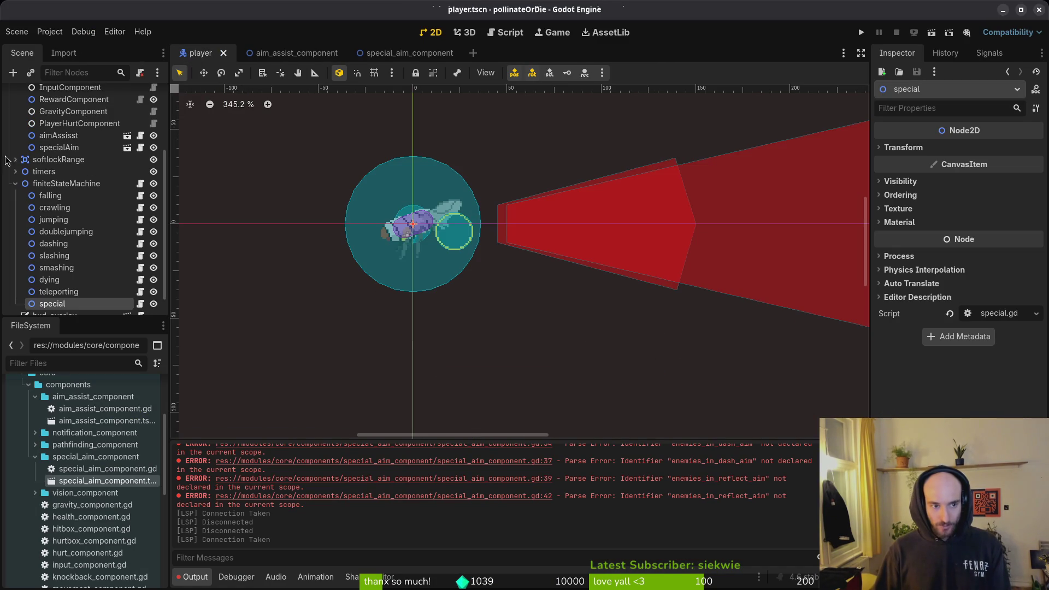
scroll(109, 218, "up", 3)
scroll(70, 296, "down", 4)
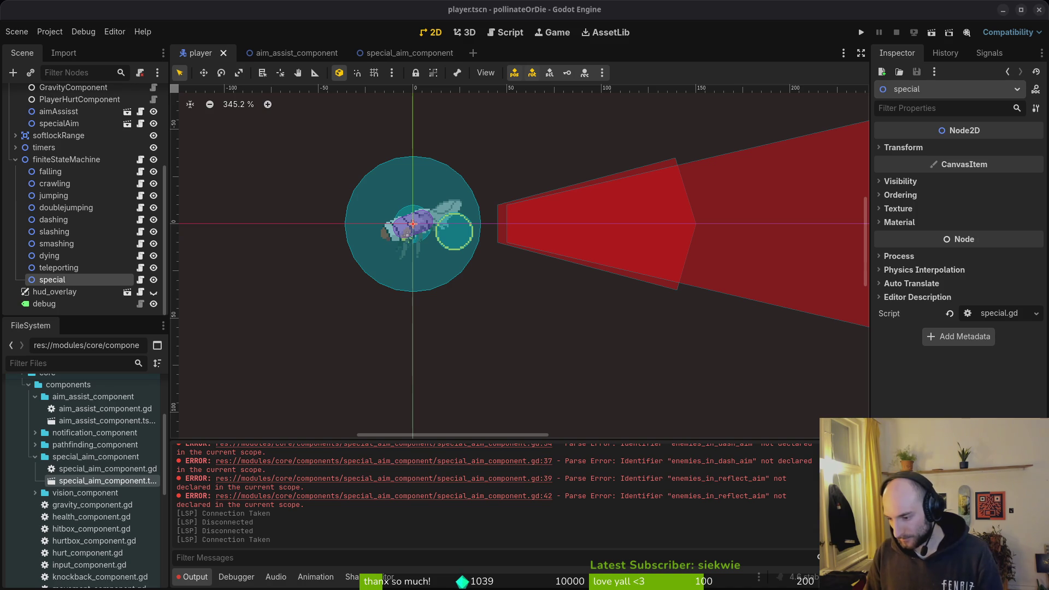
Filter the asus vg248qe eBay results to Local Pickup within 25 mi, then return to Godot
key("alt+Tab")
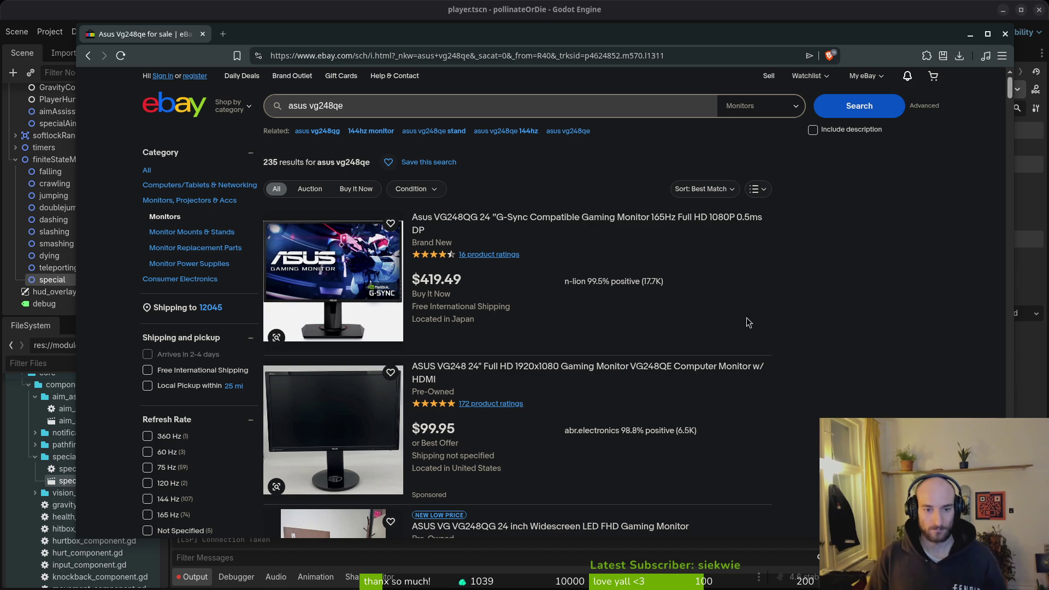
scroll(743, 399, "down", 3)
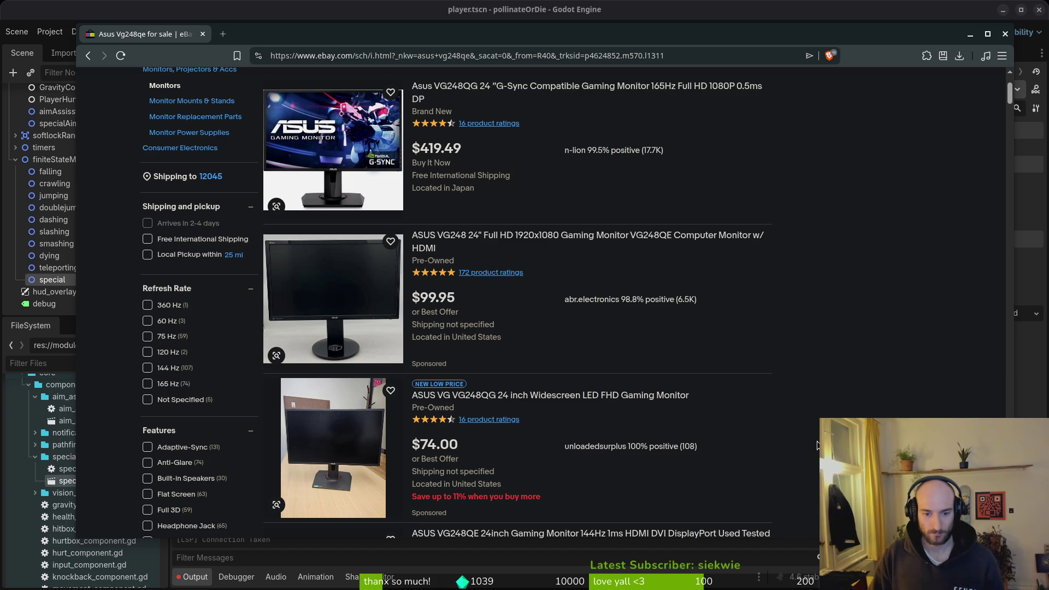
scroll(818, 445, "down", 2)
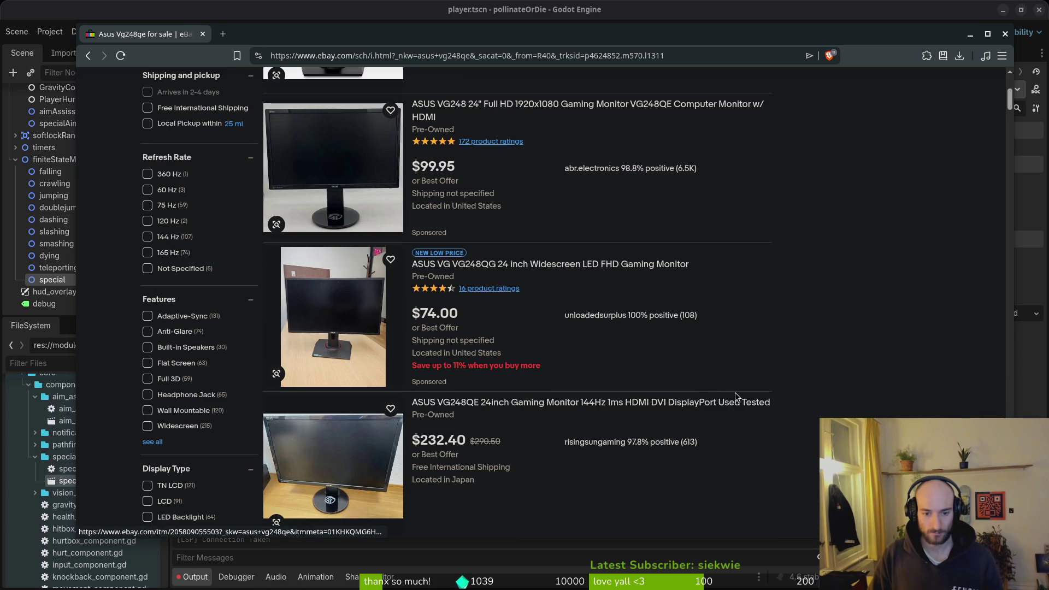
scroll(734, 398, "down", 4)
scroll(729, 400, "down", 3)
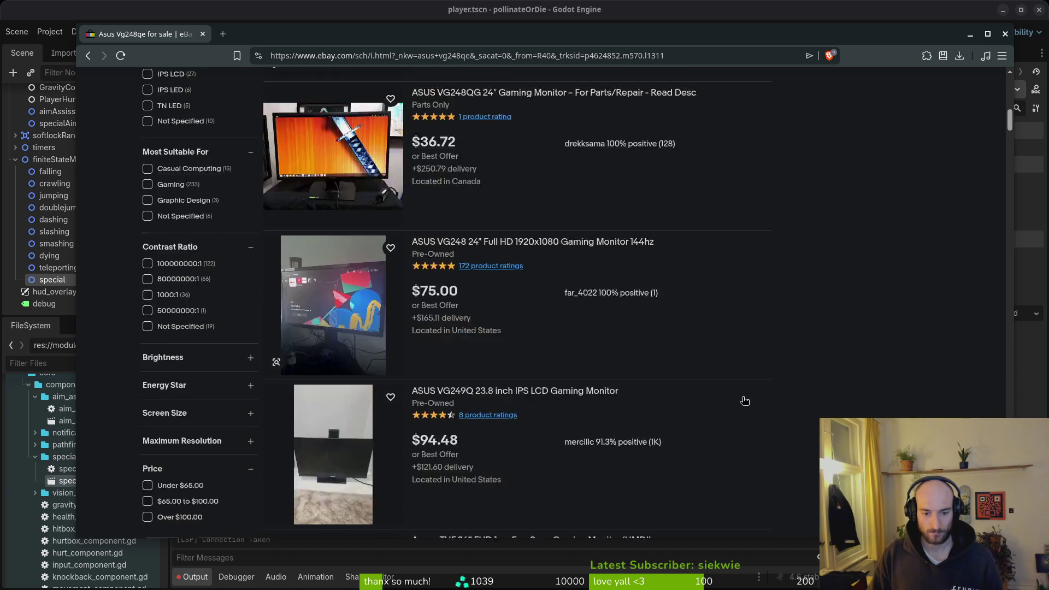
scroll(745, 401, "down", 3)
scroll(743, 404, "down", 2)
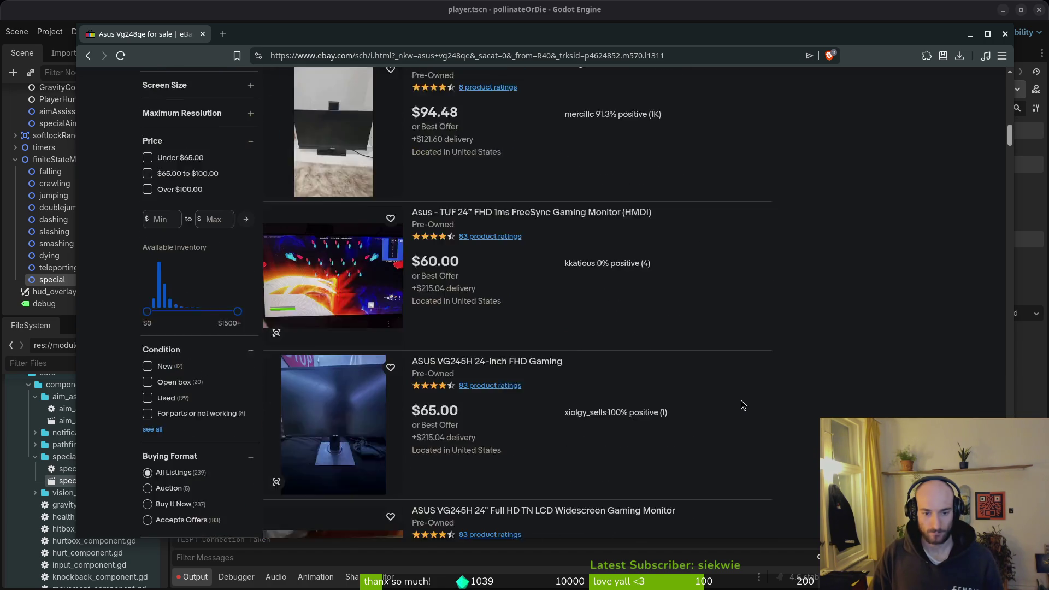
scroll(743, 404, "down", 1)
scroll(744, 402, "down", 3)
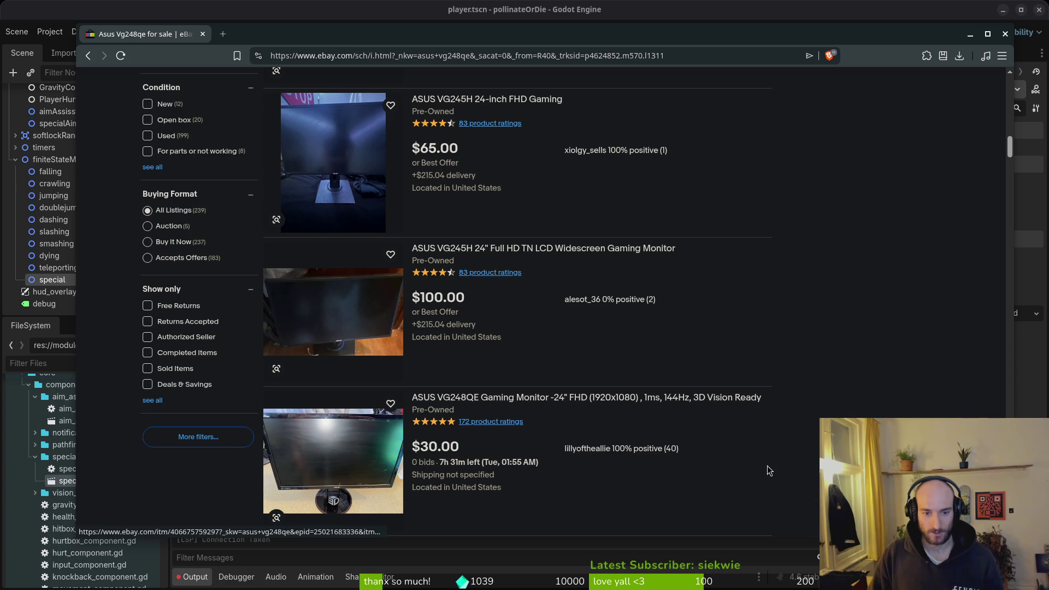
scroll(686, 409, "down", 1)
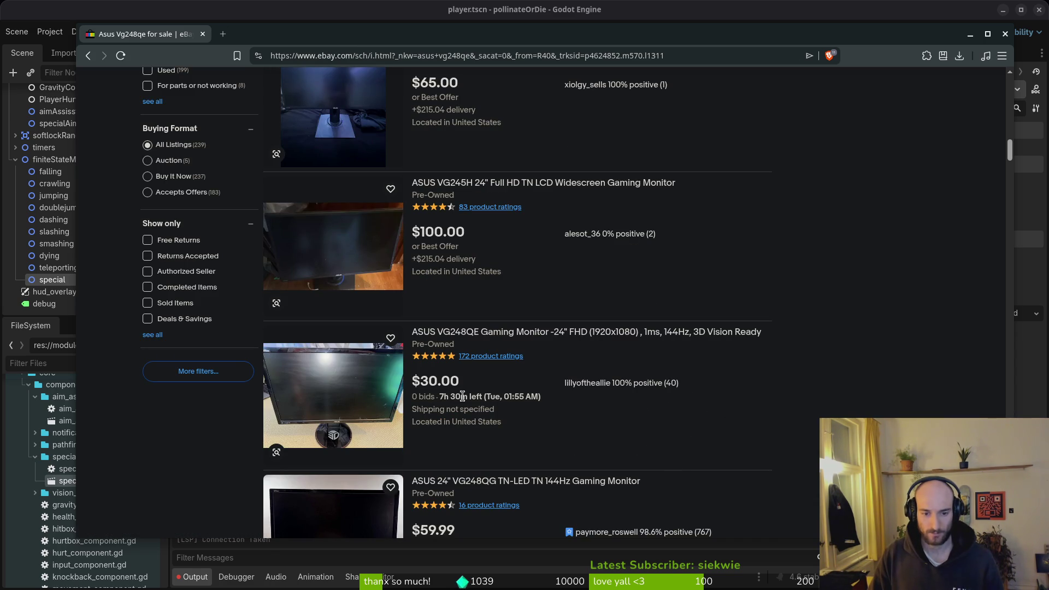
scroll(691, 414, "down", 3)
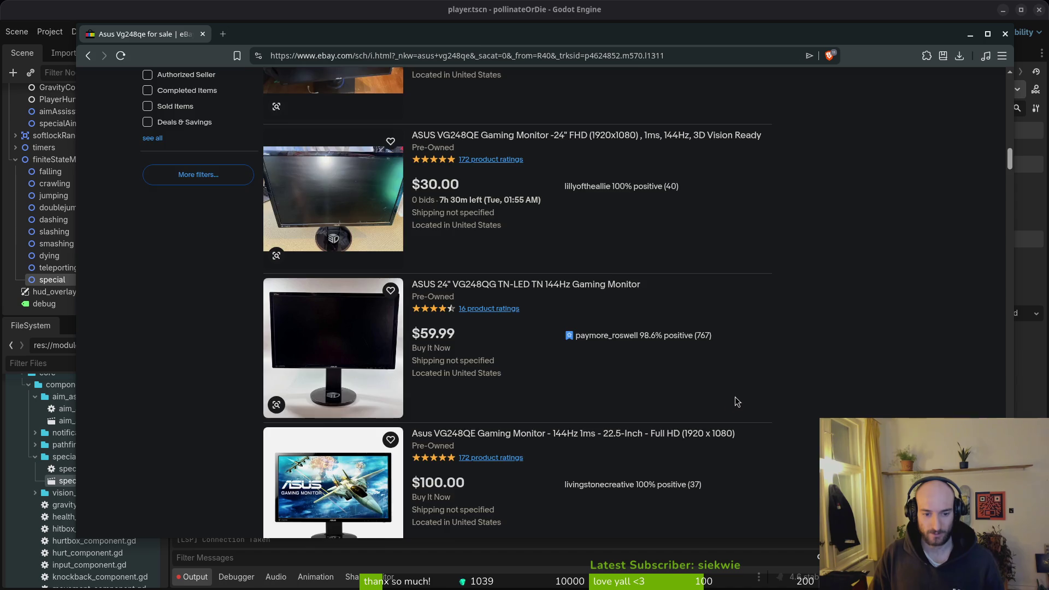
scroll(738, 401, "down", 2)
scroll(741, 404, "down", 1)
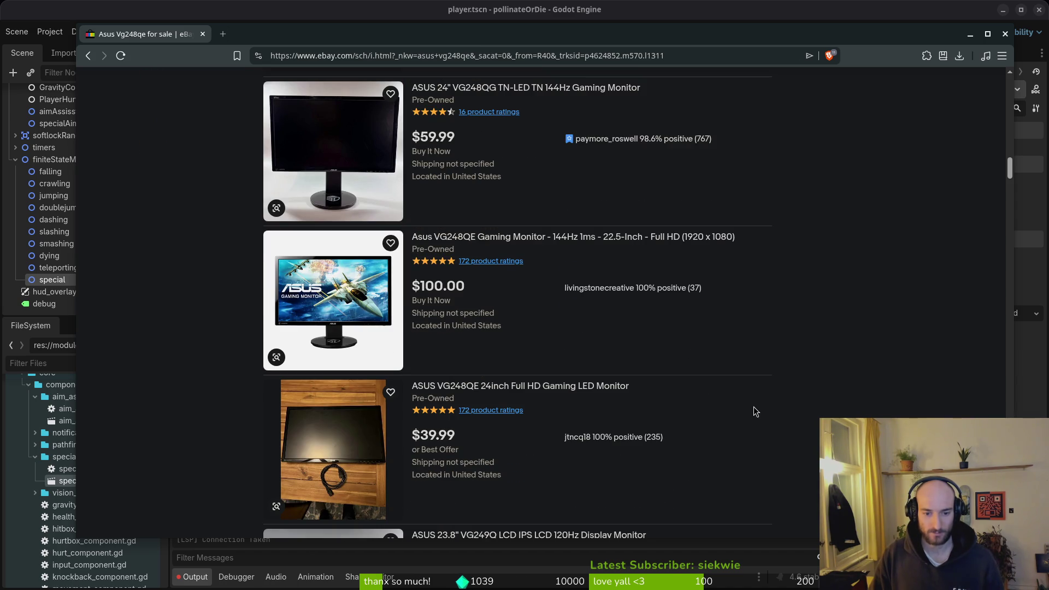
scroll(741, 383, "down", 4)
scroll(655, 328, "up", 14)
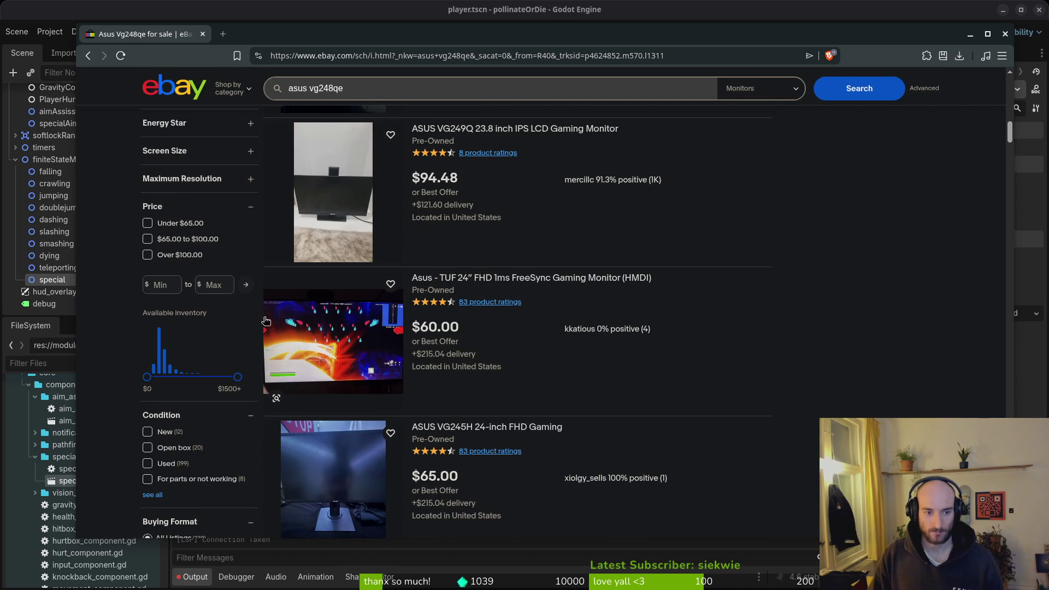
scroll(197, 468, "down", 2)
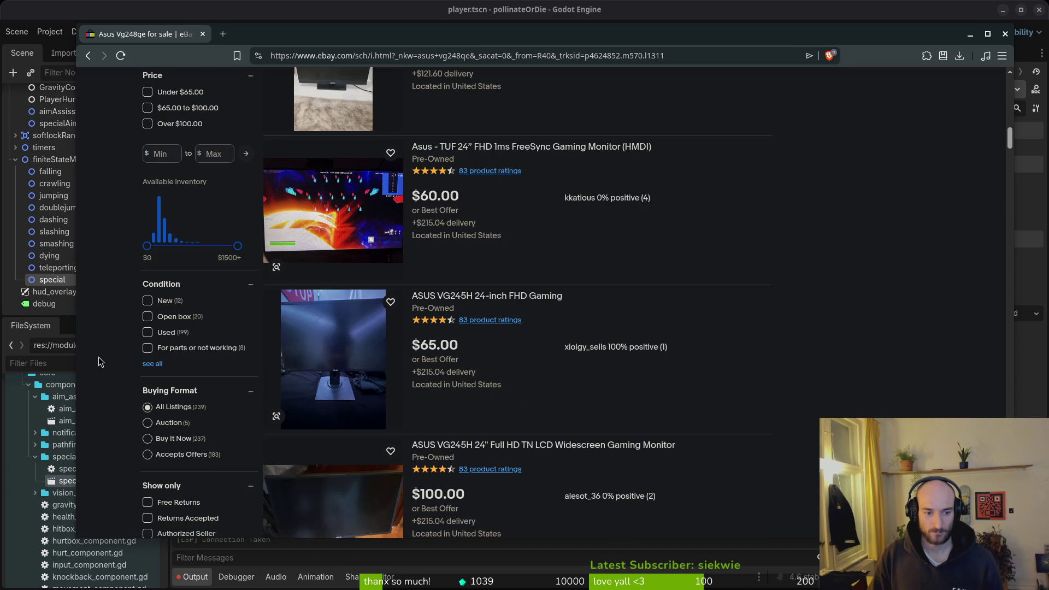
scroll(117, 322, "up", 10)
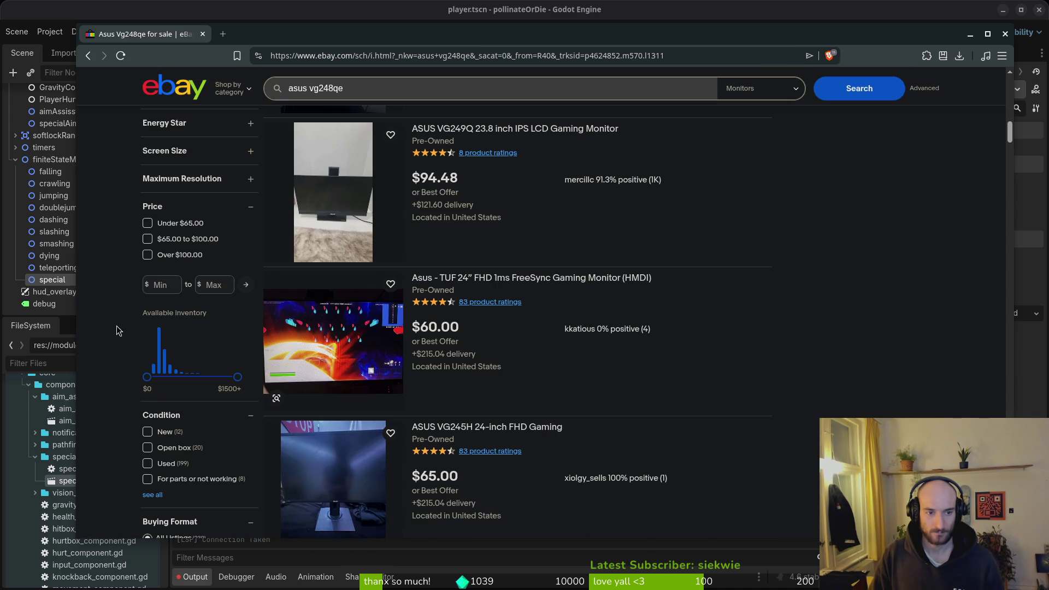
scroll(130, 241, "up", 5)
scroll(123, 254, "up", 5)
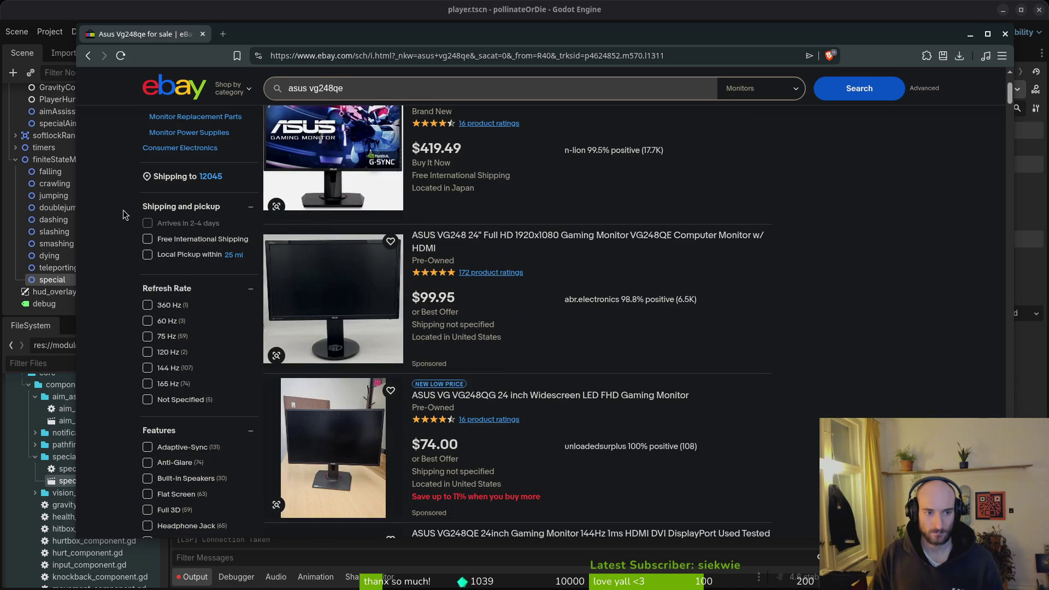
scroll(123, 214, "up", 2)
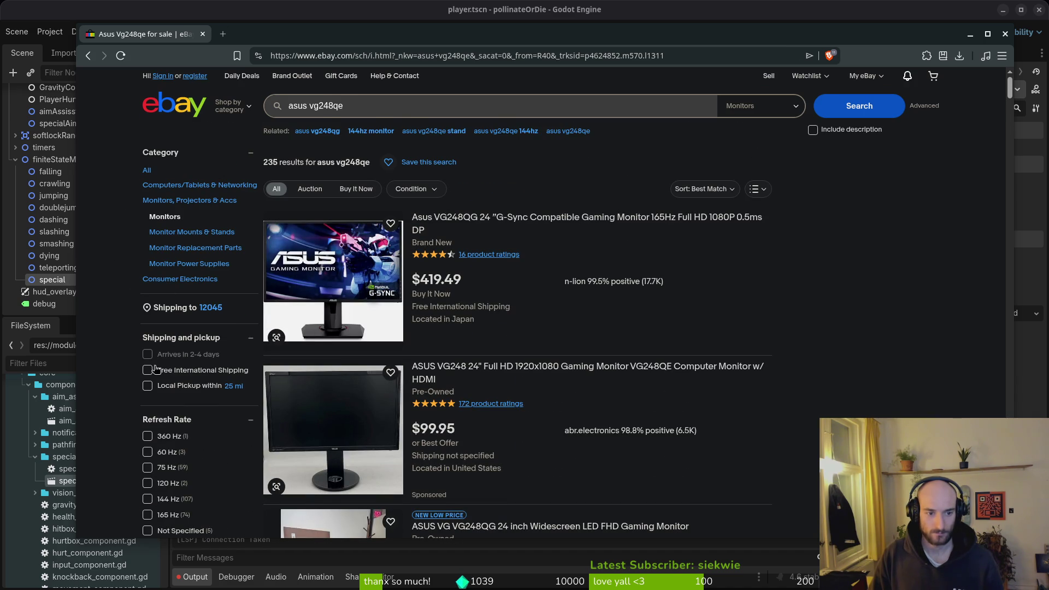
left_click(183, 386)
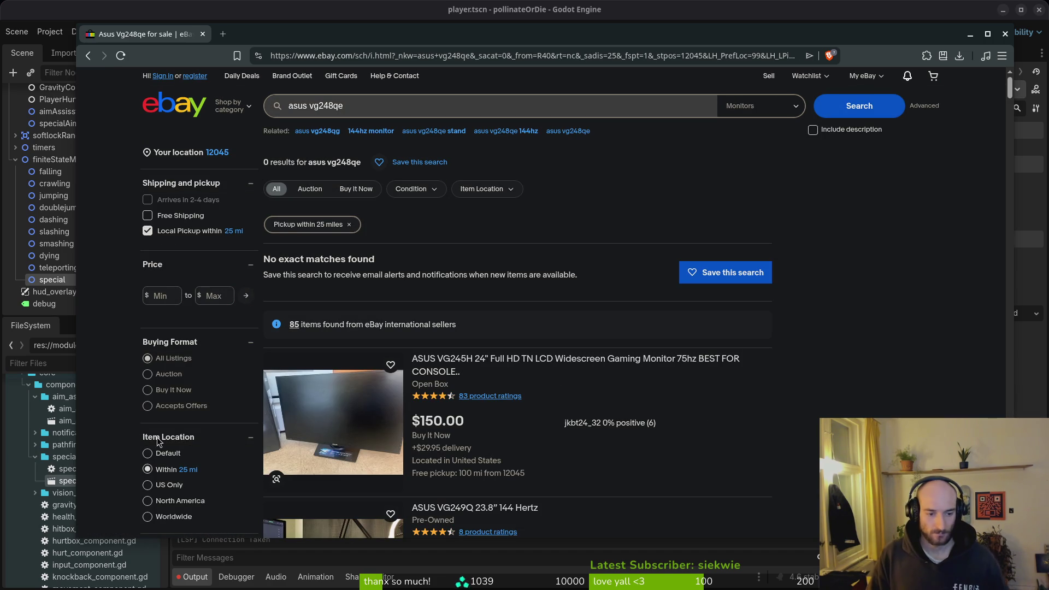
scroll(186, 522, "down", 2)
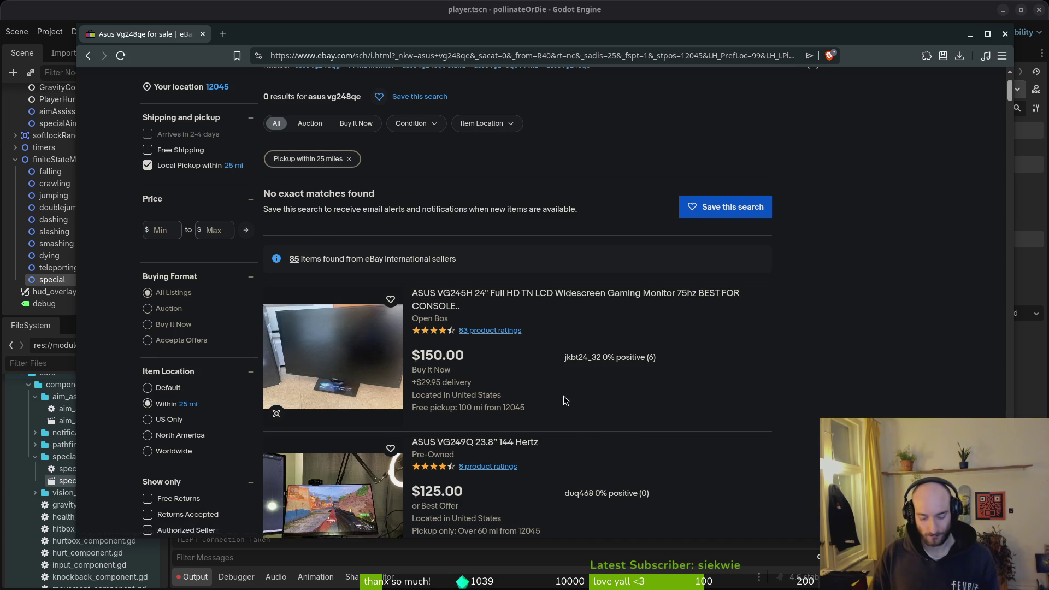
scroll(610, 273, "up", 2)
key("alt+Tab")
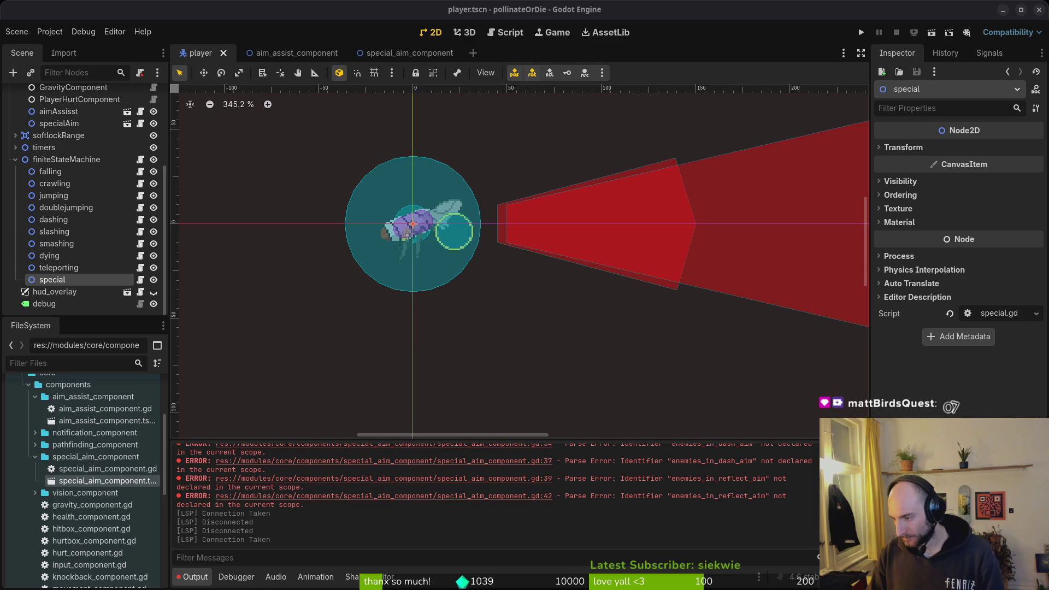
key("alt+Tab")
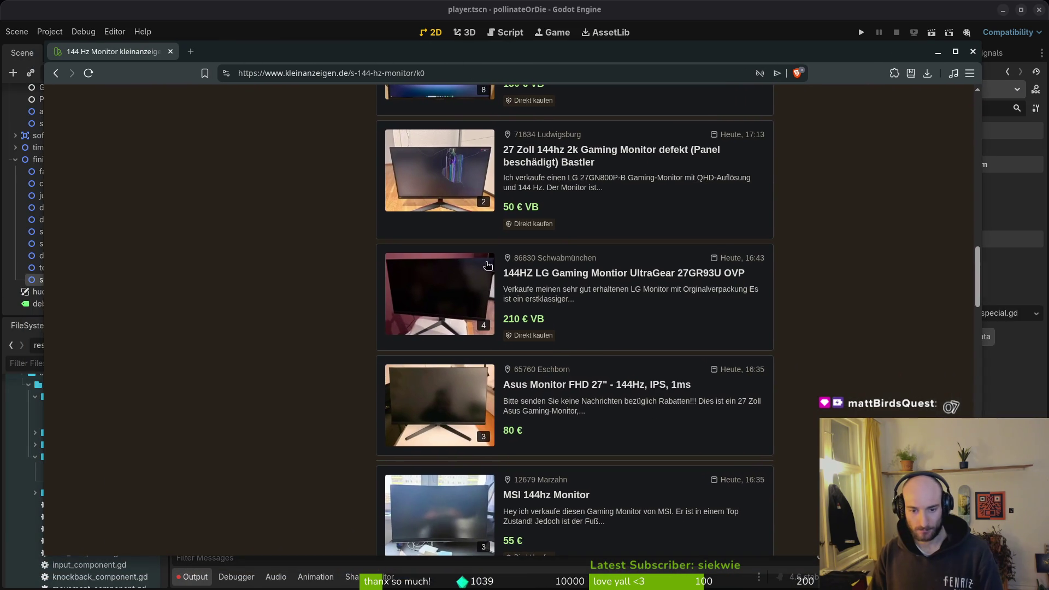
scroll(693, 479, "down", 5)
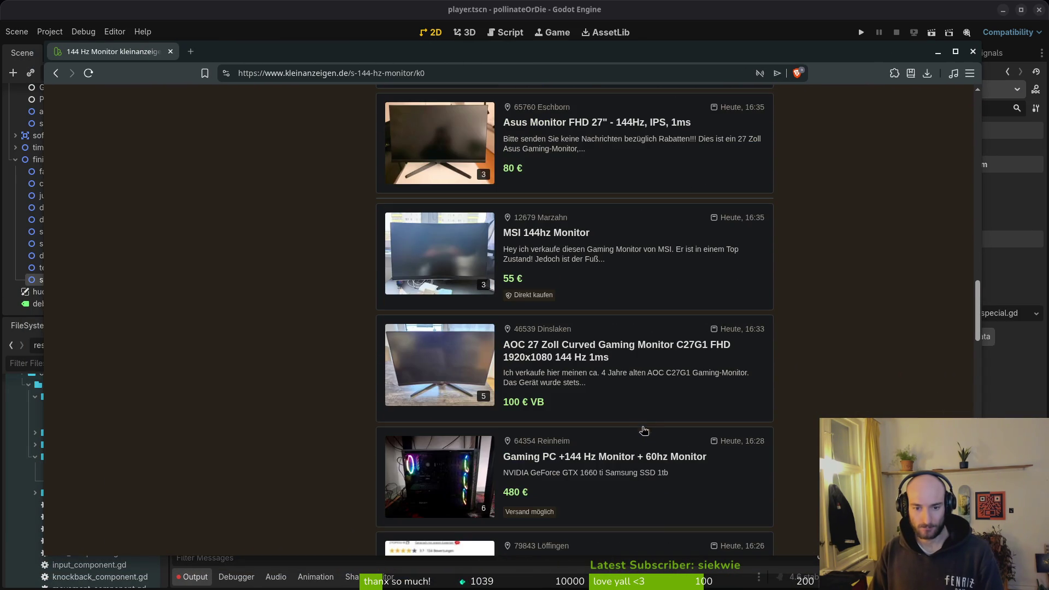
scroll(650, 422, "down", 2)
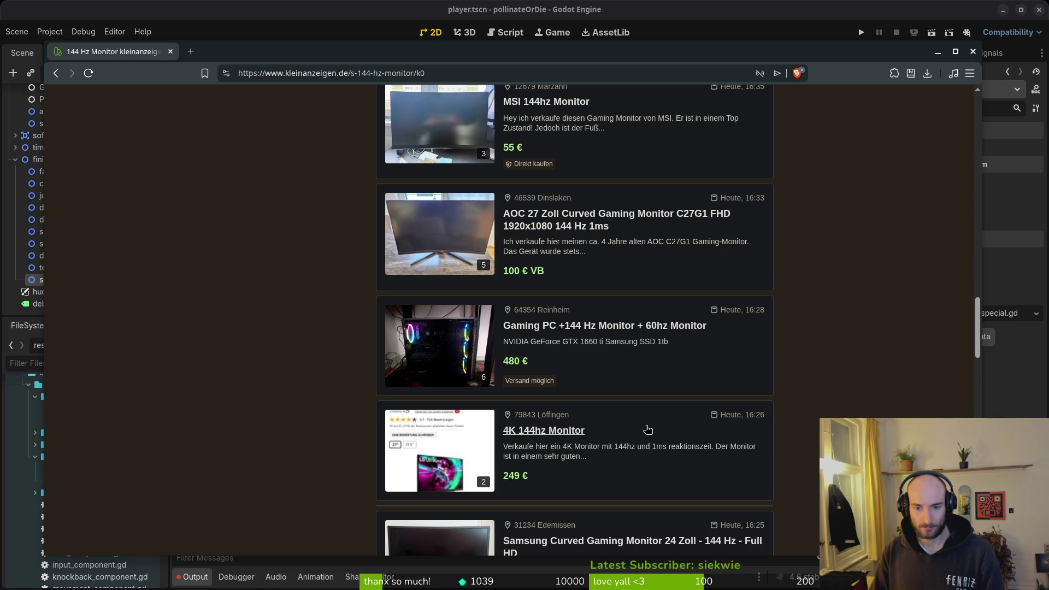
scroll(651, 429, "down", 3)
scroll(651, 431, "down", 8)
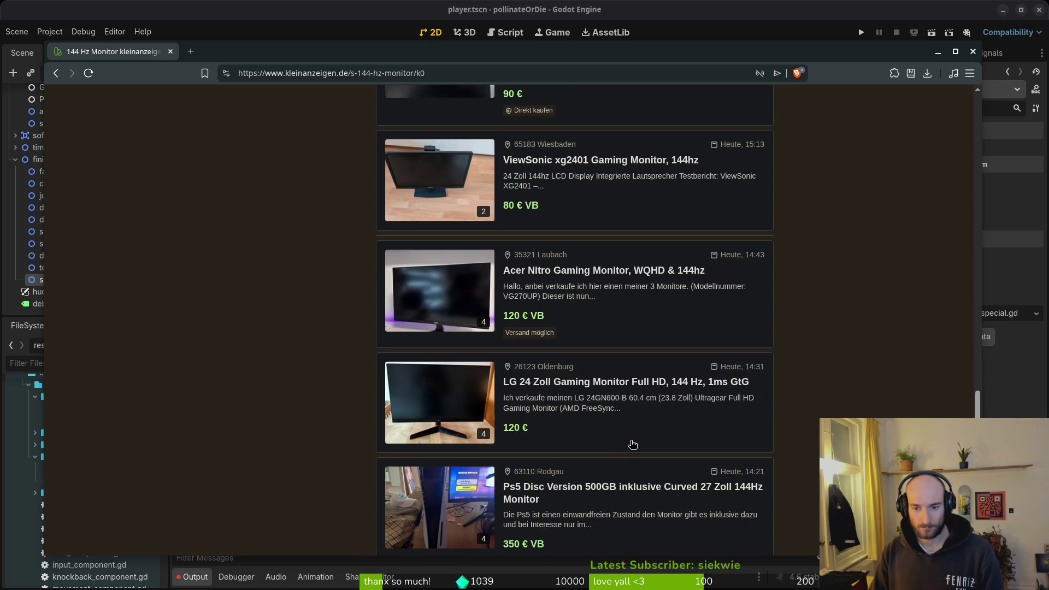
scroll(632, 443, "down", 4)
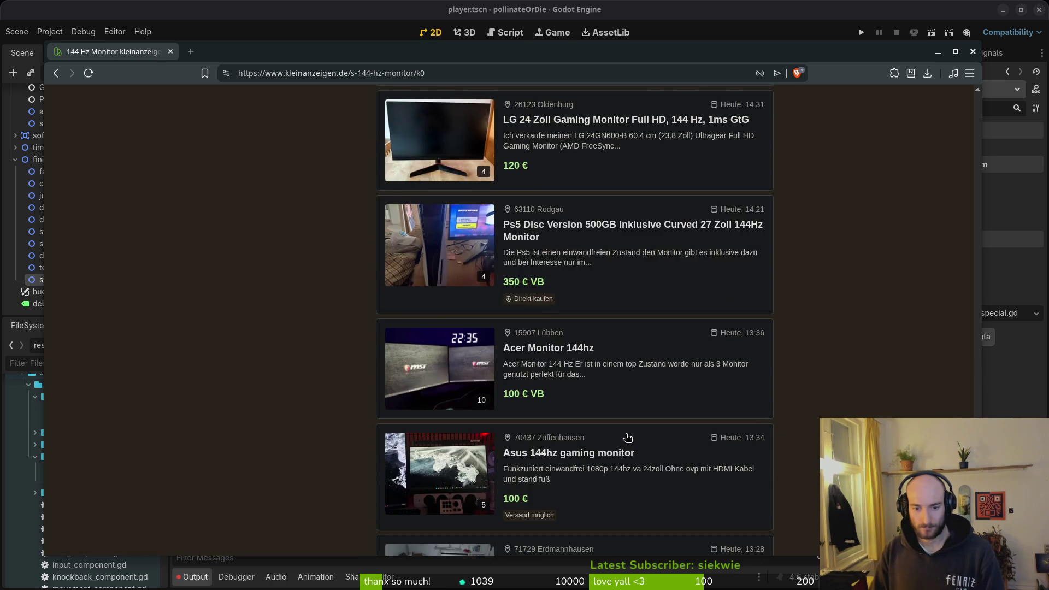
scroll(633, 443, "up", 5)
scroll(631, 442, "down", 2)
scroll(629, 443, "down", 1)
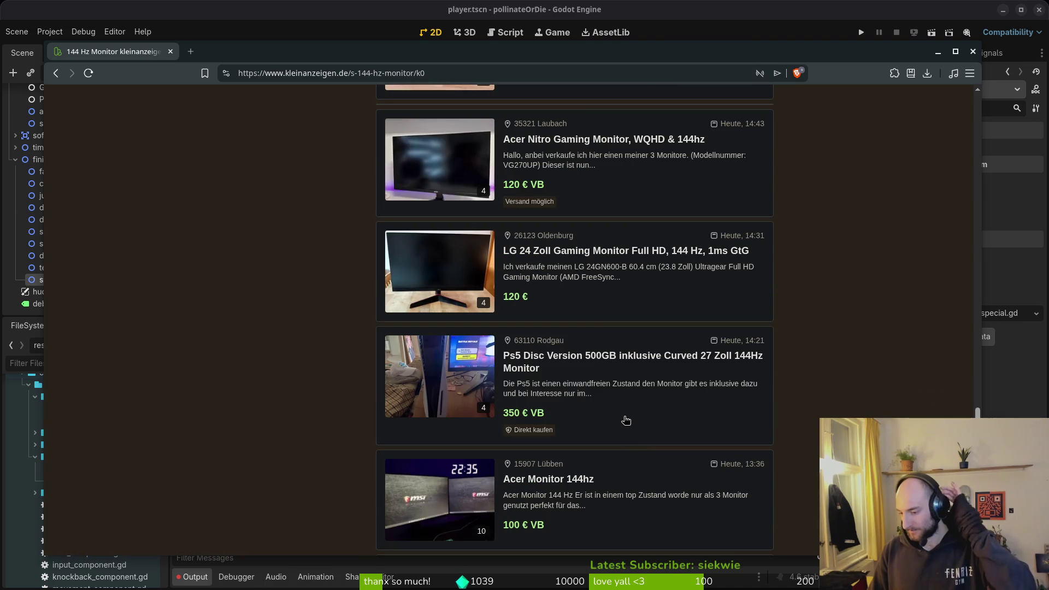
key("alt+Tab")
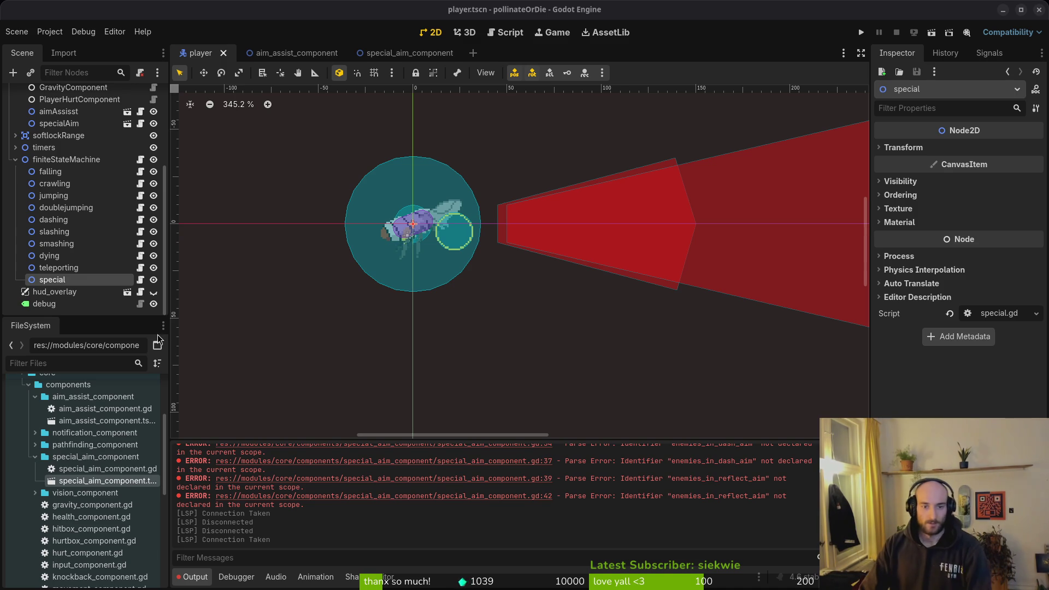
Collapse finiteStateMachine in the Scene dock, open the special_aim_component scene tab, then return to Neovim
mouse_move(466, 273)
left_mouse_down()
mouse_move(463, 305)
mouse_move(441, 306)
left_mouse_up()
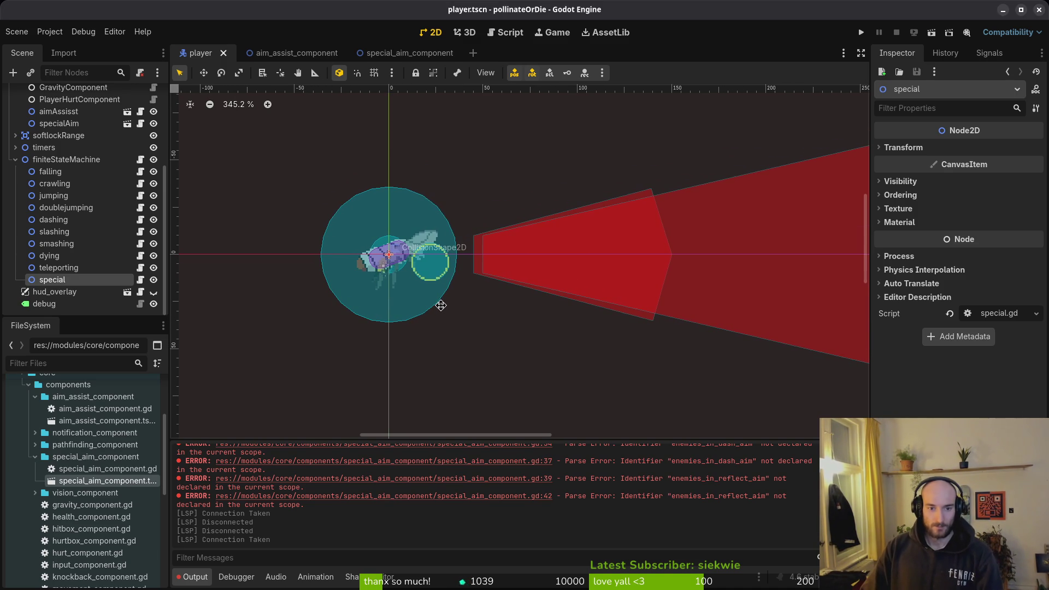
scroll(440, 306, "down", 2)
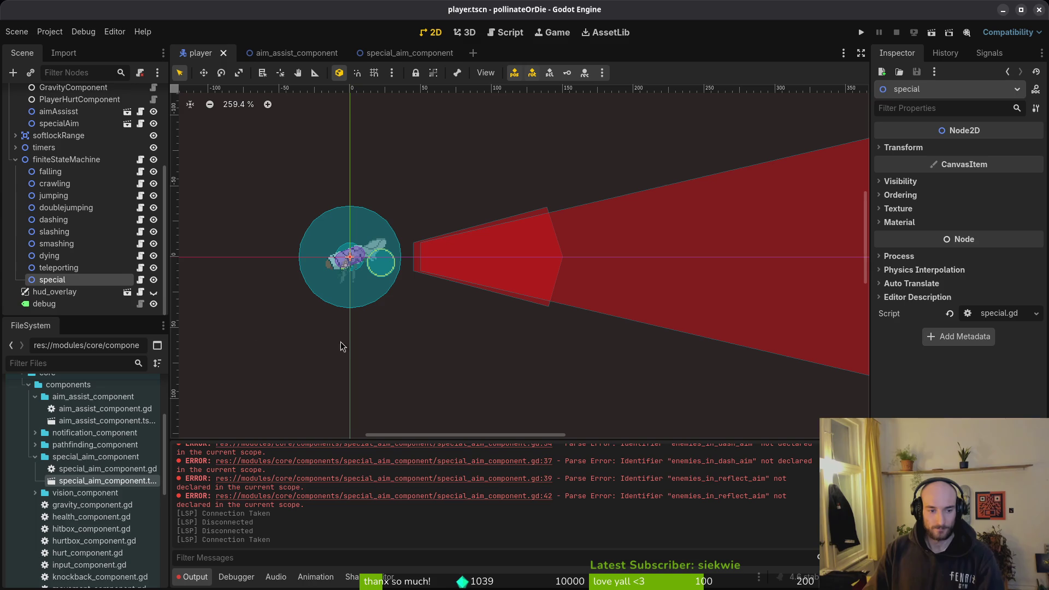
left_click(15, 159)
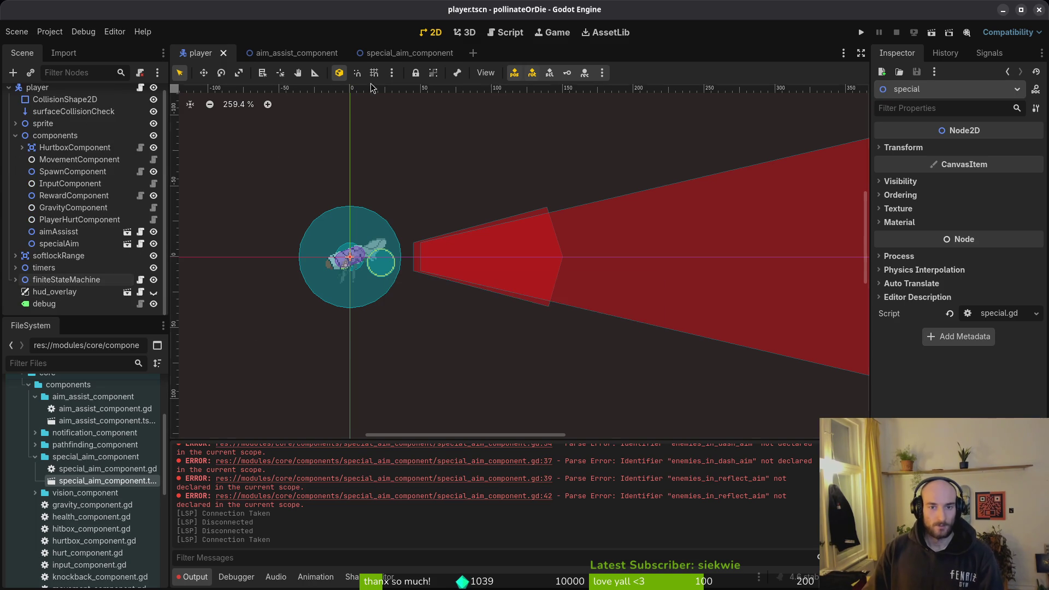
left_click(407, 53)
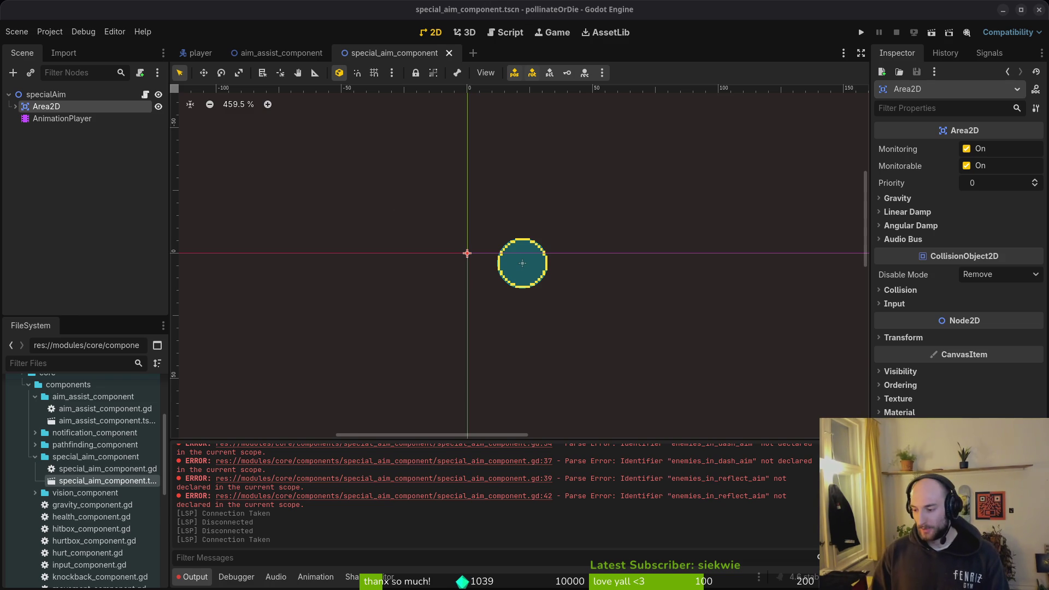
key("alt+Tab")
Open player.manager.gd through the file finder with 'playerma'
key("Escape")
key("ctrl+p")
type("pl")
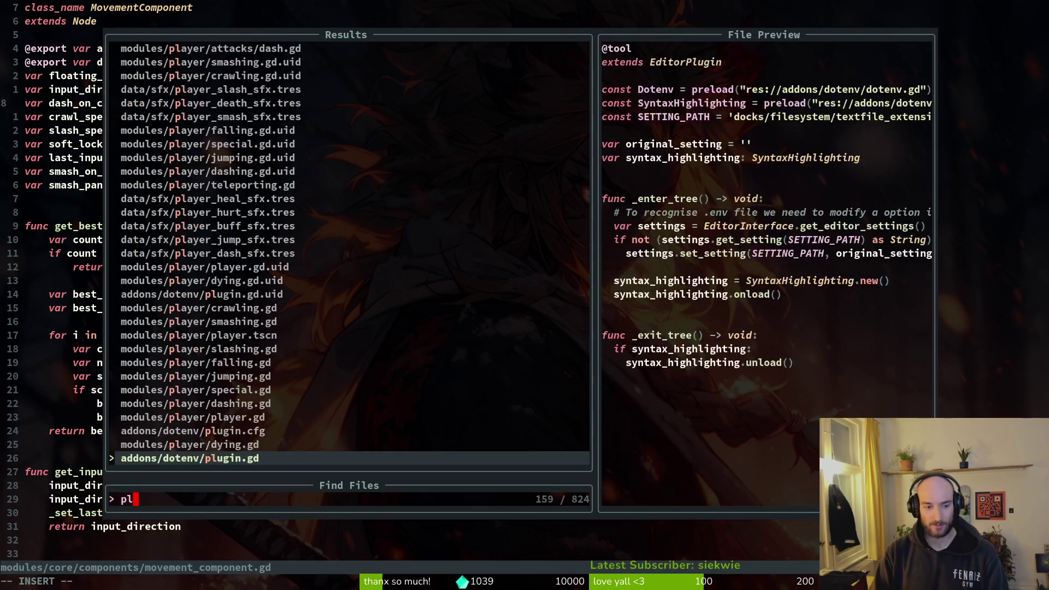
type("ayerma")
key("Return")
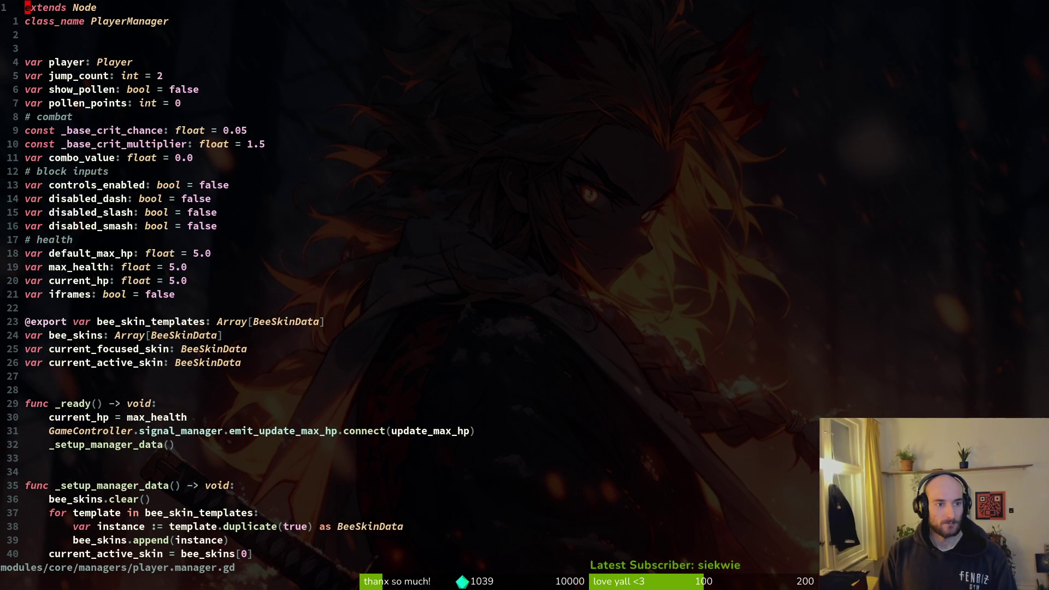
Duplicate the combo_value line as a new poison_sting_cd float declaration on line 13
key("j")
key("j")
key("j")
key("shift+v")
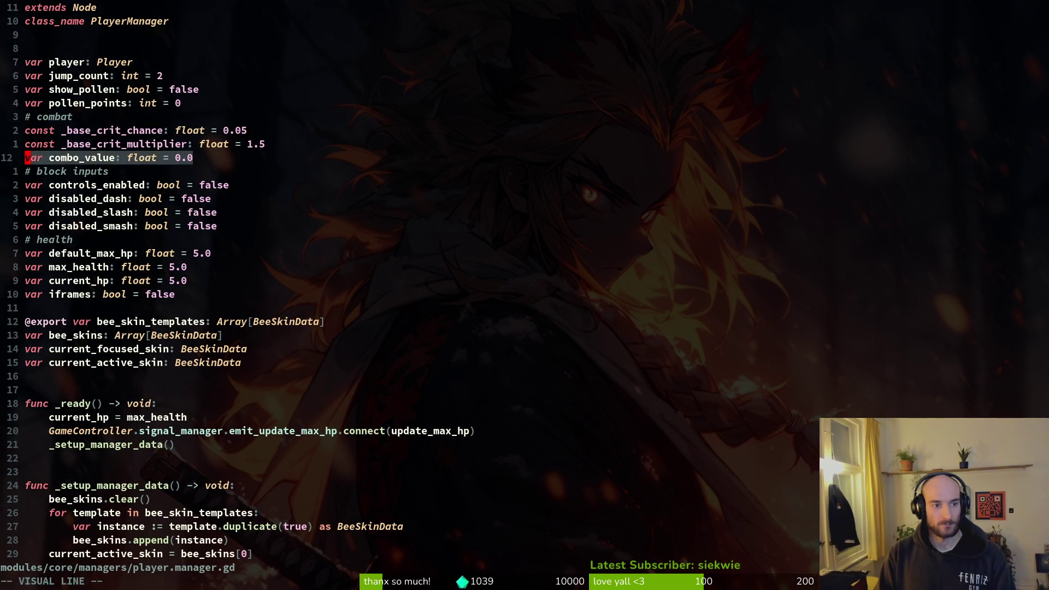
key("y")
key("p")
key("w")
key("c")
key("w")
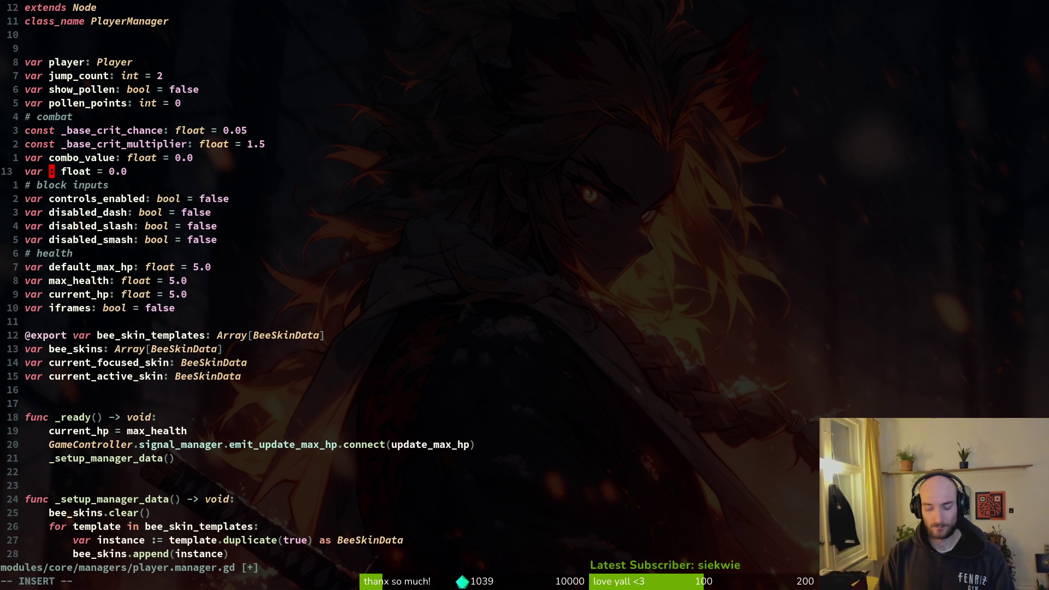
type("poison_sti")
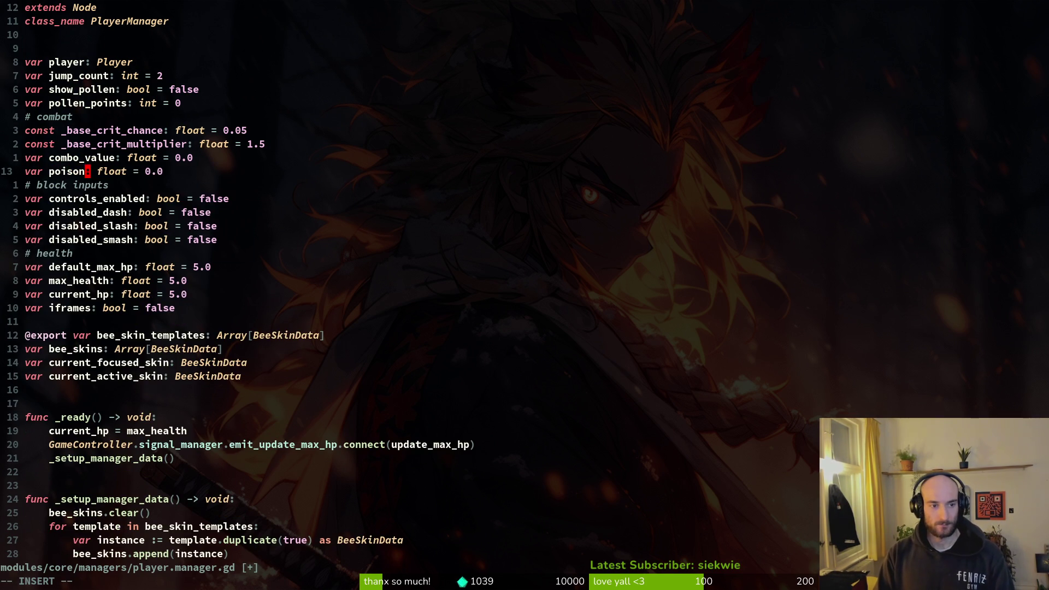
type("ng_cd")
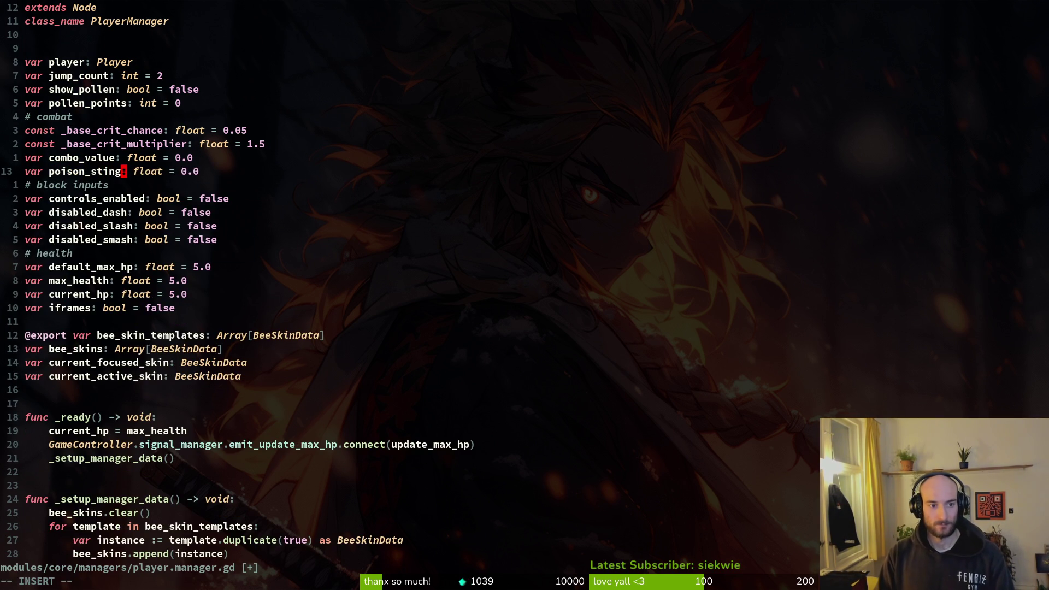
key("w")
key("w")
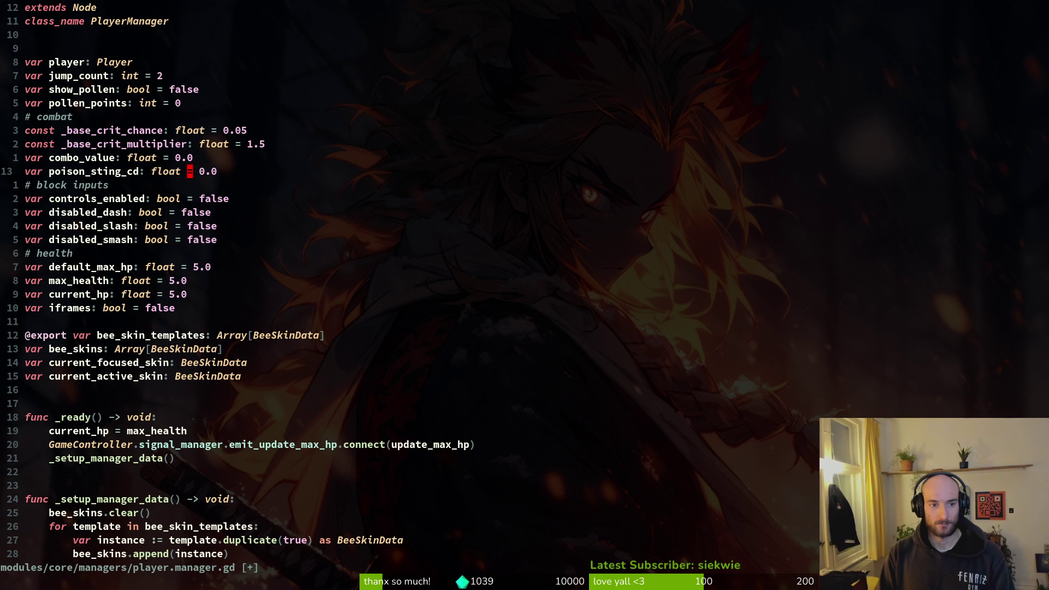
key("w")
key("s")
key("Escape")
key("h")
key("h")
key("h")
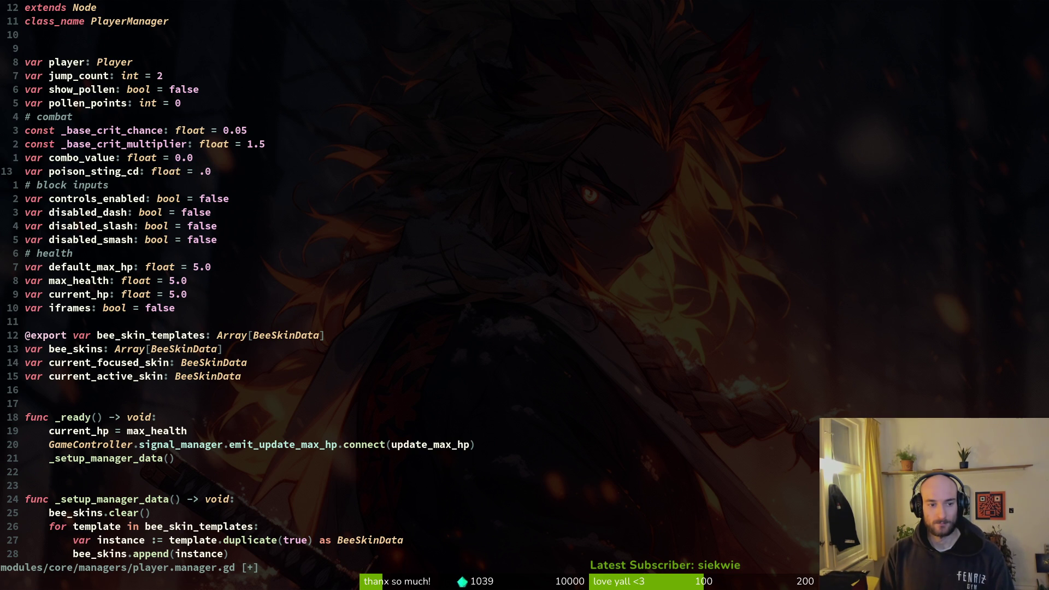
Search the project files for 'movecom', then dismiss the finder
key("space")
key("f")
key("f")
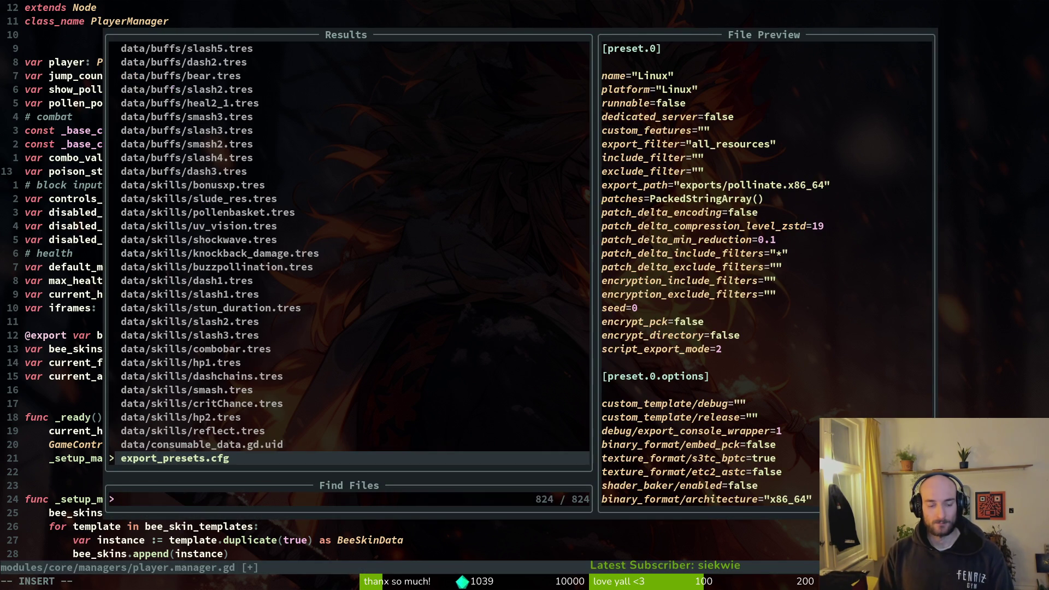
type("movecom")
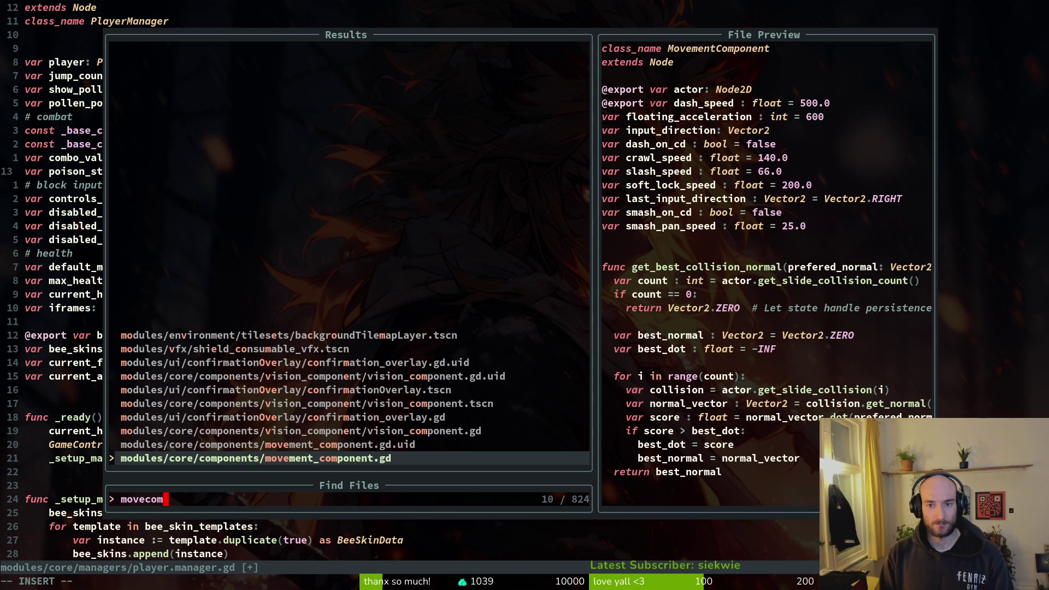
key("Escape")
key("Escape")
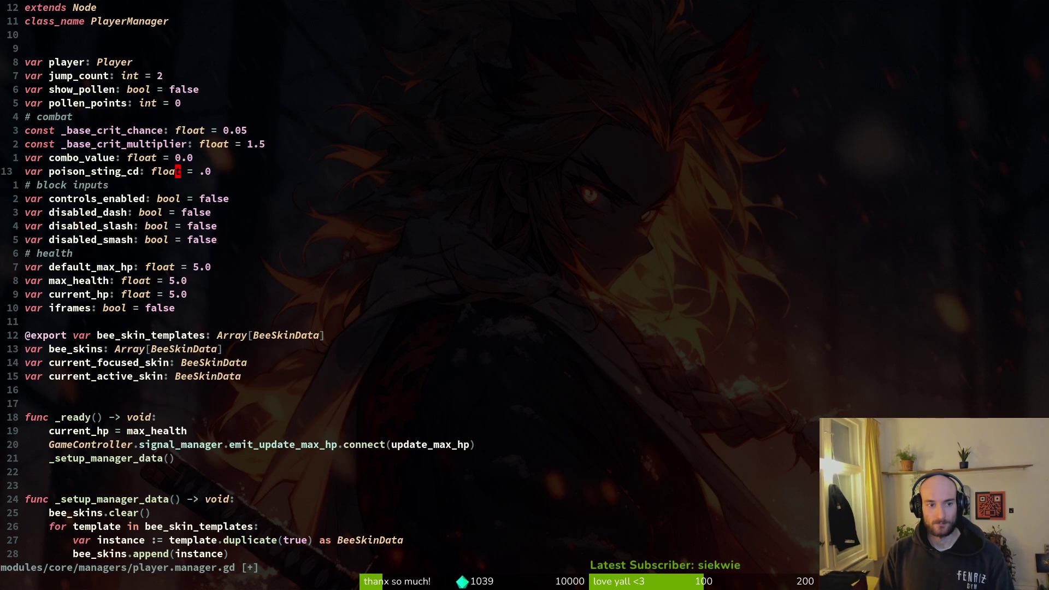
Change the variable's type to bool and rename it to poison_sting_on_cd
type("ciwbool")
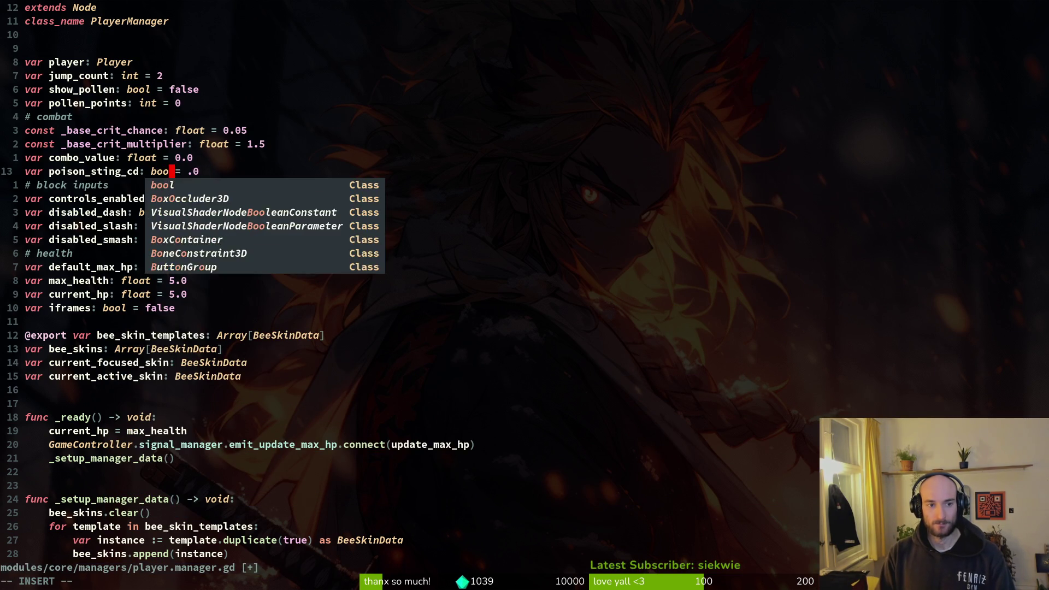
key("Escape")
key("b")
key("h")
key("h")
key("h")
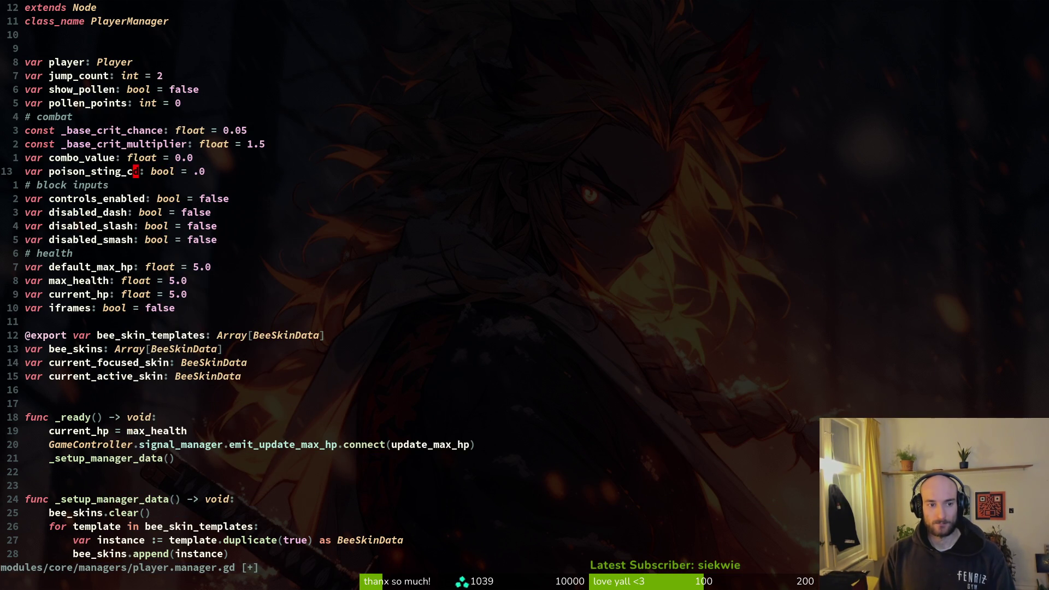
type("ison_")
key("Escape")
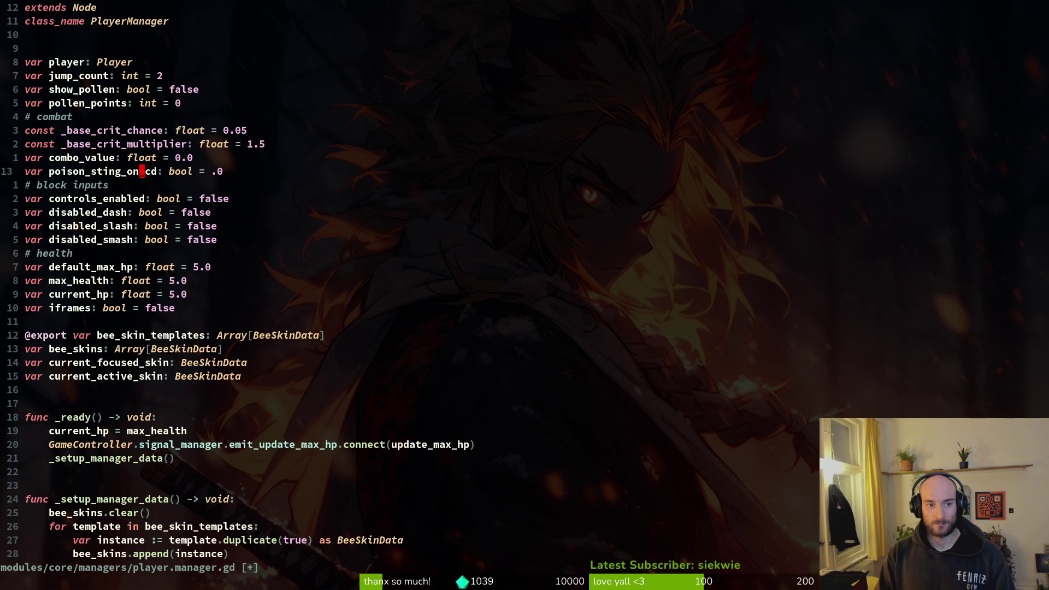
Replace the .0 default with false and save player.manager.gd with :w
key("w")
key("w")
key("w")
key("c")
key("i")
key("W")
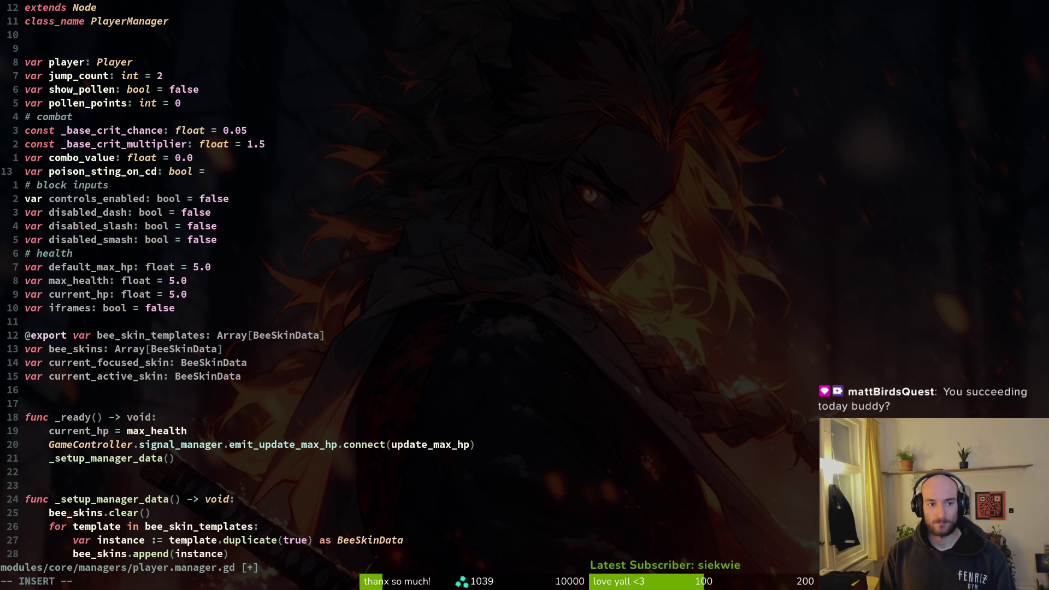
type("false")
key("Escape")
type(":w")
key("Return")
key("ctrl+o")
key("ctrl+i")
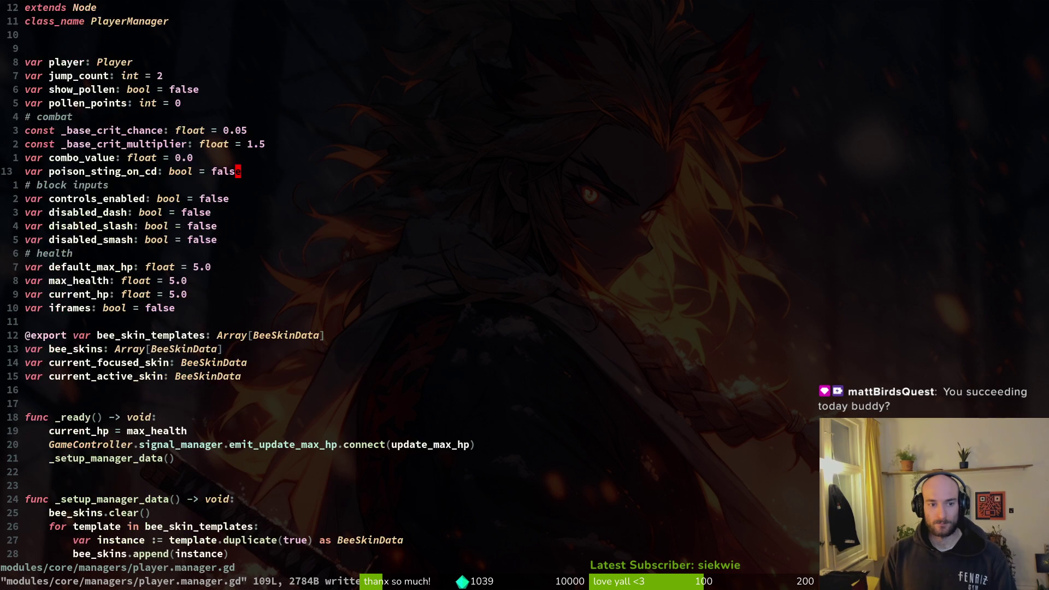
key("ctrl+o")
Scroll through the player.manager.gd variable declarations around poison_sting_on_cd
key("ctrl+i")
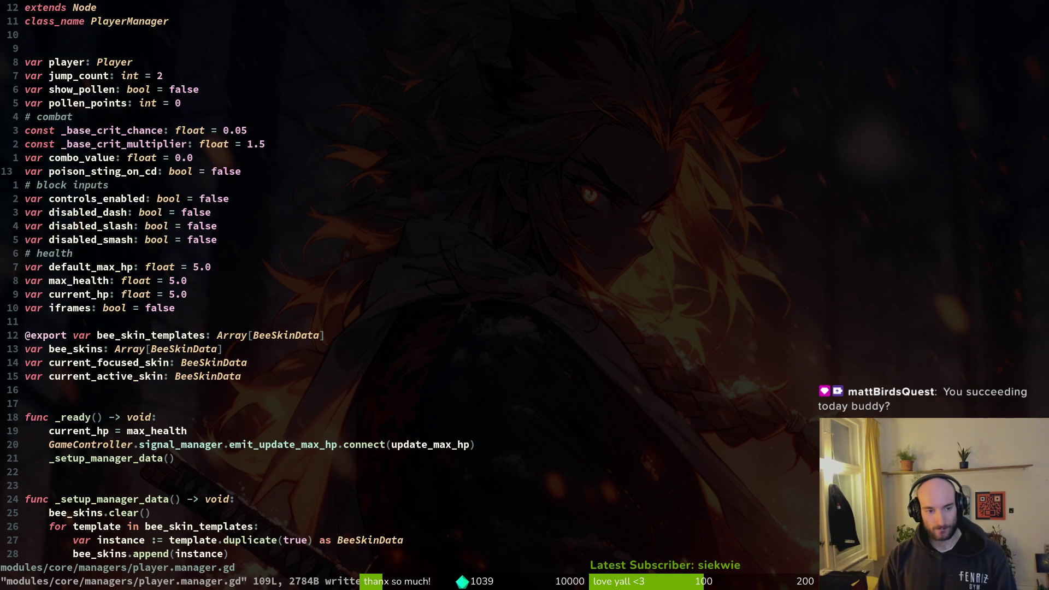
key("j")
key("k")
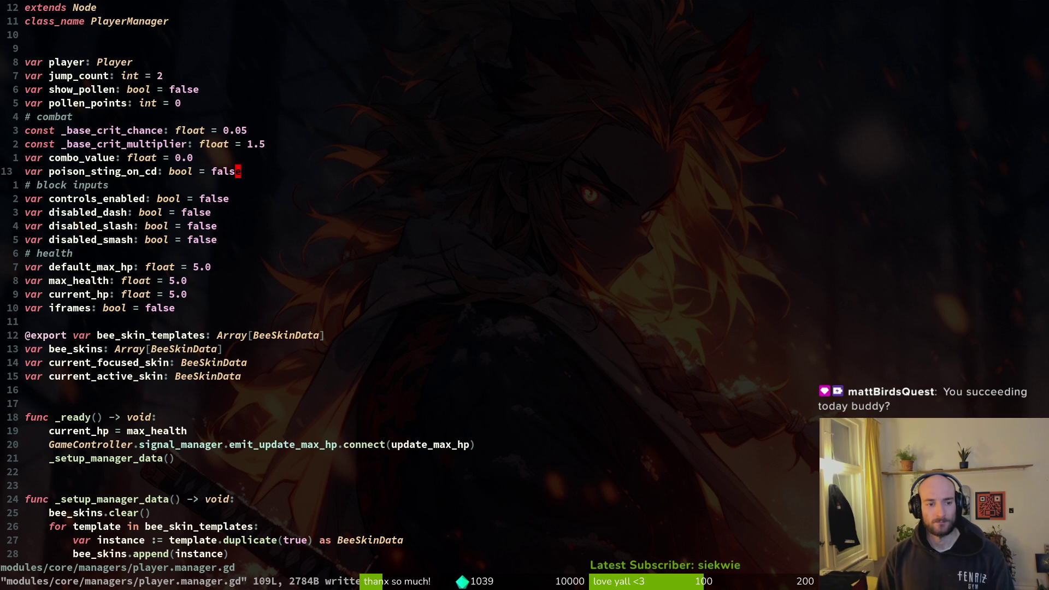
scroll(183, 388, "down", 4)
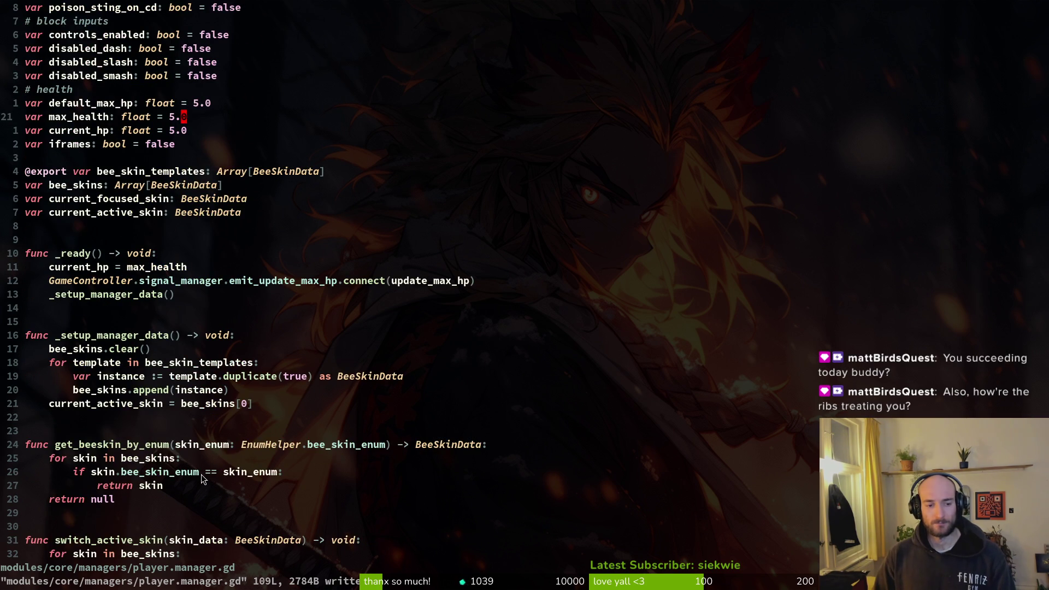
scroll(201, 475, "down", 3)
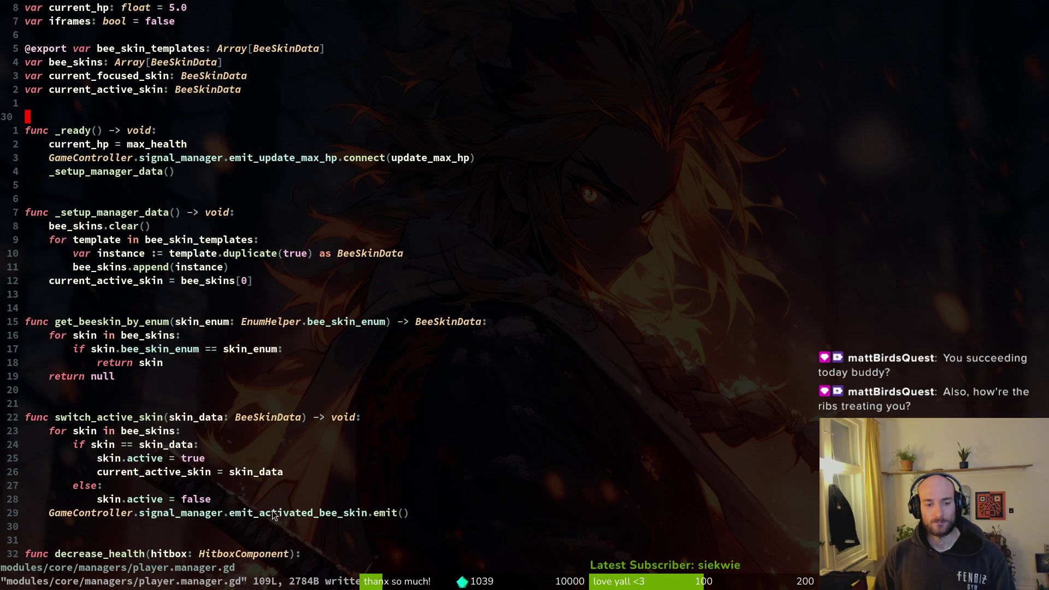
scroll(197, 382, "up", 5)
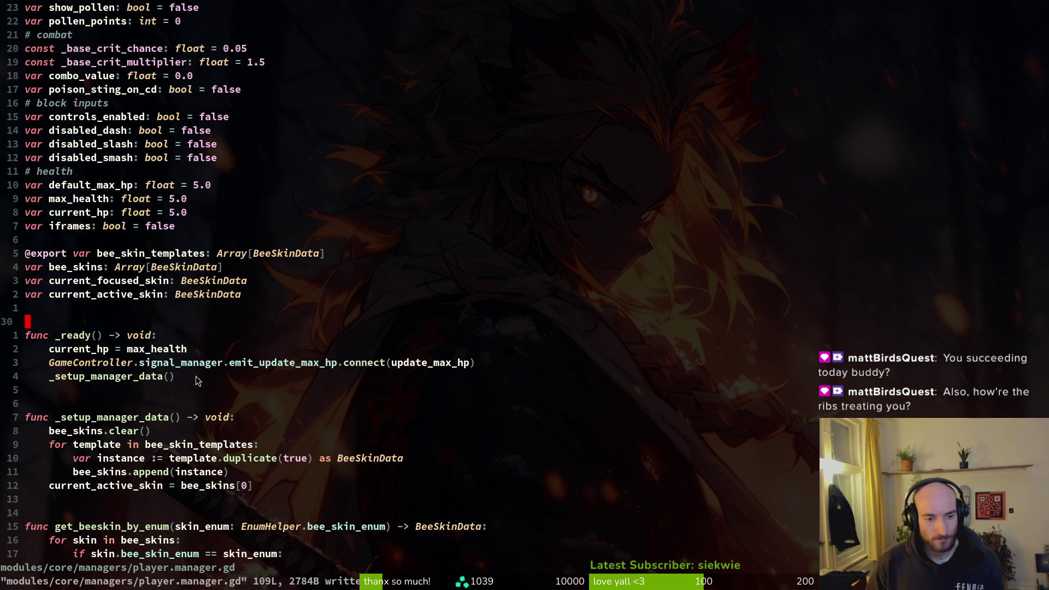
Step up through the declarations to current_hp, then open Godot's Select Resource quick search
key("j")
key("j")
key("j")
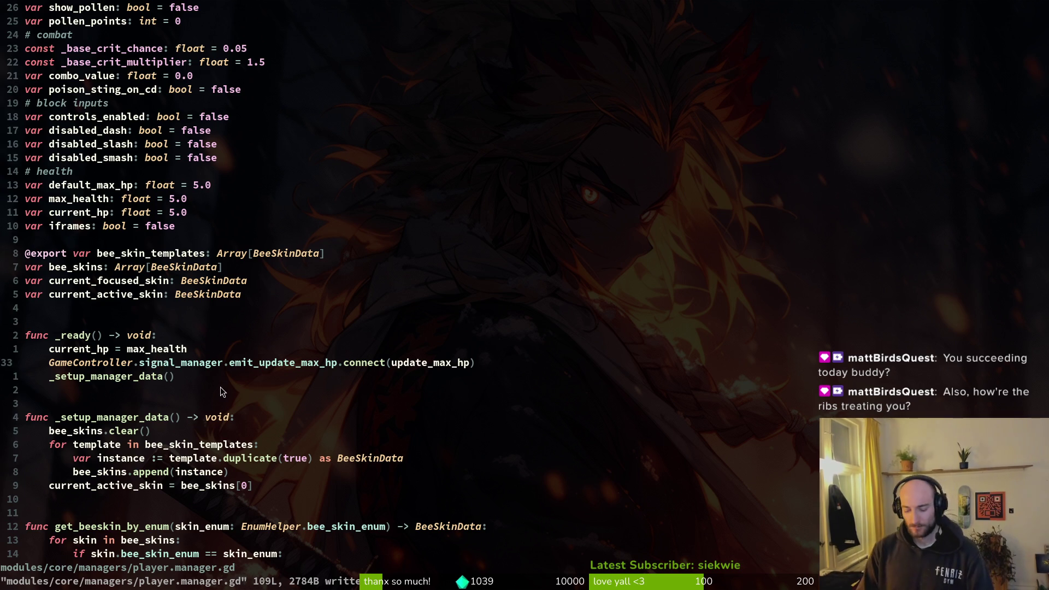
key("y")
key("y")
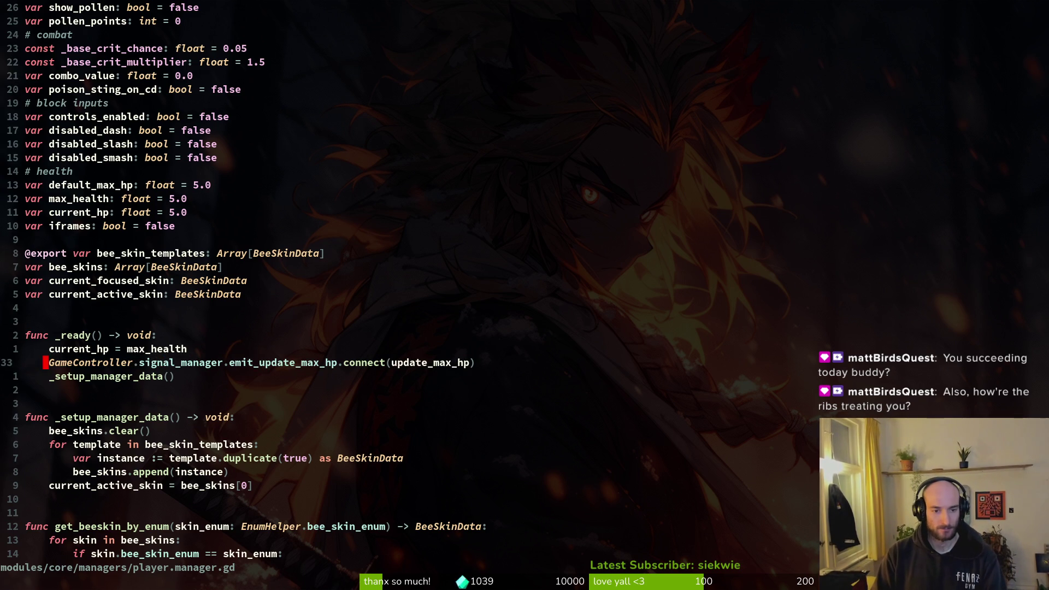
key("k")
key("k")
key("k")
key("k")
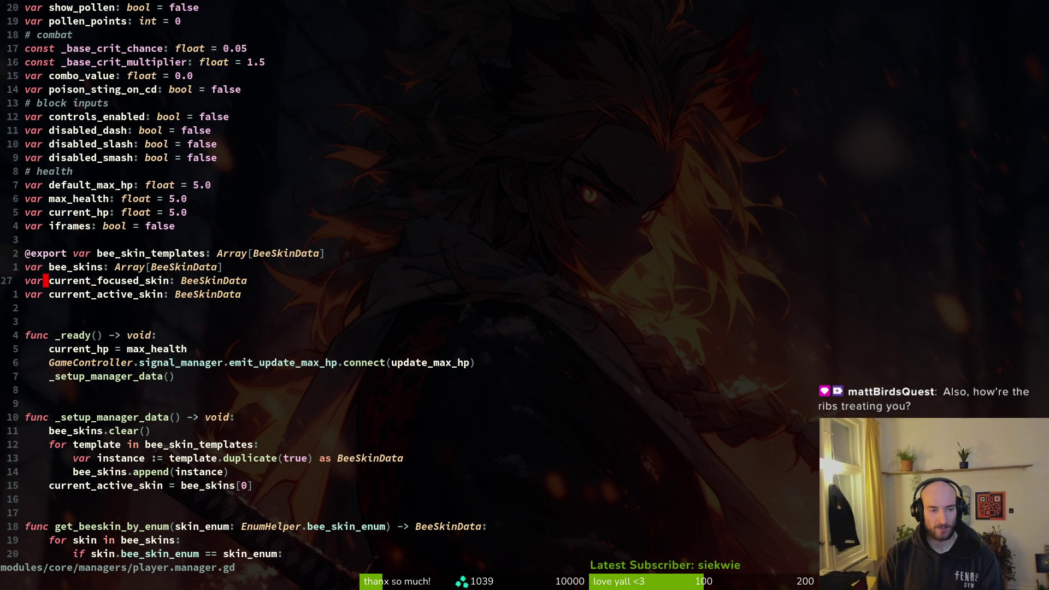
key("k")
key("k")
key("k")
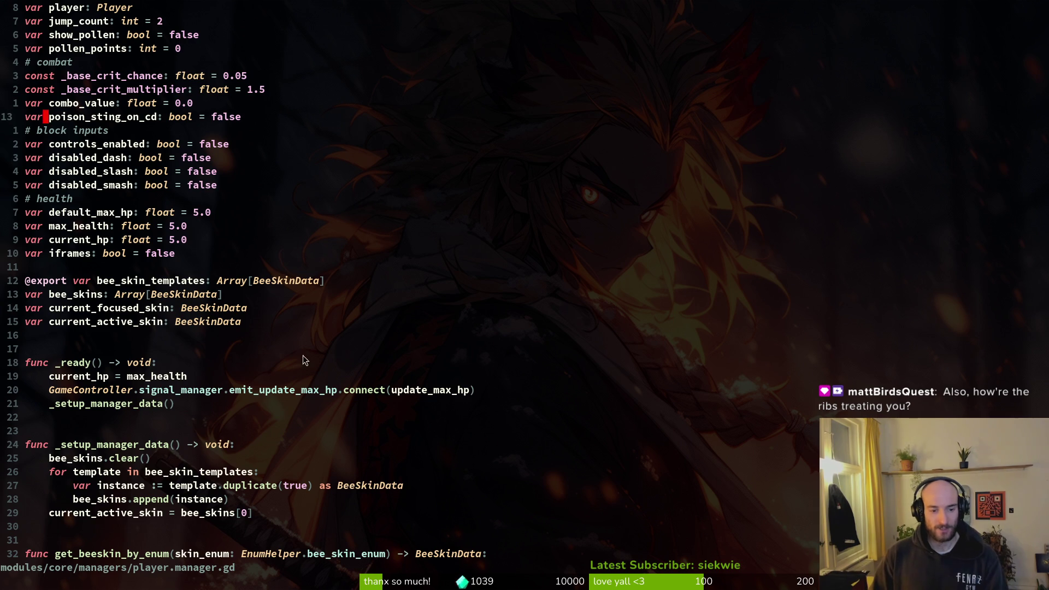
key("alt+Tab")
key("ctrl+shift+o")
Quick-open the player.manager scene after mistakenly opening skill.manager first
type("lmanats")
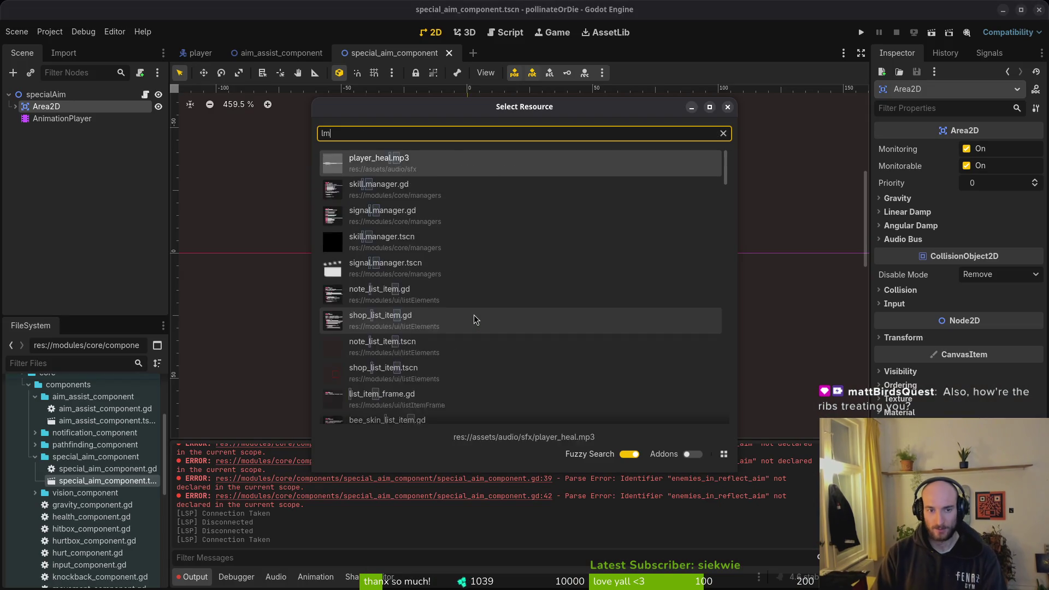
key("Return")
key("alt+shift+o")
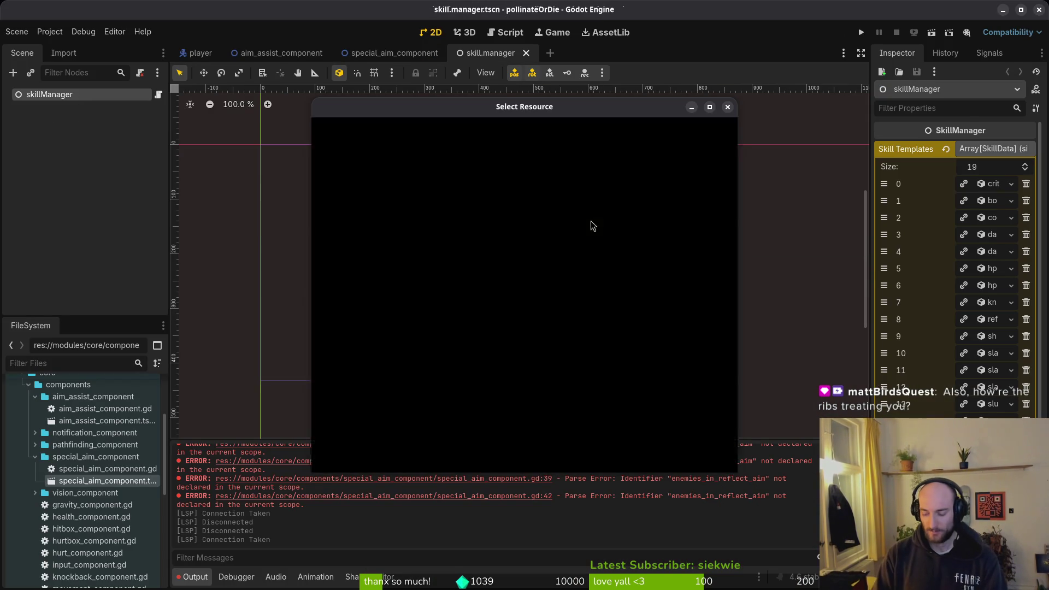
type("plmana")
key("Down")
key("Return")
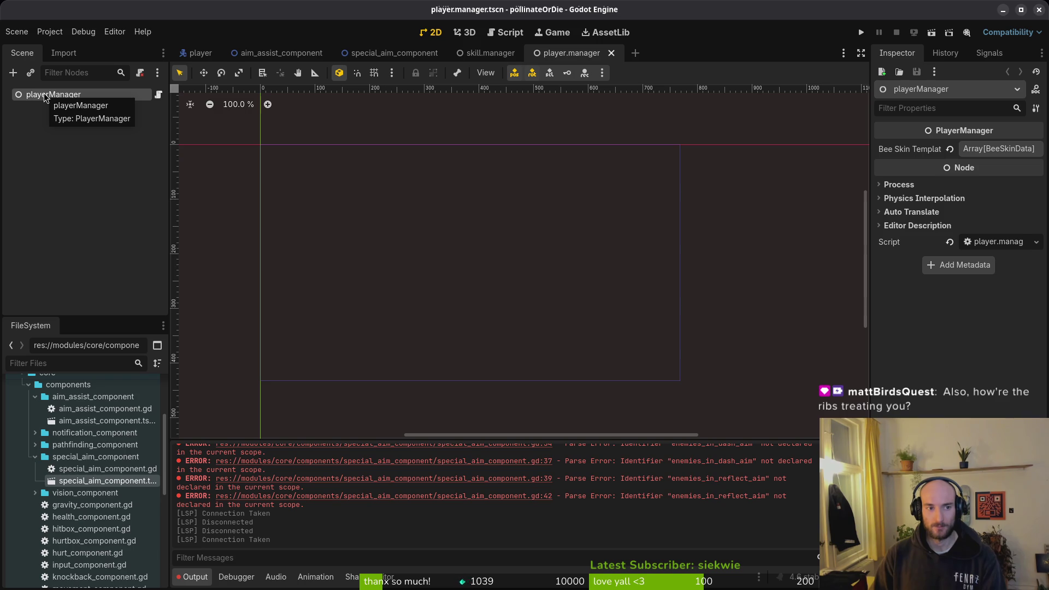
Add a Timer child under playerManager and rename it poisonStingCd
key("ctrl+a")
type("timer")
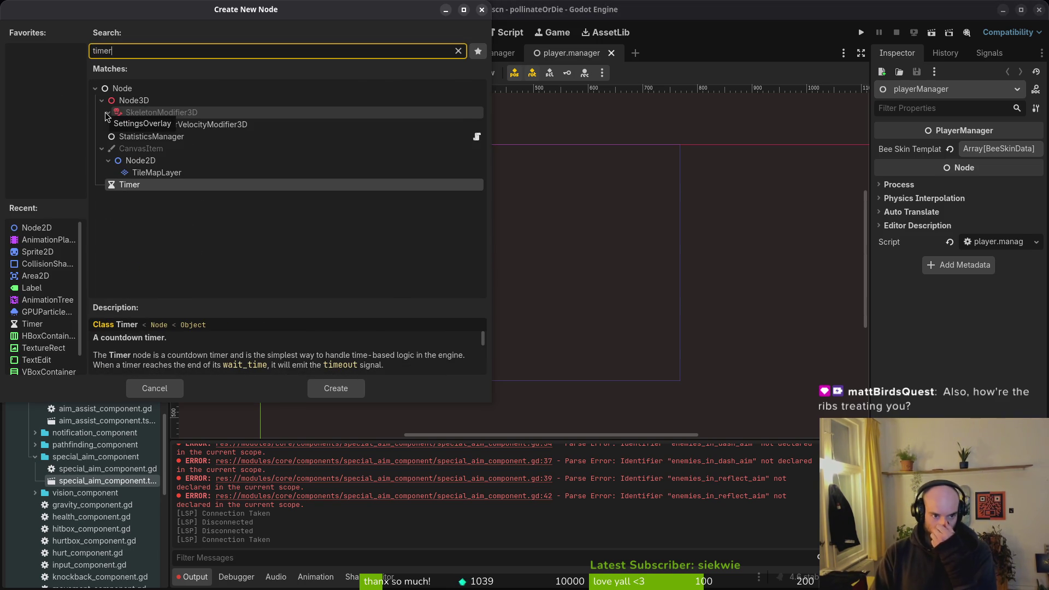
key("Return")
key("F2")
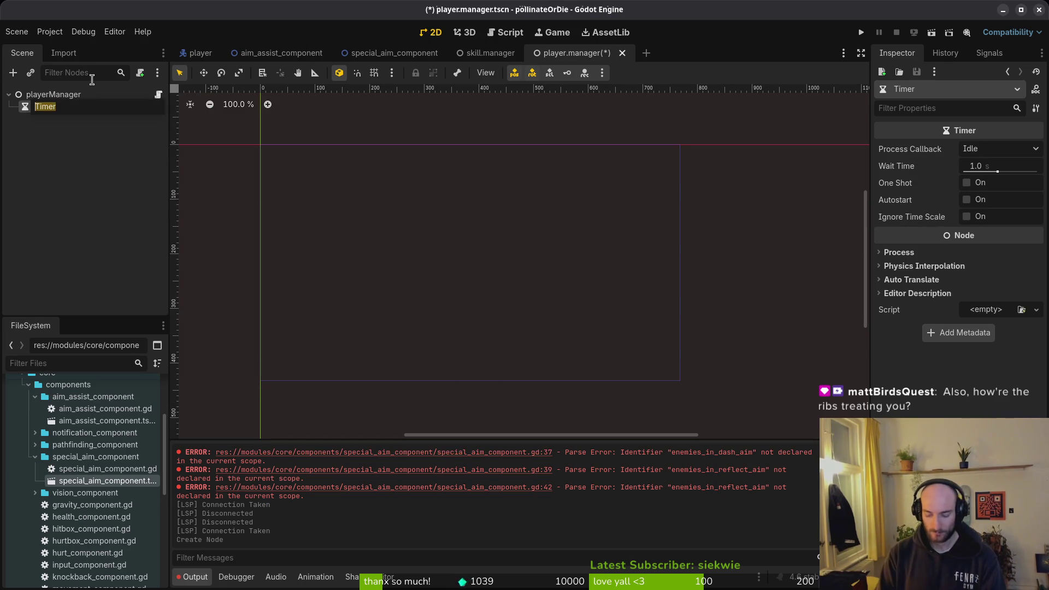
type("poisonSt")
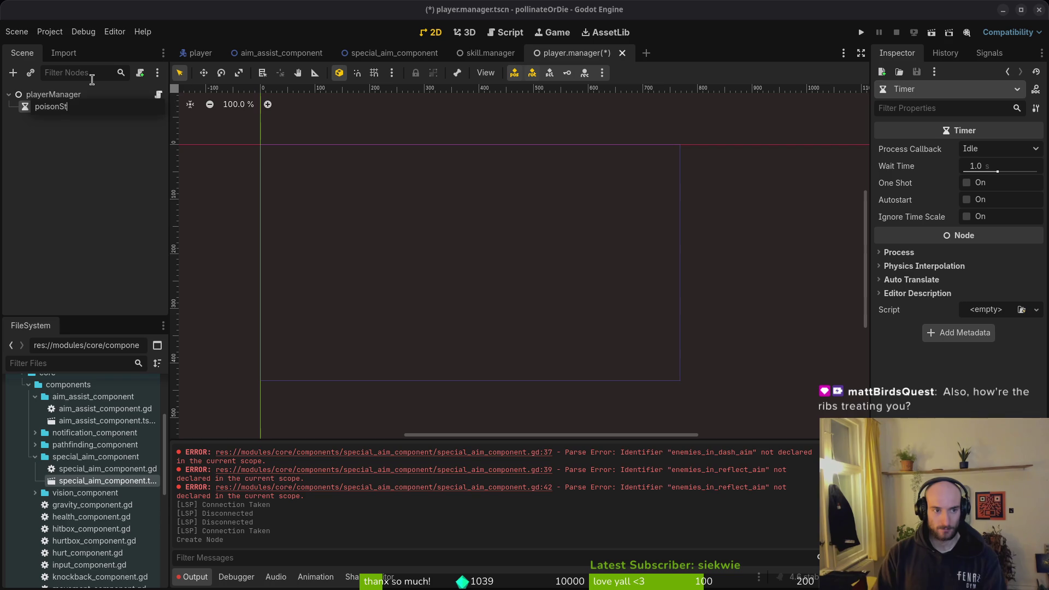
type("ingCd")
Confirm the poisonStingCd name, set Wait Time to 10 s, save, and enable One Shot
key("Return")
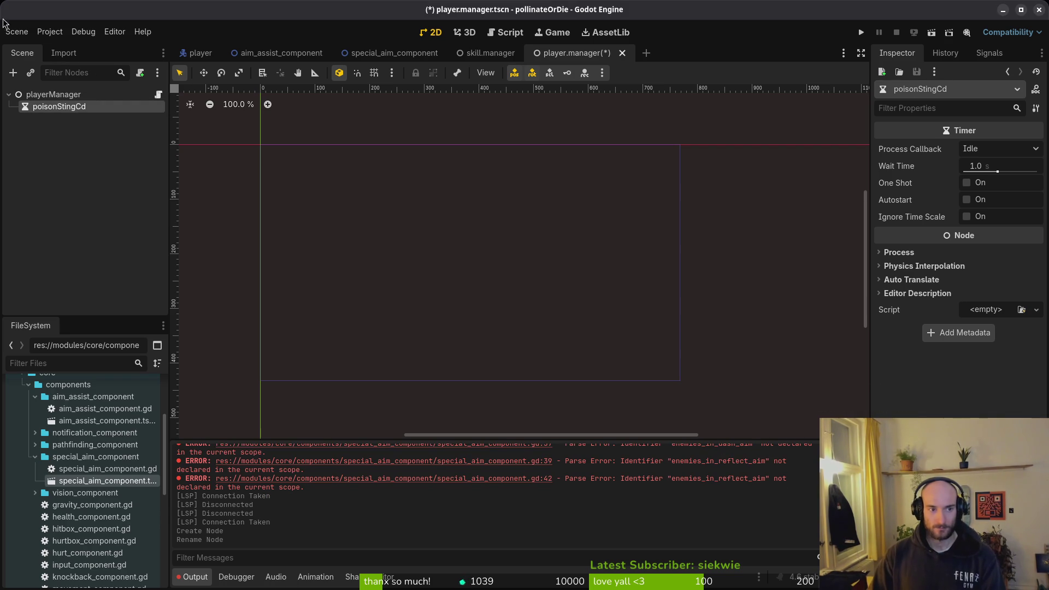
left_click(996, 165)
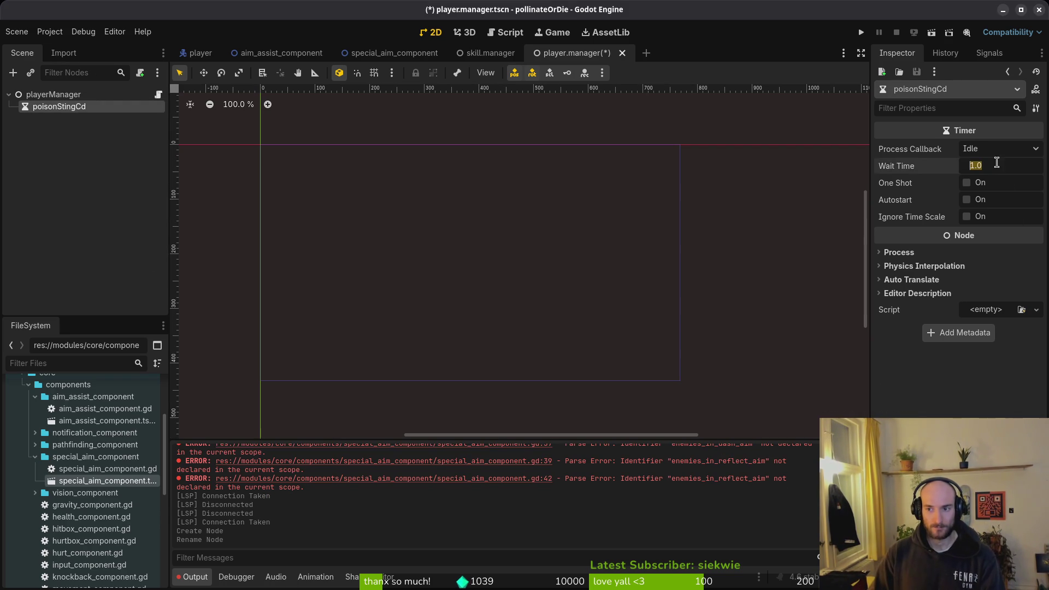
type("180")
key("Return")
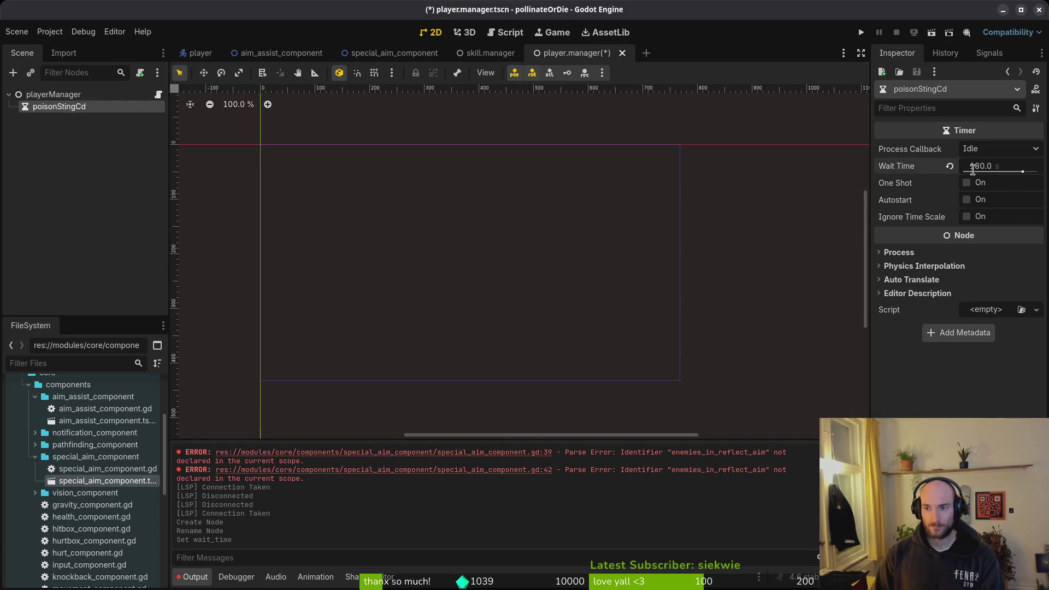
left_click(973, 167)
type("10")
key("Return")
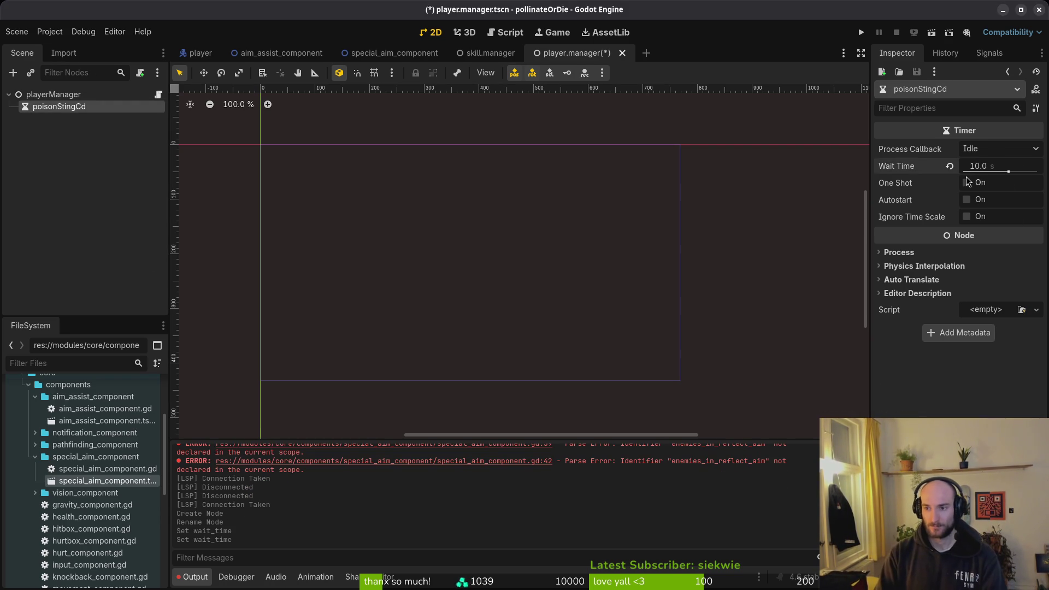
key("ctrl+s")
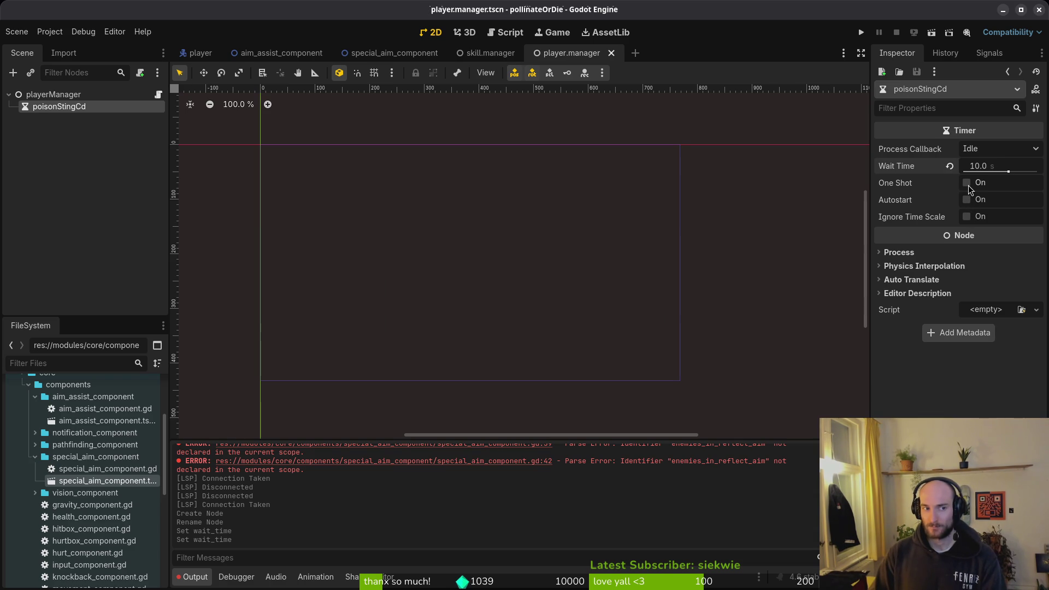
left_click(968, 184)
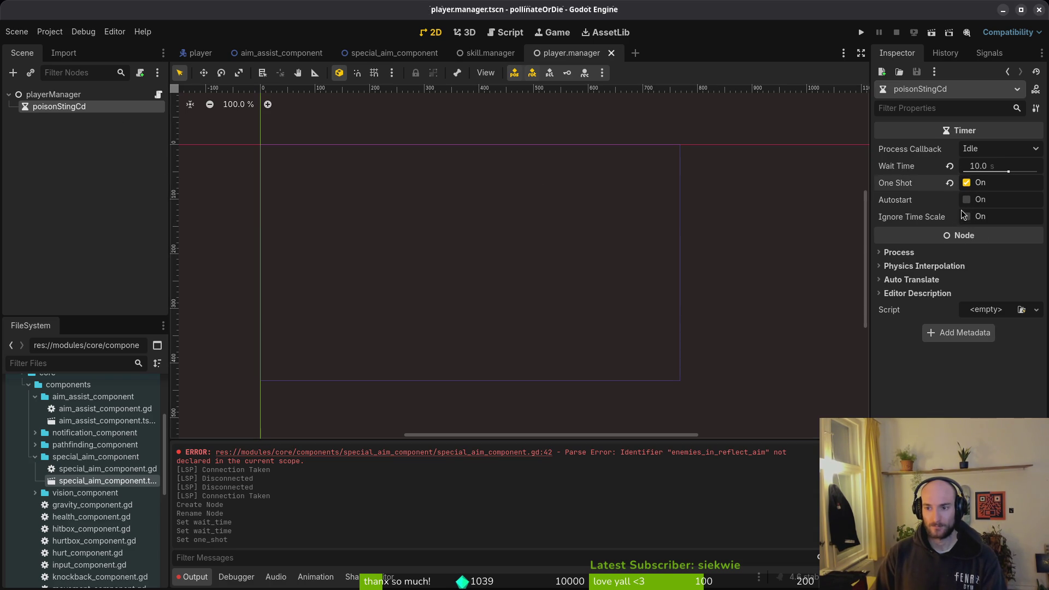
left_click(66, 133)
key("alt+Tab")
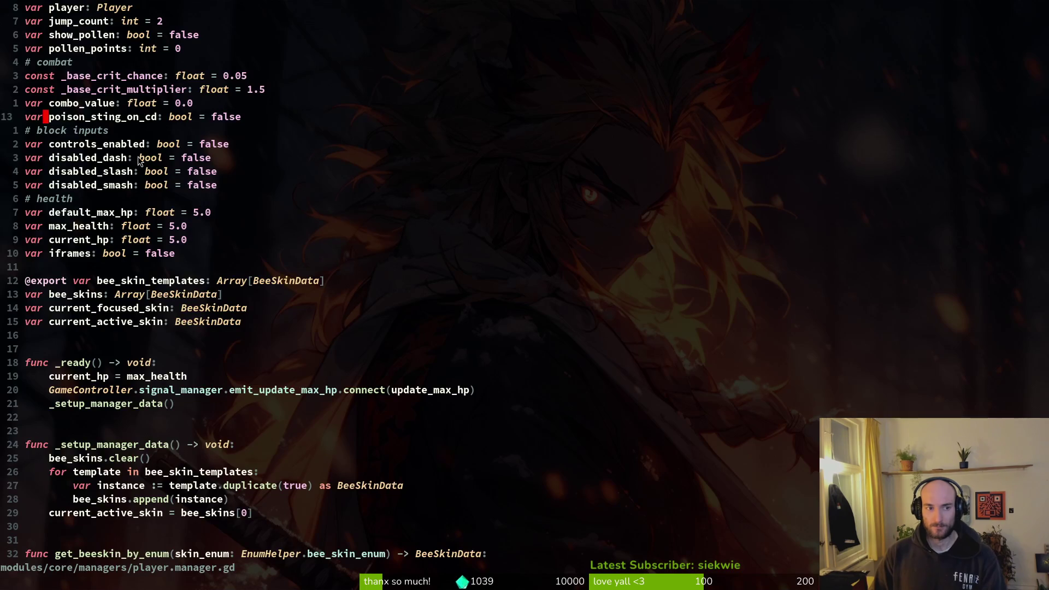
key("V")
key("j")
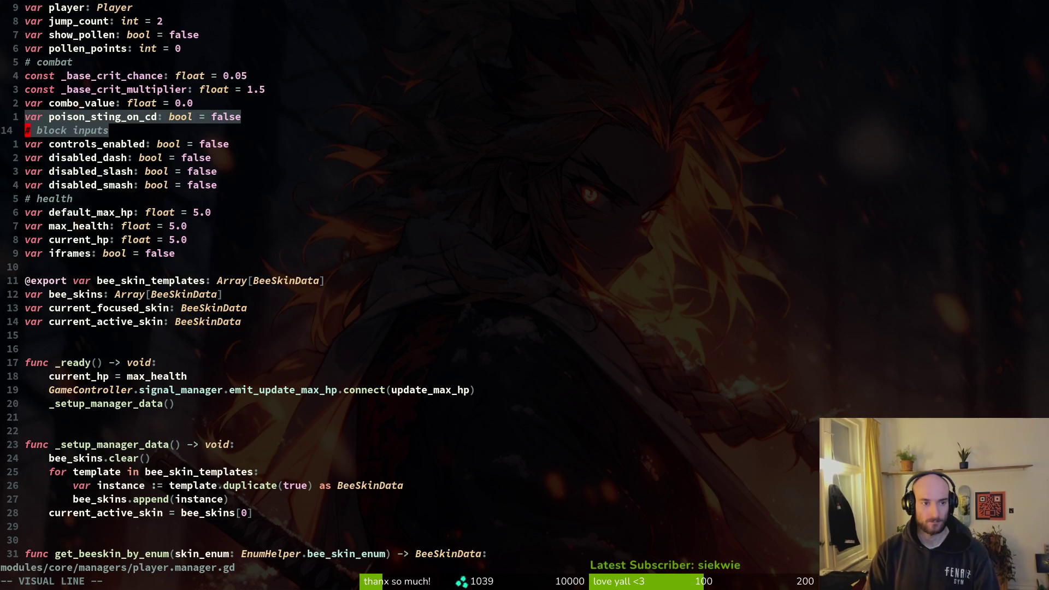
key("k")
key("y")
key("p")
key("w")
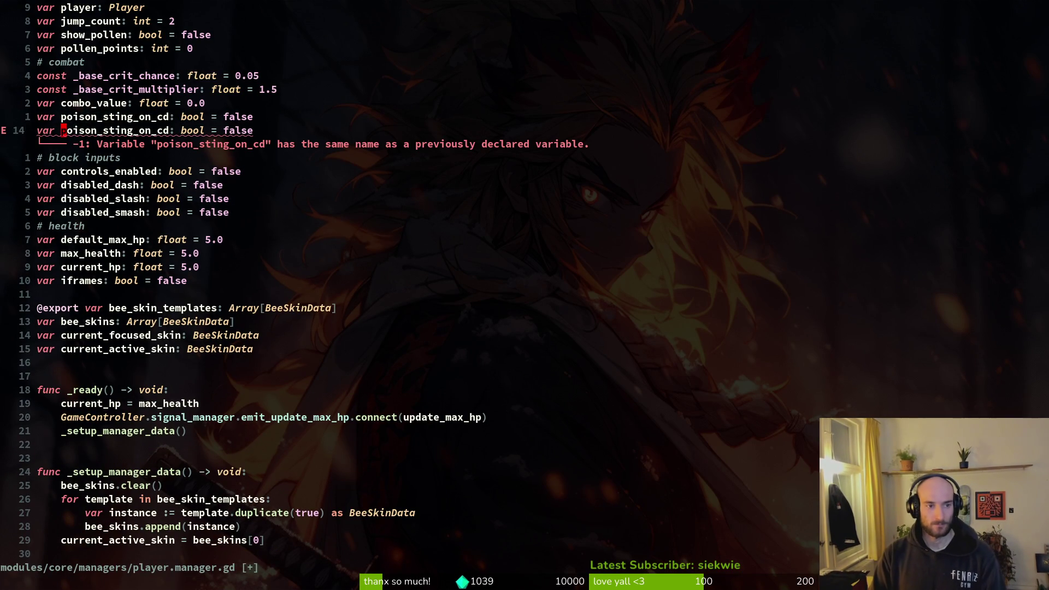
type("bi@")
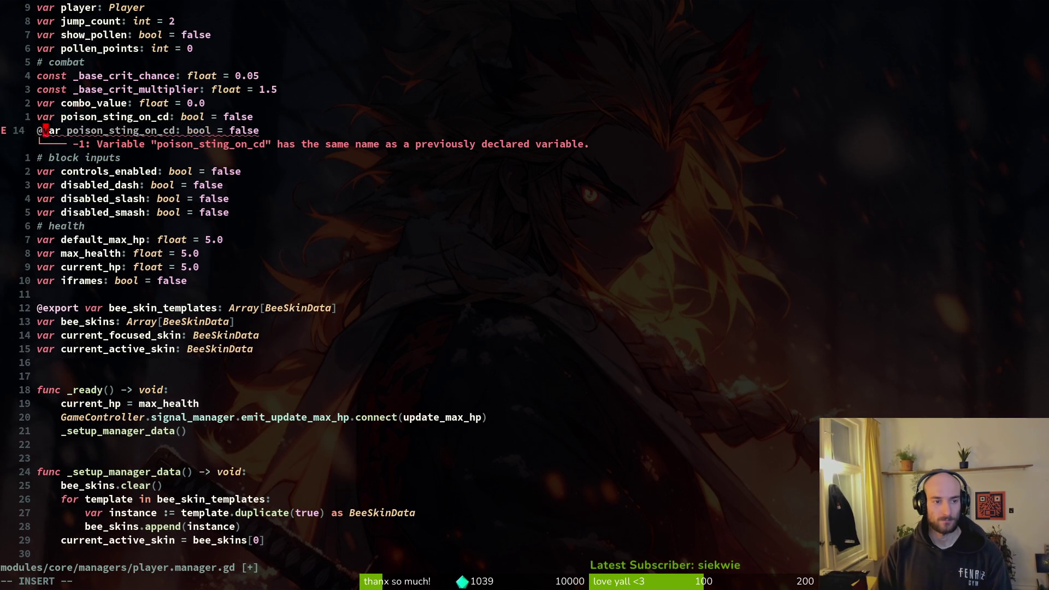
type("onready")
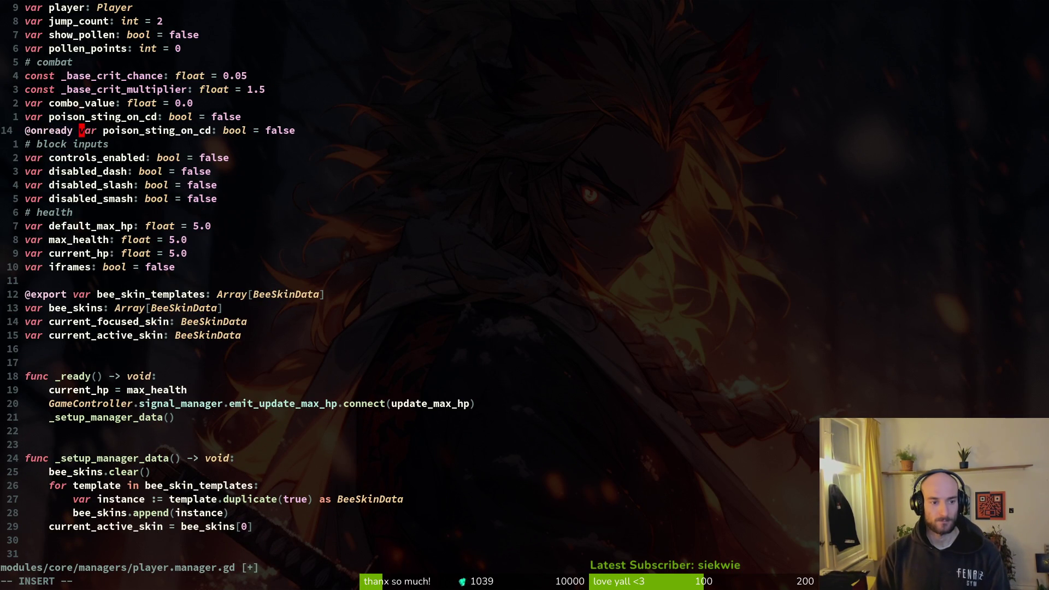
key("Escape")
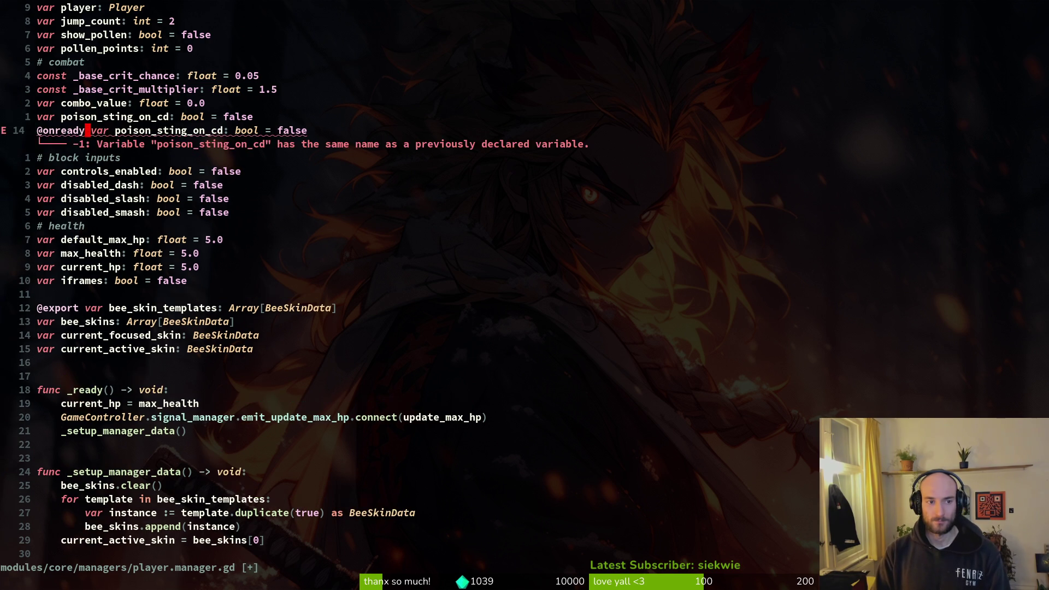
key("u")
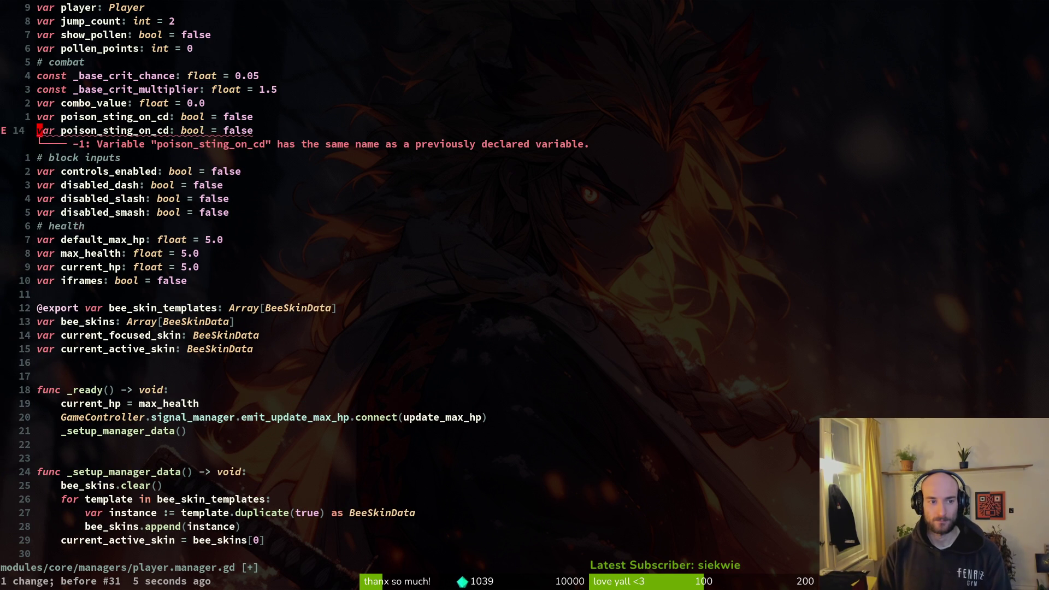
key("i")
key("Escape")
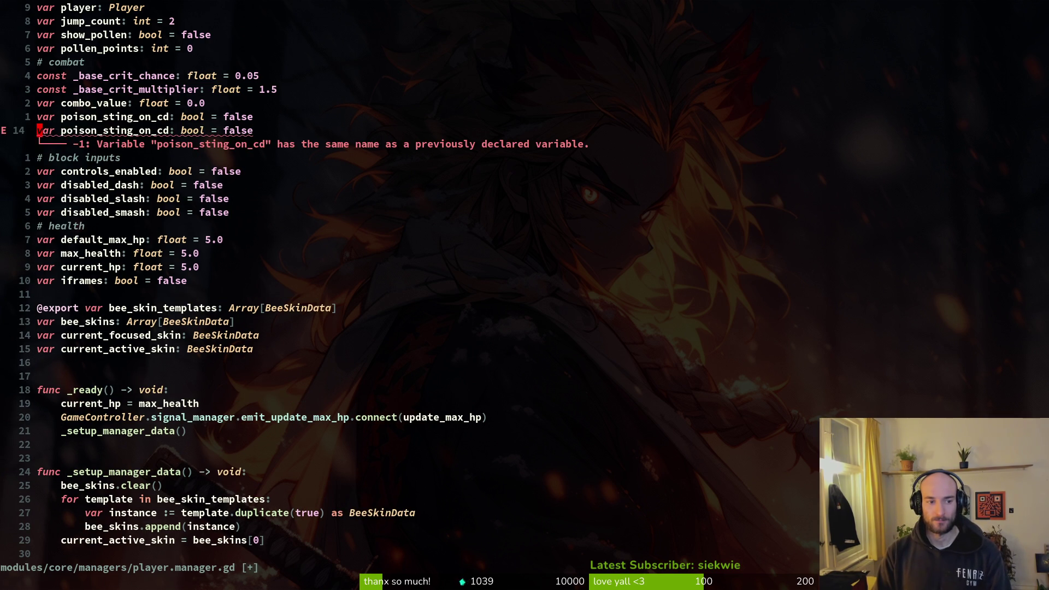
key("braceright")
type("o@")
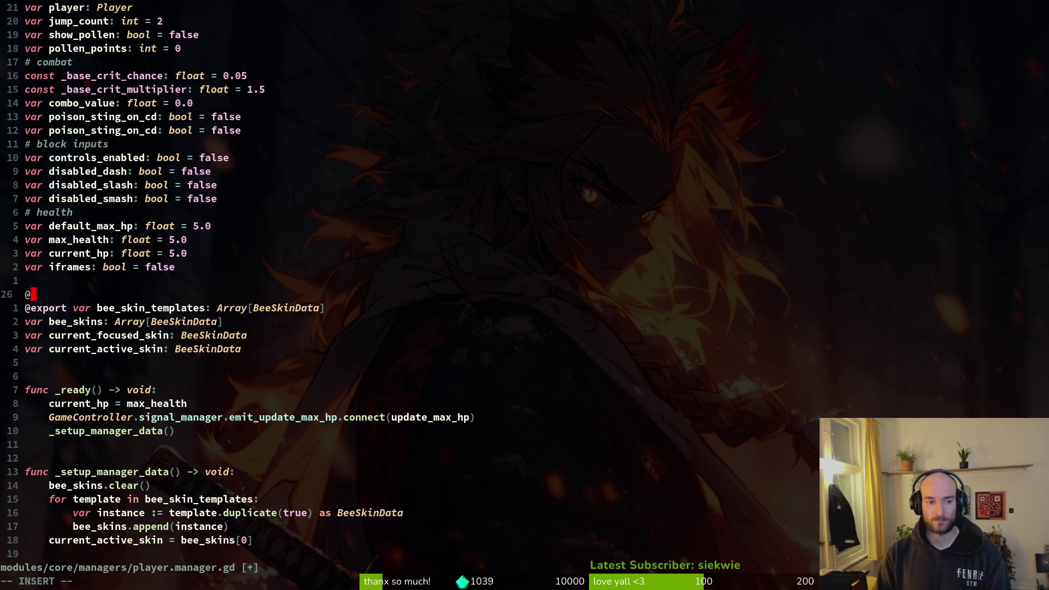
type("export var ")
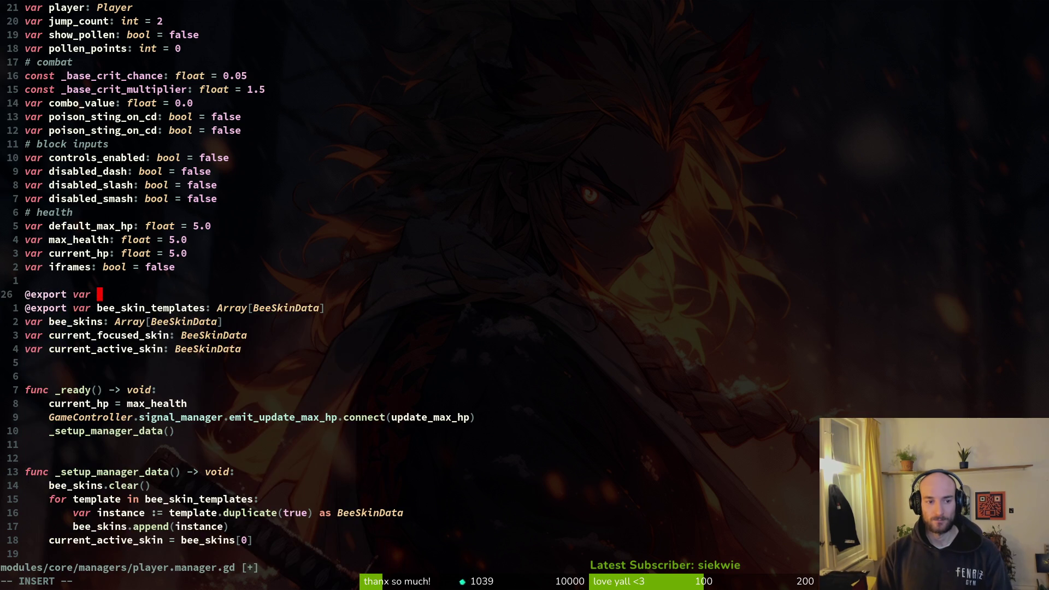
type("poisonting")
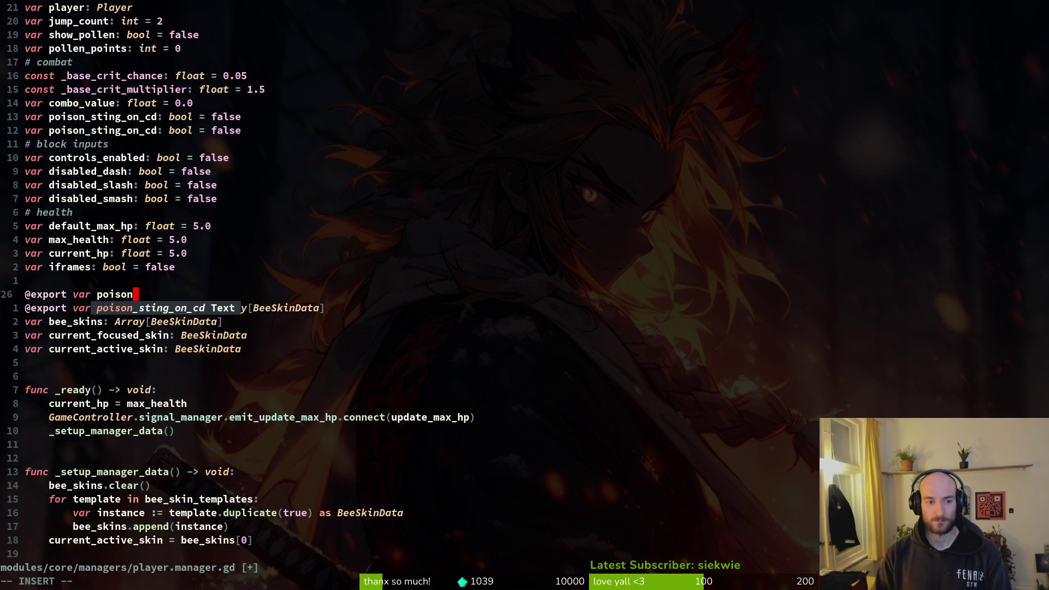
key("BackSpace")
key("BackSpace")
key("BackSpace")
type("stin")
key("BackSpace")
key("BackSpace")
type("ing_cd: ")
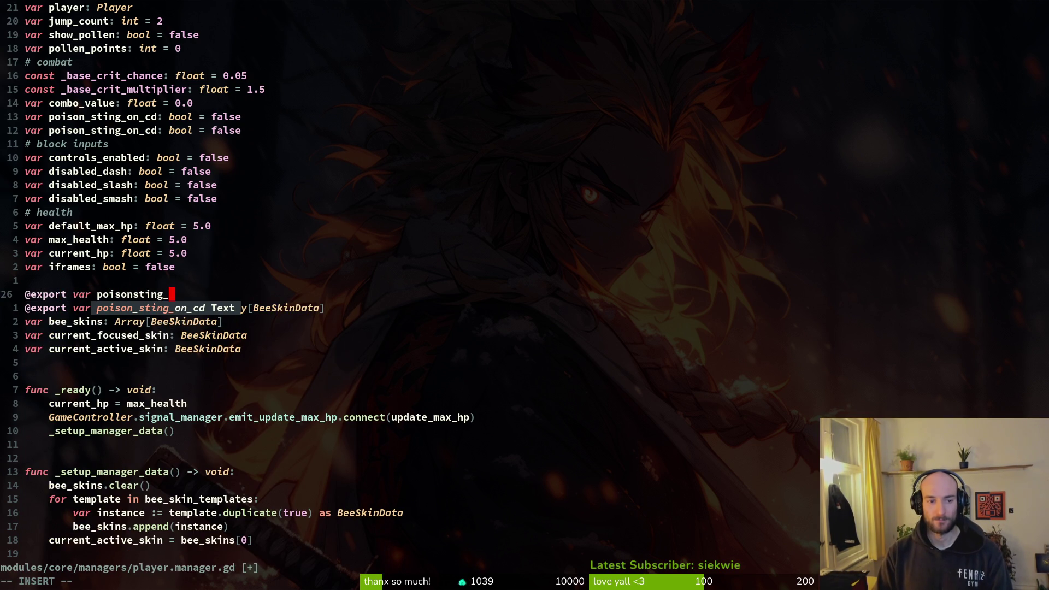
type("Timer")
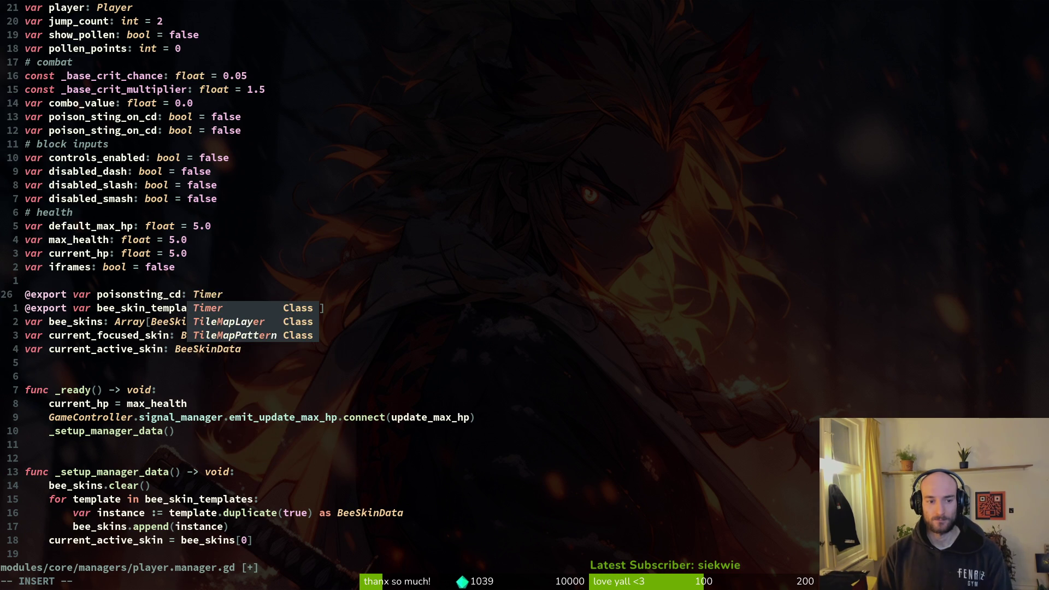
key("Escape")
key("ctrl+s")
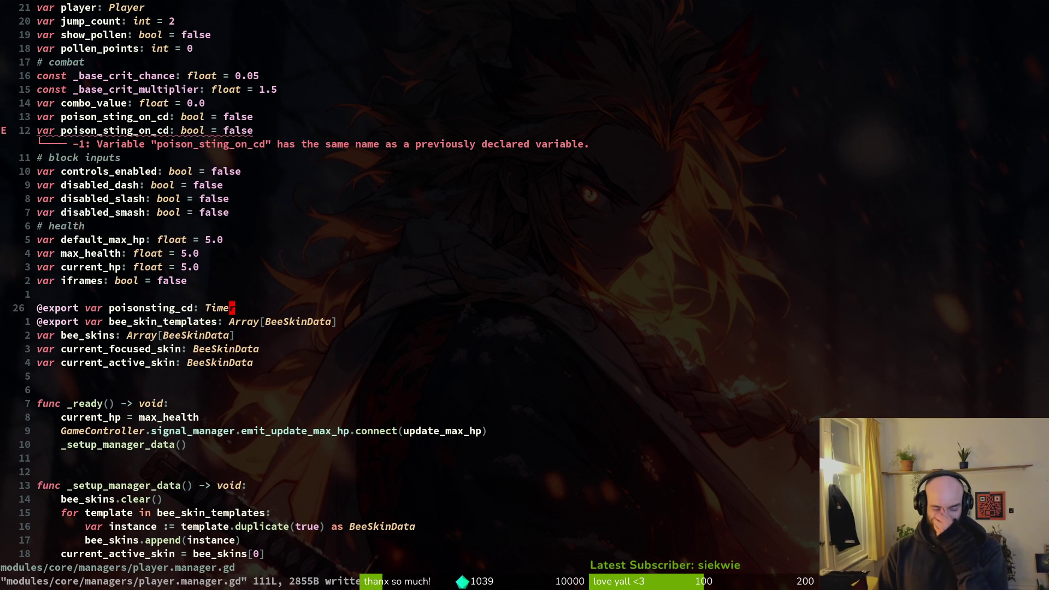
Jump up 12 lines and delete the duplicate poison_sting_on_cd declaration
key("1")
key("2")
key("k")
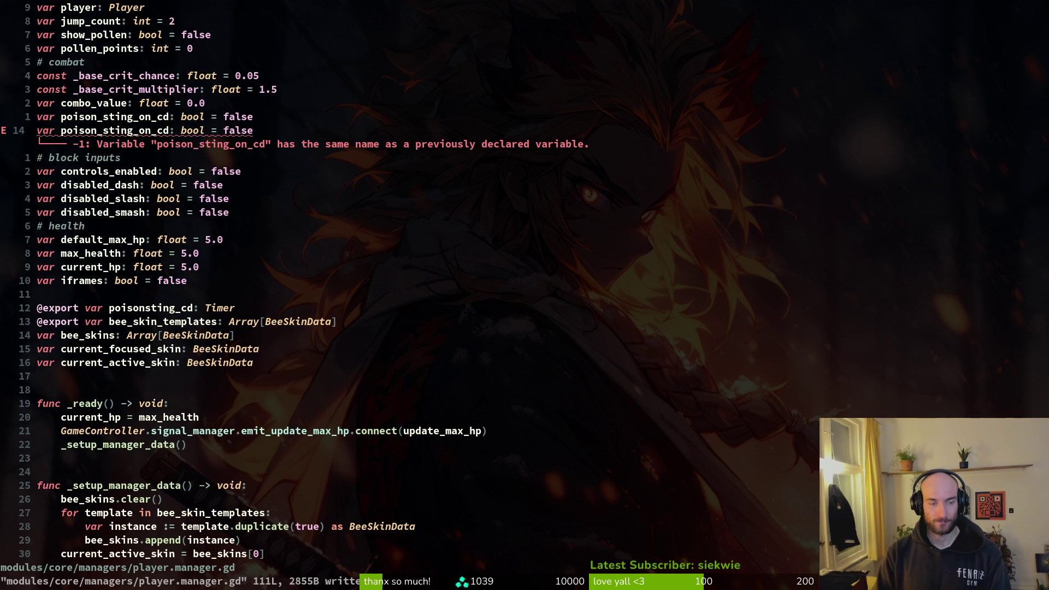
key("w")
key("d")
key("w")
key("d")
key("d")
type("k")
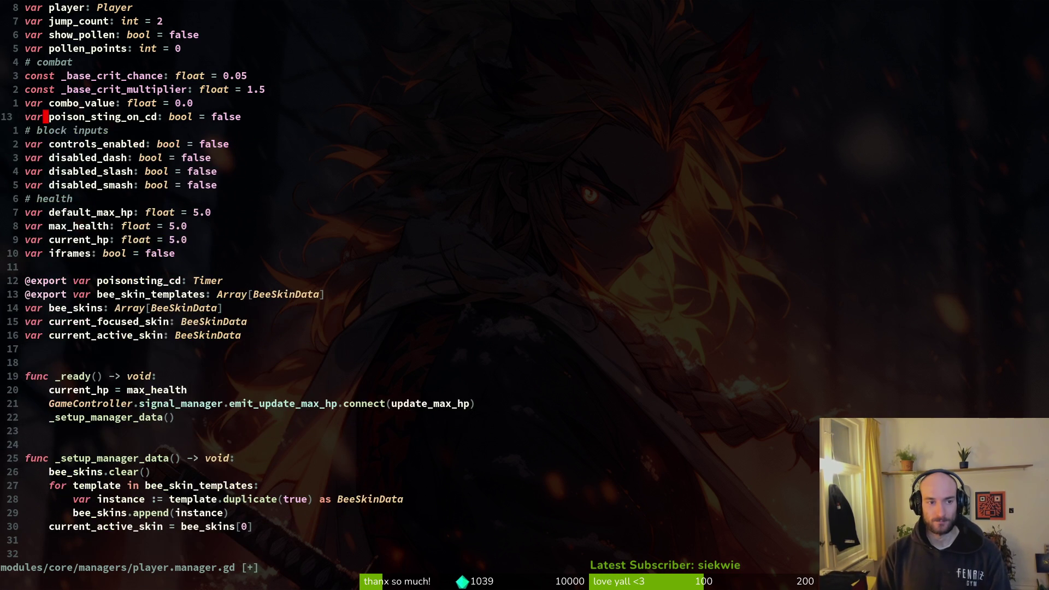
type("wcwpois")
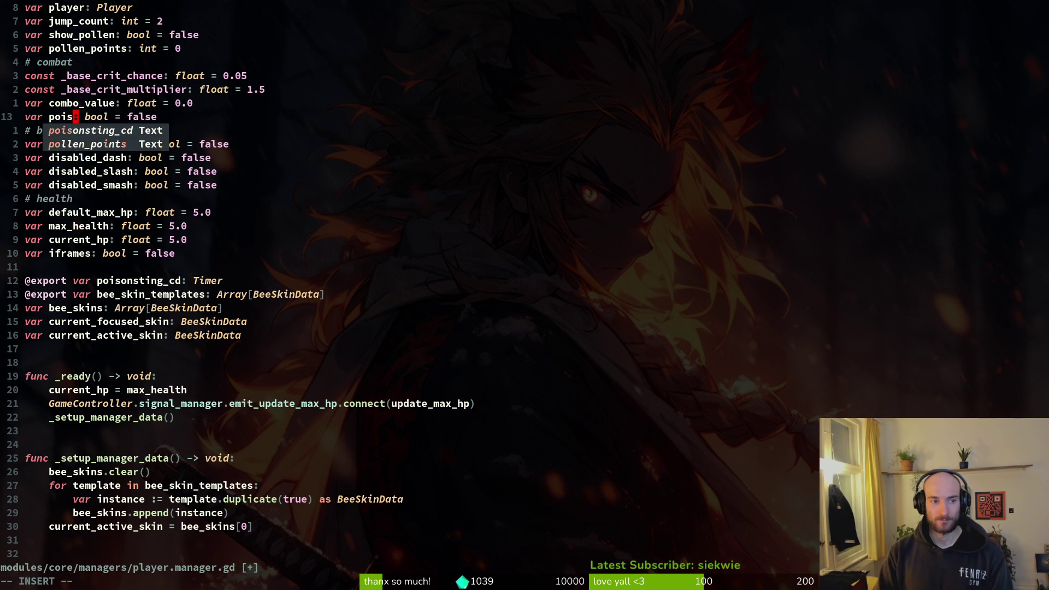
type("onsting")
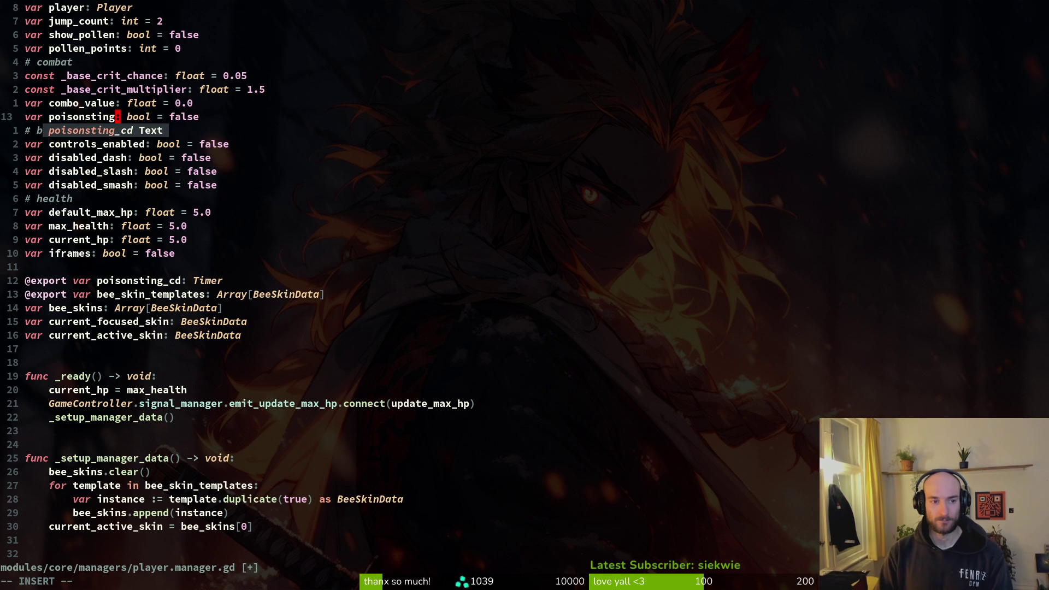
key("Escape")
Delete the remaining poison_sting_on_cd bool line and save with :w
key("d")
key("d")
type(":w")
key("Return")
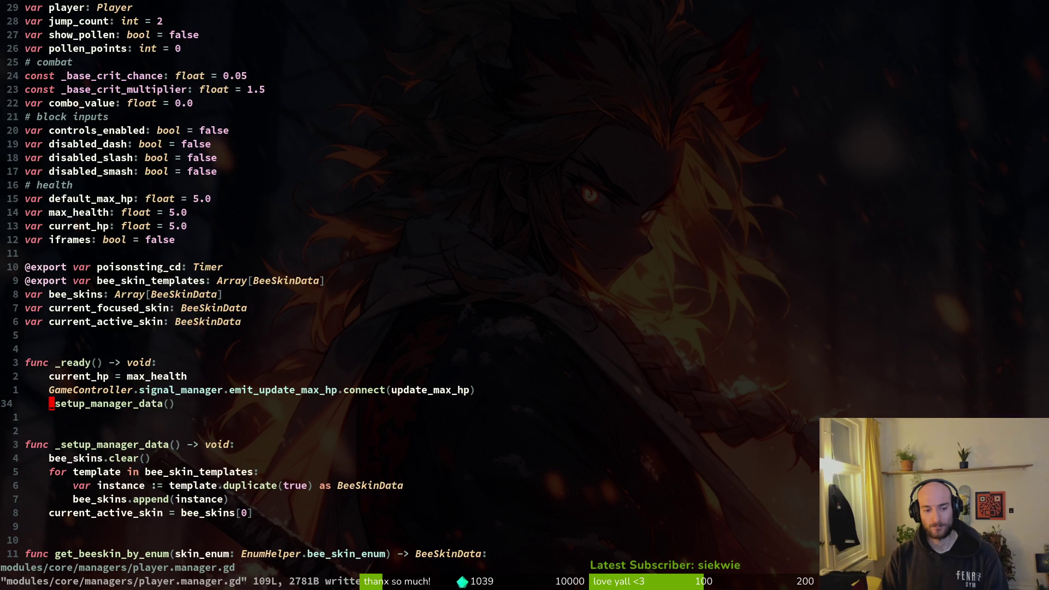
key("space")
key("f")
key("f")
key("Escape")
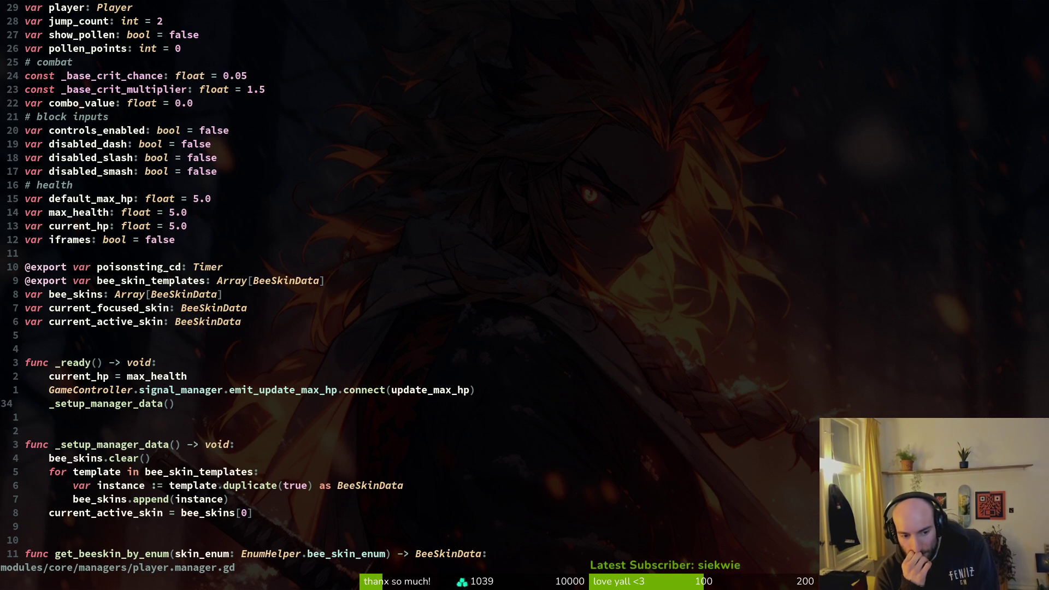
key("space")
Find 'statemach' and open player/player_finite_state_machine.gd
key("f")
key("f")
type("state")
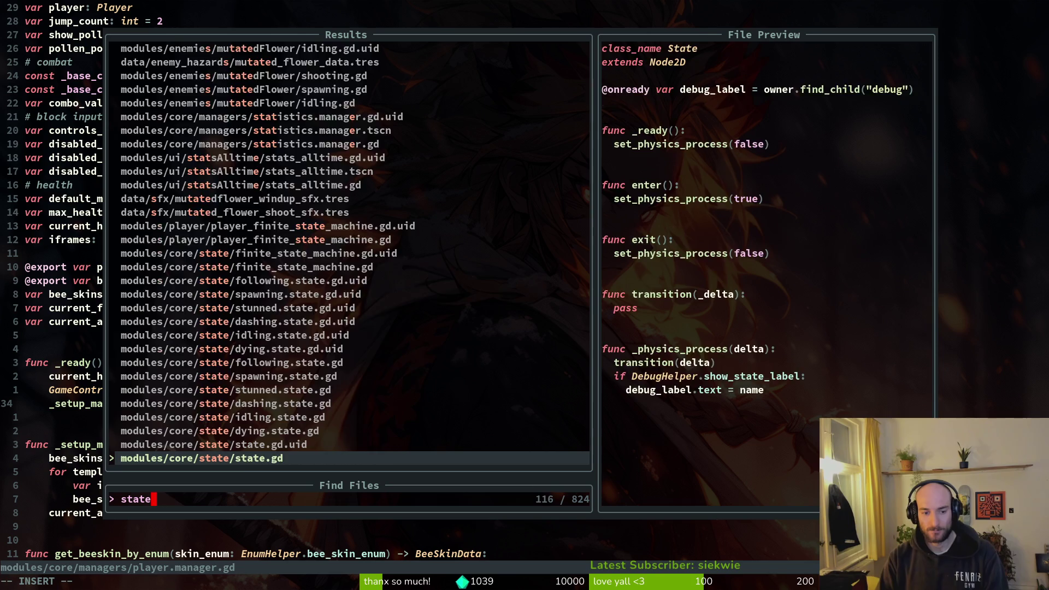
type("mach")
key("Up")
key("Up")
key("Return")
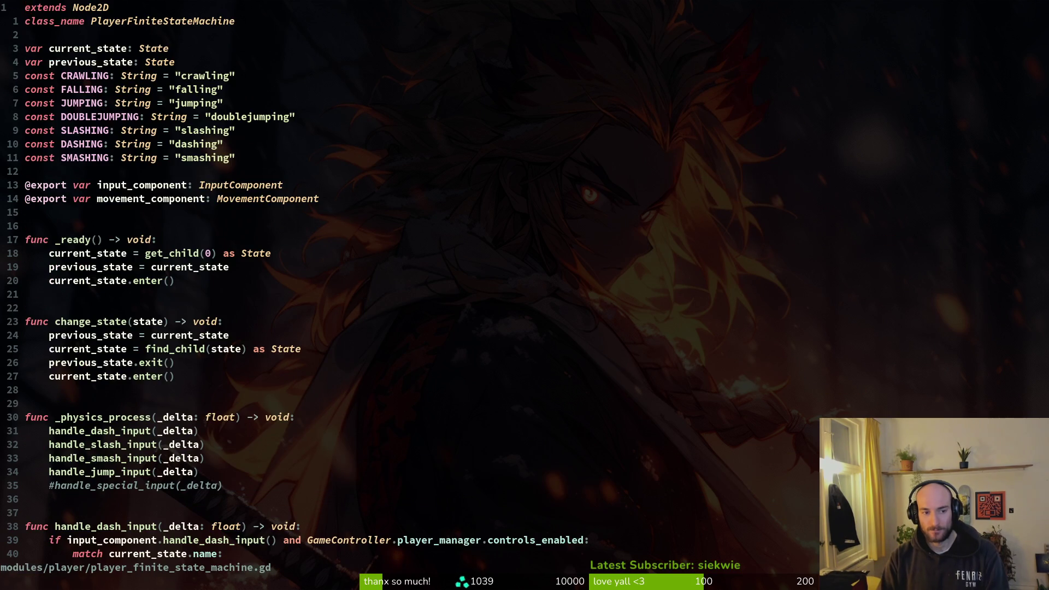
Scroll through the dash, special, smash and jump input handlers, then return to the top
key("ctrl+d")
key("ctrl+d")
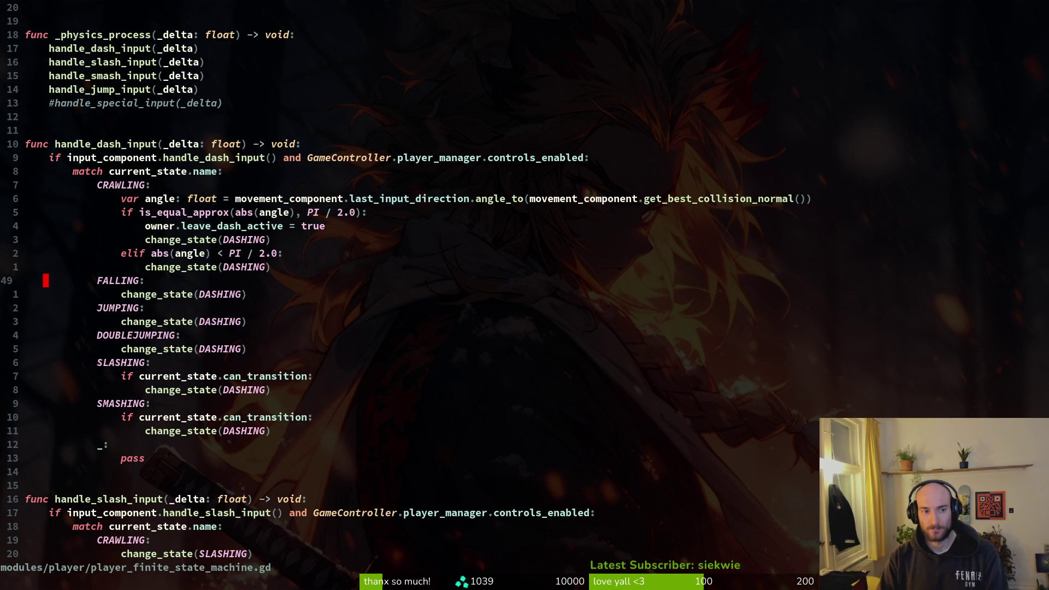
key("ctrl+u")
key("j")
key("j")
key("j")
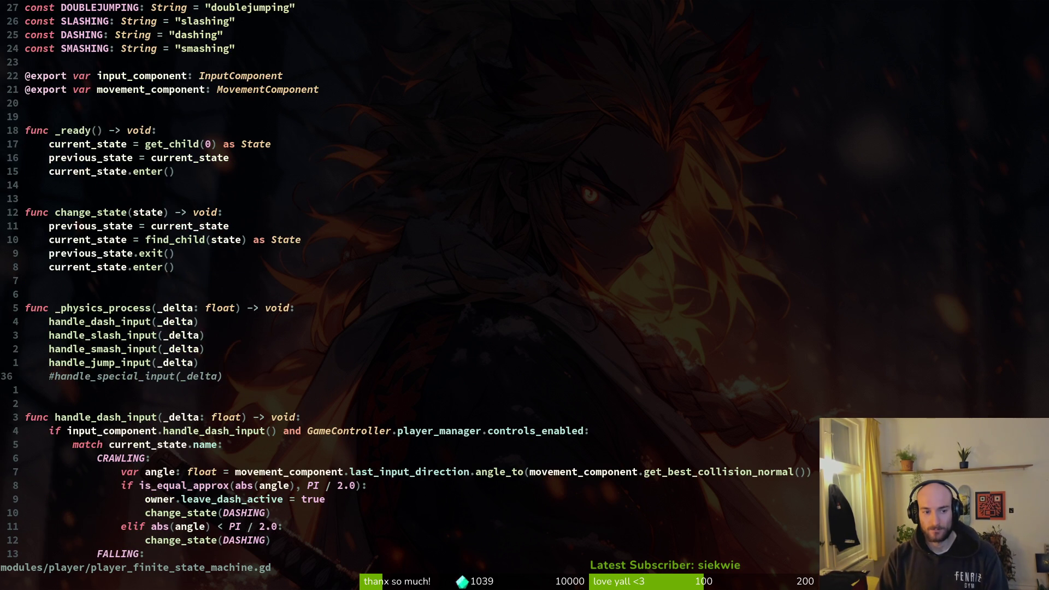
key("ctrl+d")
key("ctrl+d")
key("ctrl+d")
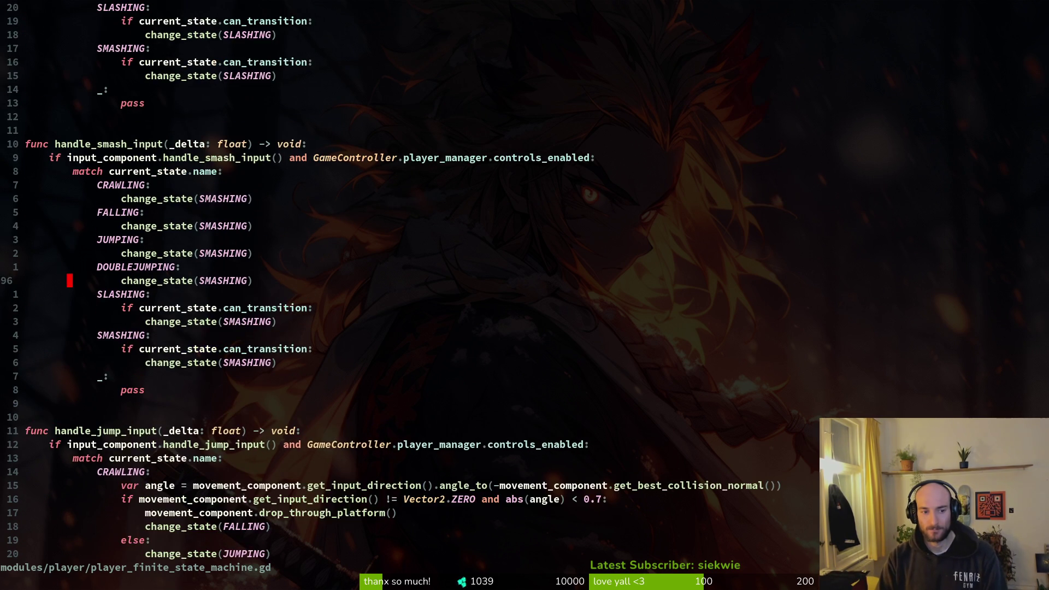
key("ctrl+d")
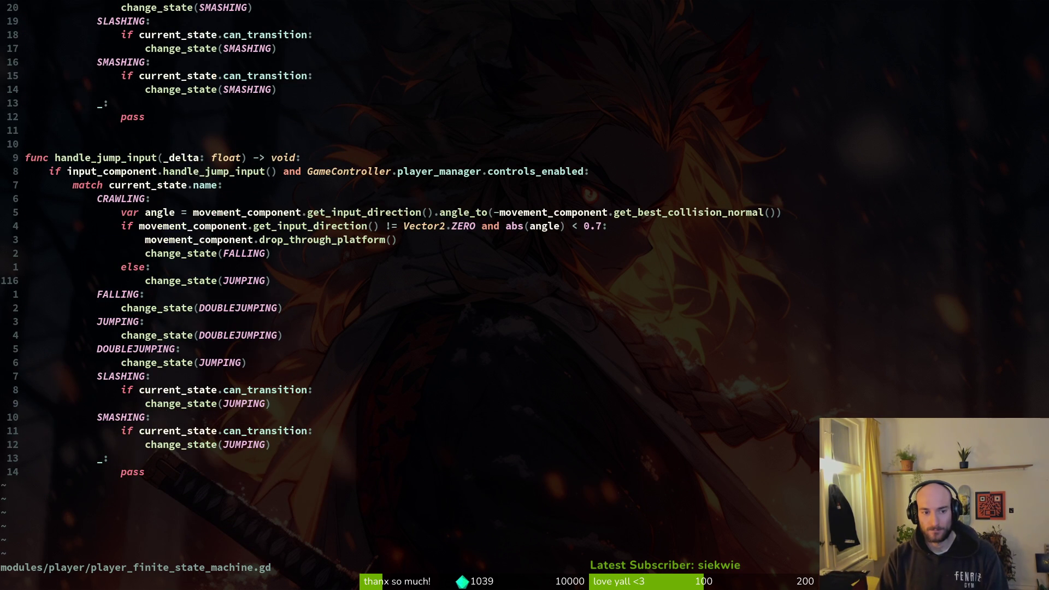
key("ctrl+u")
key("ctrl+u")
key("ctrl+u")
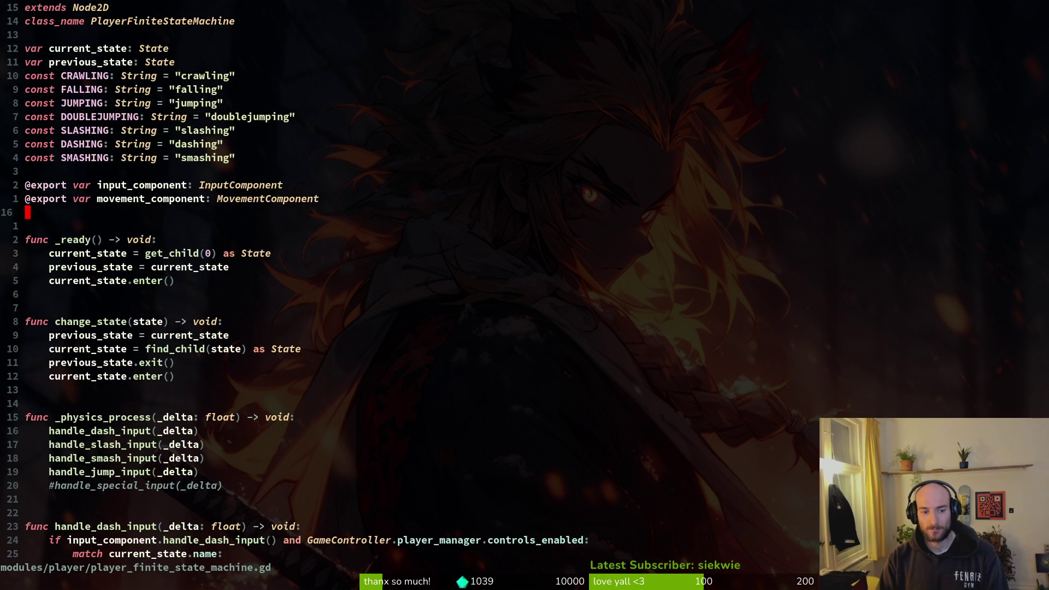
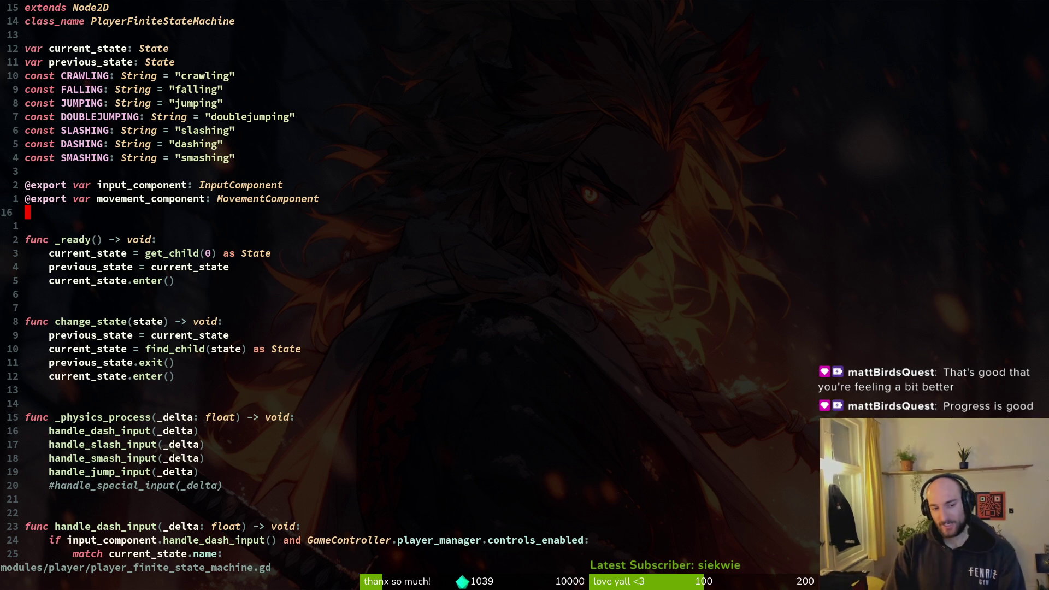
Open the roadmap document and mark the unlockable abilities and keybind remapping items
key("space")
key("f")
key("f")
type("raodma")
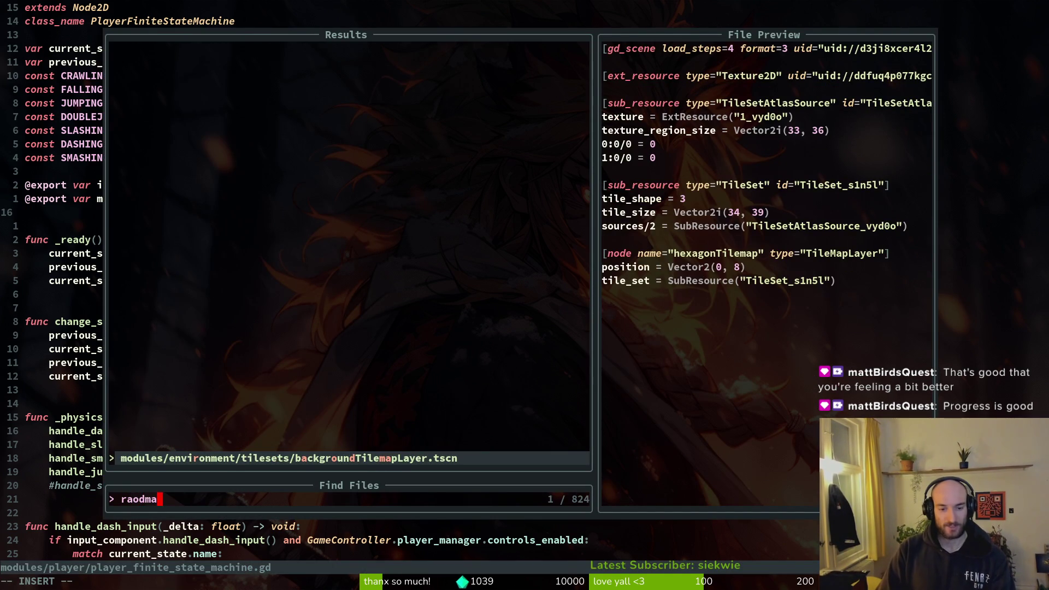
key("BackSpace")
key("BackSpace")
key("BackSpace")
type("oad")
key("Return")
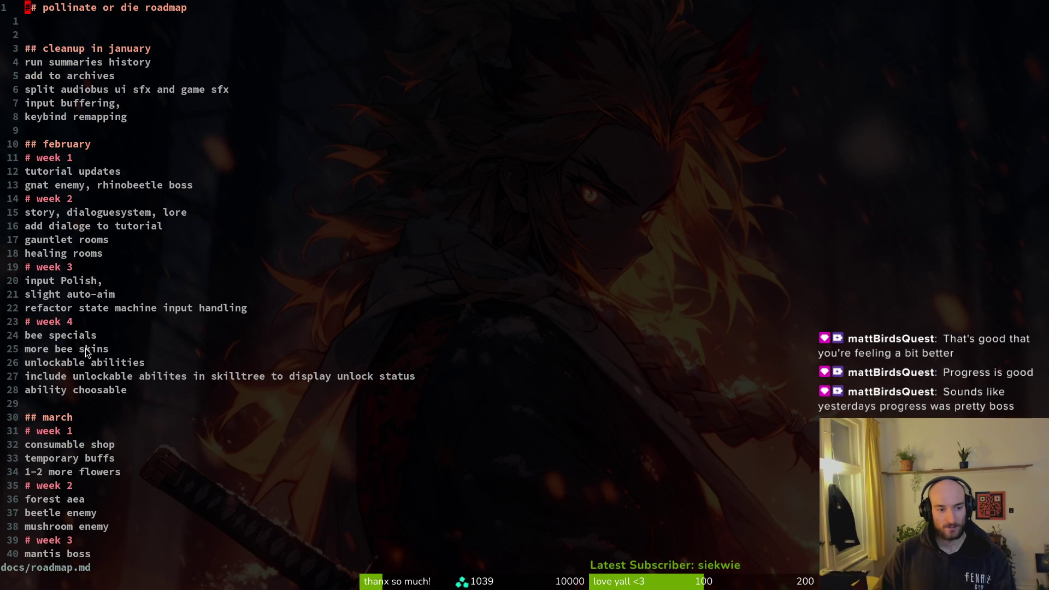
left_click_drag(149, 362, 24, 362)
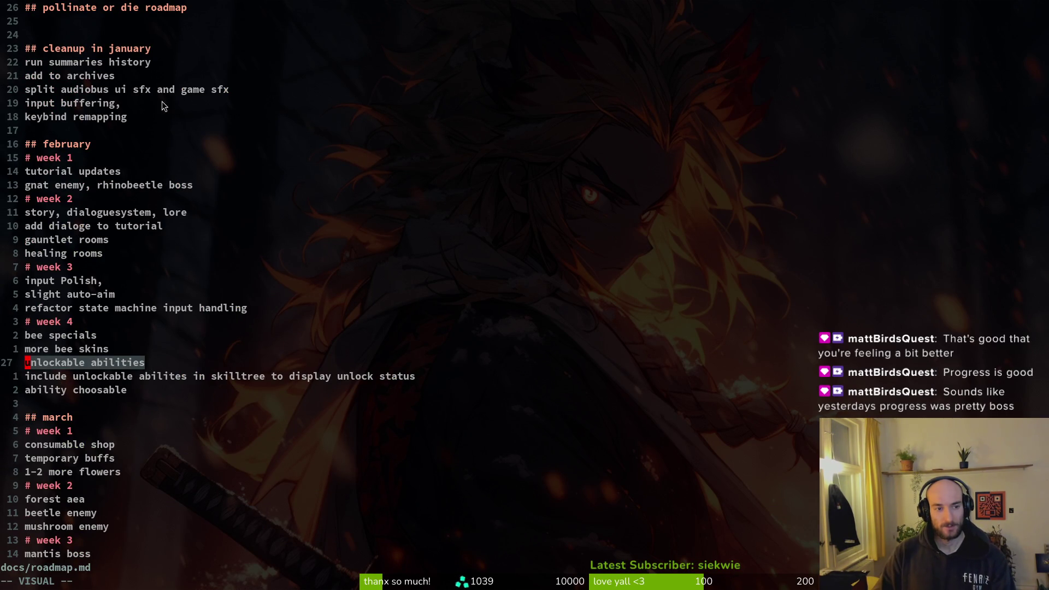
left_click_drag(131, 117, 55, 117)
left_click(33, 117)
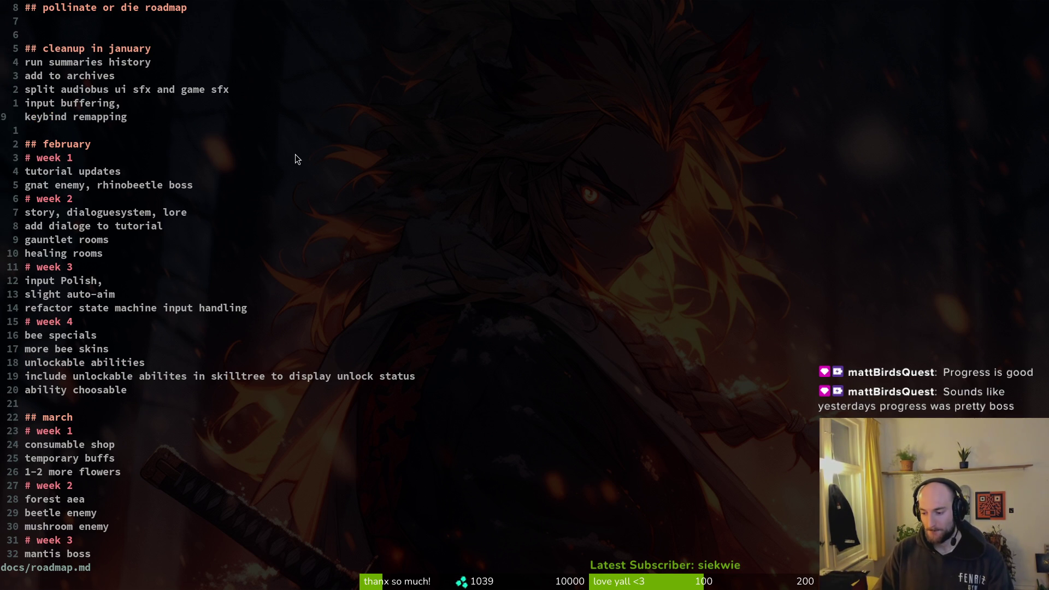
Return to the player state machine script, save it, and open player.manager.gd
key("ctrl+o")
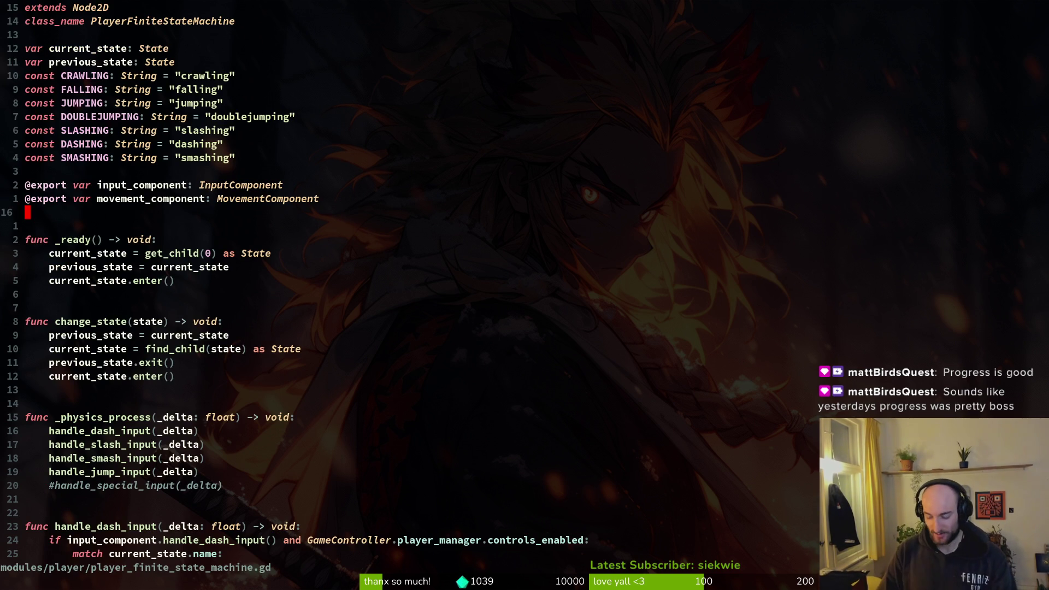
key("j")
key("j")
key("k")
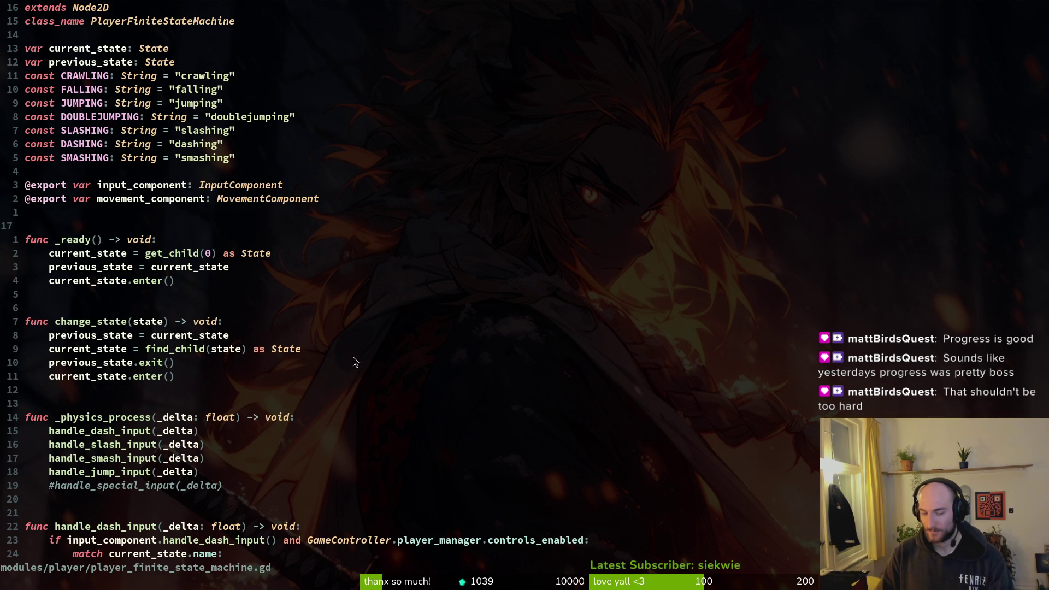
key("ctrl+s")
key("ctrl+6")
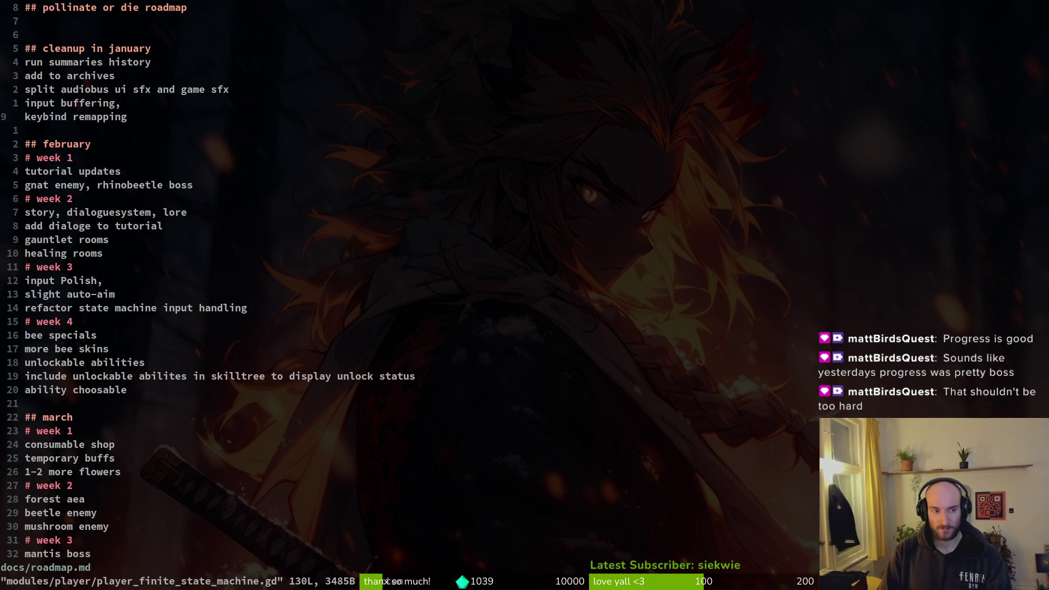
key("ctrl+6")
key("space")
type("sfplaman")
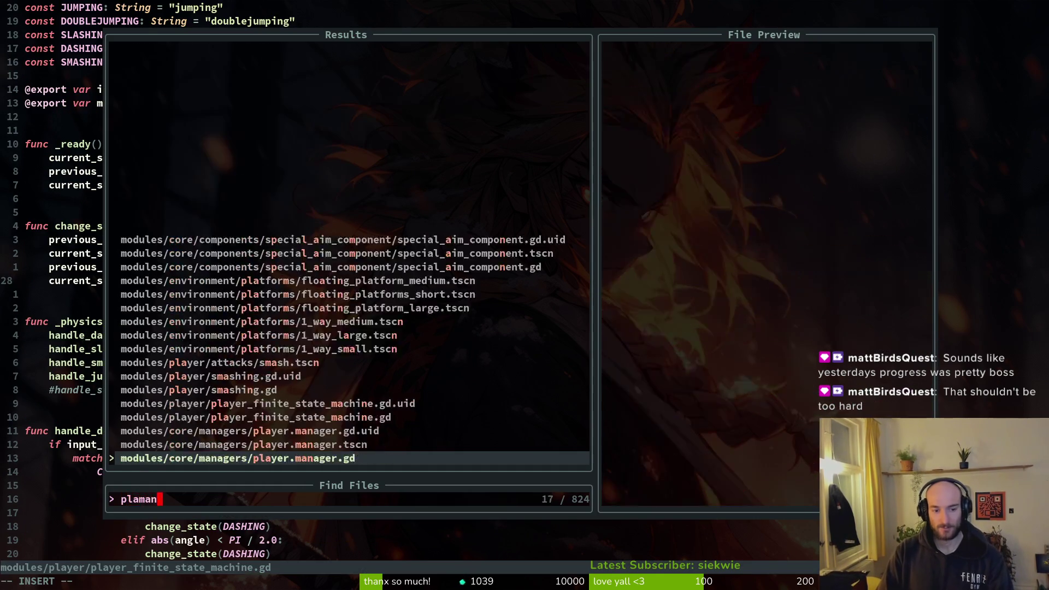
key("Return")
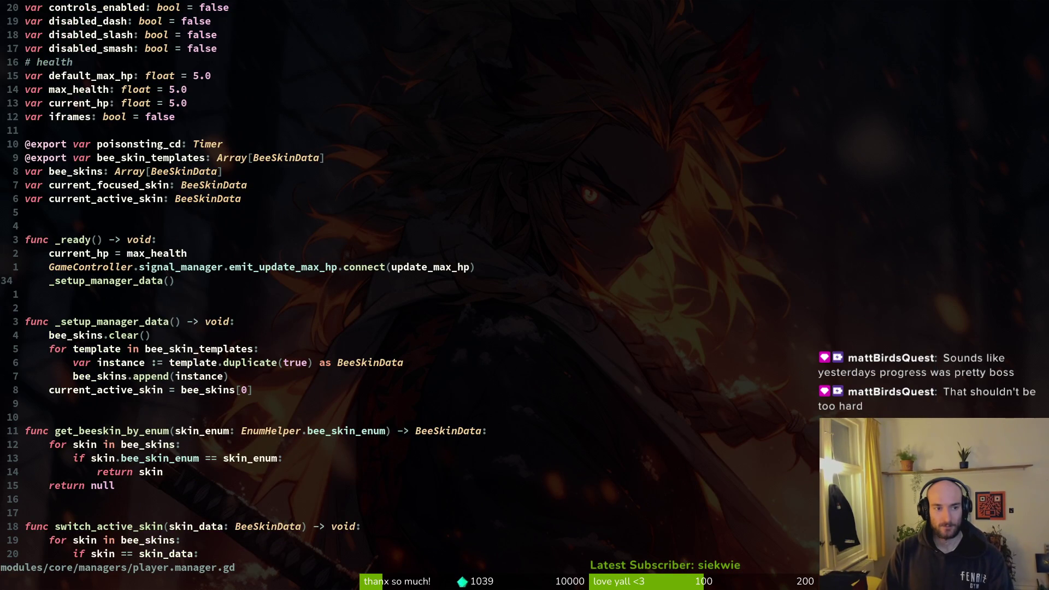
scroll(382, 284, "up", 2)
scroll(382, 285, "down", 2)
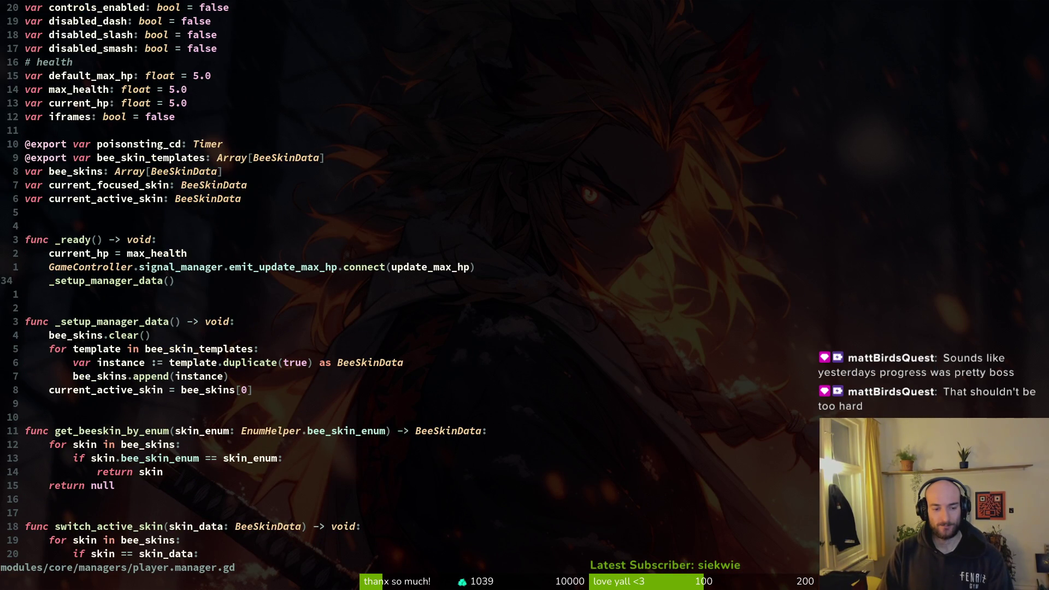
In player_finite_state_machine.gd, start an 'if' line below handle_jump_input and save
key("space")
key("f")
key("f")
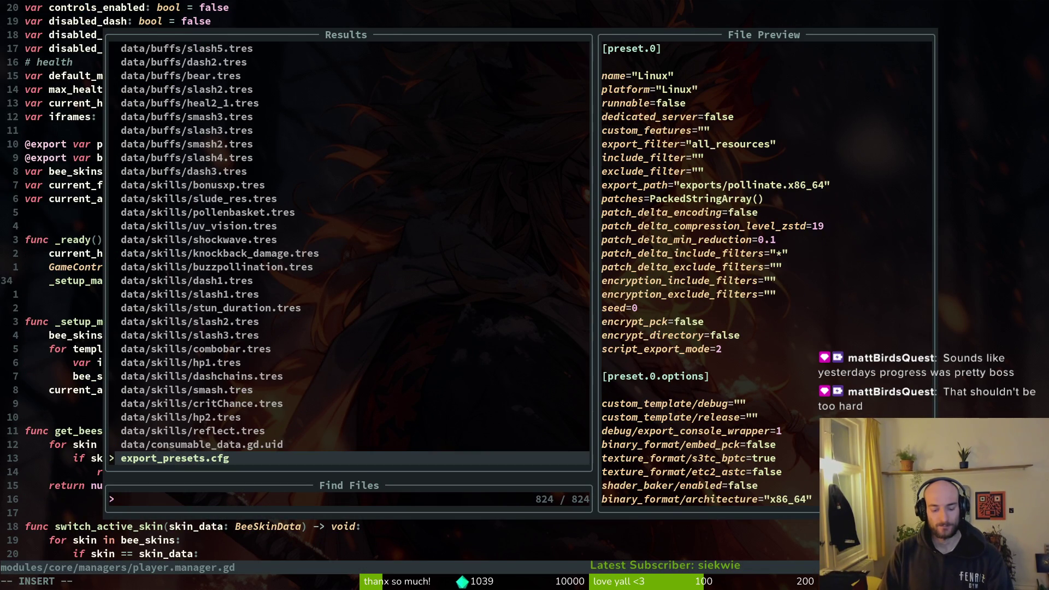
type("plfsm")
key("Return")
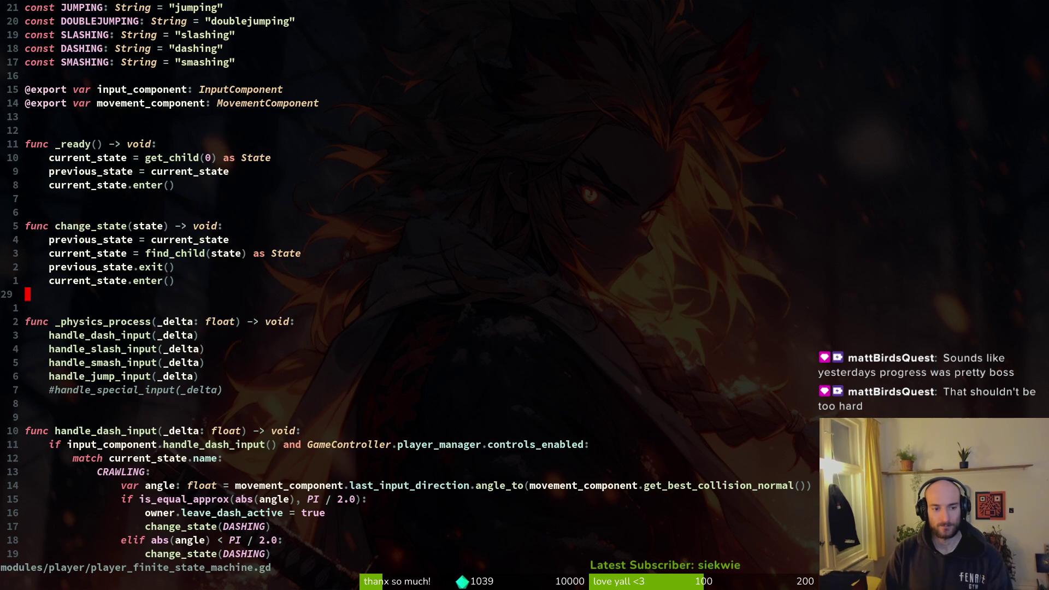
key("j")
key("j")
key("j")
type("oif")
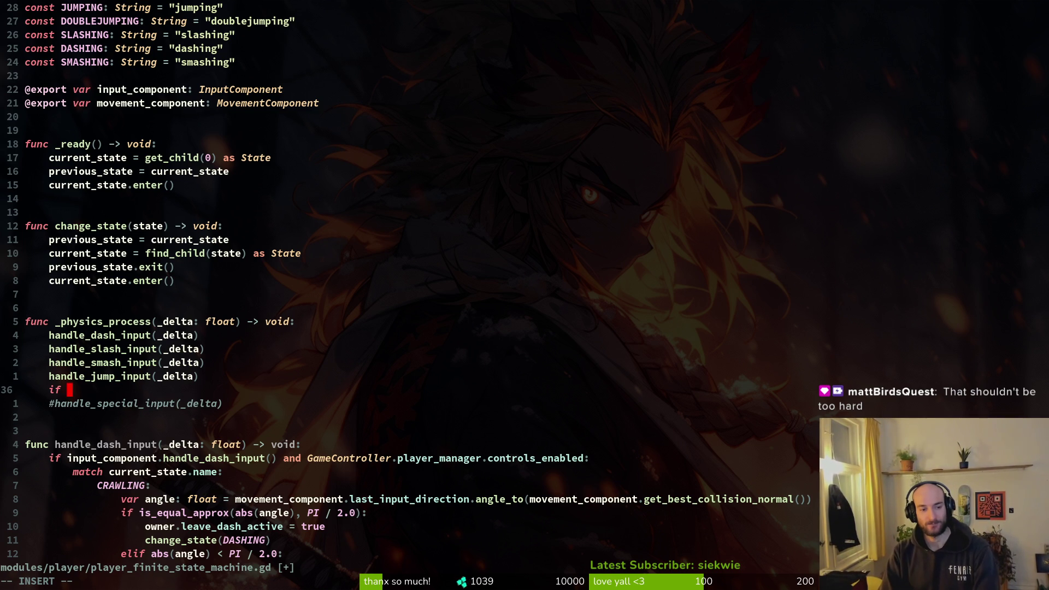
key("Escape")
type(":w")
key("Return")
Open skill.manager.gd with the file finder
key("space")
key("f")
key("f")
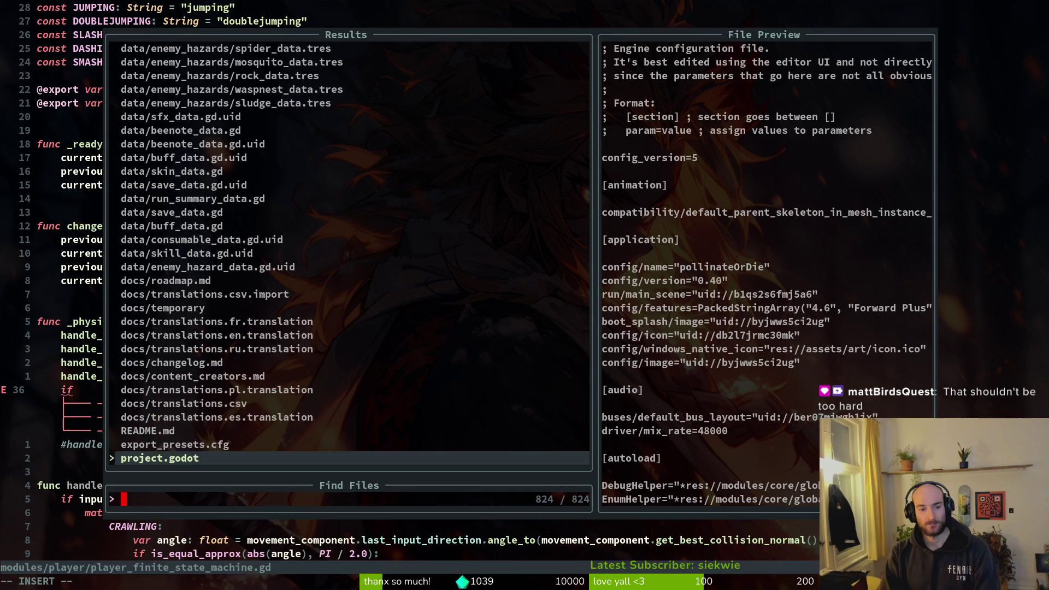
type("skil")
type("l.mana")
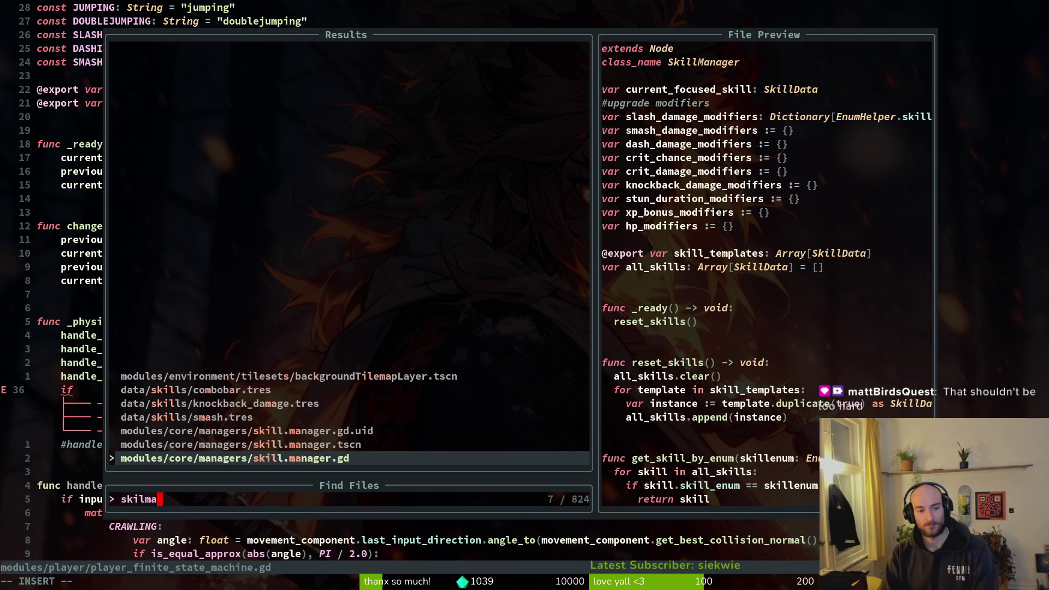
key("Return")
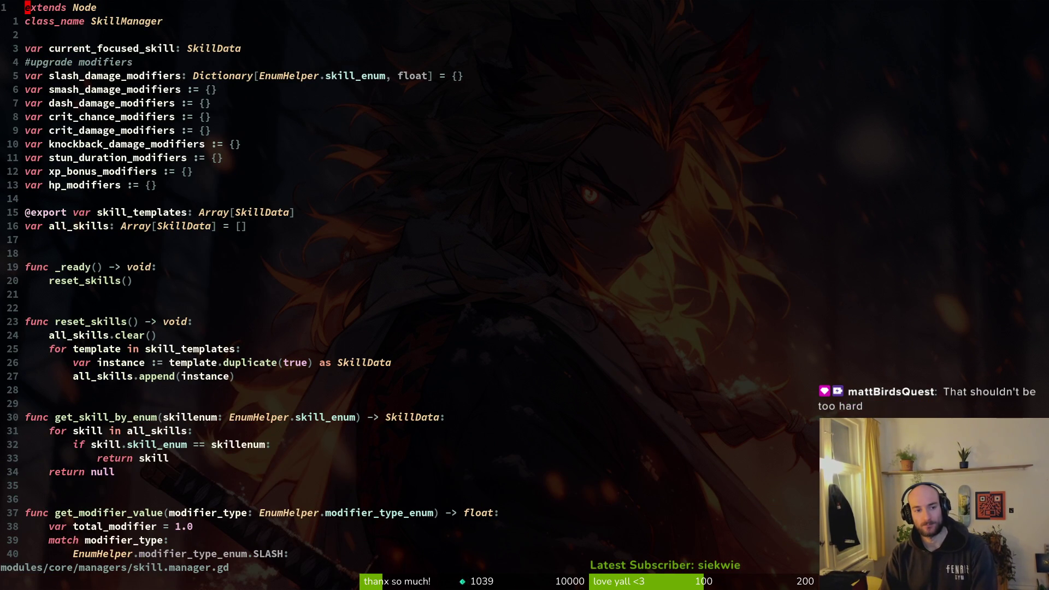
In Godot's FileSystem, collapse special_aim_component and modules, then expand the data folder
key("alt+Tab")
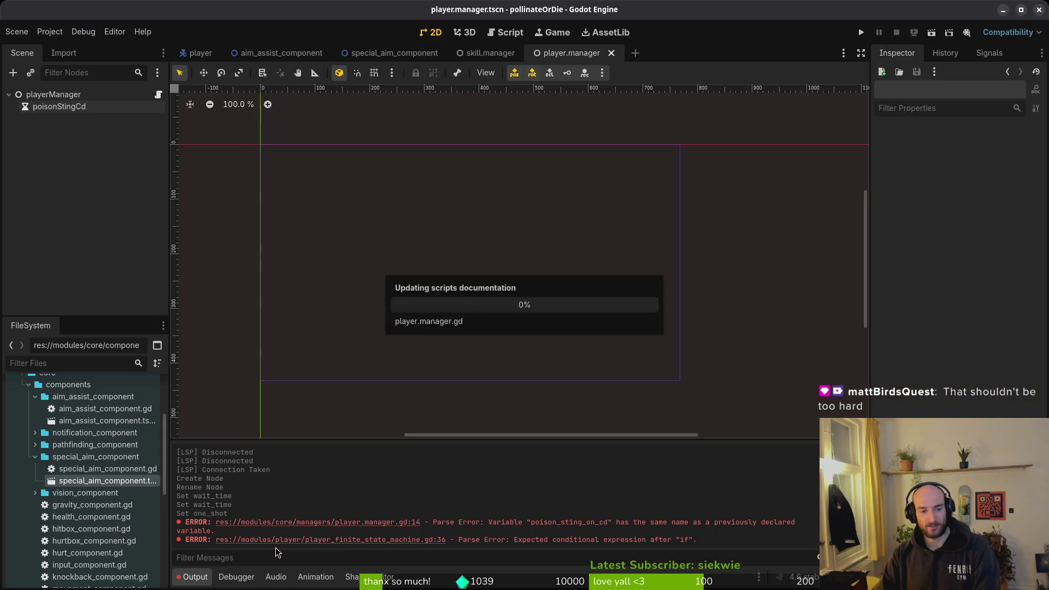
left_click(35, 457)
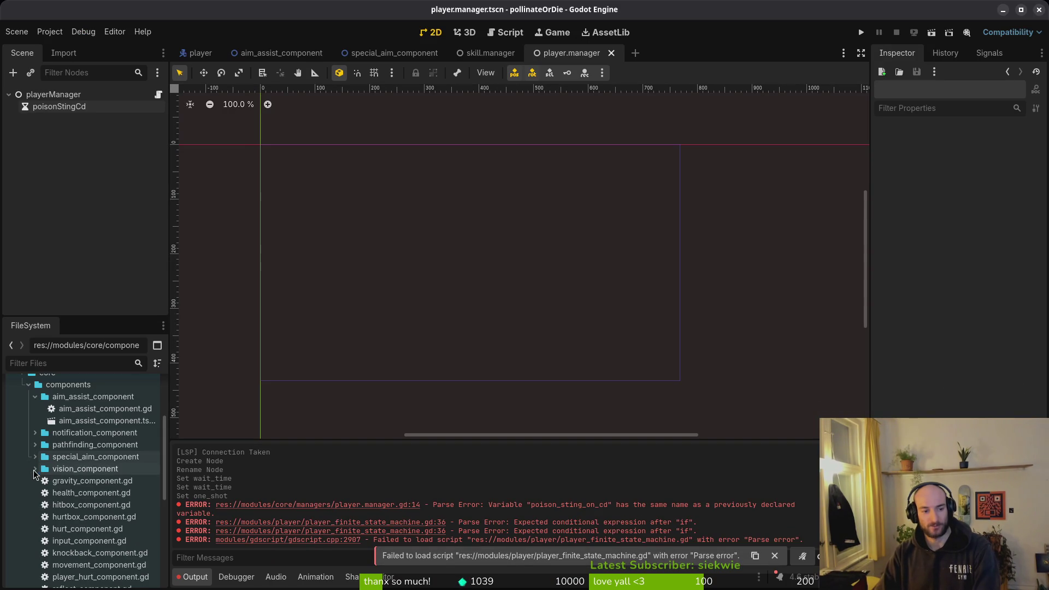
scroll(32, 476, "down", 5)
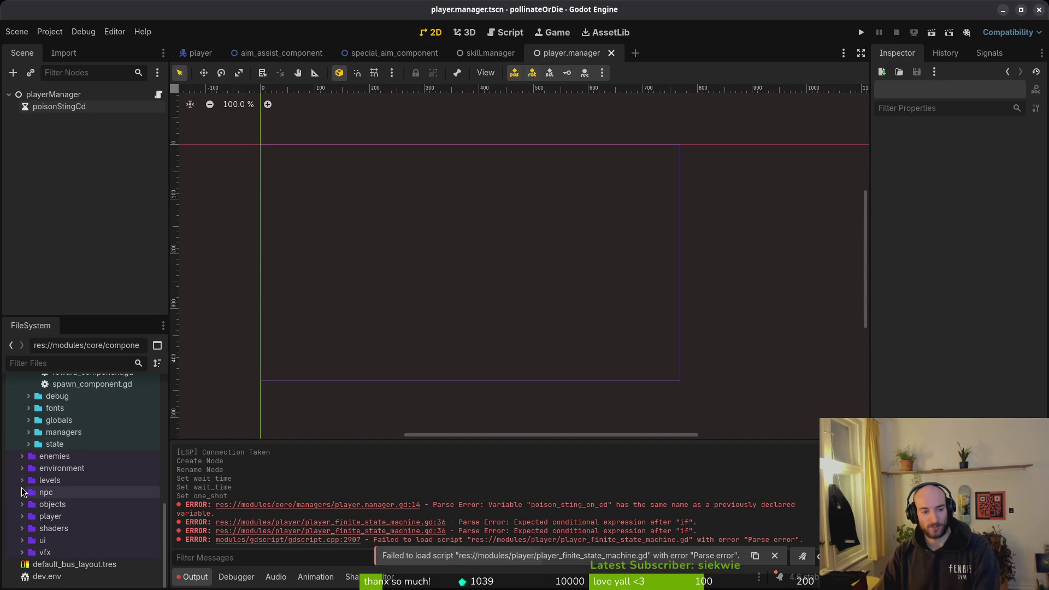
scroll(34, 477, "up", 5)
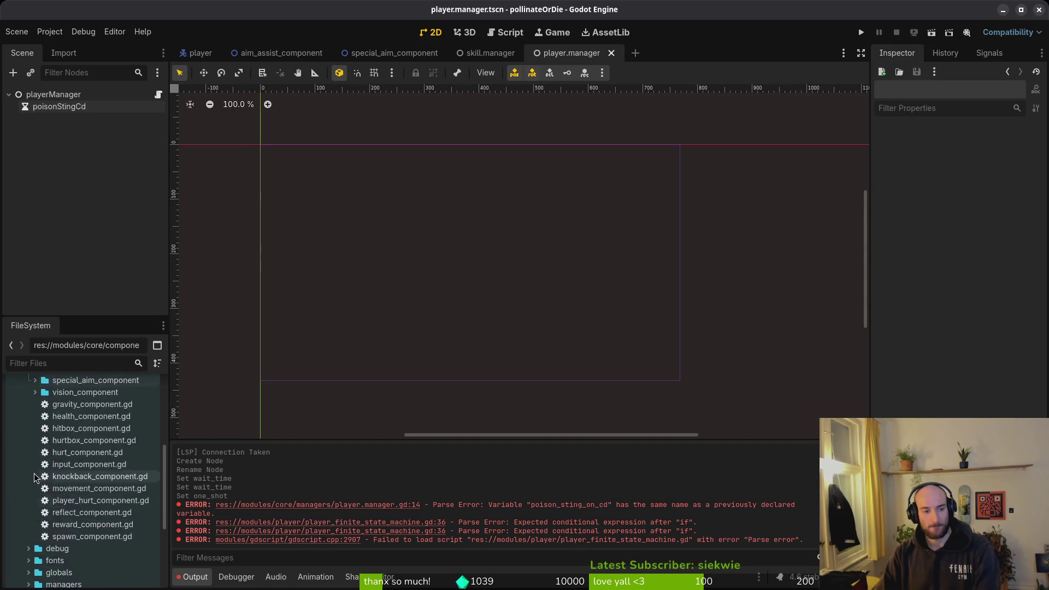
scroll(33, 475, "up", 5)
left_click(15, 470)
left_click(15, 433)
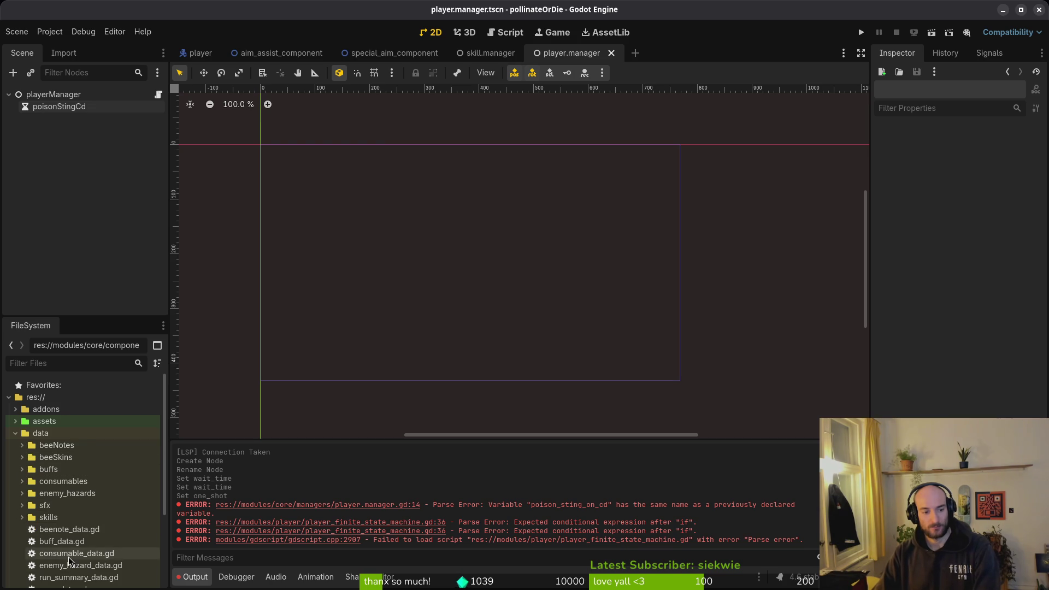
scroll(49, 524, "down", 3)
left_click(54, 526)
Create a SkillData resource saved as res://data/skills/poisonsting.tres
mouse_move(143, 426)
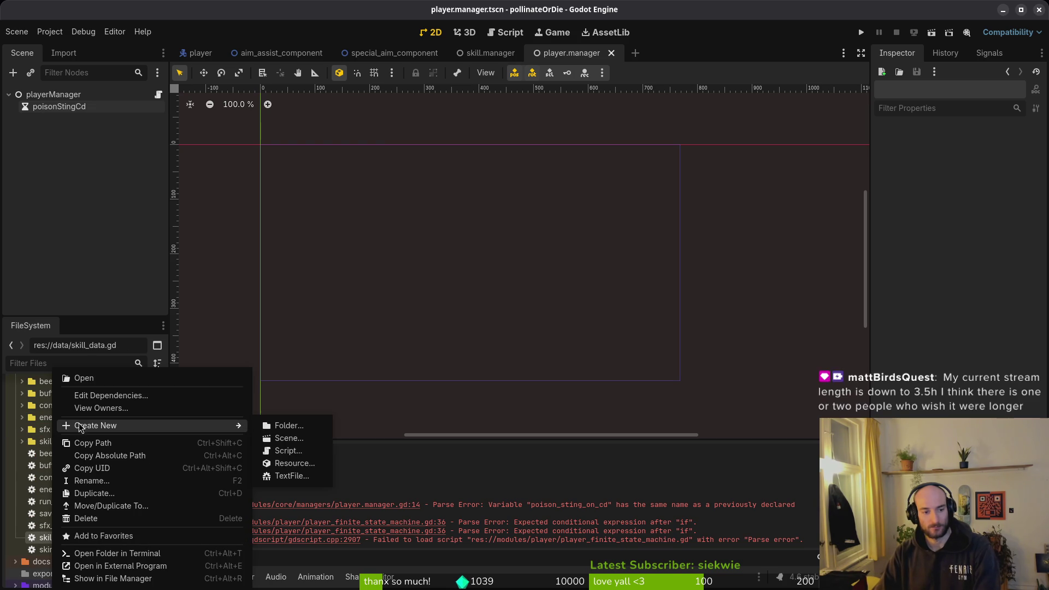
left_click(289, 462)
type("skill")
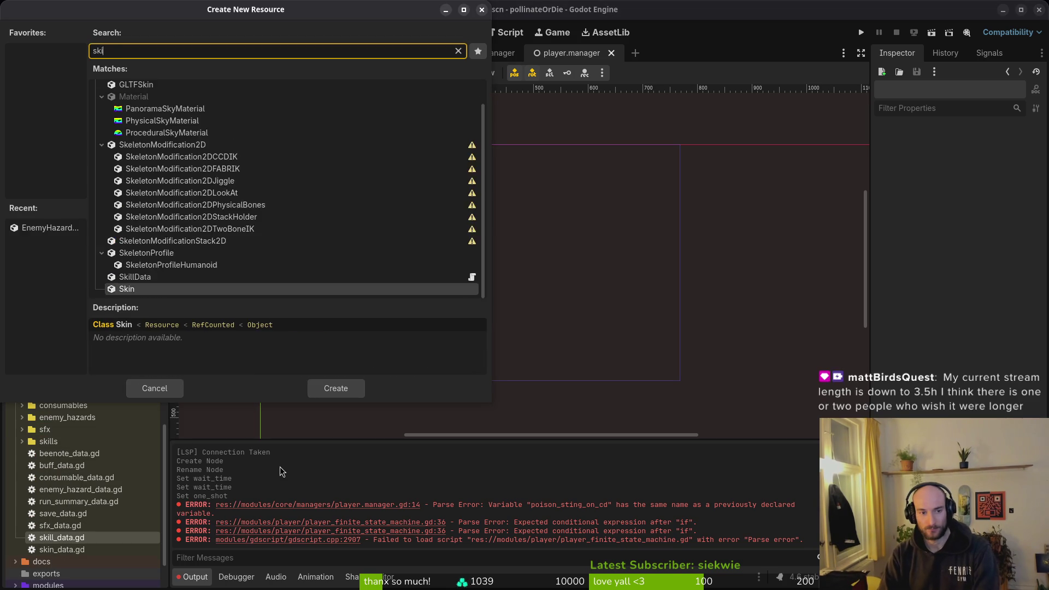
key("Return")
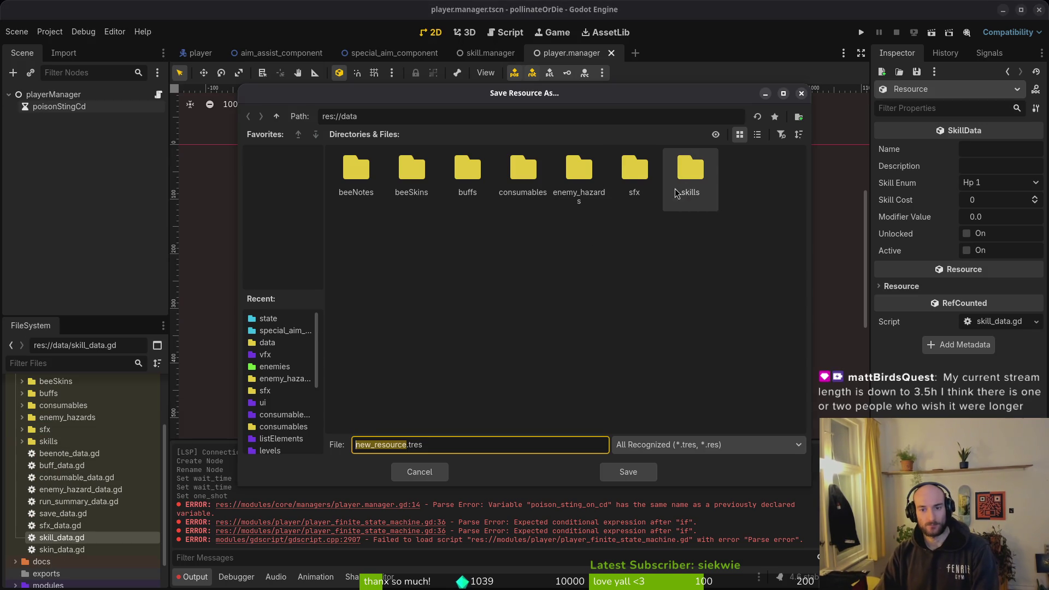
double_click(690, 171)
double_click(405, 446)
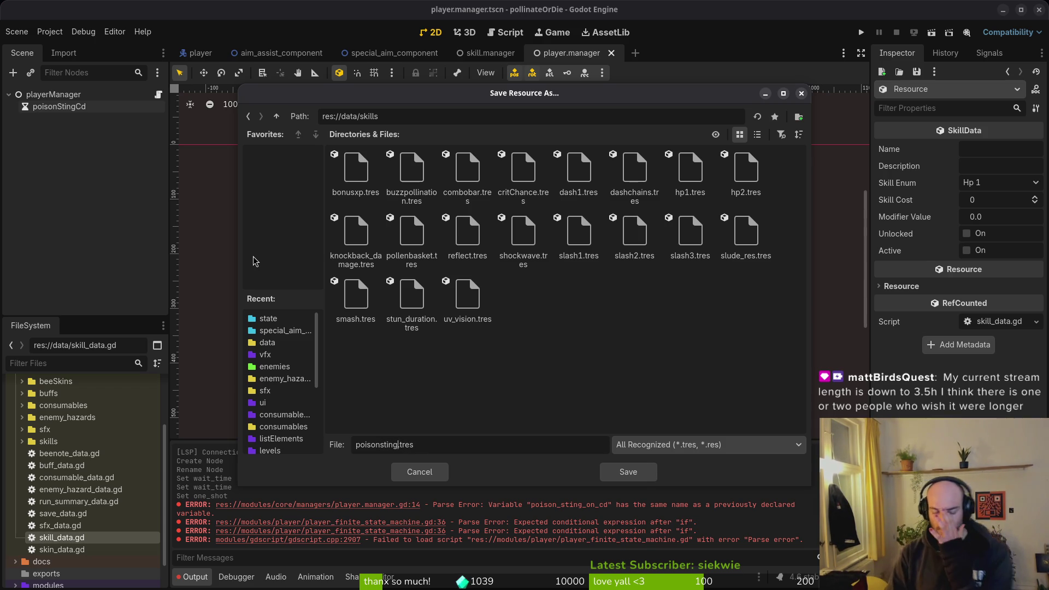
key("Return")
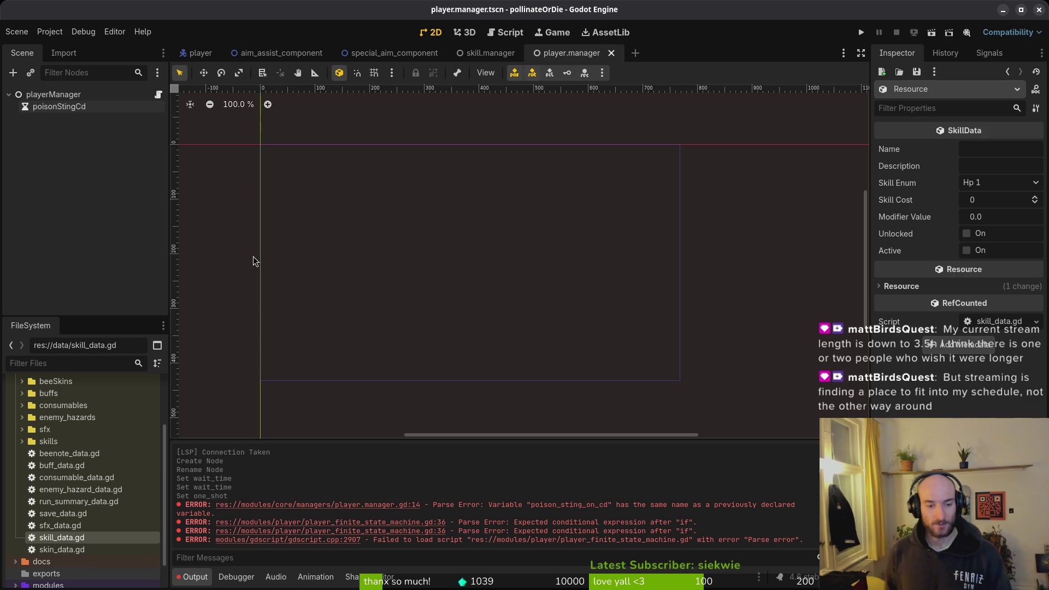
Collapse playerManager, close the skill manager scene, and switch to the special aim component
left_click(7, 96)
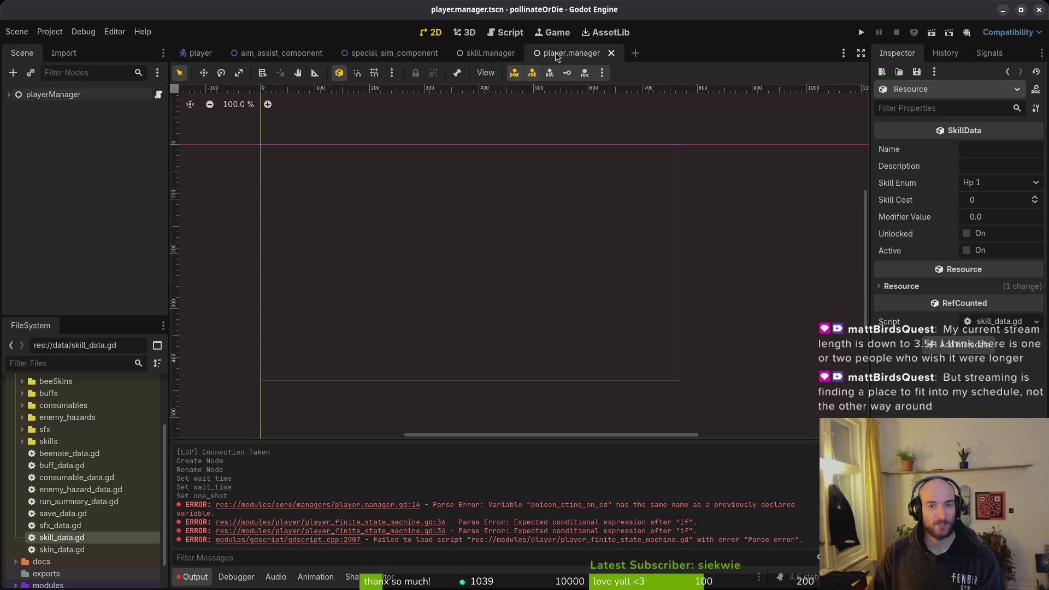
left_click(495, 53)
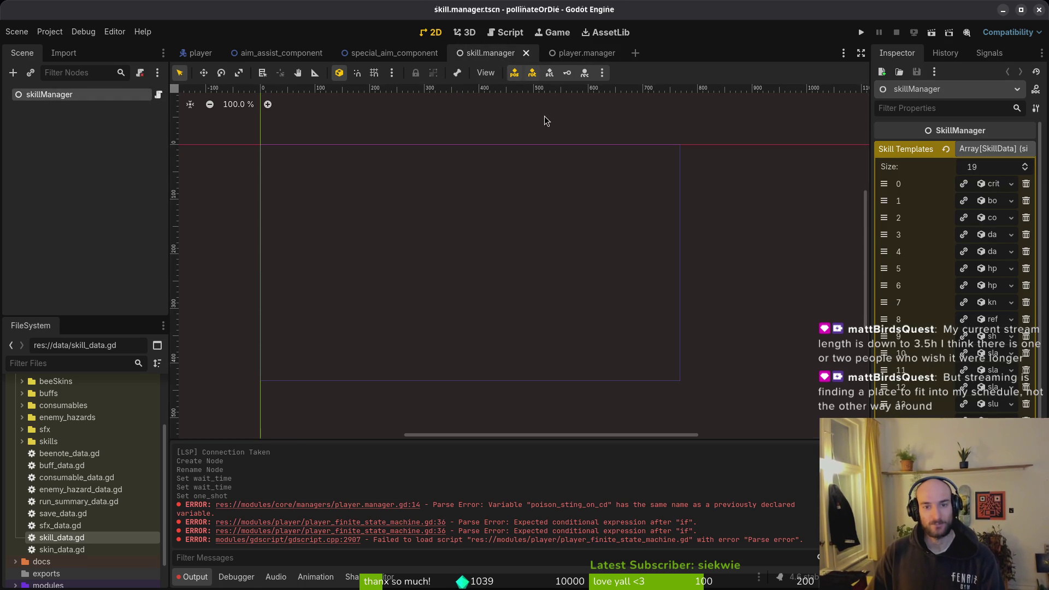
left_click(526, 53)
left_click(495, 53)
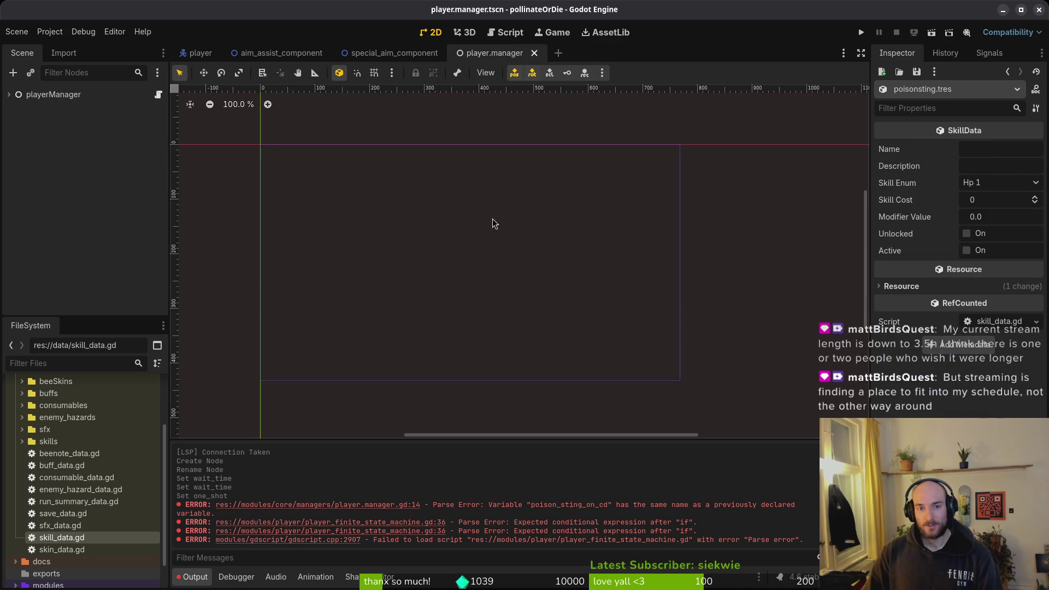
left_click(385, 53)
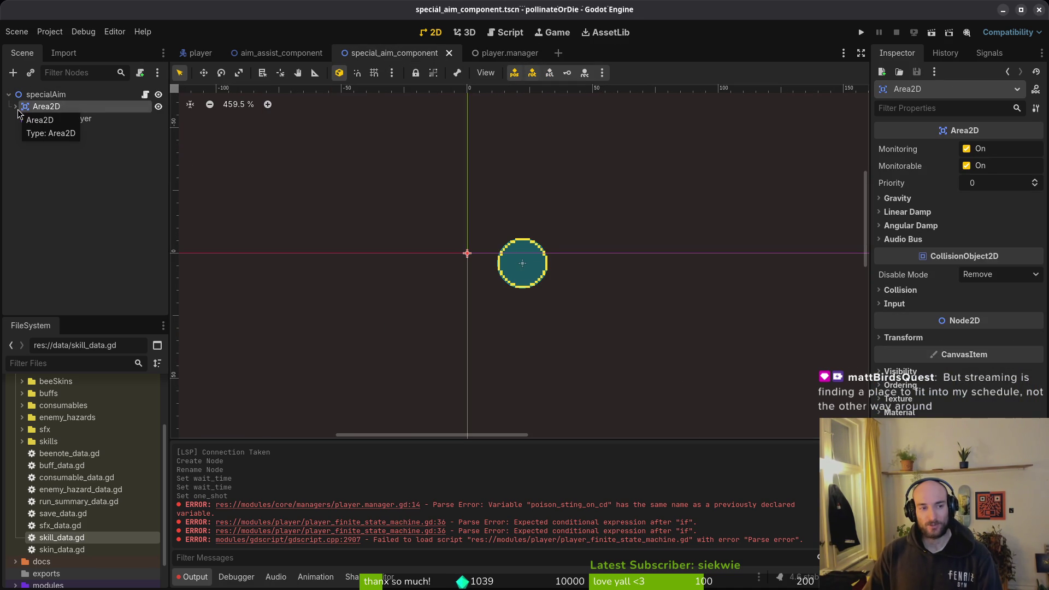
Check the aim assist and player scenes, collapsing finiteStateMachine and components, then return to special aim component
left_click(508, 53)
left_click(281, 53)
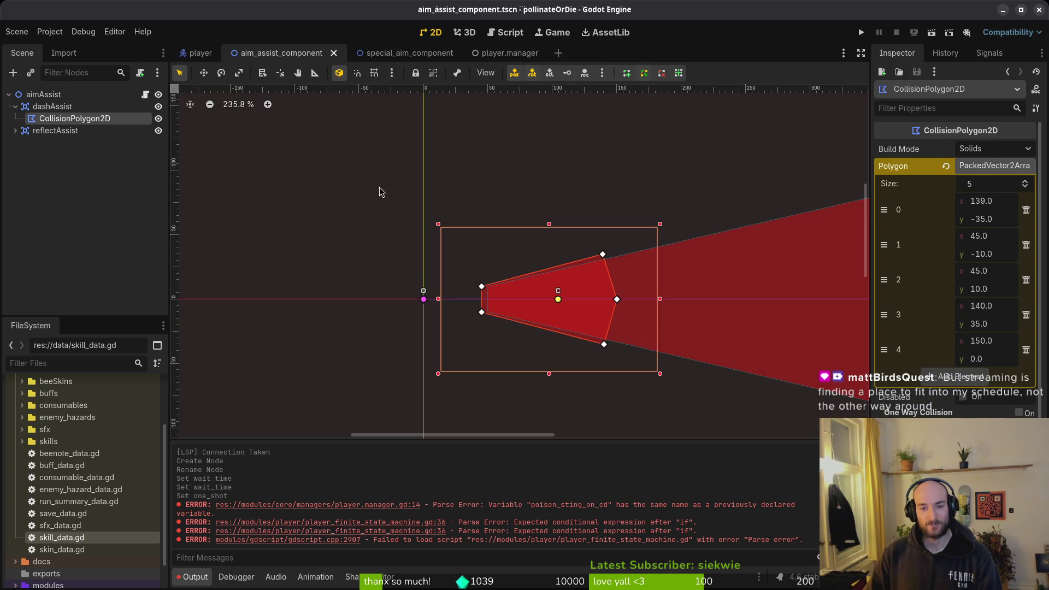
left_click(201, 53)
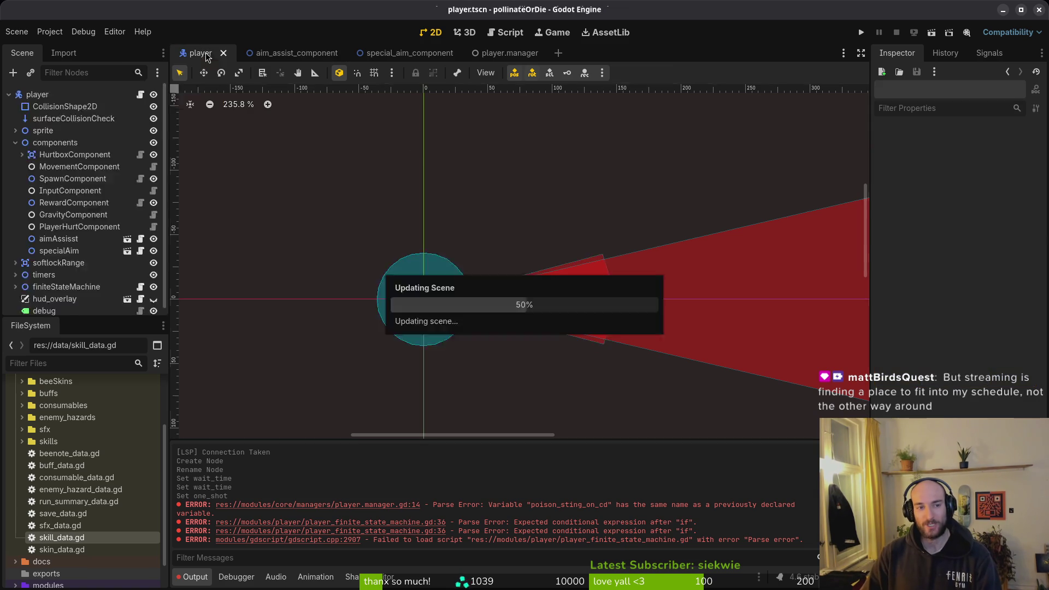
mouse_move(407, 56)
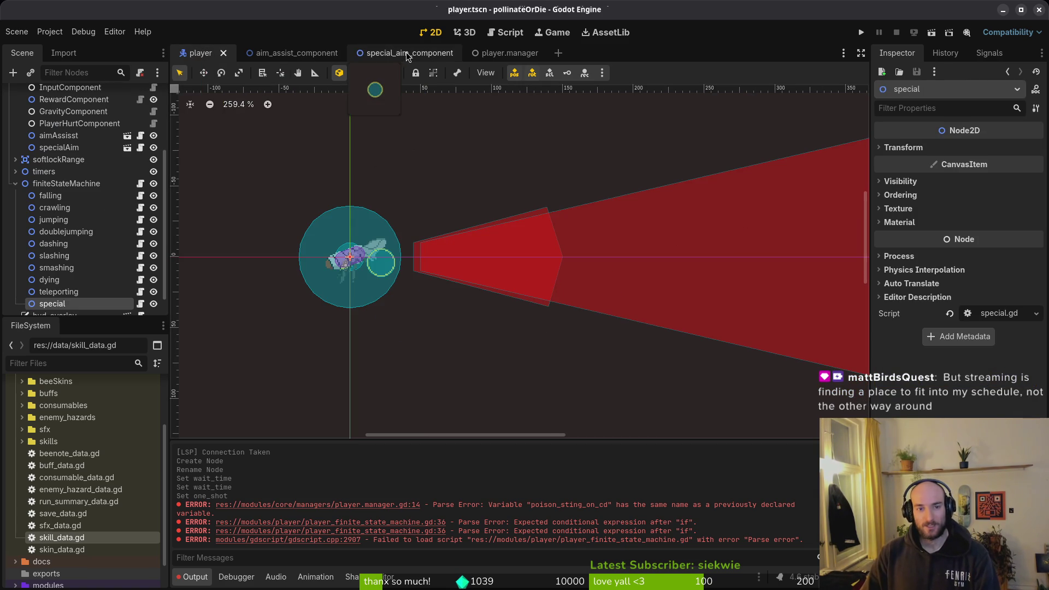
scroll(529, 289, "down", 5)
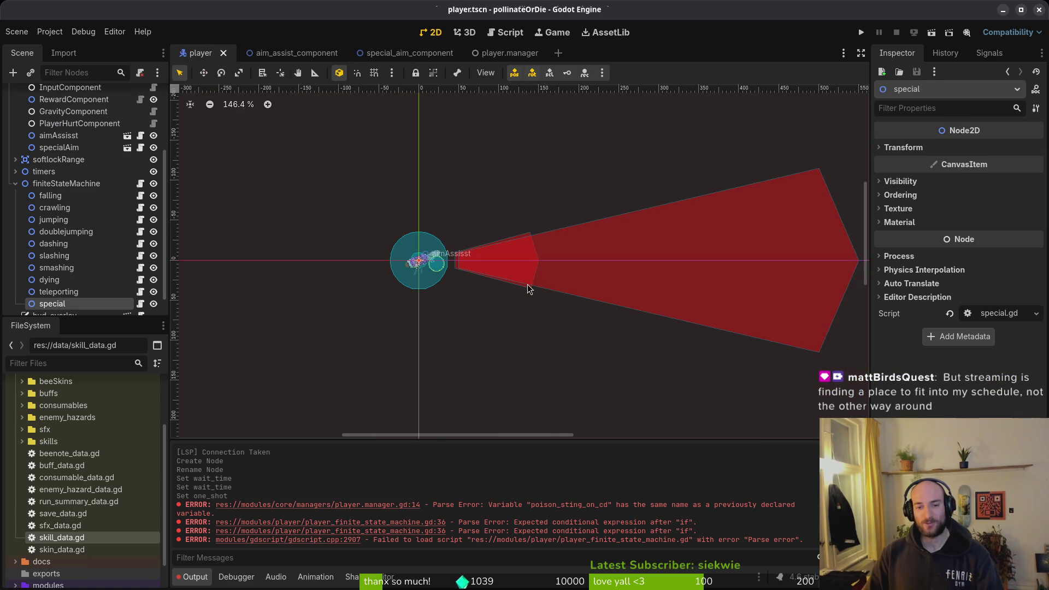
left_click(15, 184)
left_click(15, 136)
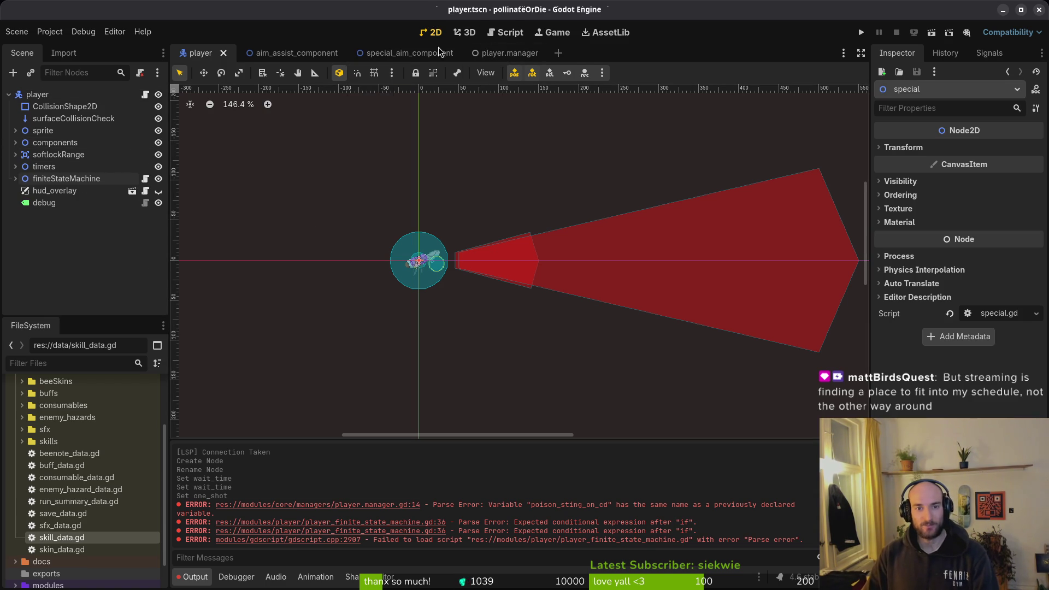
left_click(410, 53)
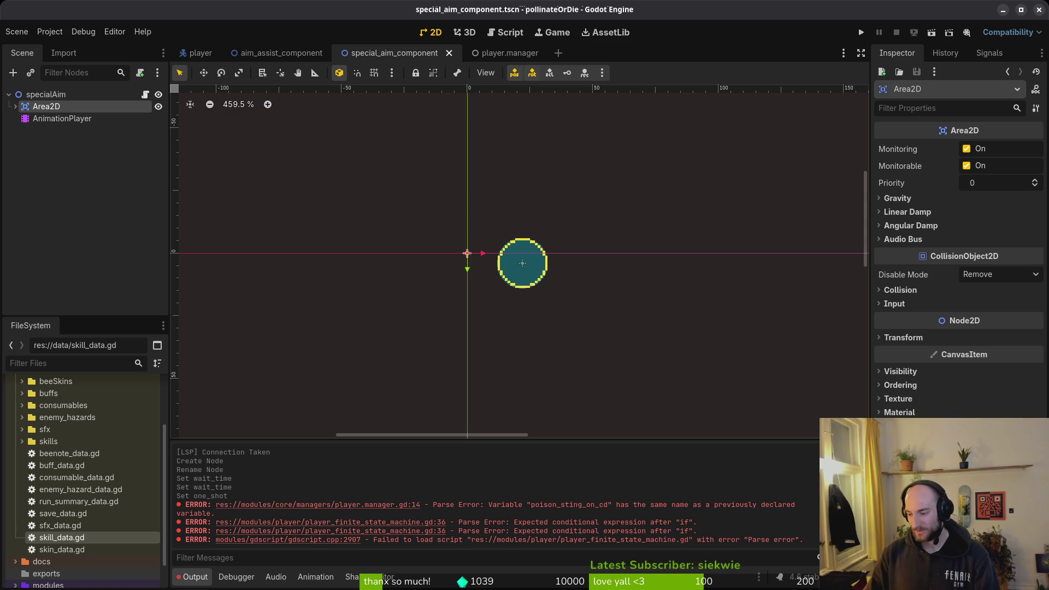
key("alt+Tab")
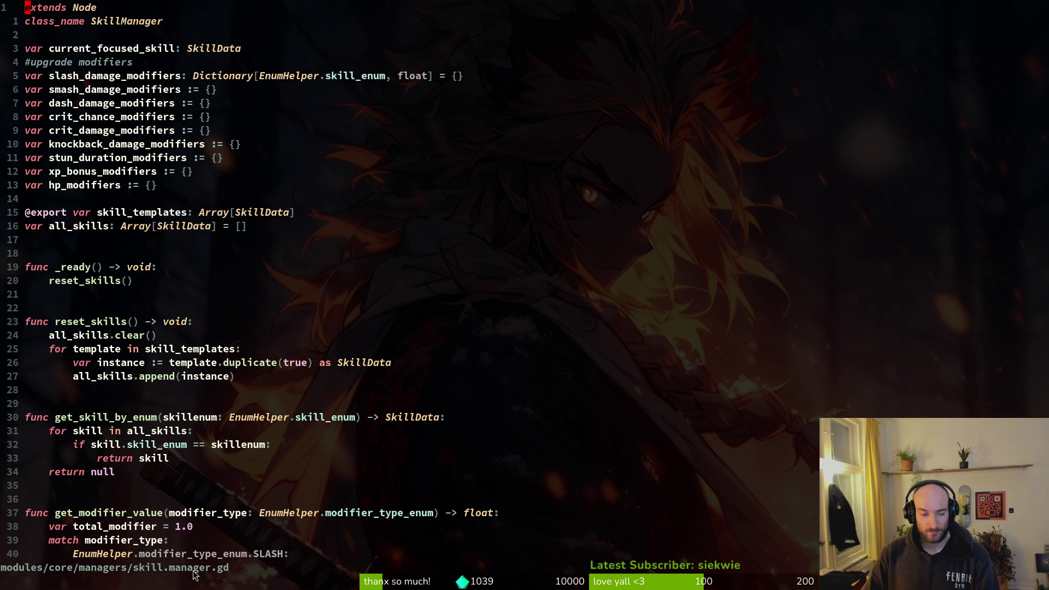
In Godot, expand the skills folder and select poisonsting.tres
key("ctrl+6")
key("ctrl+6")
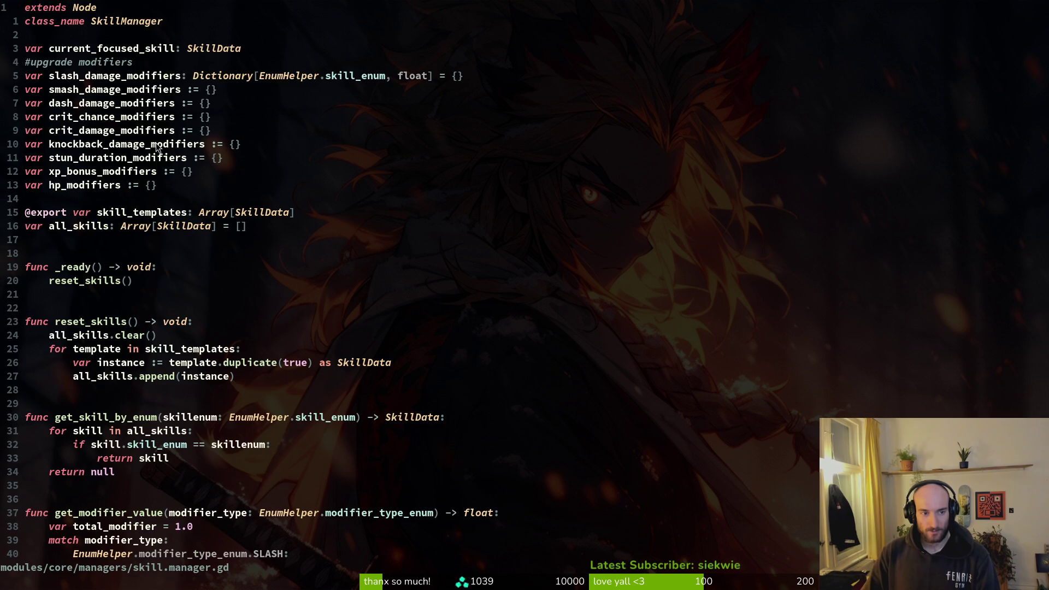
key("alt+Tab")
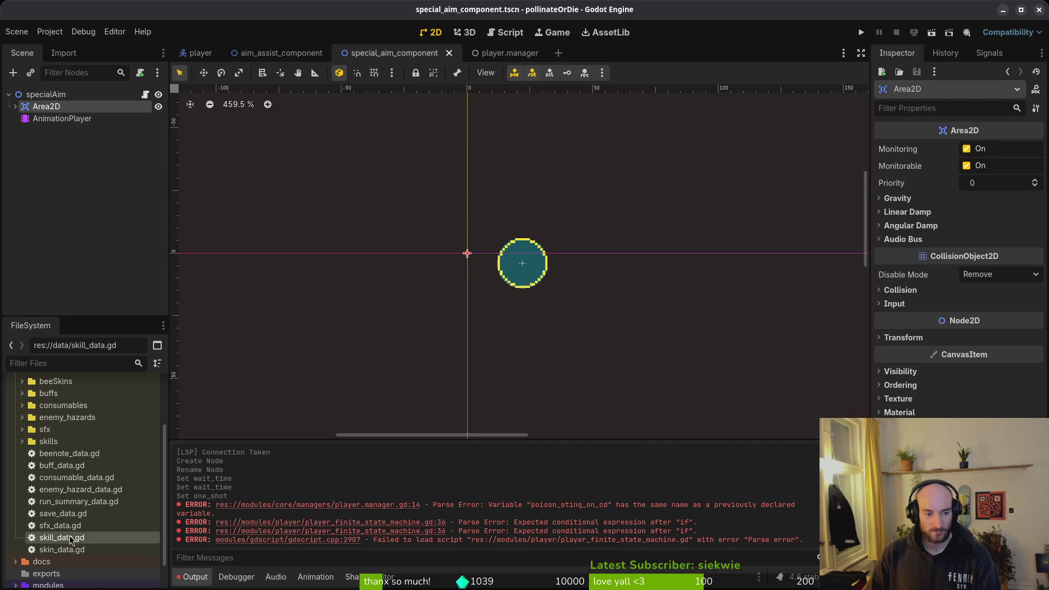
left_click(22, 442)
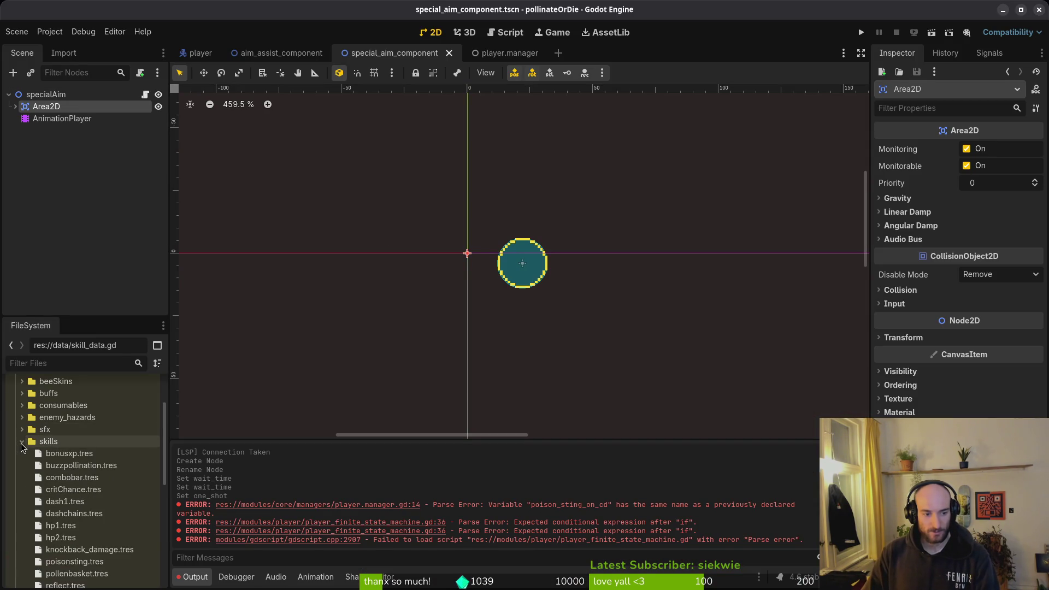
scroll(71, 536, "down", 5)
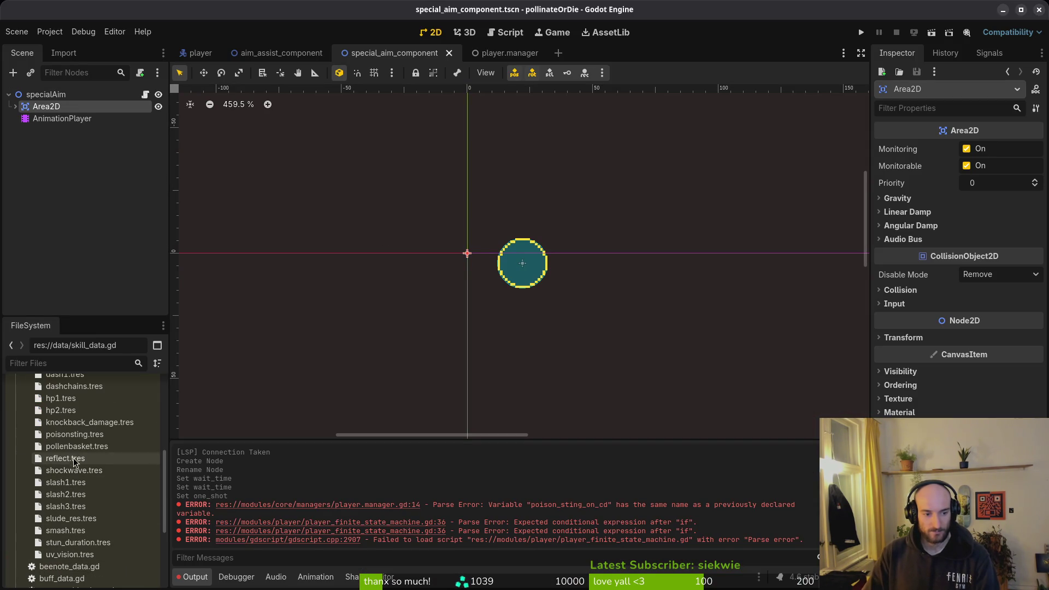
left_click(75, 434)
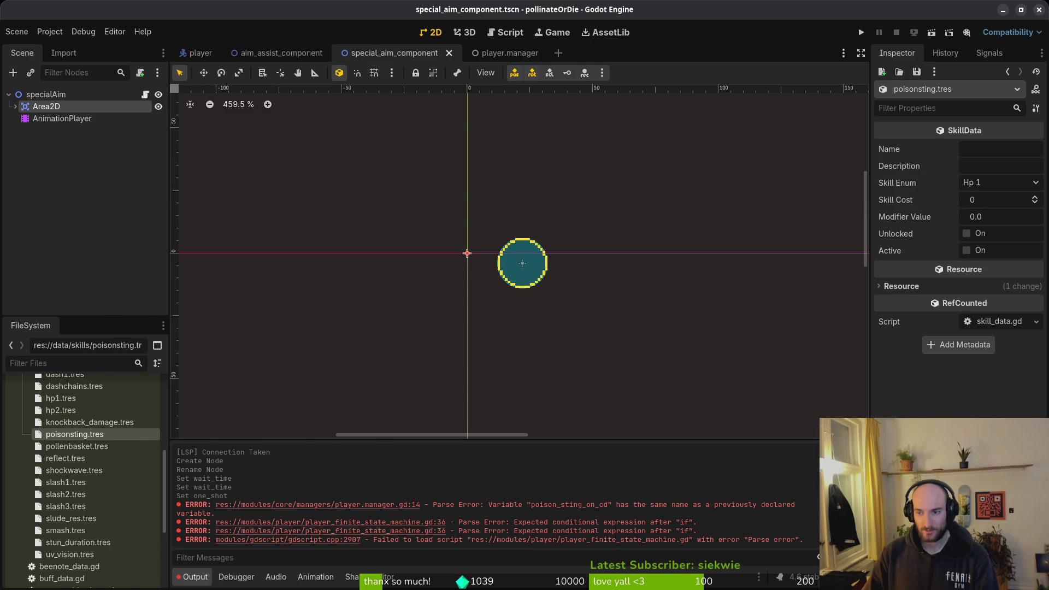
Back in Neovim, open enum.helper.gd and scroll down through its enums
key("alt+Tab")
key("space")
key("f")
key("f")
type("enh")
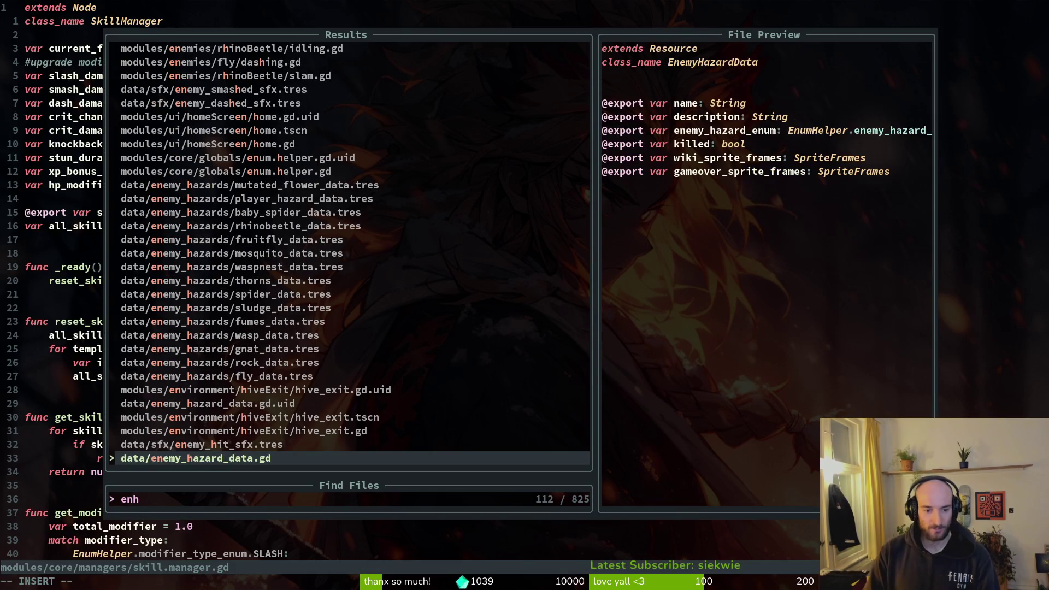
type("d")
key("BackSpace")
type("e")
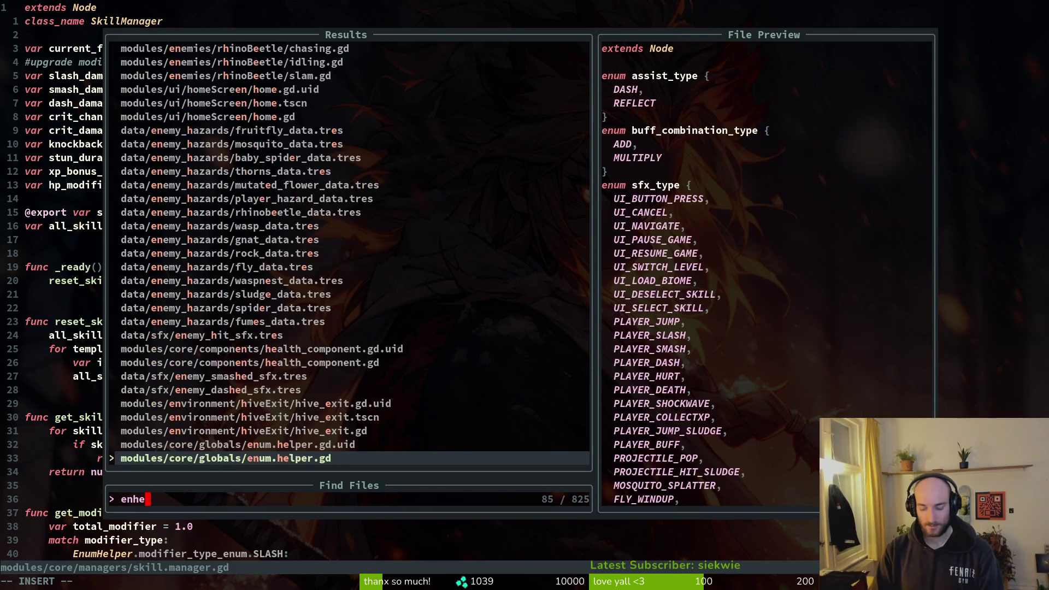
type("l")
key("Return")
key("ctrl+d")
key("ctrl+d")
key("ctrl+d")
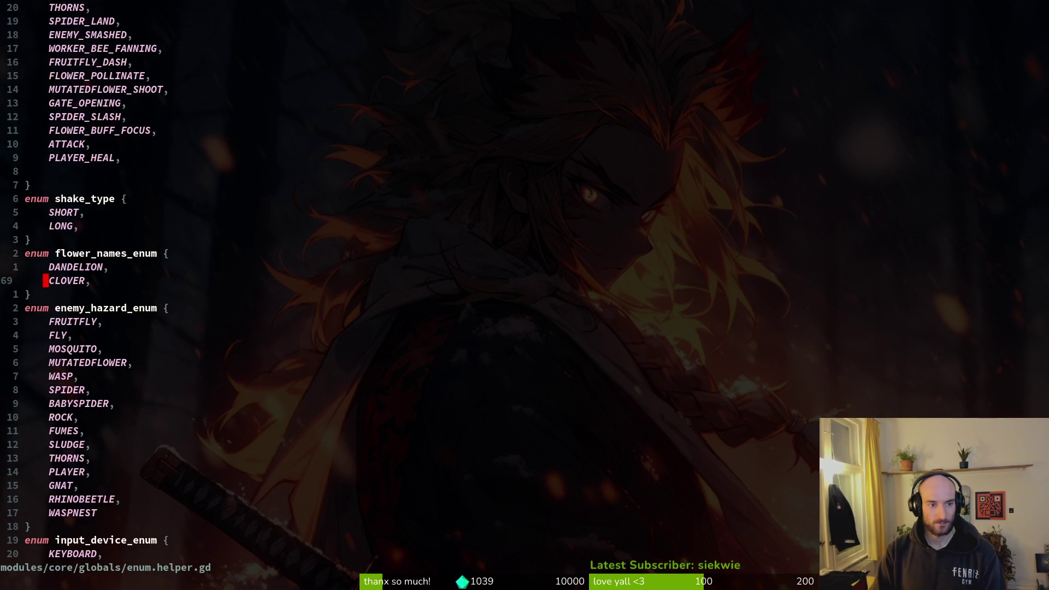
Duplicate the POLLENBAGS line in skill_enum, rename the copy POISONSTING, and save
key("ctrl+d")
key("ctrl+d")
key("j")
key("j")
key("j")
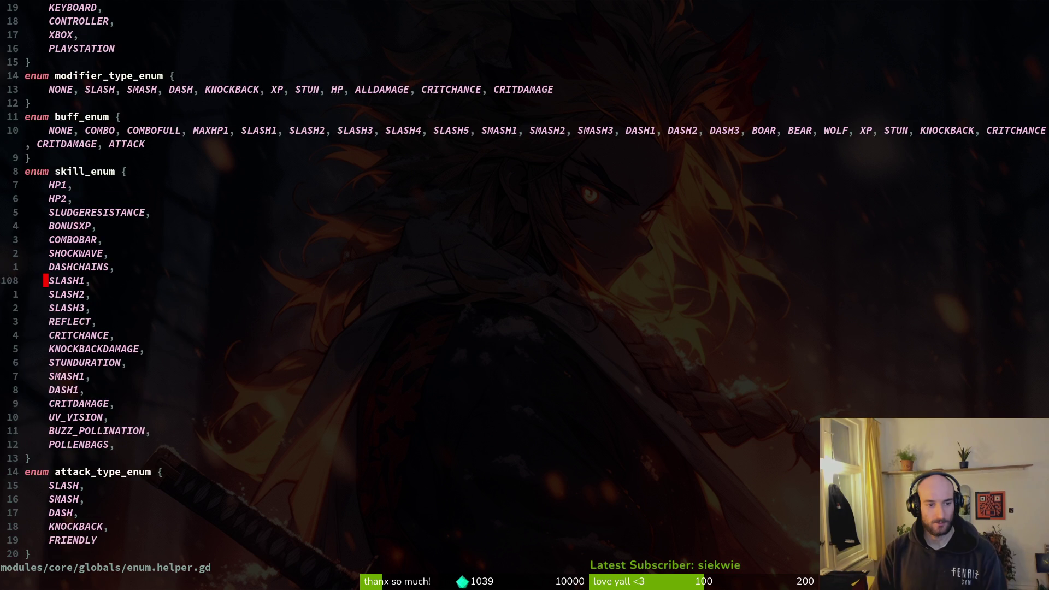
key("1")
key("0")
key("j")
key("shift+v")
key("y")
key("p")
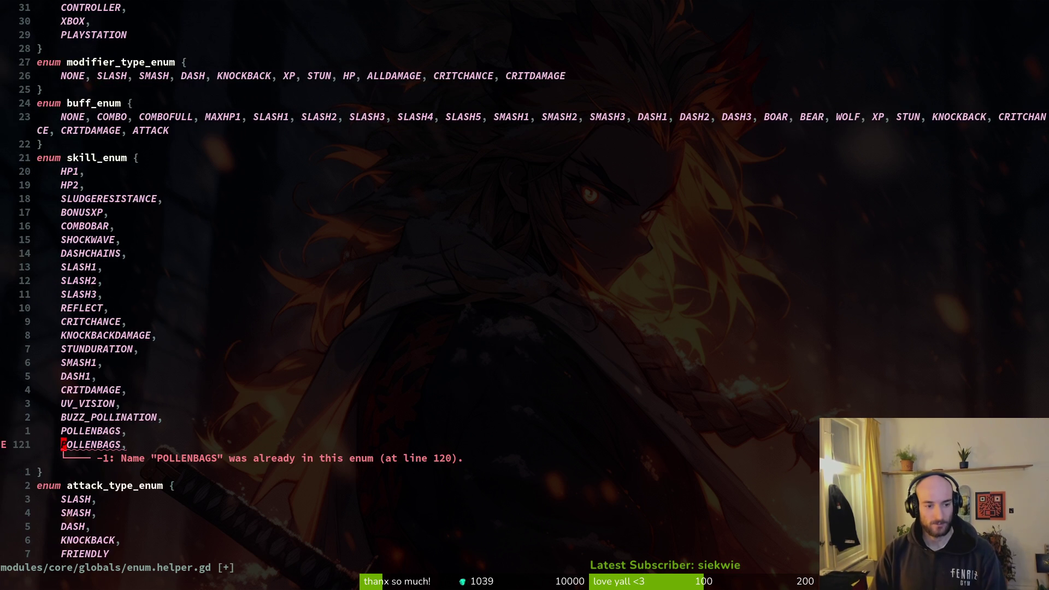
type("cb")
type("POISONSTING,")
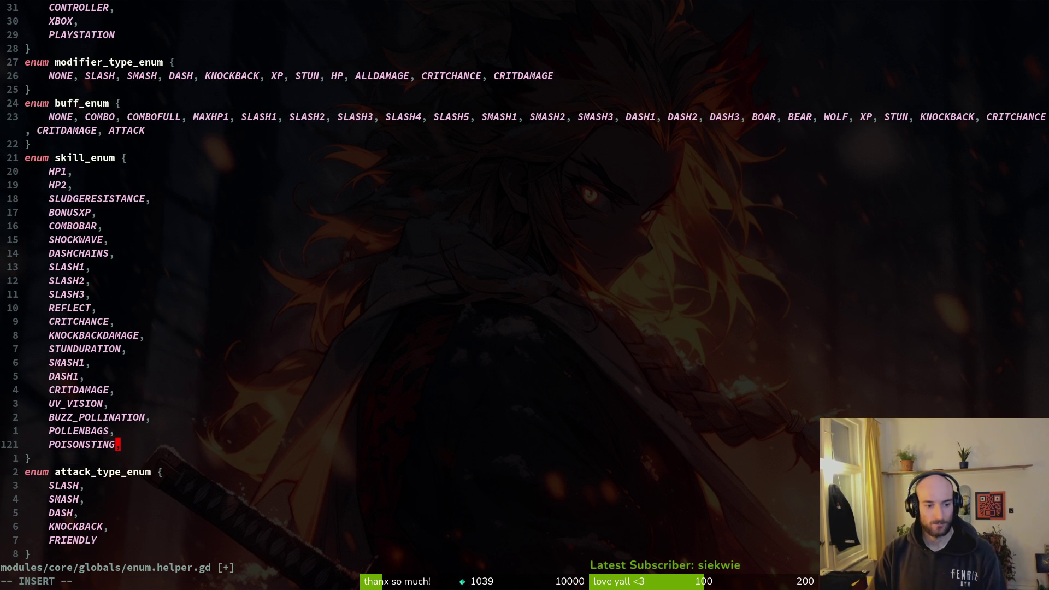
key("Escape")
type(":write")
key("Return")
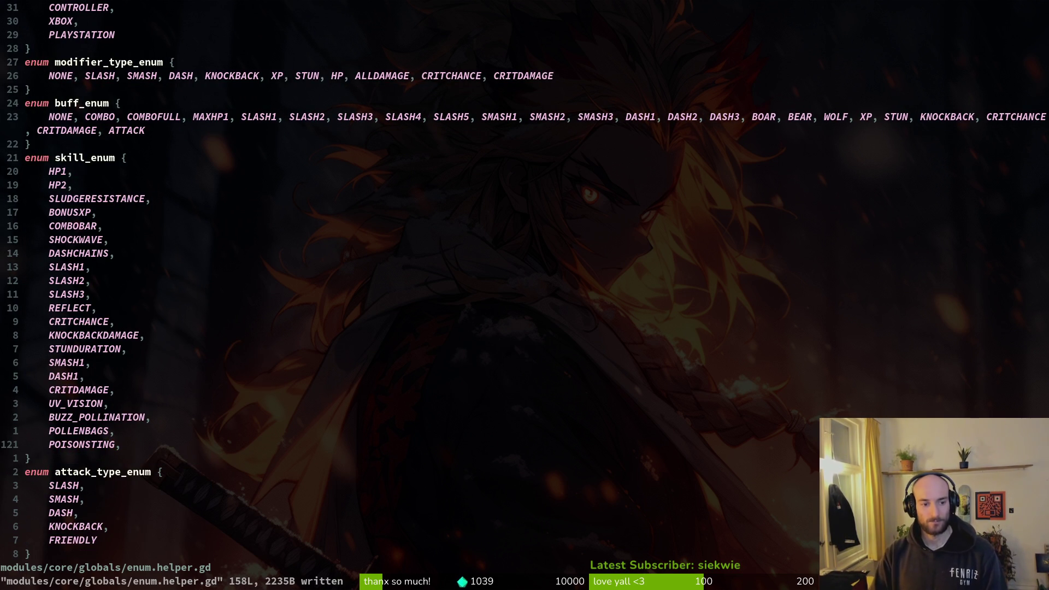
Open skill_data.gd, glance at skill_icon.gd, then return and save skill_data.gd
key("space")
key("f")
key("f")
type("sf")
key("BackSpace")
type("killd")
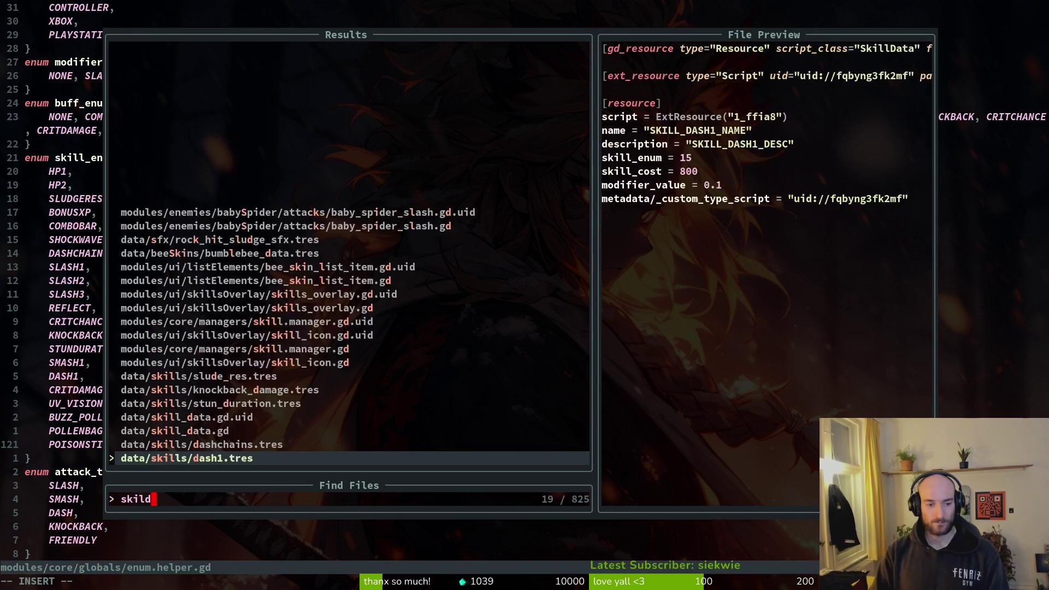
key("Return")
key("space")
key("f")
key("f")
type("skilicon")
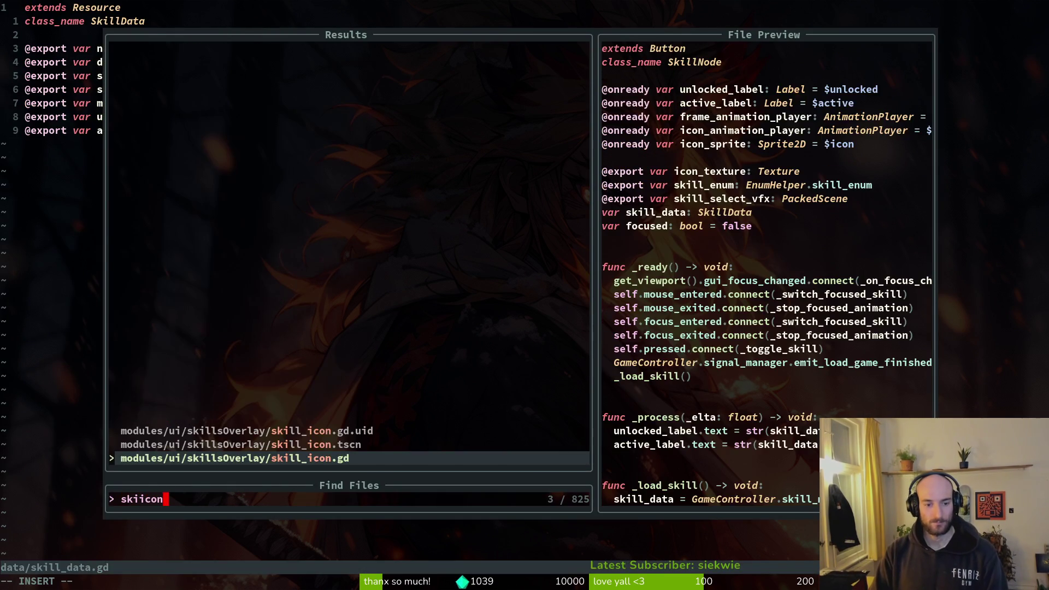
key("Return")
key("ctrl+o")
type(":w")
key("Return")
Set the Skill Enum of poisonsting.tres to Poisonsting
key("alt+Tab")
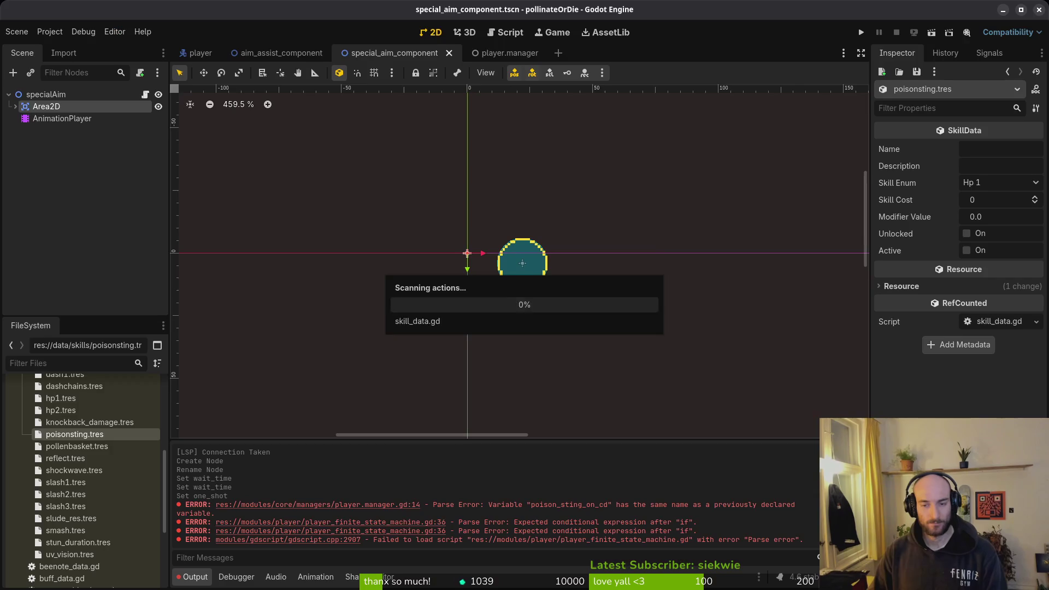
left_click(999, 183)
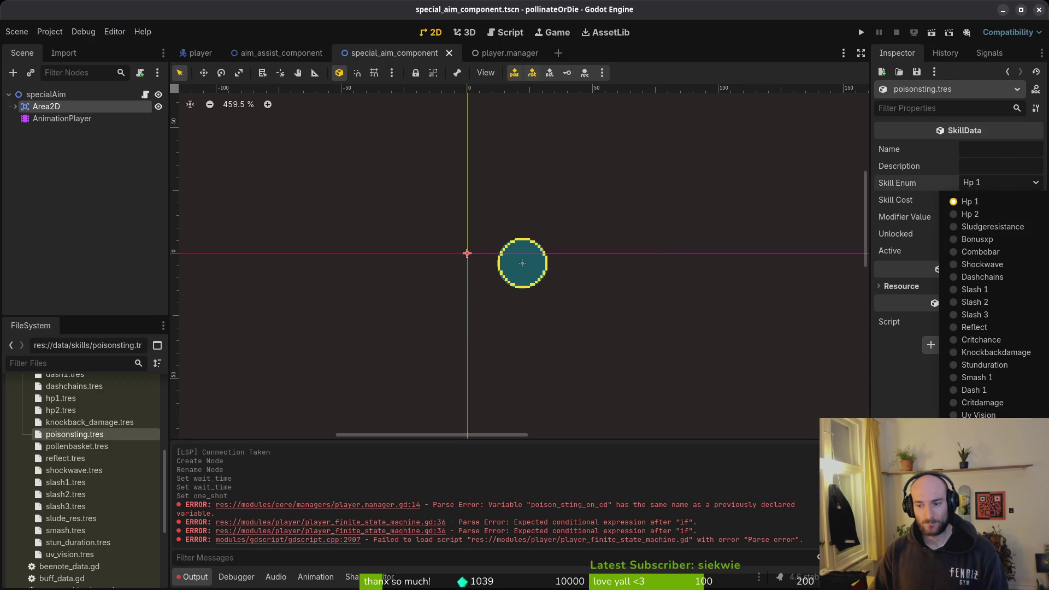
left_click(995, 227)
Enter SKILL_POISONSTING as the name and SKILL_POISONSTING_DESC as the description
left_click(985, 147)
type("SKILL_POIS")
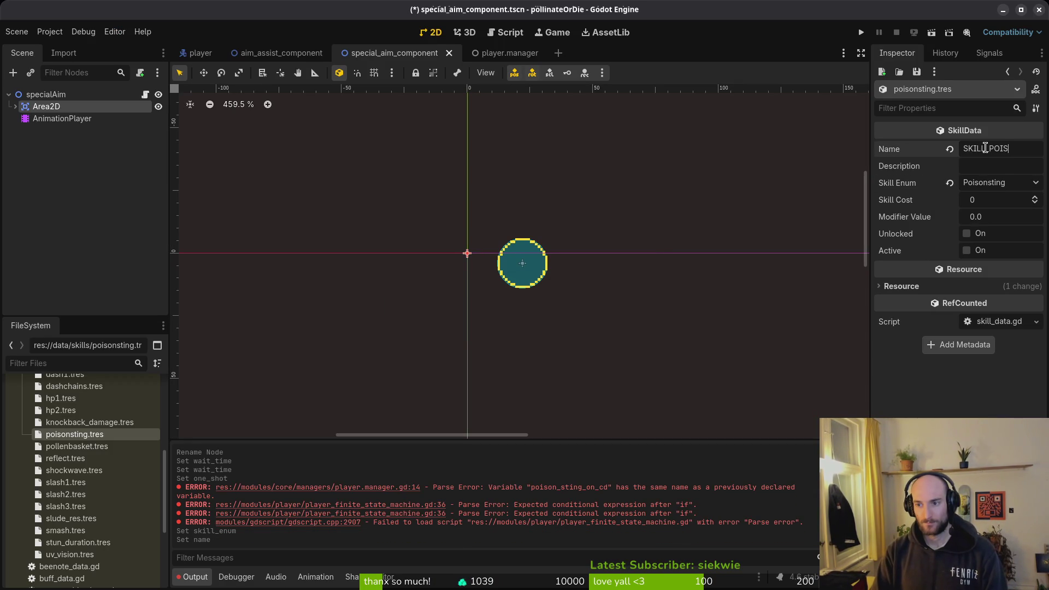
type("TING")
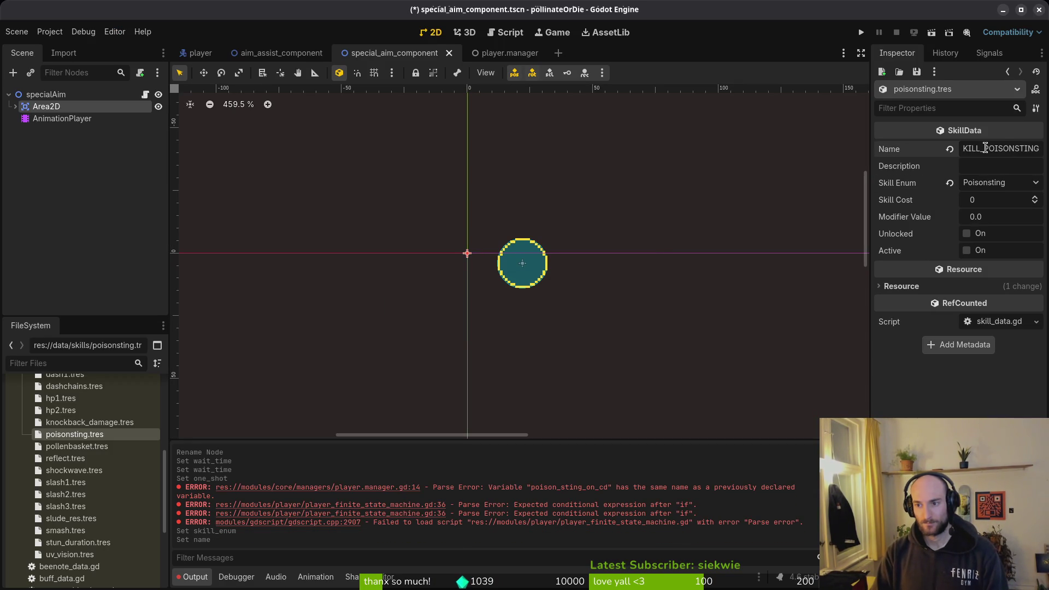
double_click(985, 148)
key("ctrl+c")
key("Tab")
key("ctrl+v")
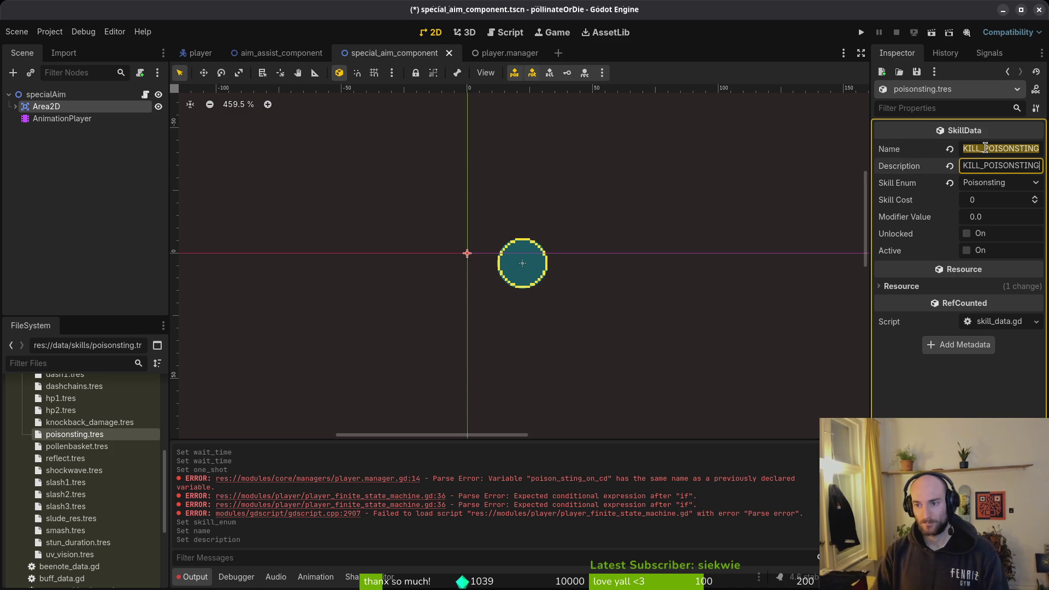
type("_DESC")
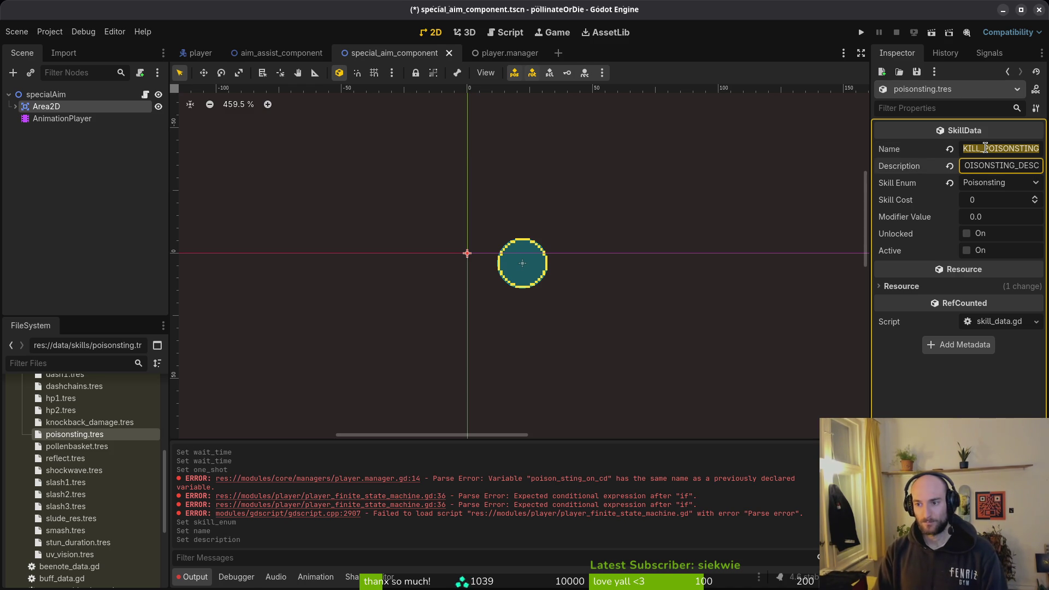
left_click(991, 206)
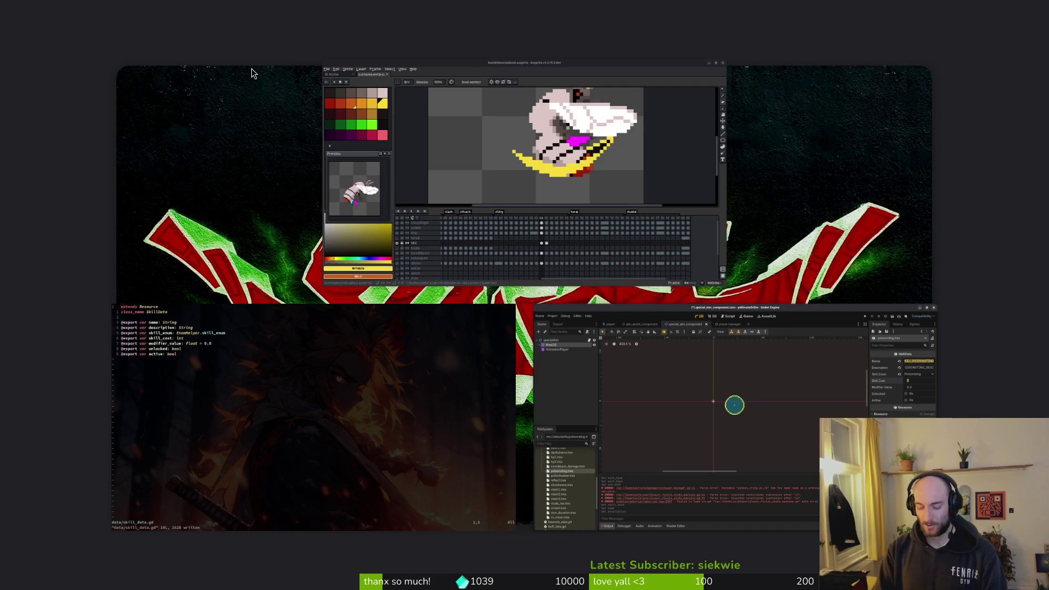
Undo the half-written if line in player_finite_state_machine.gd, save, and rerun the project
key("F5")
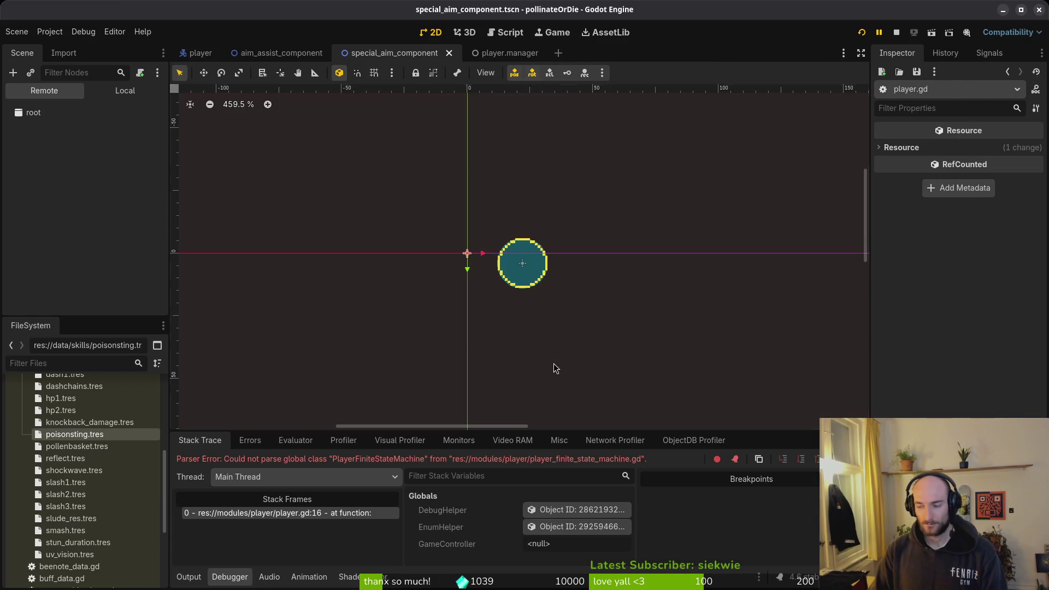
key("super+1")
key("space")
key("f")
key("f")
type("plfin")
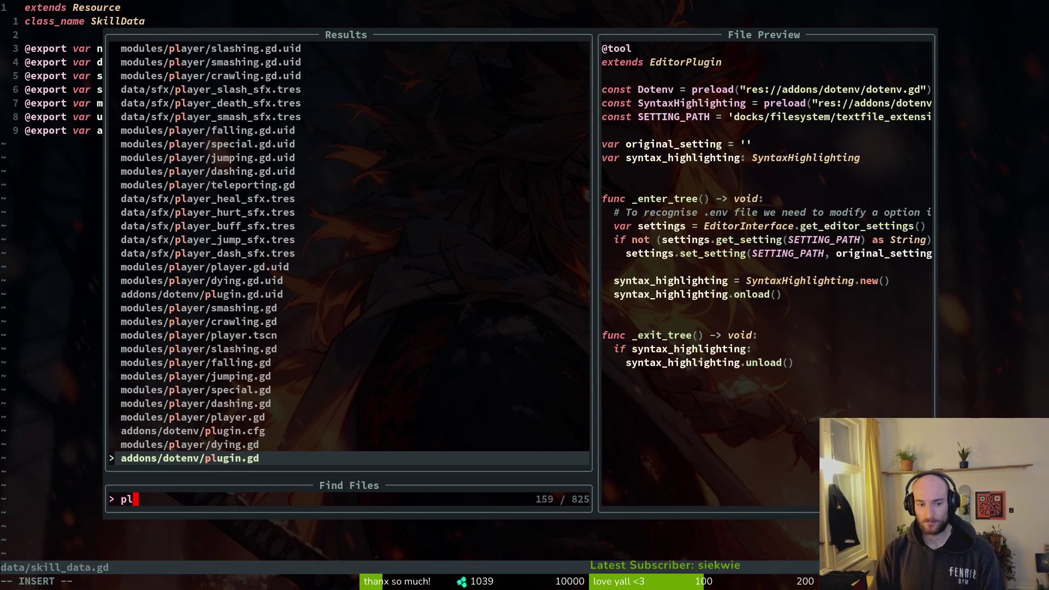
key("Return")
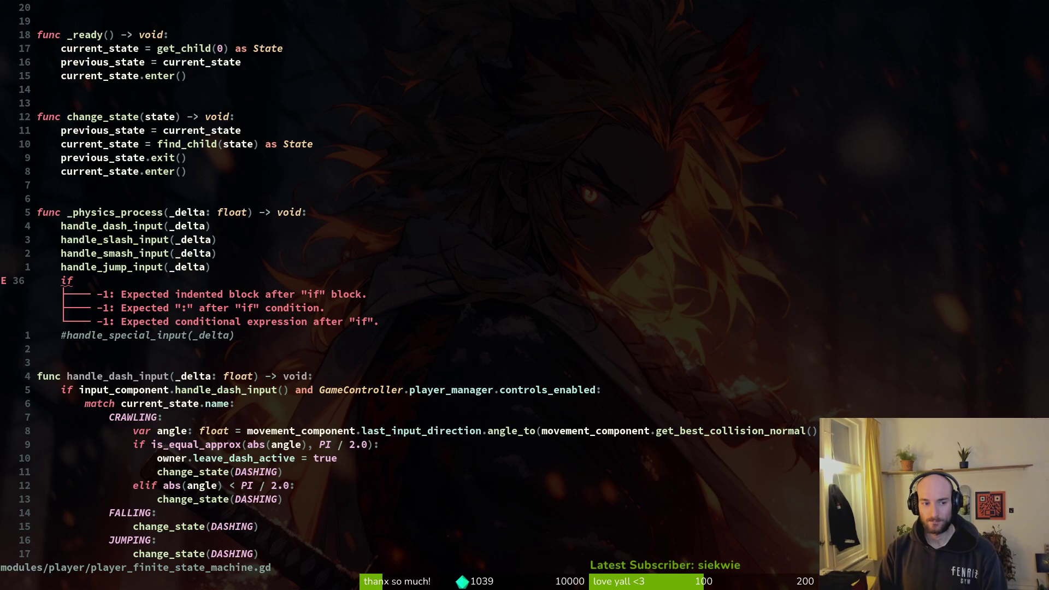
key("u")
key("ctrl+s")
key("super+2")
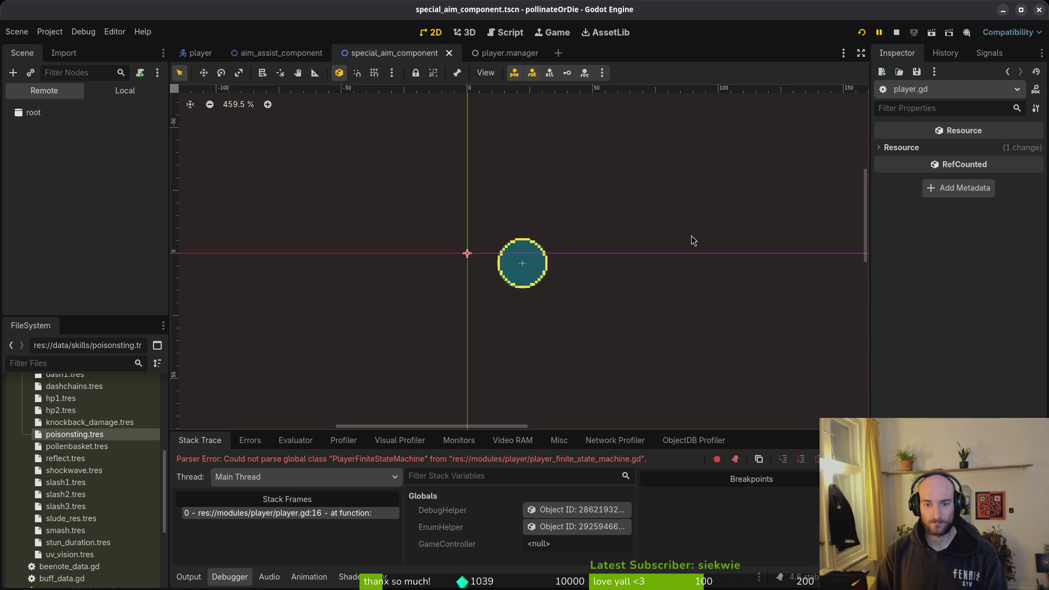
left_click(867, 34)
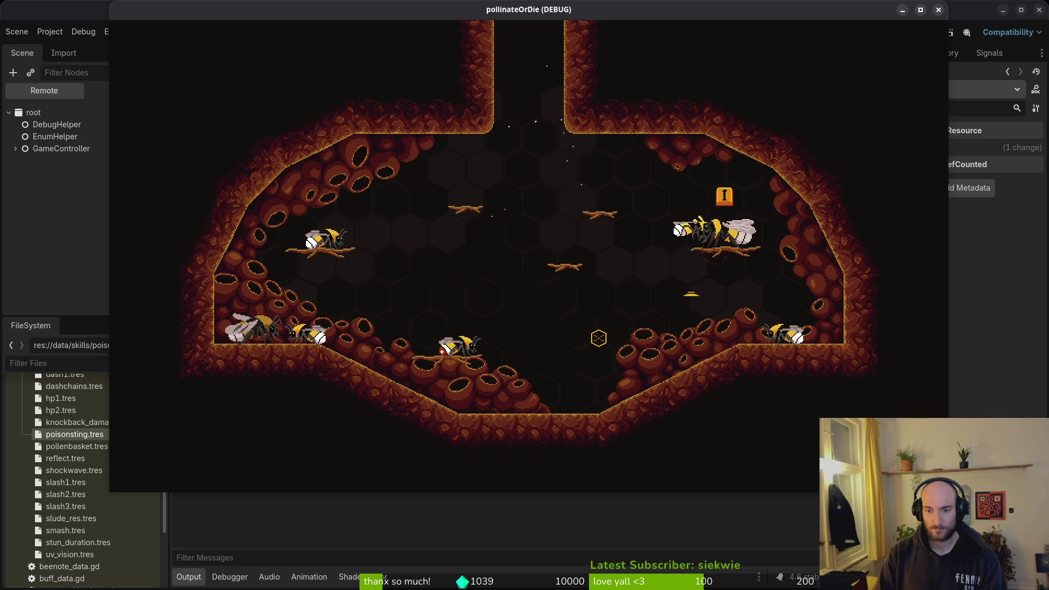
Interact with the hive bee using E to show the skill tree
key("e")
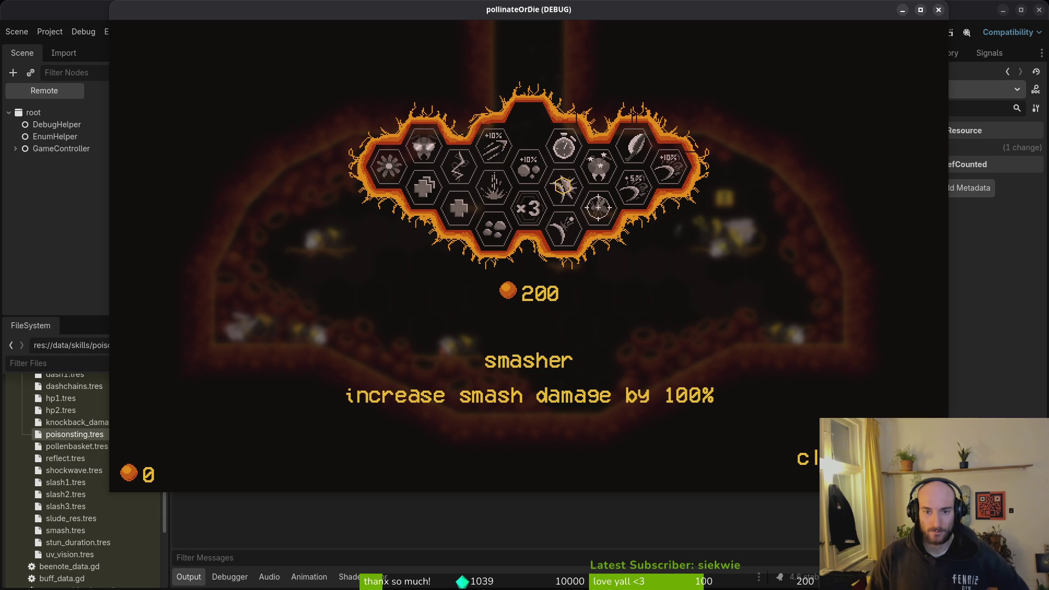
Try buying the smasher skill, then upgrade the slasher skill
left_click(568, 190)
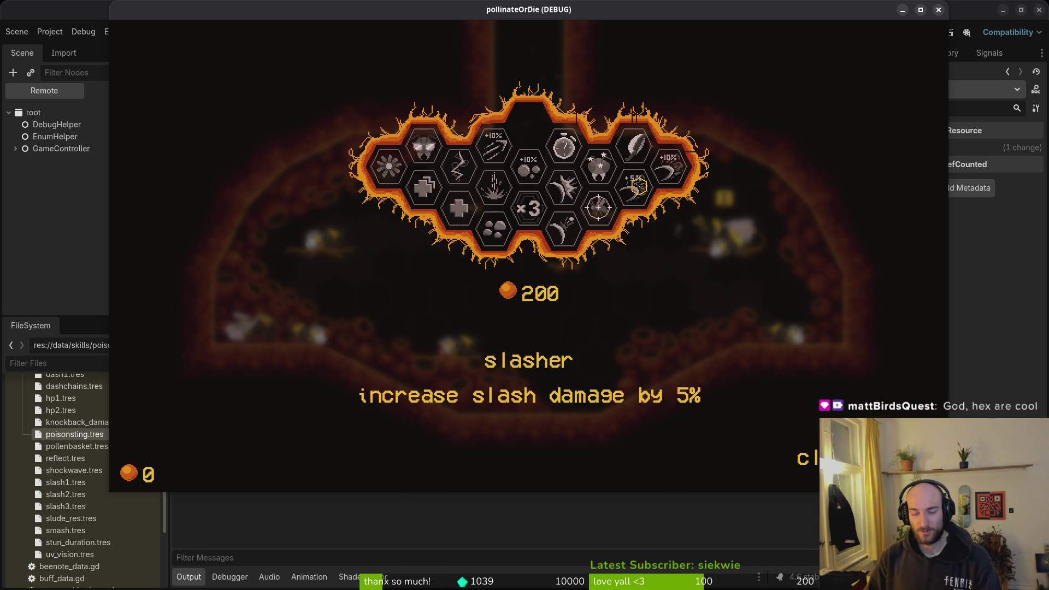
left_click(640, 184)
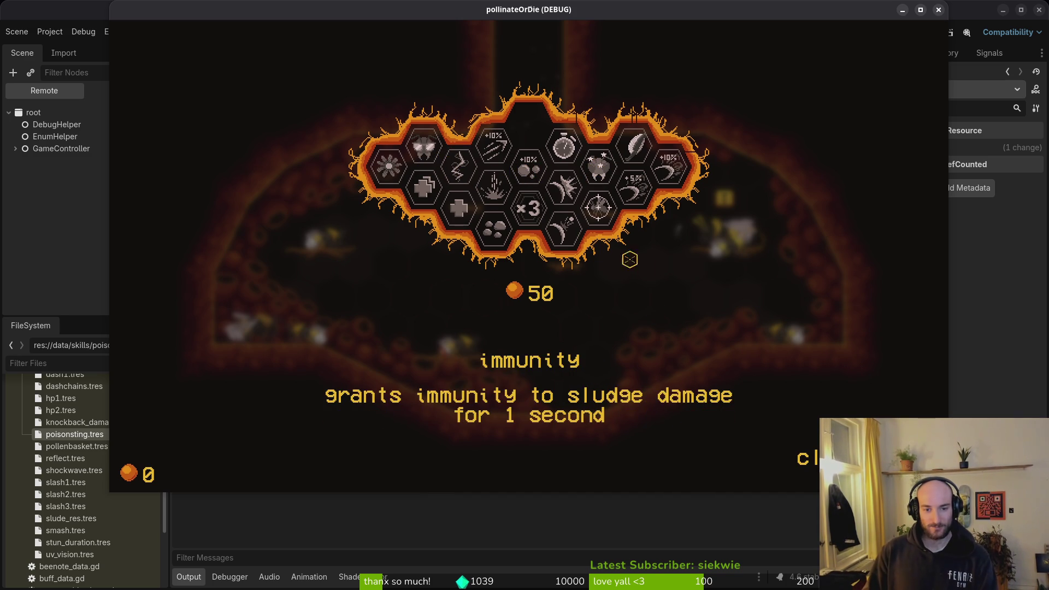
Give the player debug honey through the pause menu's debugging panel
key("Escape")
key("Escape")
left_click(547, 232)
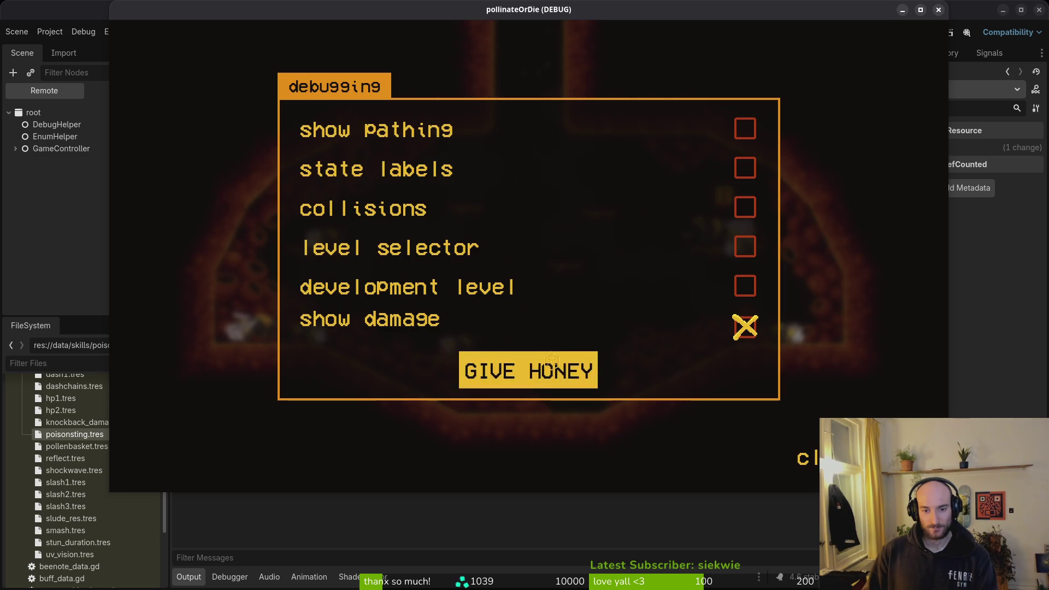
left_click(669, 392)
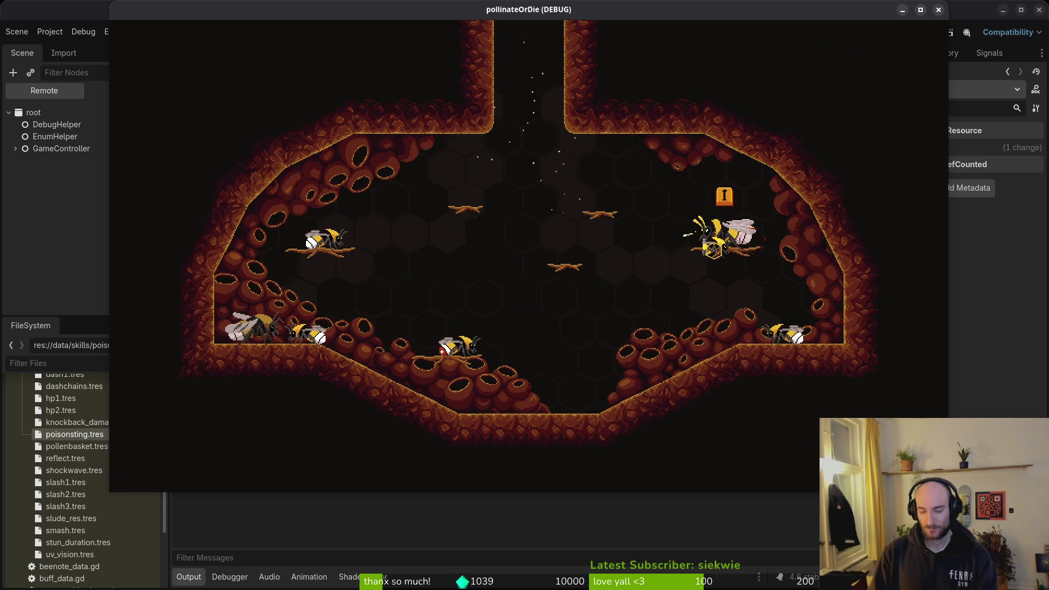
key("Tab")
Buy the UV vision skill in the skill tree and resume play
key("Tab")
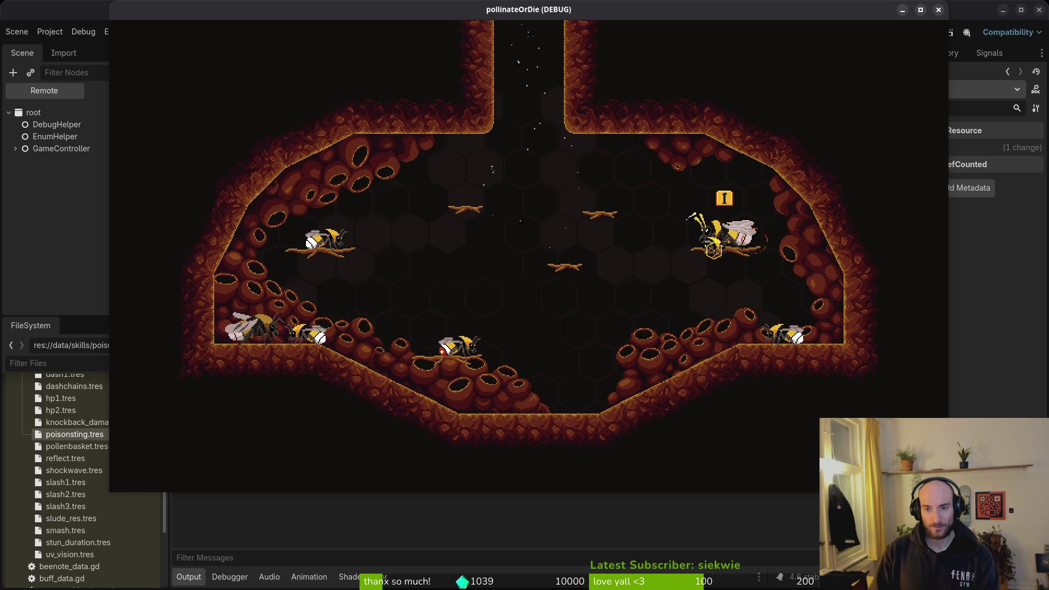
key("Tab")
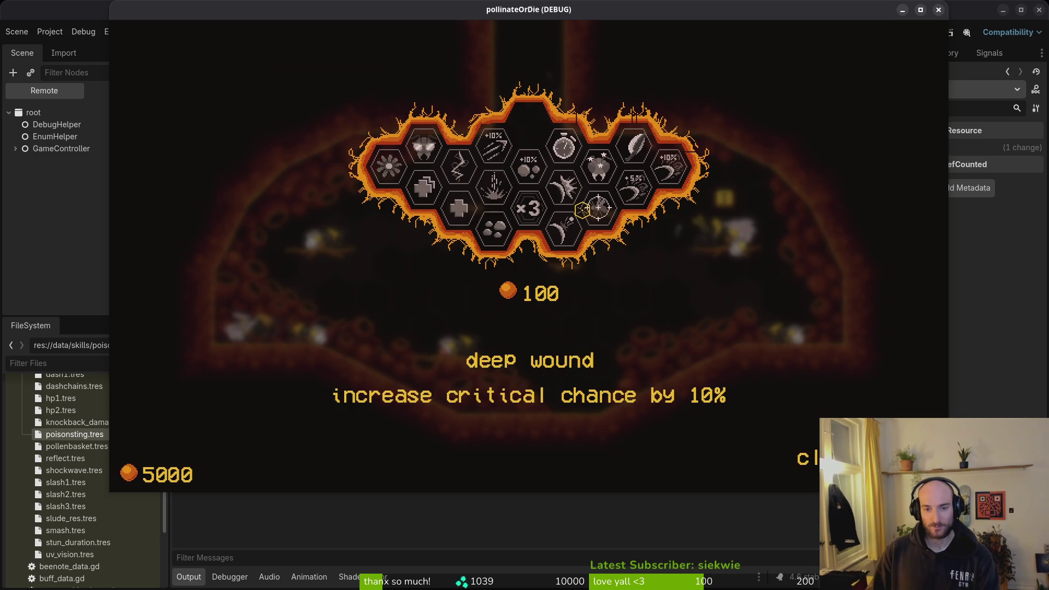
left_click(418, 148)
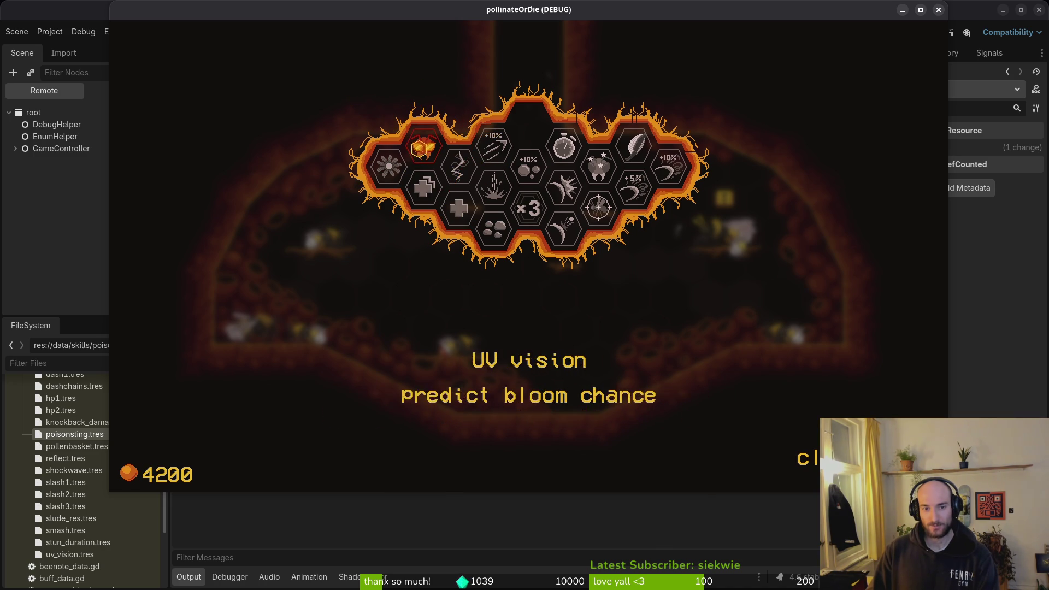
key("Tab")
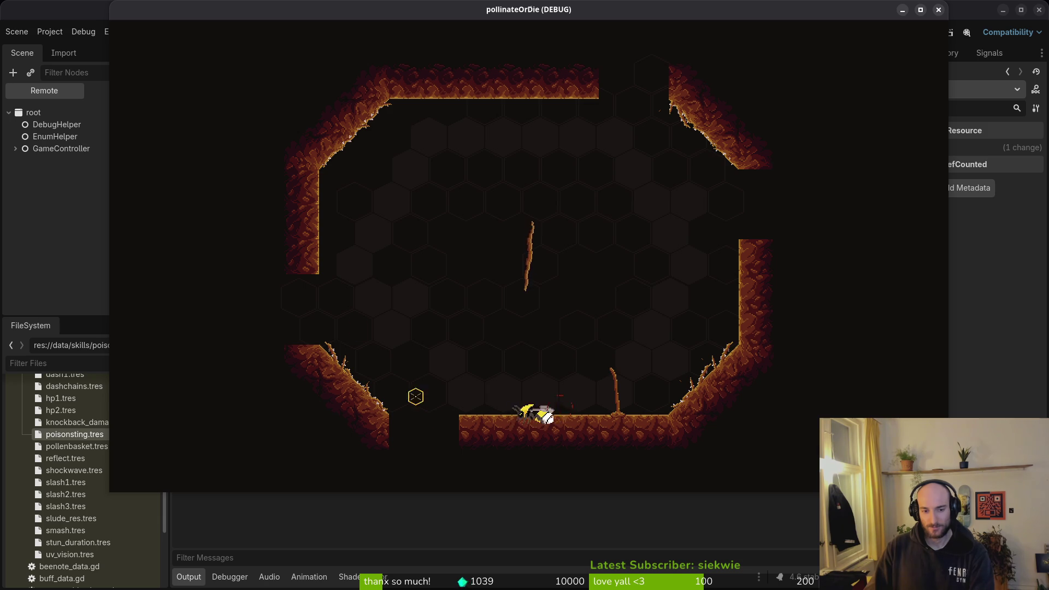
Pause the game and return to the hive, confirming the prompt
key("Escape")
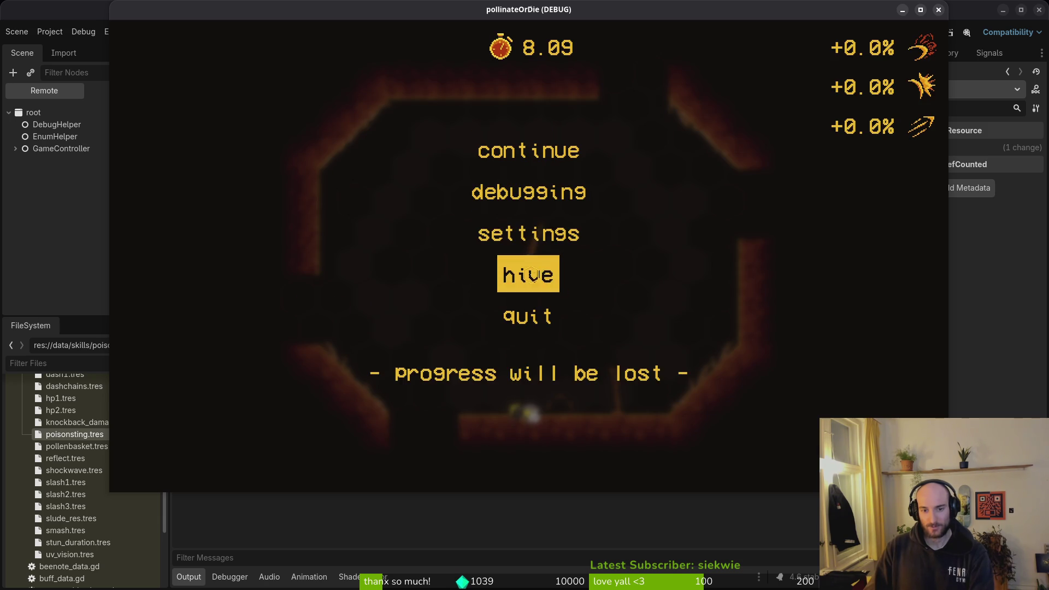
left_click(511, 274)
left_click(481, 282)
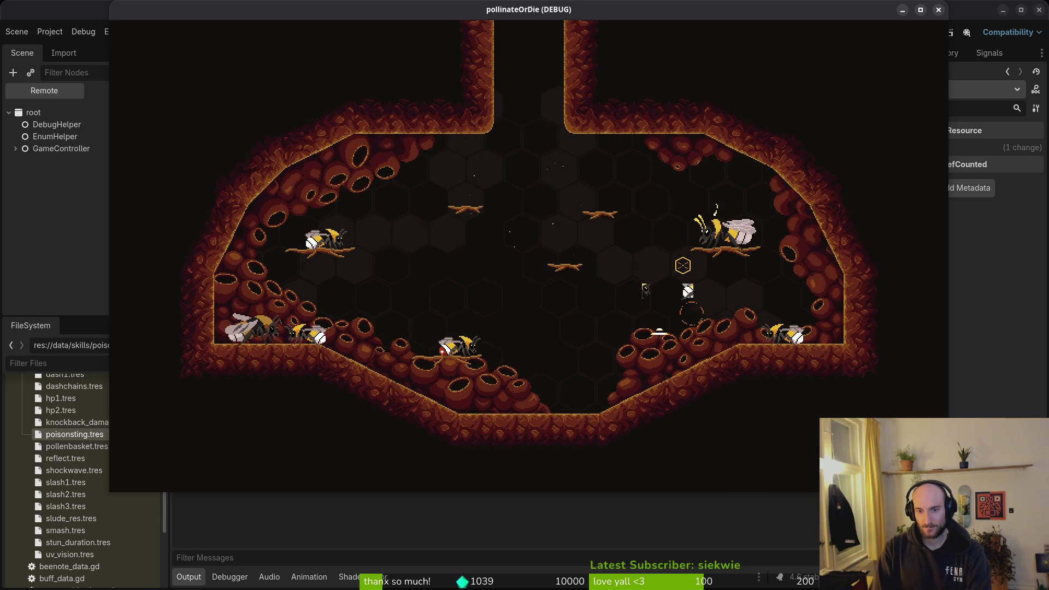
Look over the hive skill tree, resume, then quit the running game with F8
key("e")
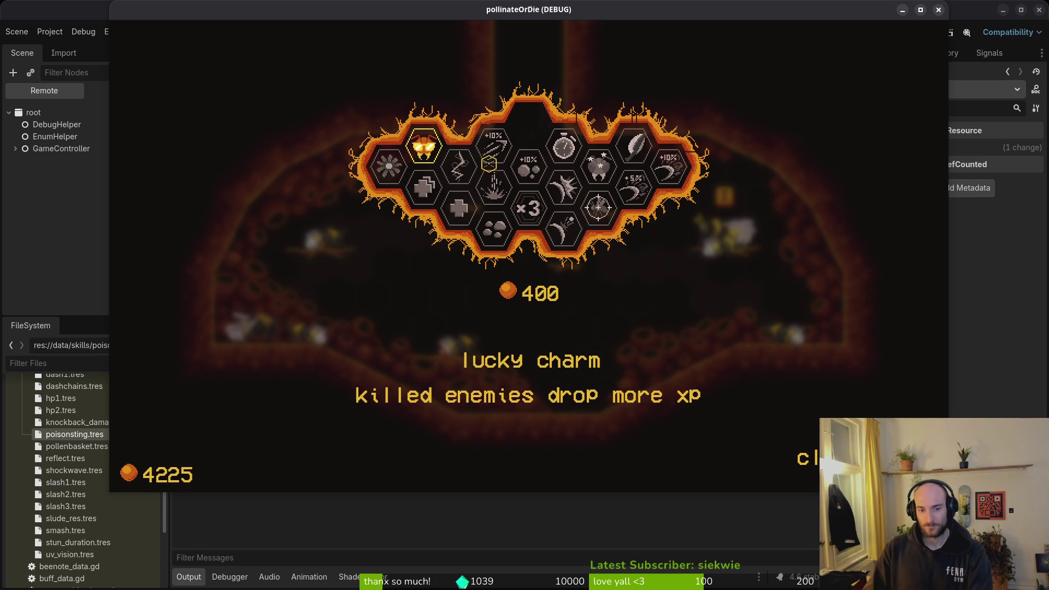
key("Escape")
key("Escape")
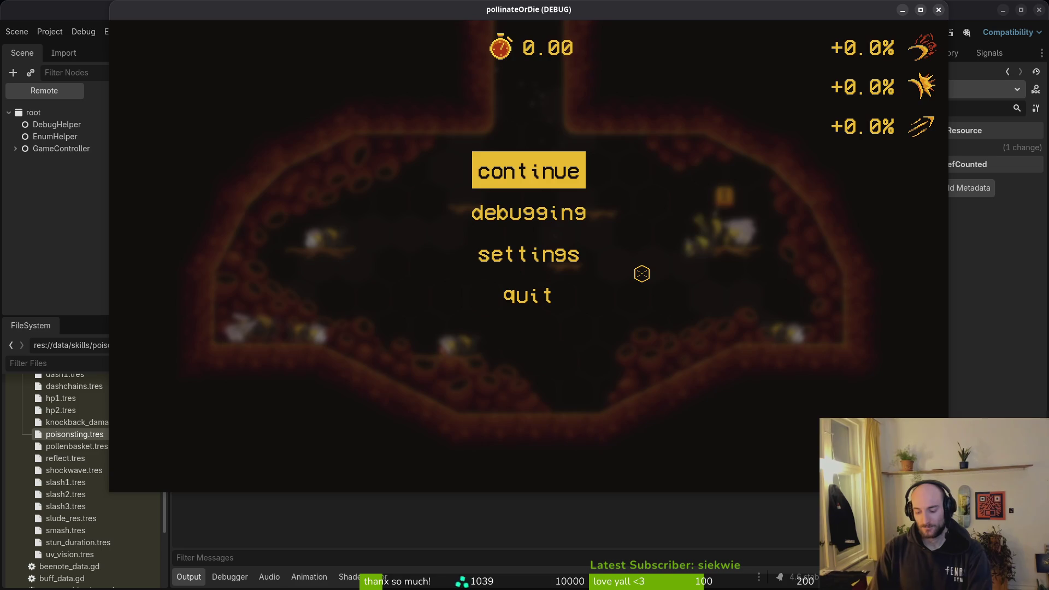
key("Escape")
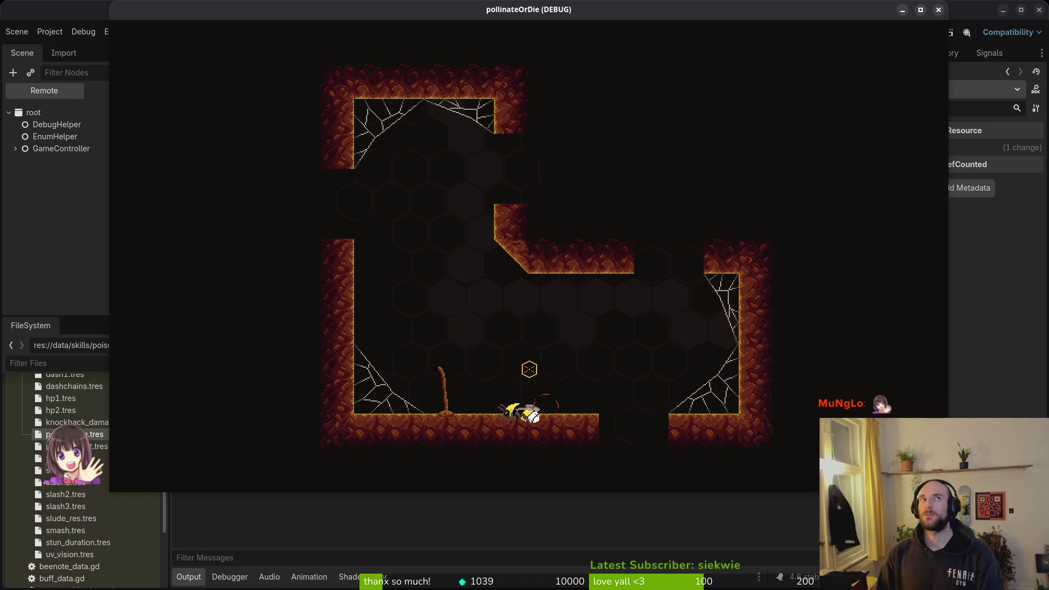
key("F8")
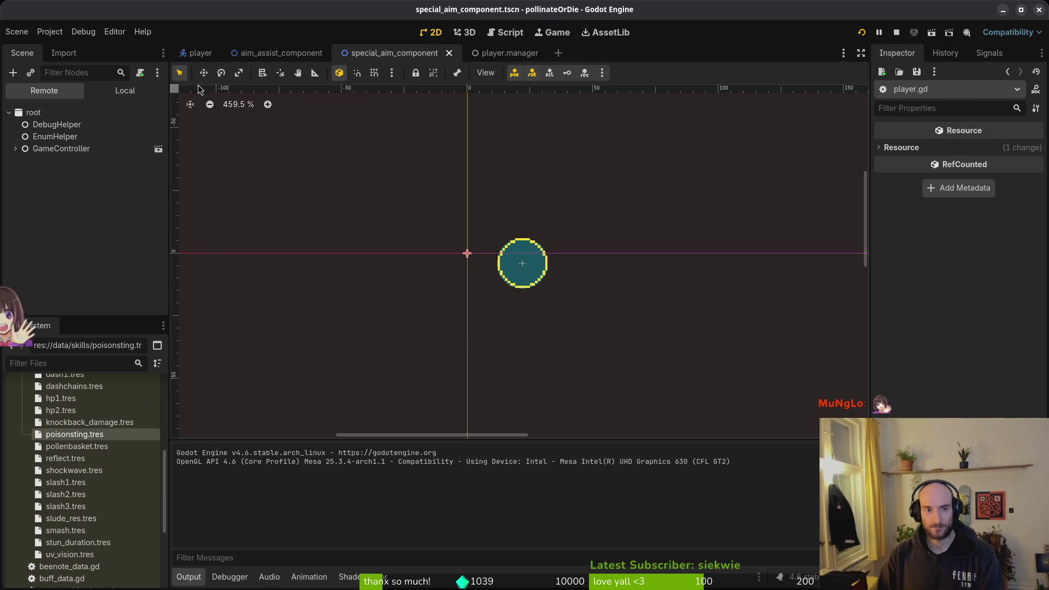
In the player scene, select Sprite2D under the sprite node to check its frame settings, then save
left_click(201, 52)
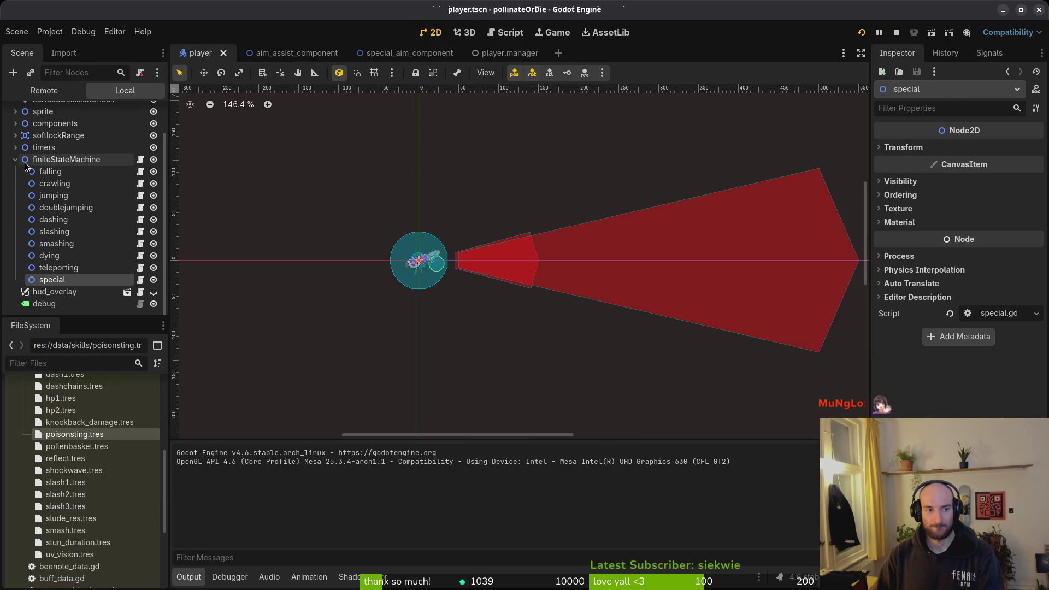
left_click(15, 159)
left_click(15, 148)
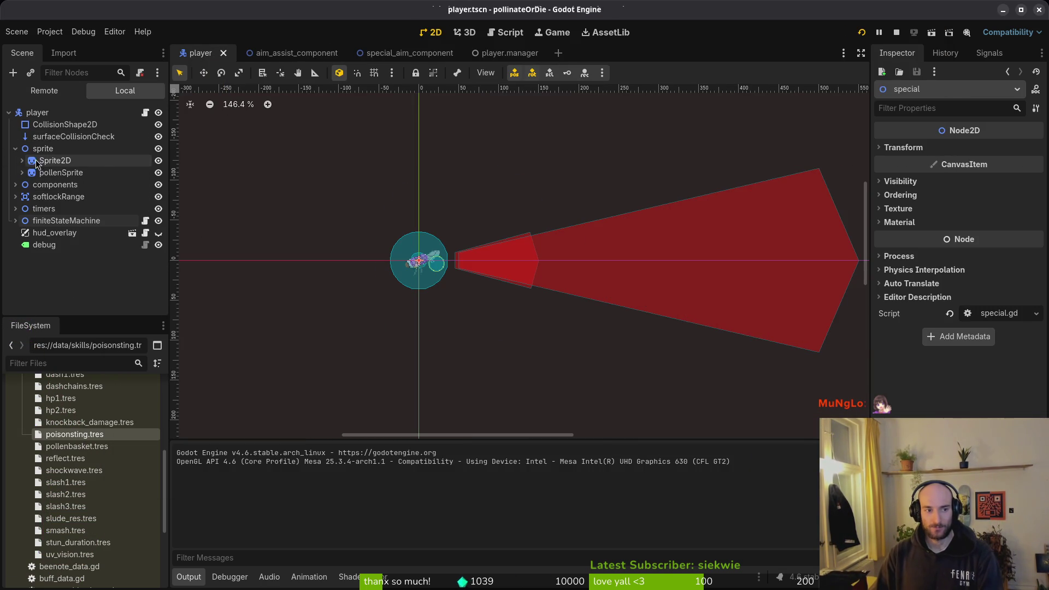
left_click(21, 160)
left_click(57, 161)
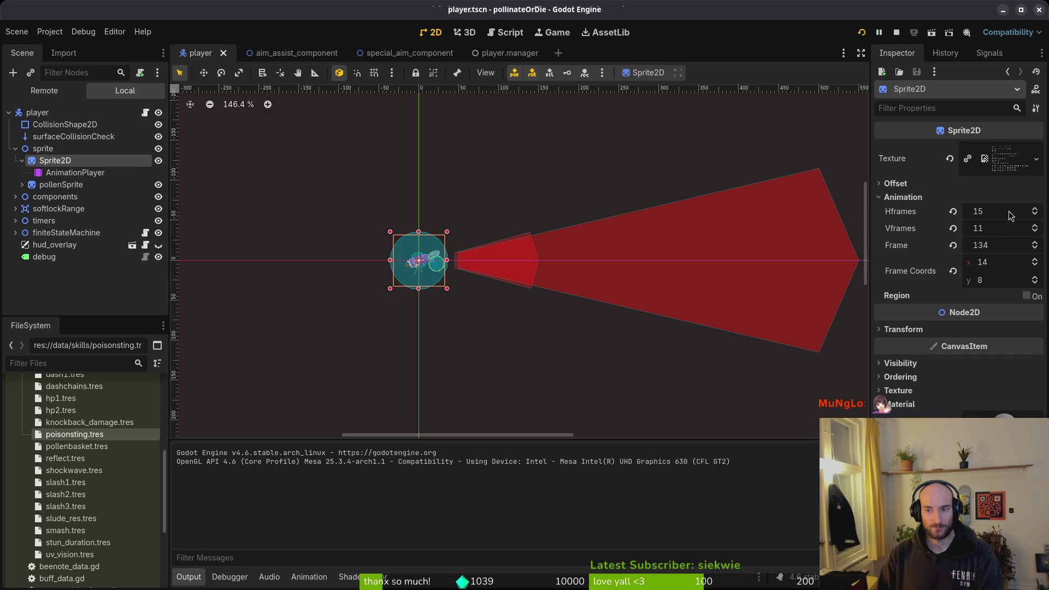
scroll(388, 271, "up", 5)
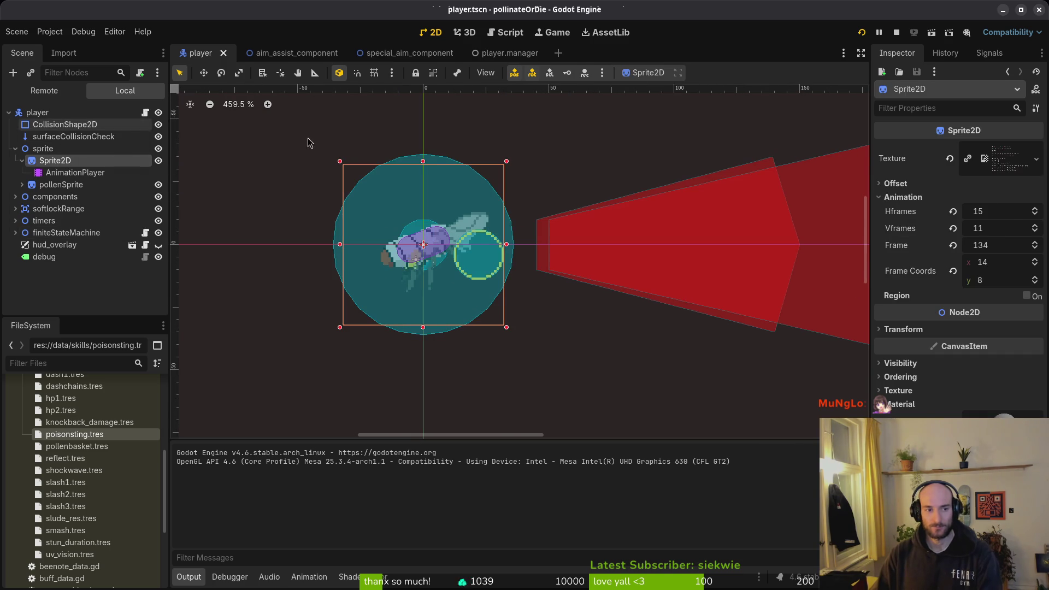
key("ctrl+s")
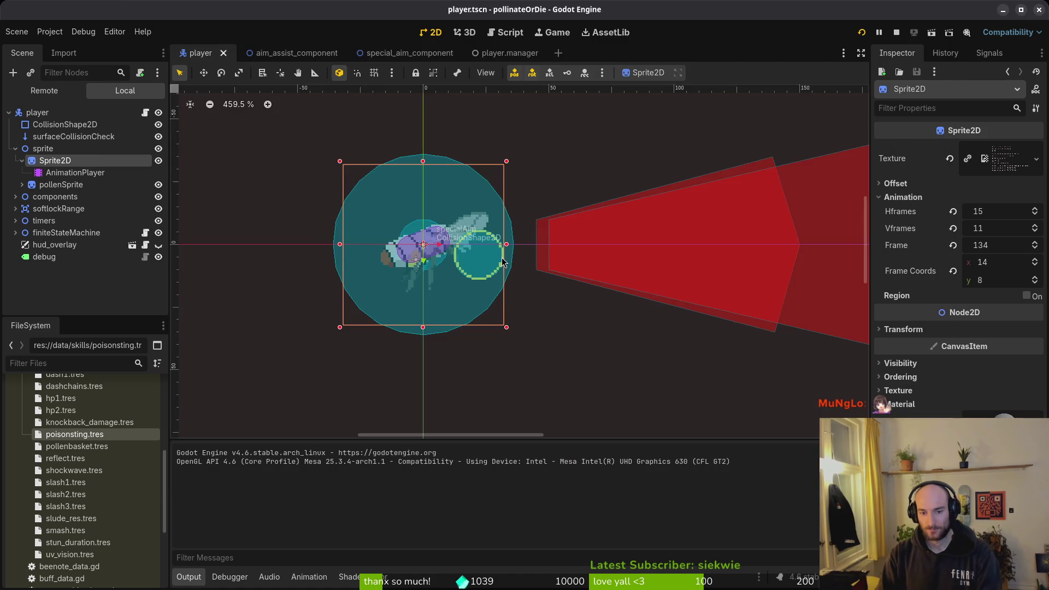
Return to the hive and buy and equip the albino bumblebee skin in the skins shop
key("d")
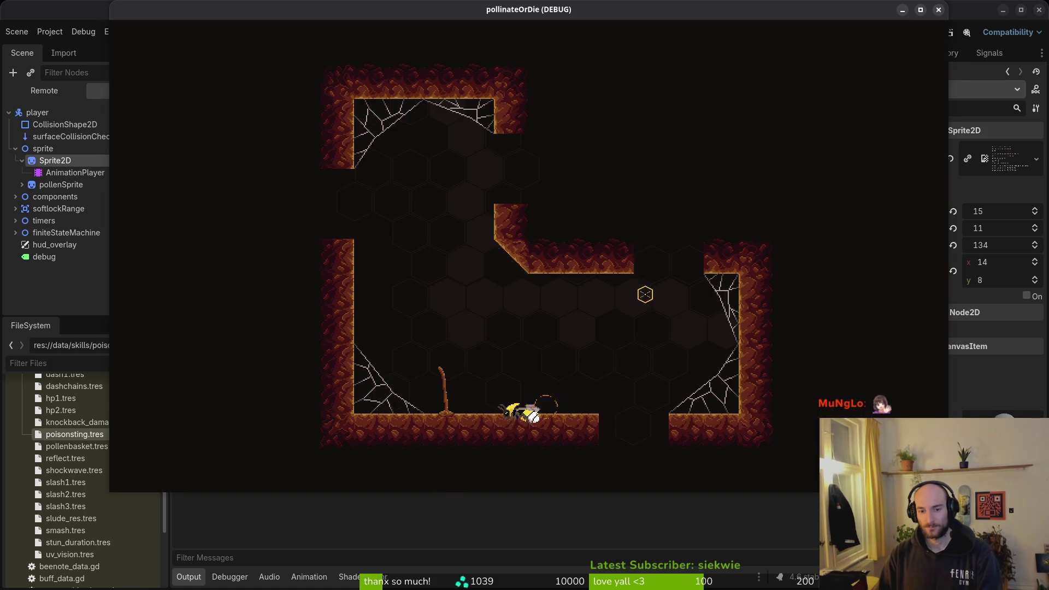
key("Escape")
left_click(512, 275)
left_click(468, 282)
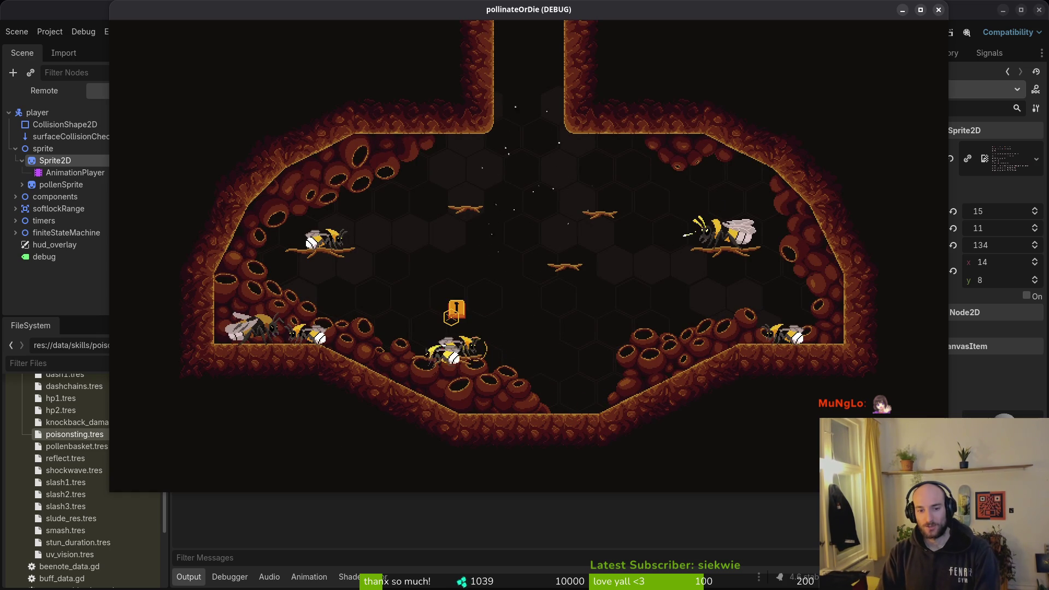
left_click(451, 317)
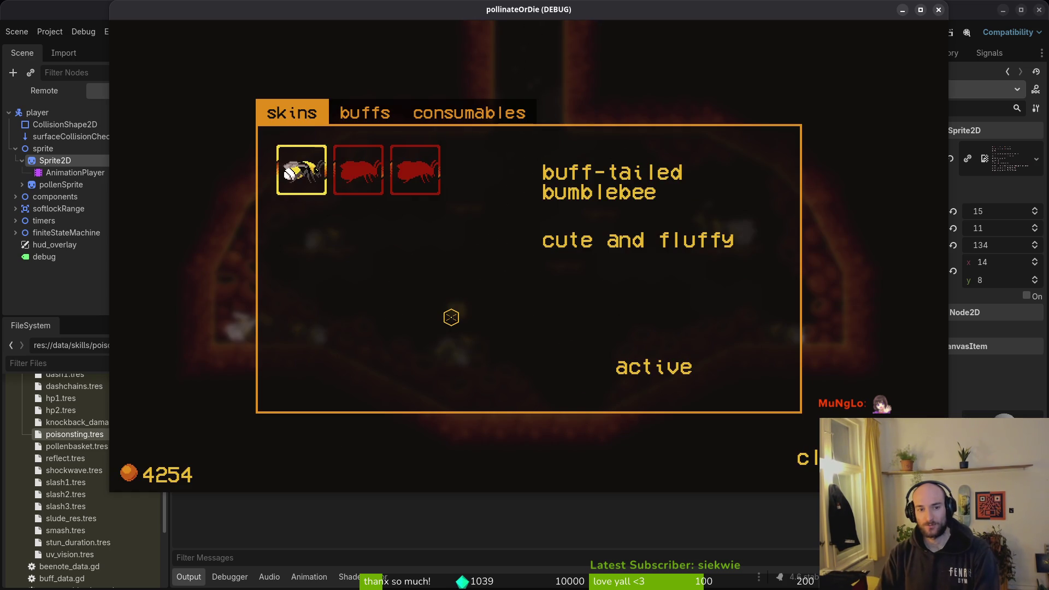
left_click(405, 197)
key("Escape")
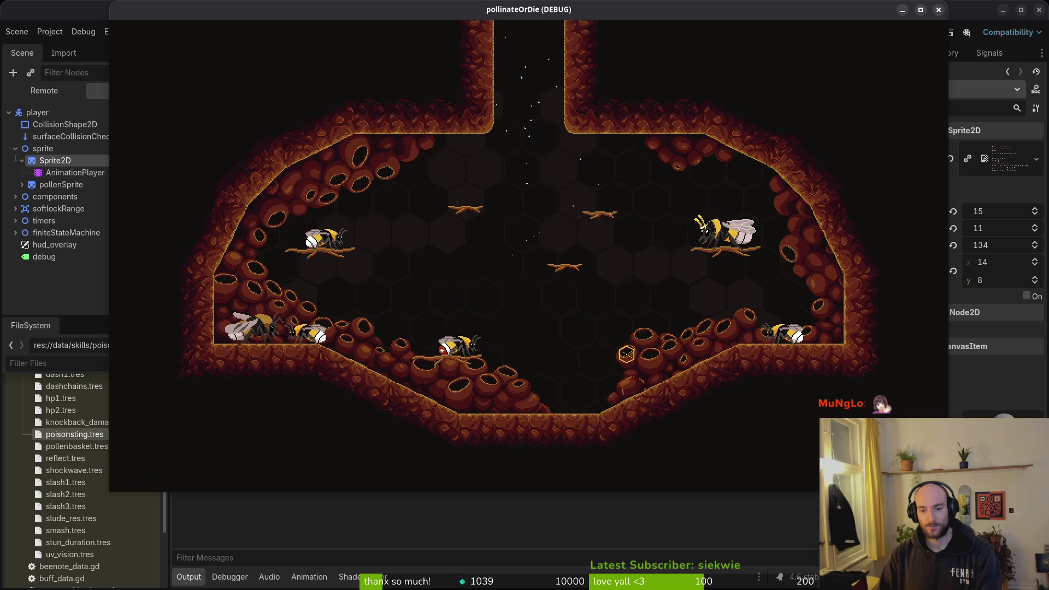
Walk and fly the albino bee around the hive, landing back on the floor
key("a")
key("d")
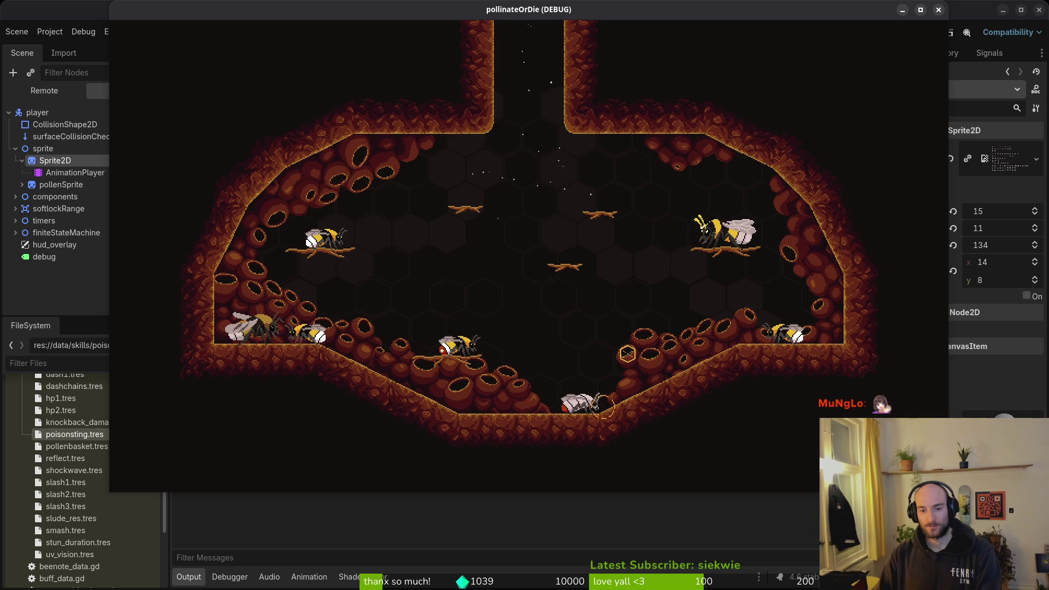
key("a")
key("space")
key("d")
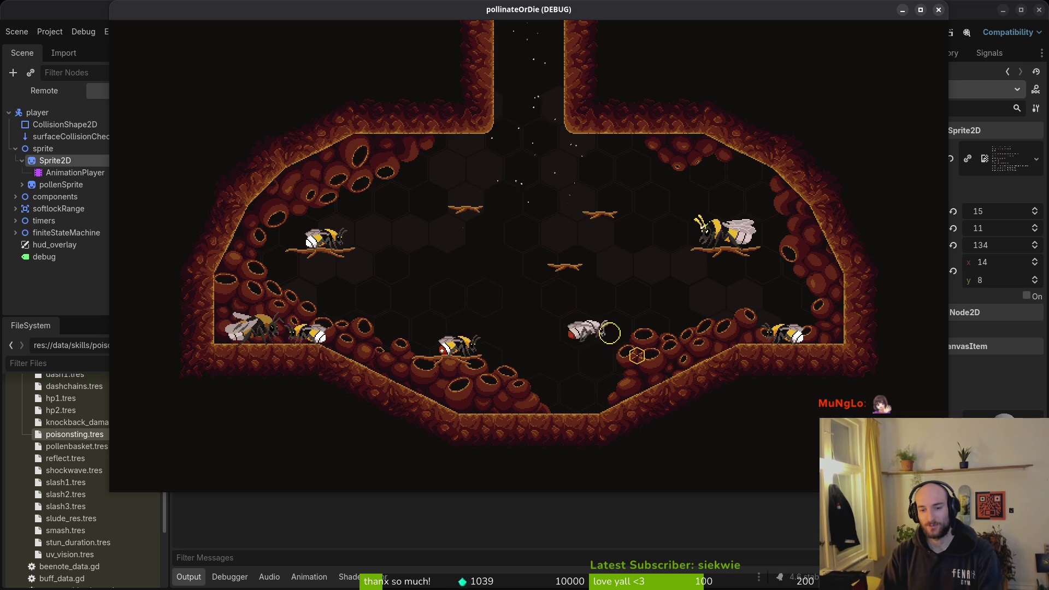
key("a")
key("d")
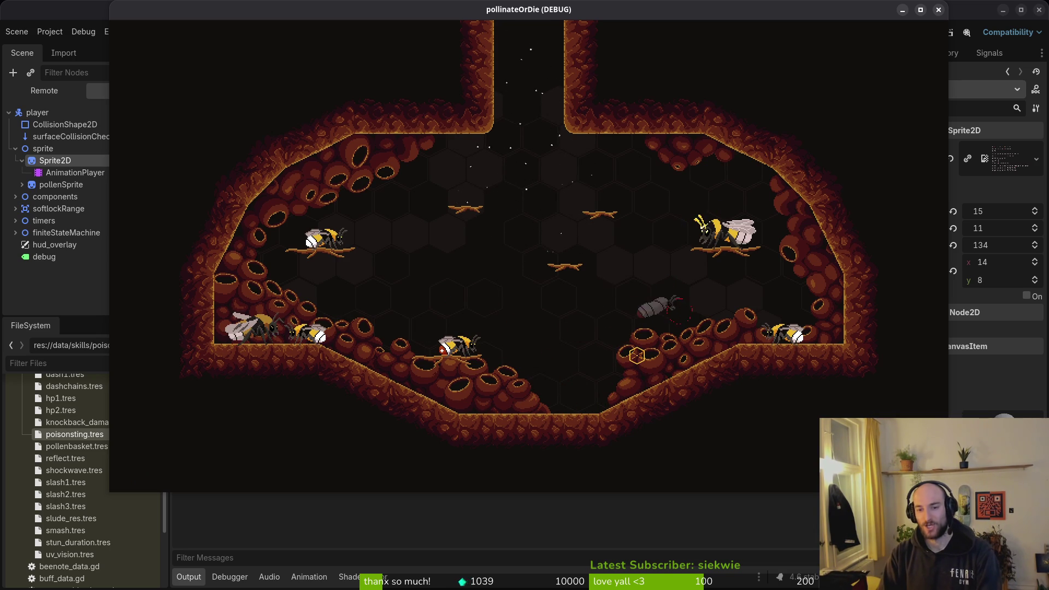
key("a")
key("a")
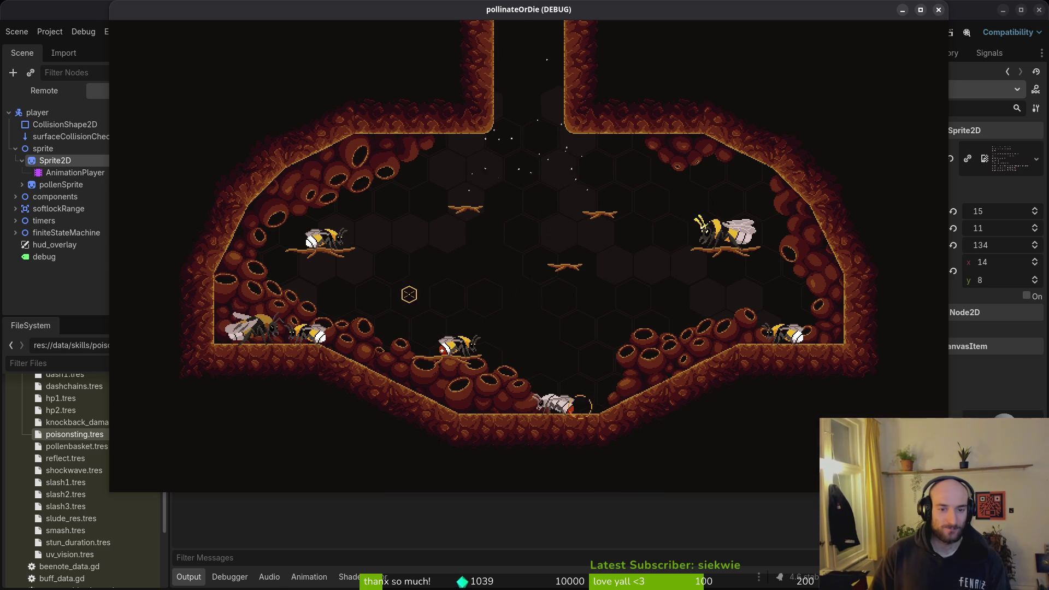
Fire the bee's special aimed sting, fly up and right, then close the game
left_click(655, 257)
key("w")
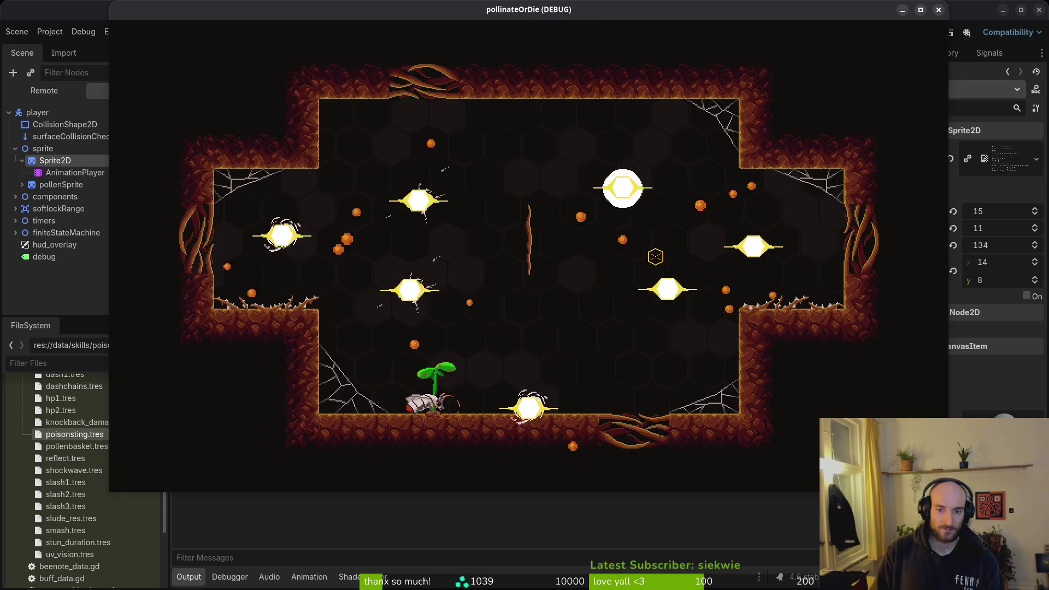
key("d")
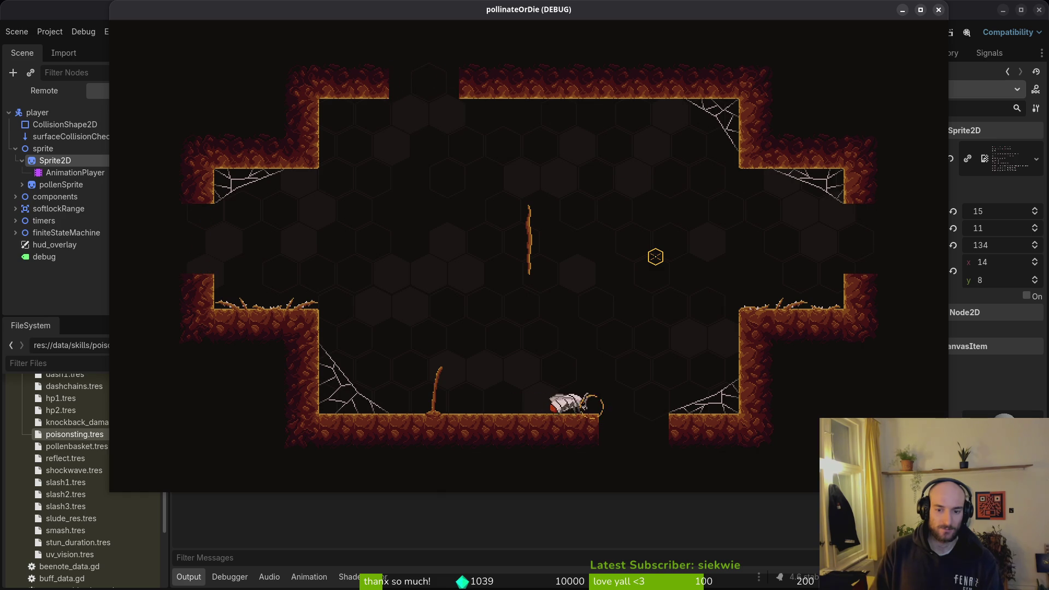
key("F8")
Open gate.tscn, preview gateUvVisionVfx by toggling Emitting on then off, and run the game
key("alt+shift+o")
type("gatets")
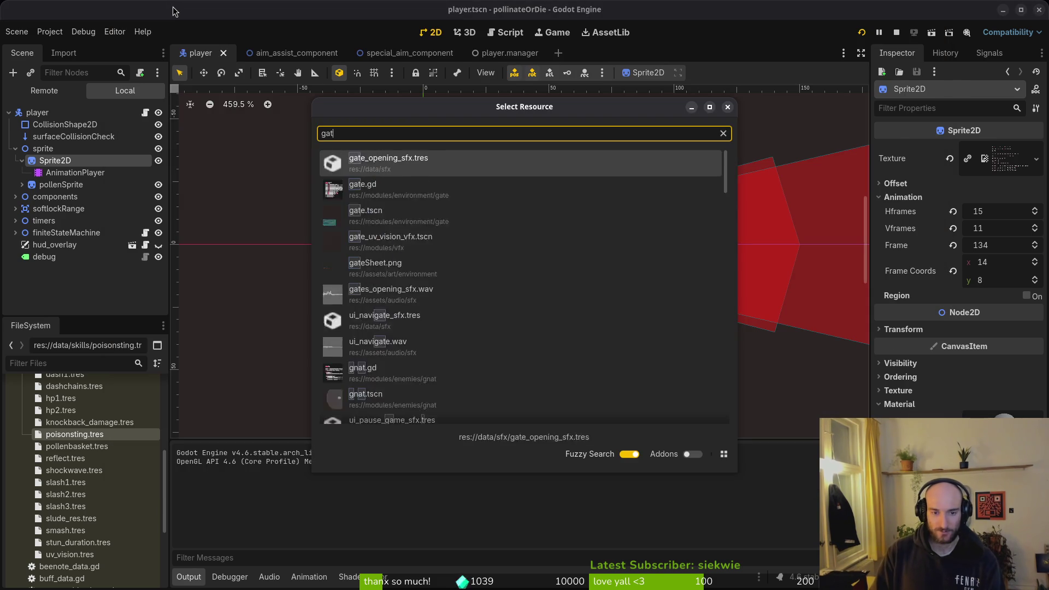
key("Return")
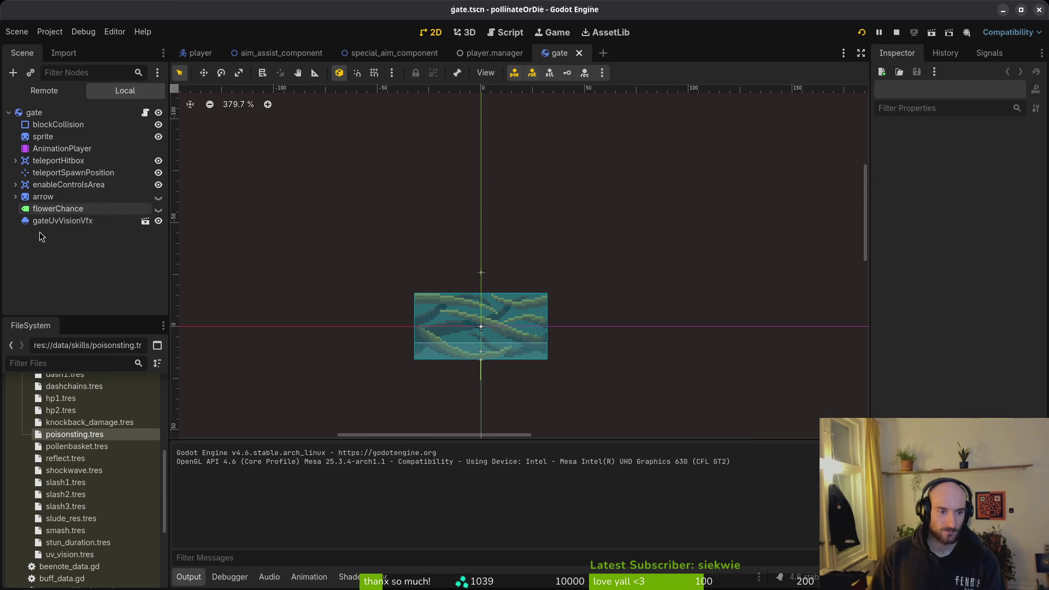
left_click(63, 220)
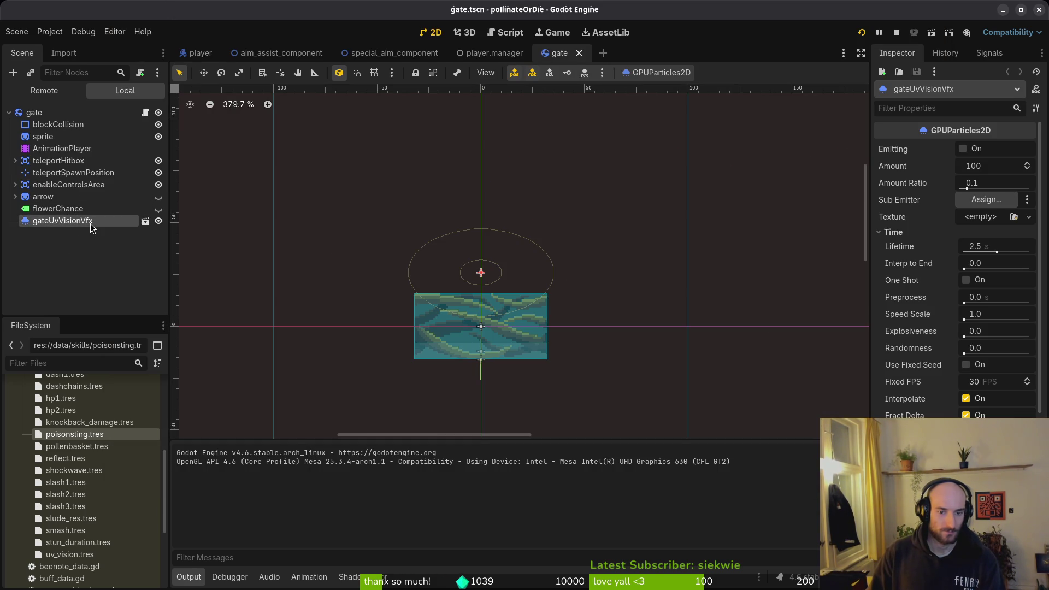
left_click(963, 150)
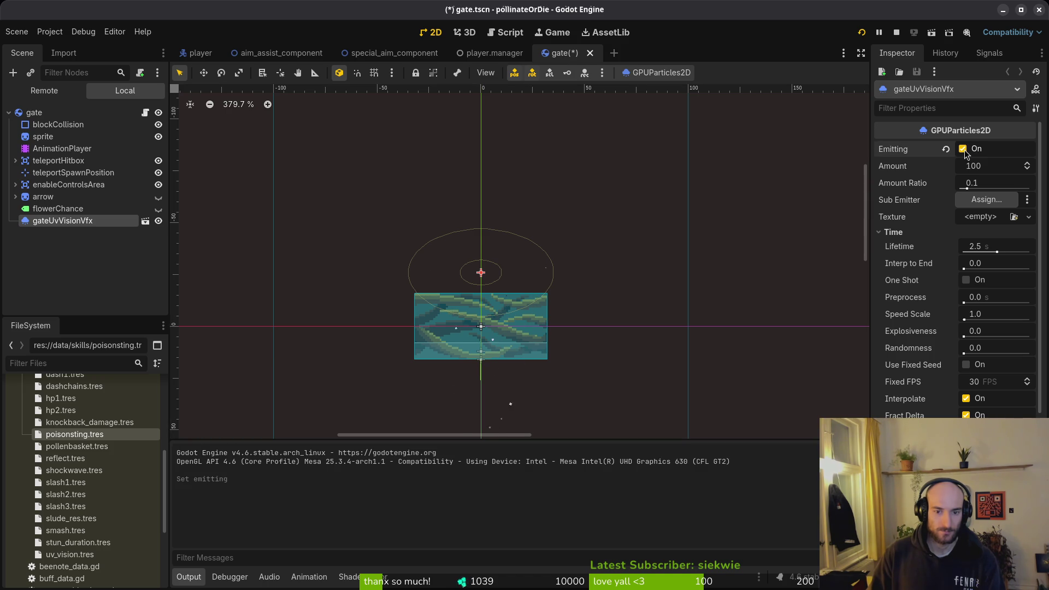
left_click(964, 150)
key("F5")
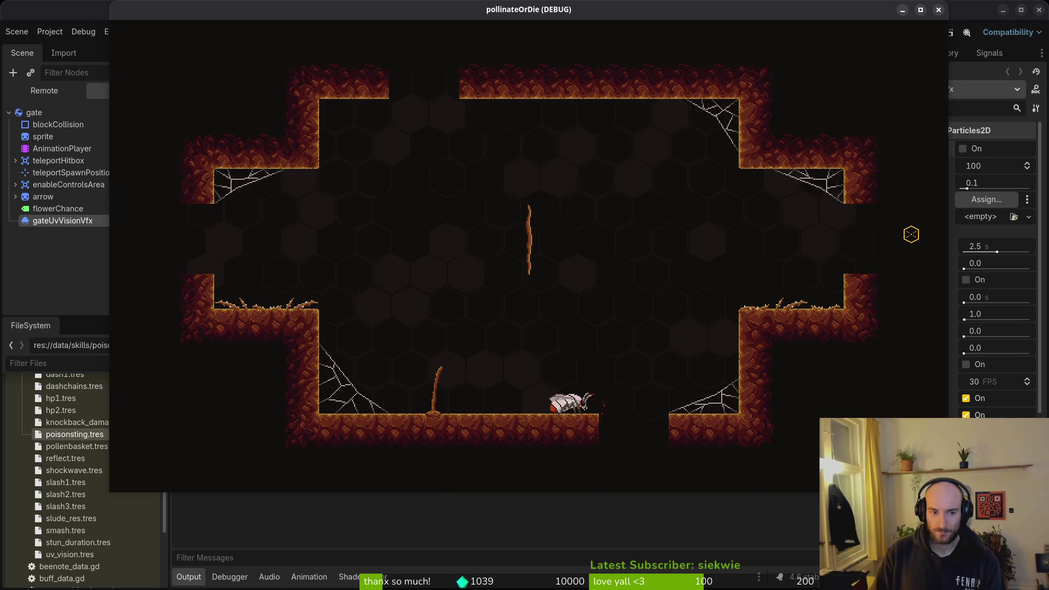
Open gate.gd, scroll down to open_gate and copy the wind funnel call line
key("alt+Tab")
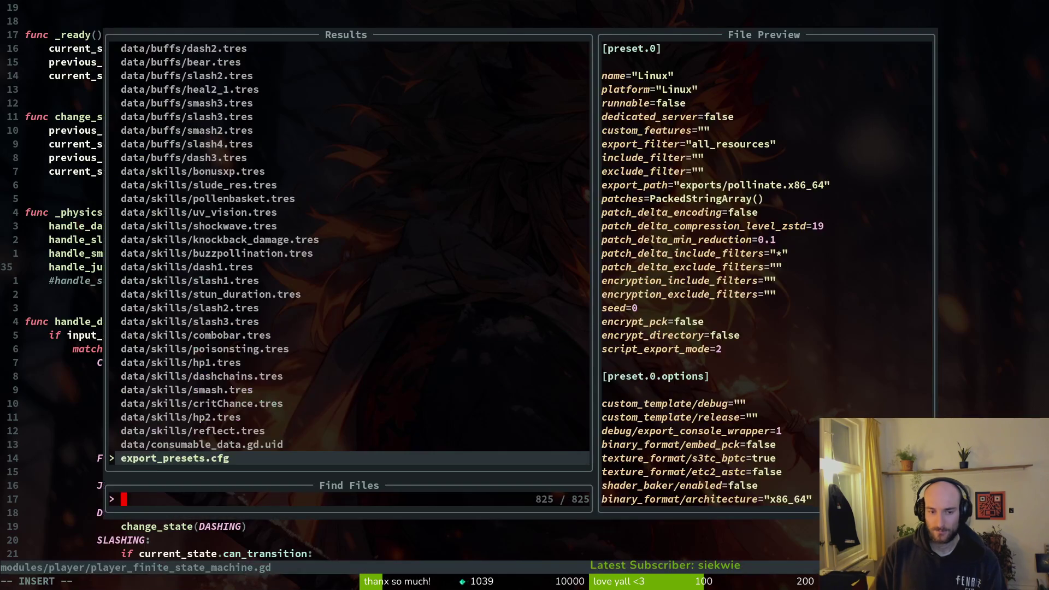
type("gate")
key("Return")
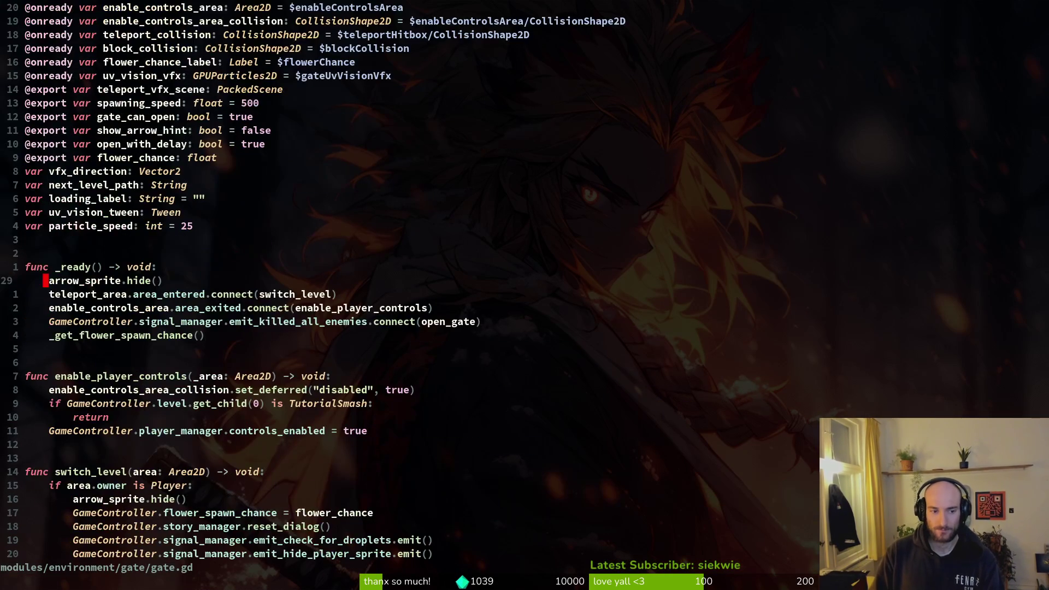
key("ctrl+d")
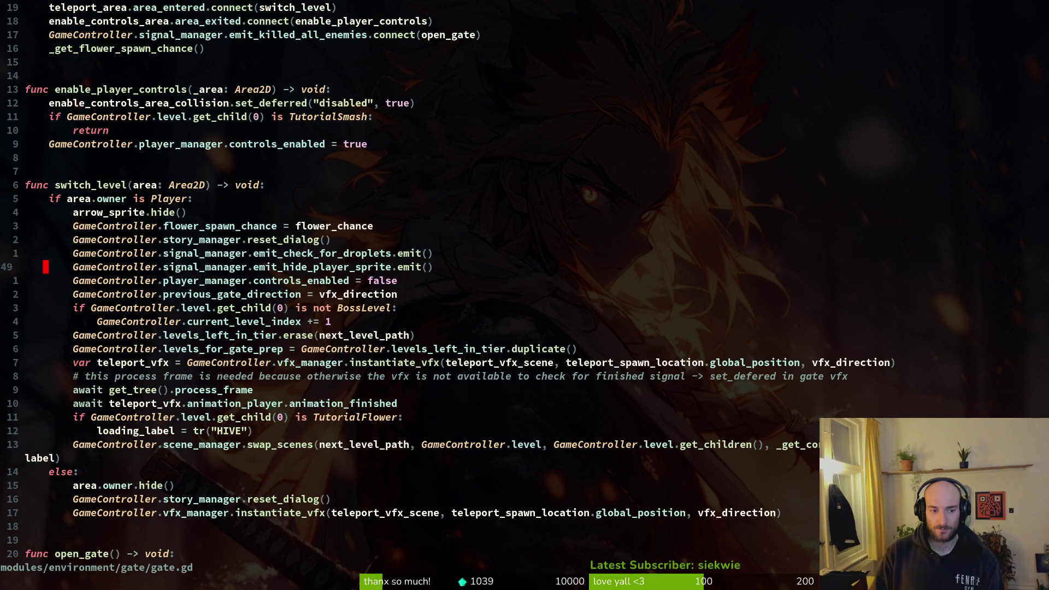
key("ctrl+d")
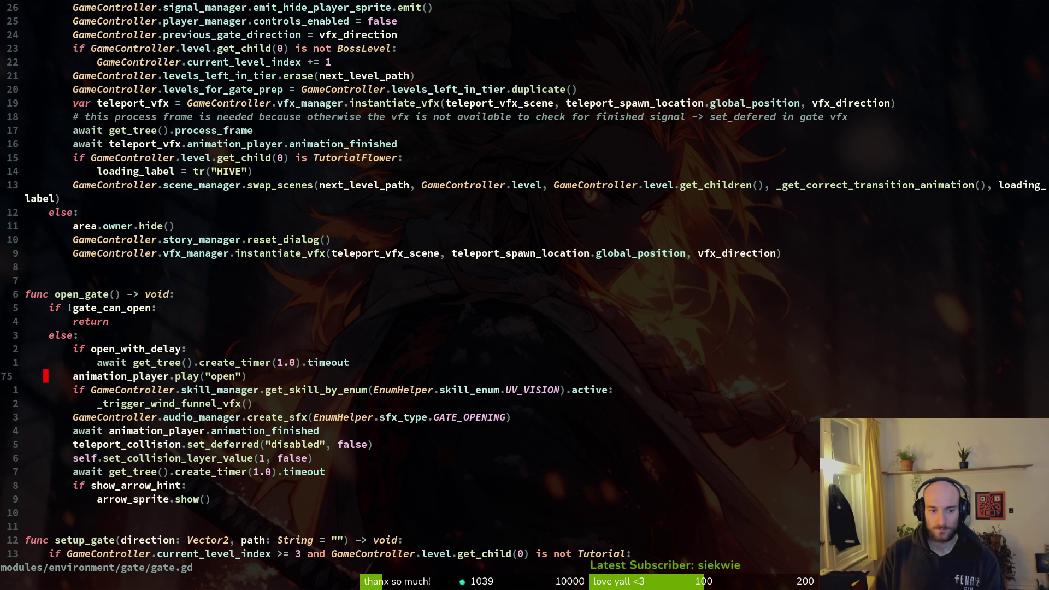
key("shift+v")
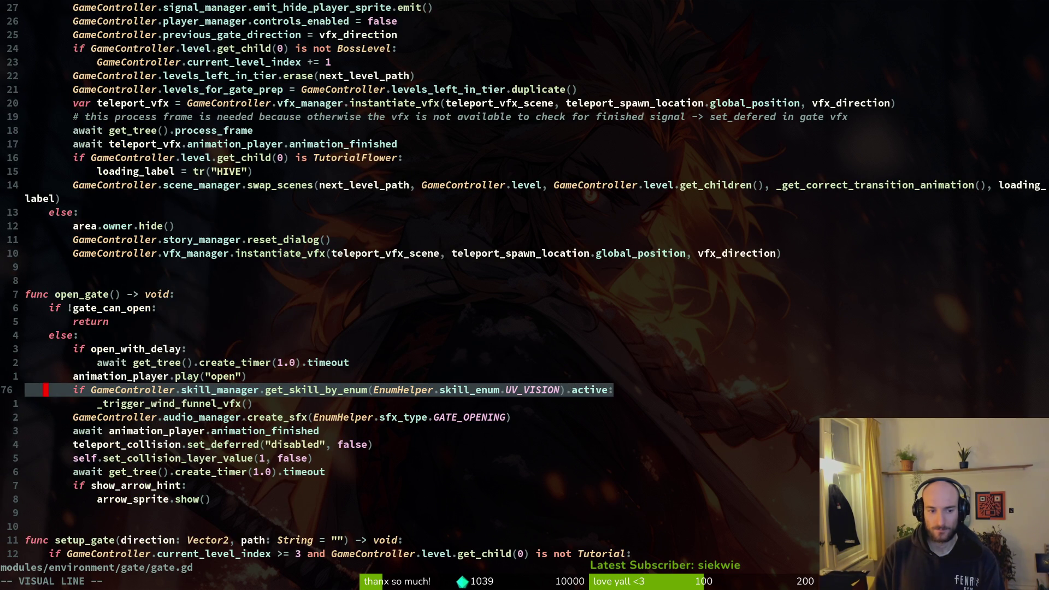
key("Escape")
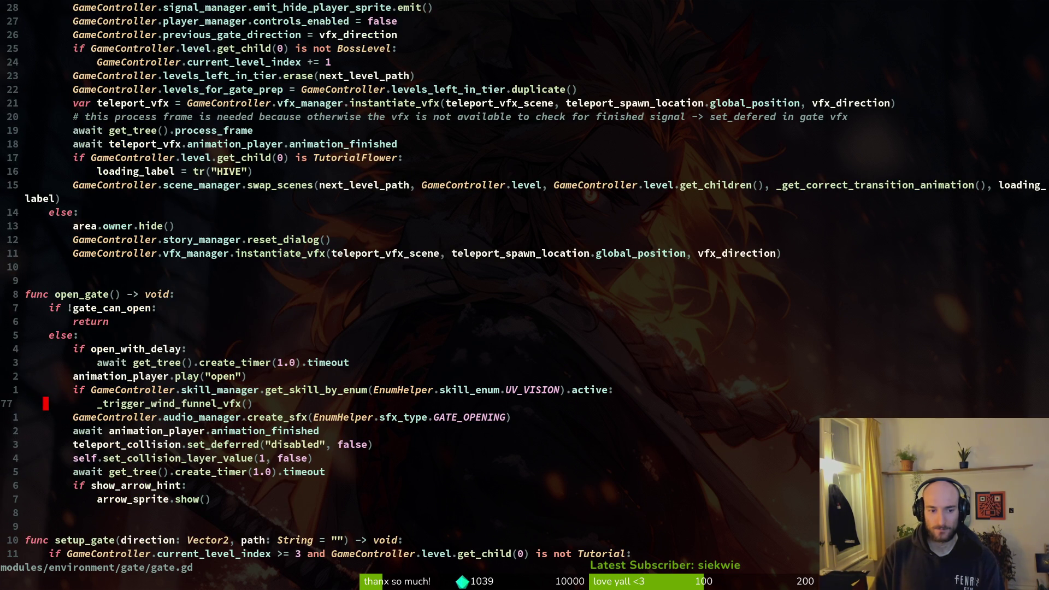
key("y")
key("y")
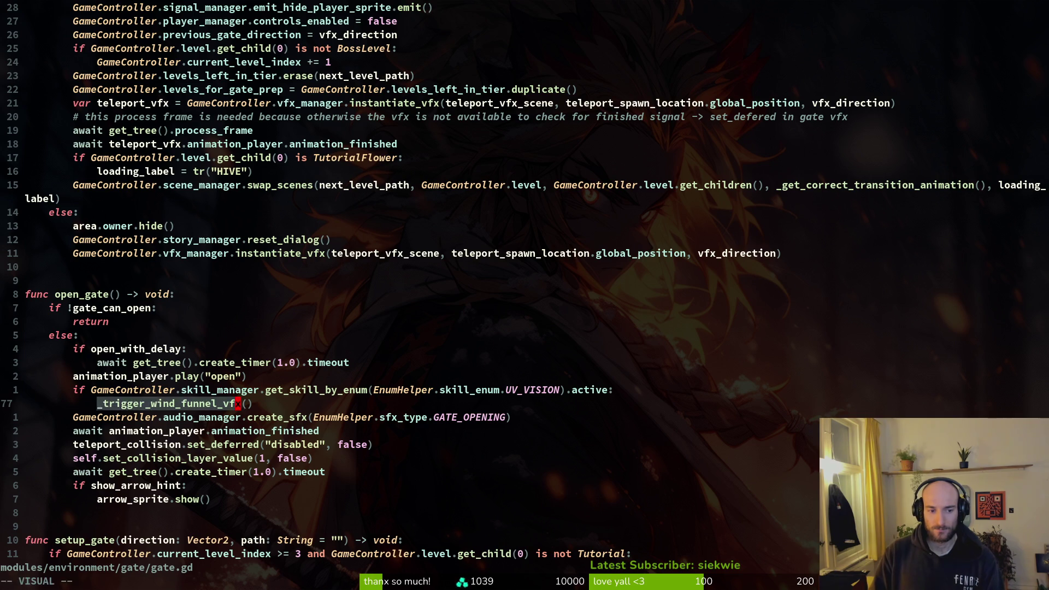
Grep the project for _trigger_wind_funnel_vfx and jump to its definition at line 103
key("space")
key("s")
key("w")
key("Up")
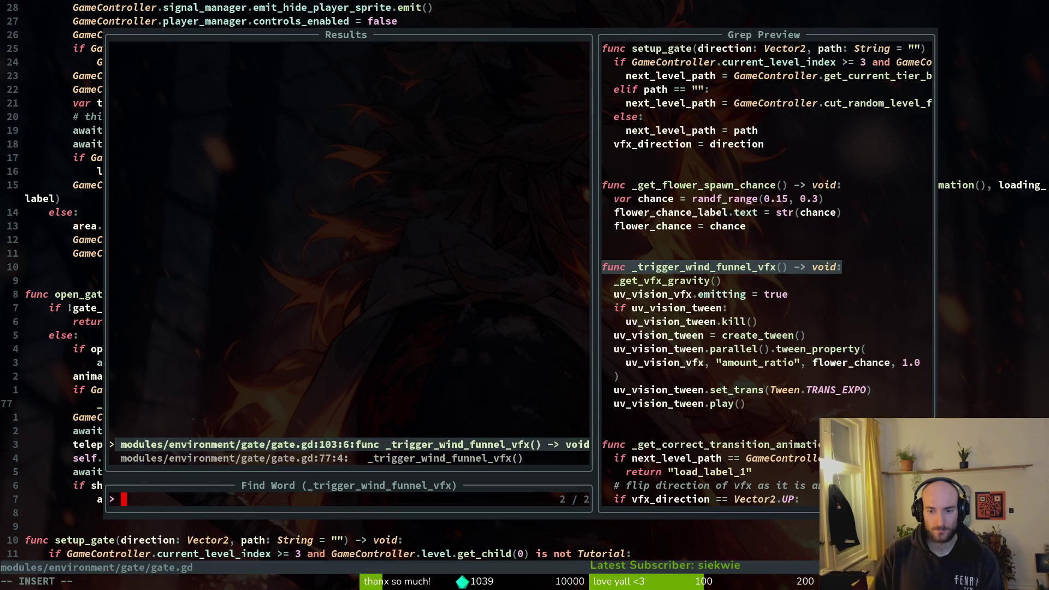
key("Return")
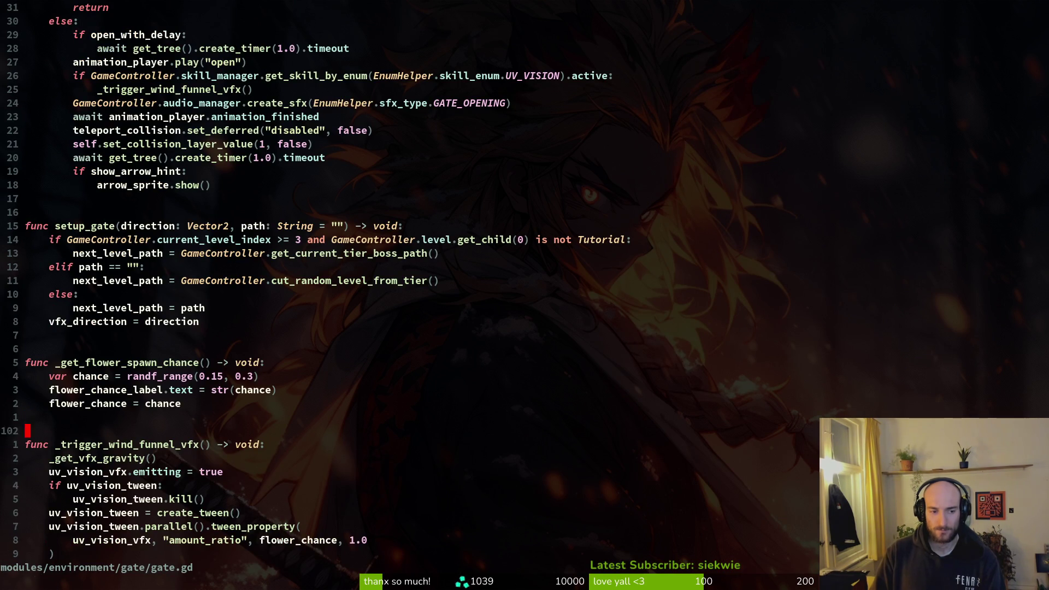
key("j")
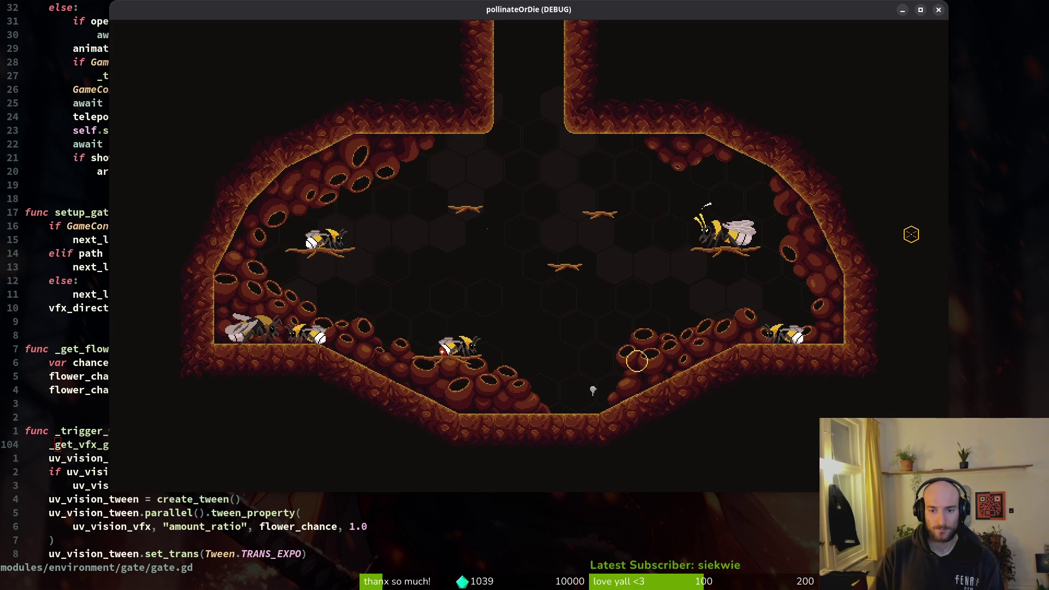
Buy the UV vision upgrade from the upgrade hex menu
key("e")
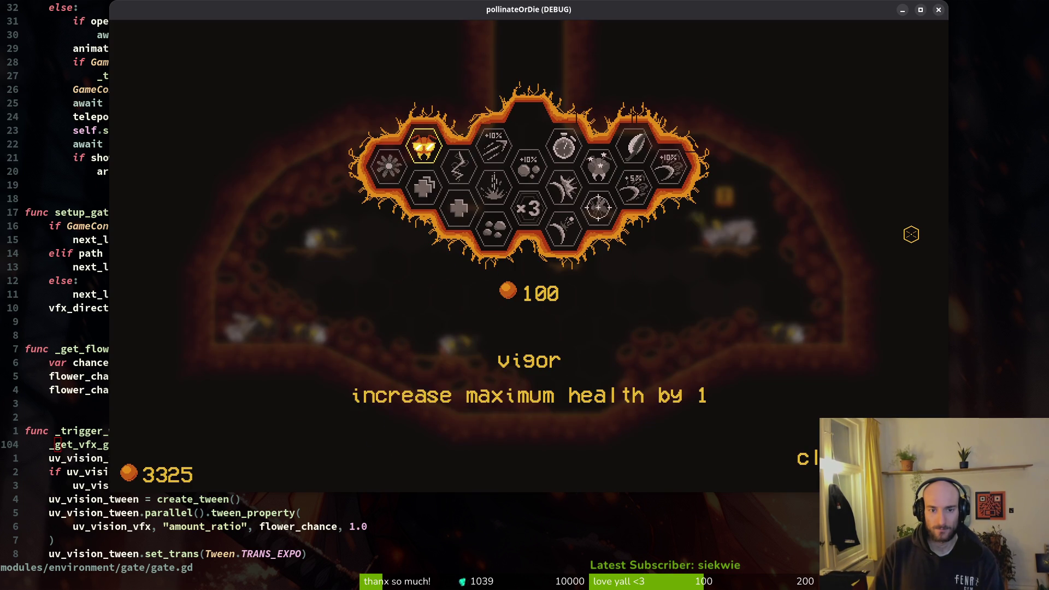
key("d")
key("a")
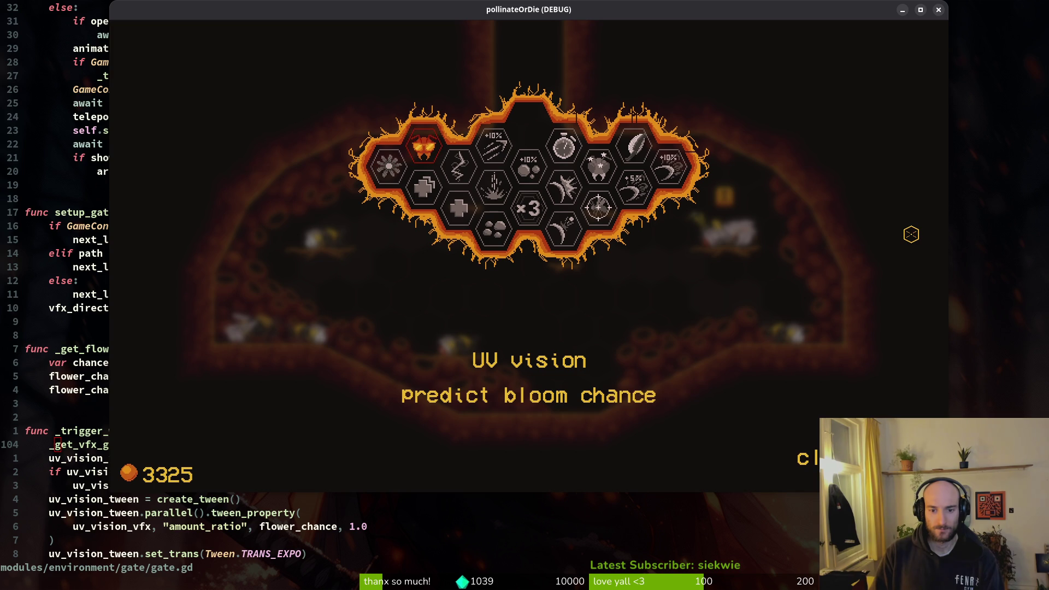
key("e")
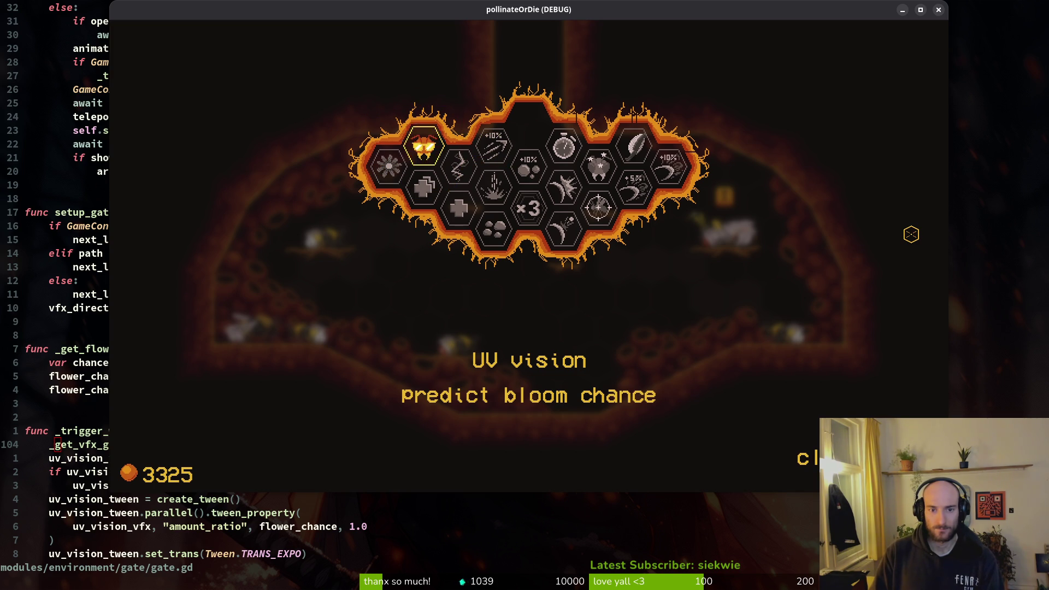
key("Escape")
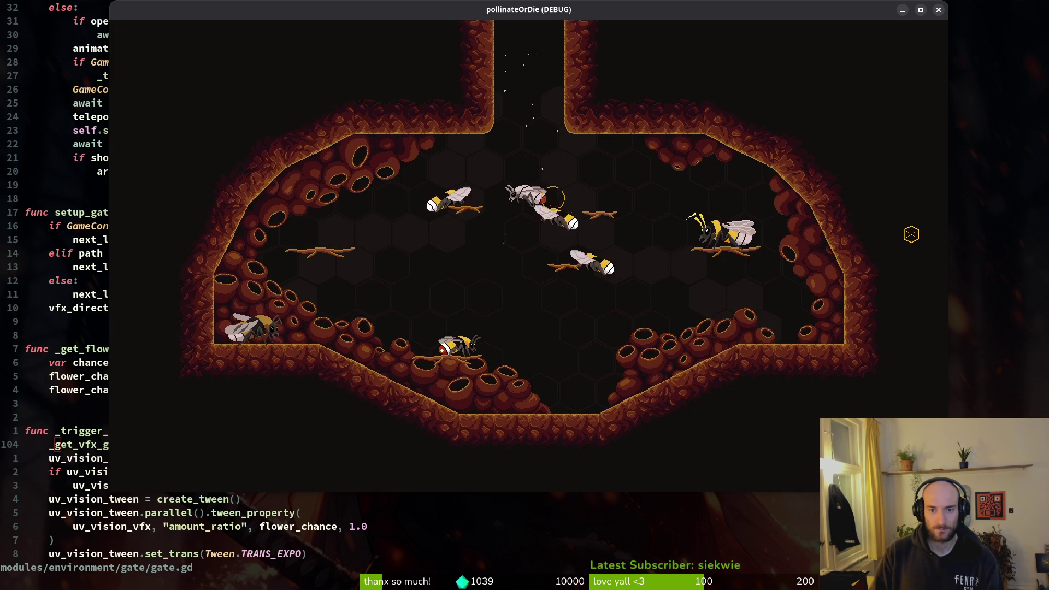
Quit the run to the main menu and start a New Game
key("Escape")
key("s")
key("s")
key("s")
key("e")
key("a")
key("e")
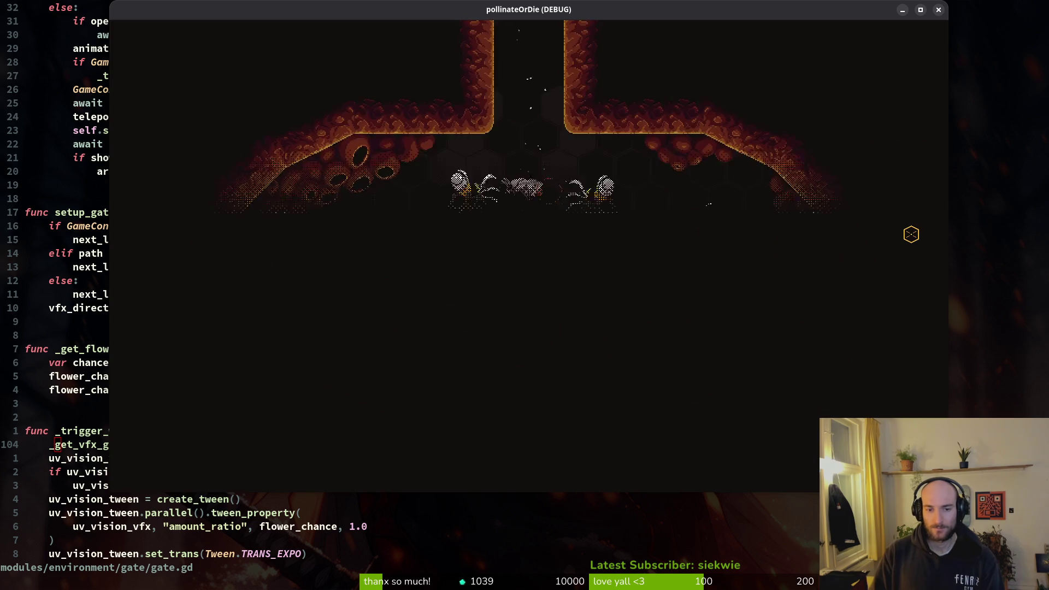
key("e")
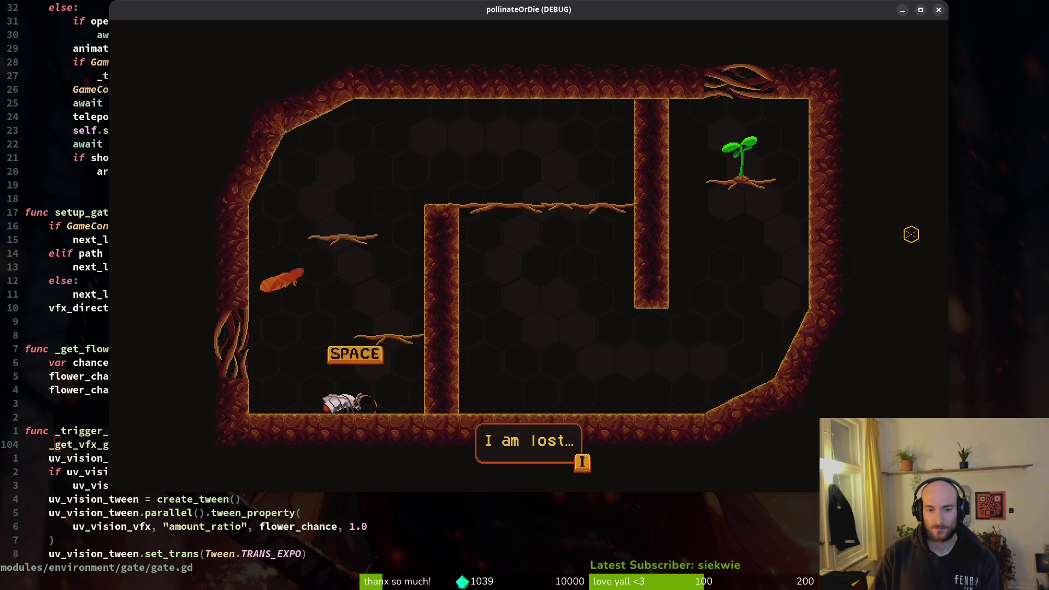
Use the pause menu's debugging GIVE HONEY option, then check the 7000 honey in the upgrade shop
key("Escape")
key("s")
key("e")
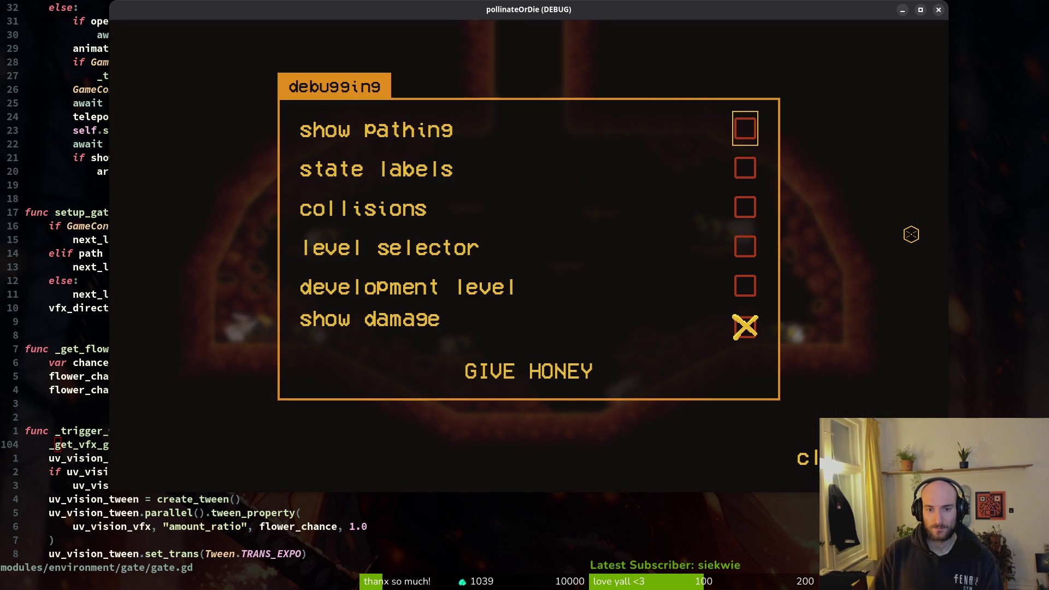
key("s")
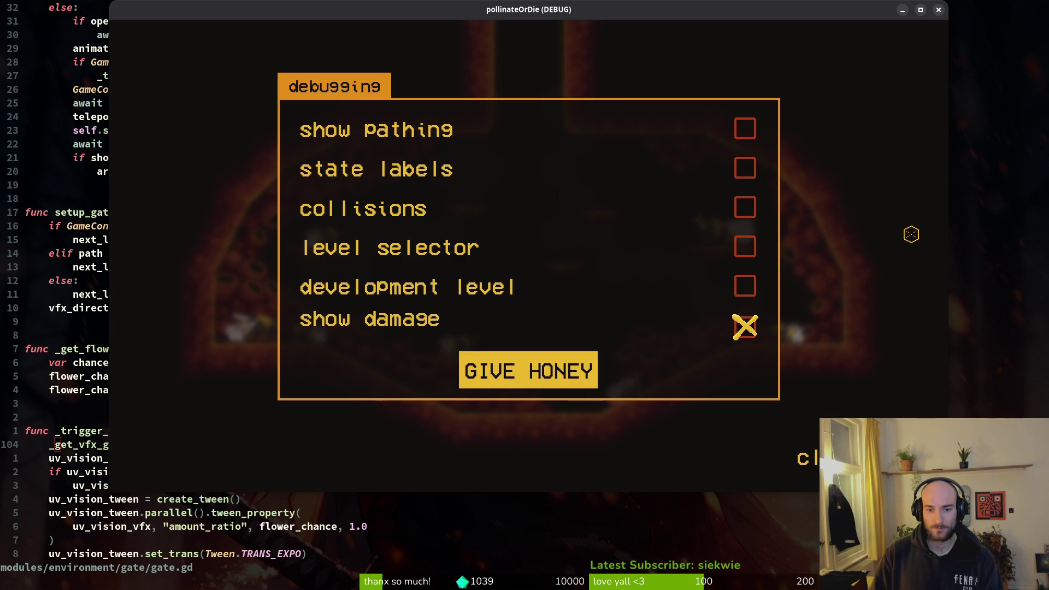
key("Escape")
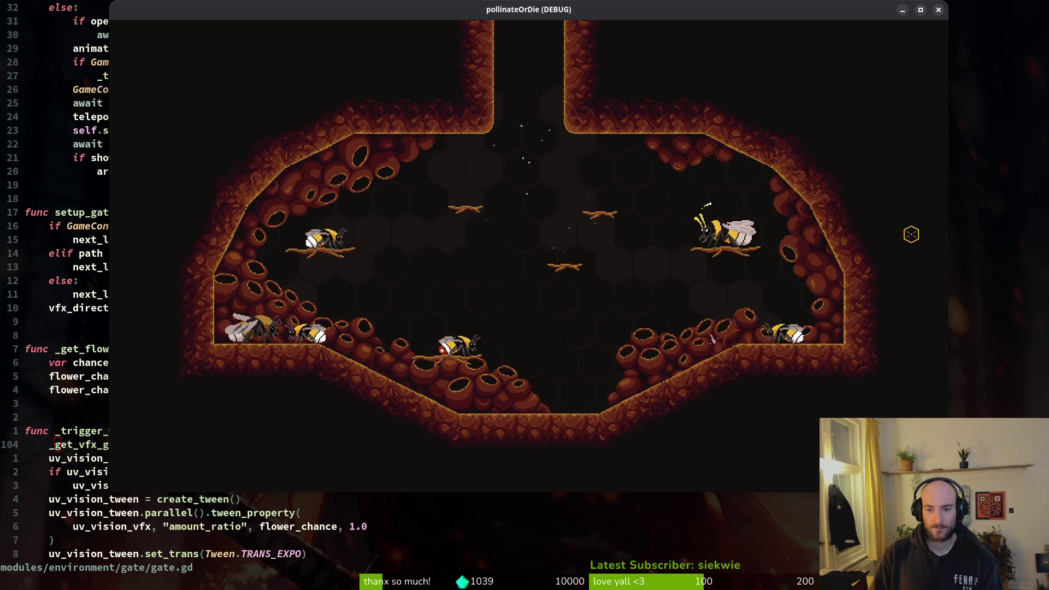
key("e")
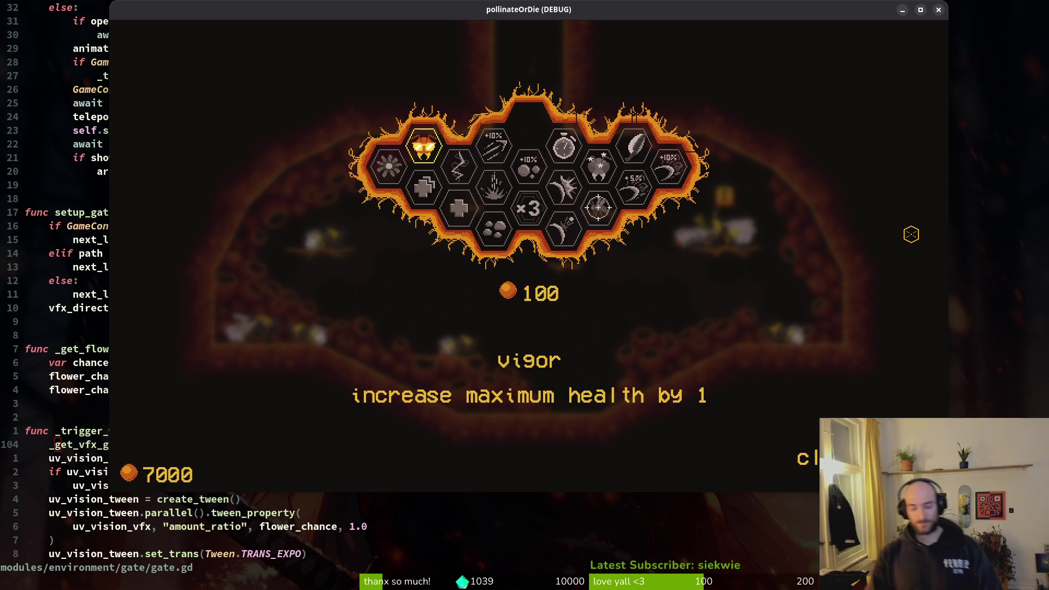
key("Escape")
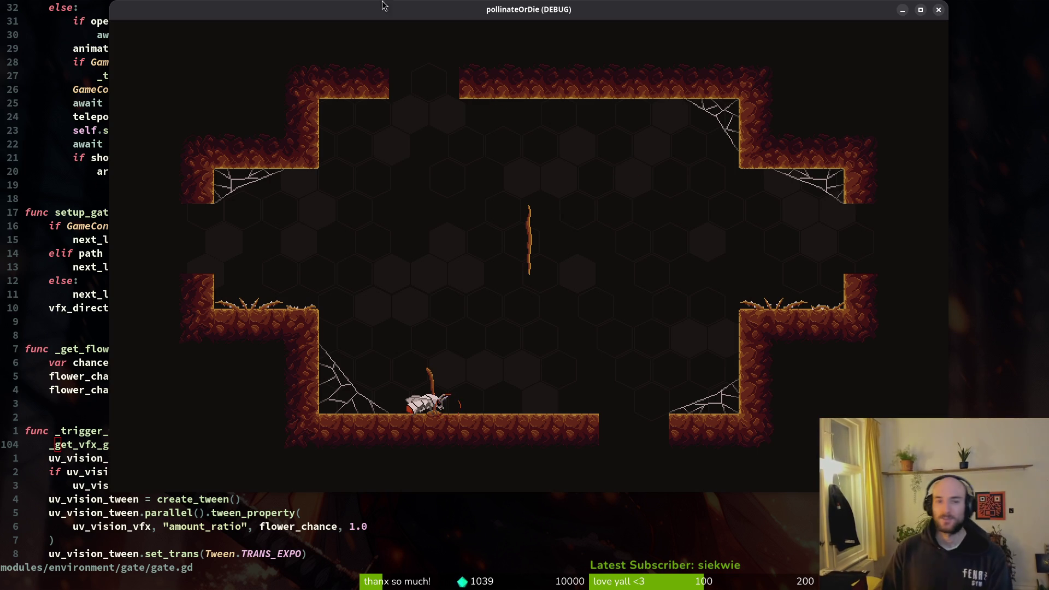
Close the game, toggle hud_overlay's visibility in the player scene, save, then relaunch and continue the saved run
left_click(938, 10)
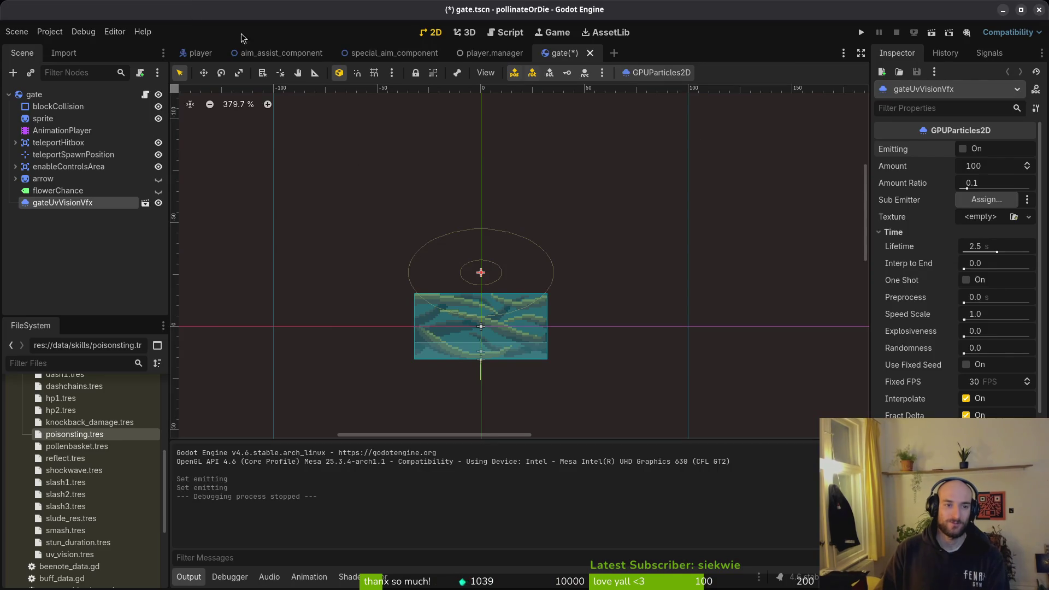
left_click(200, 53)
left_click(158, 228)
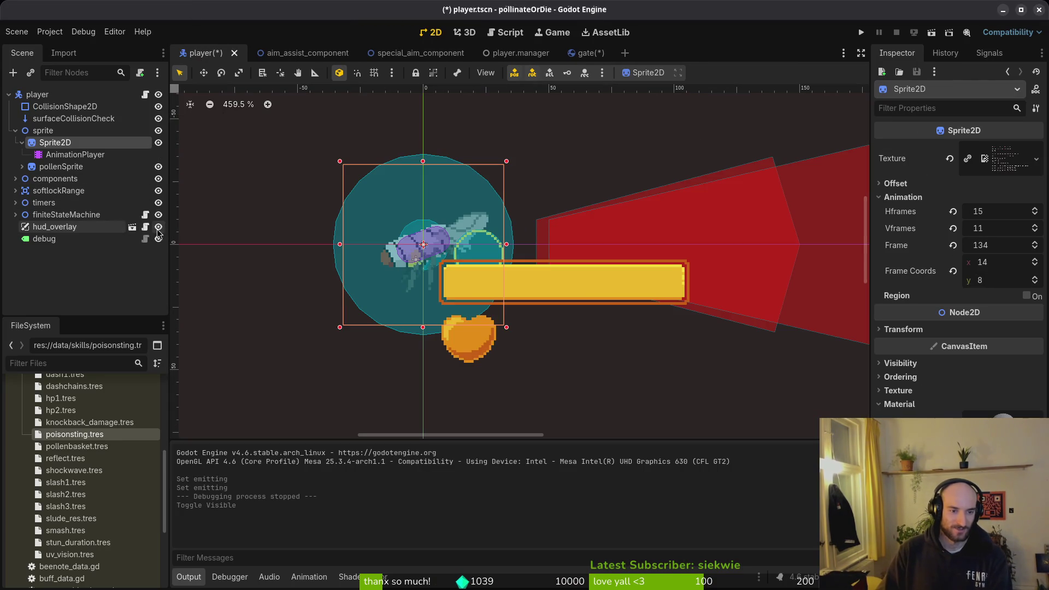
key("ctrl+s")
scroll(453, 217, "down", 6)
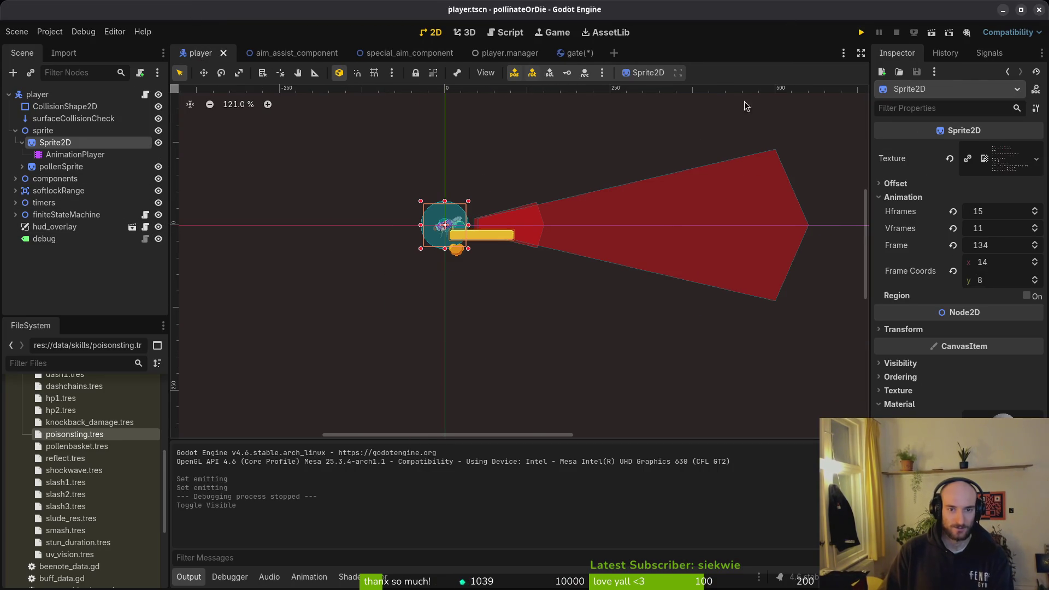
key("F5")
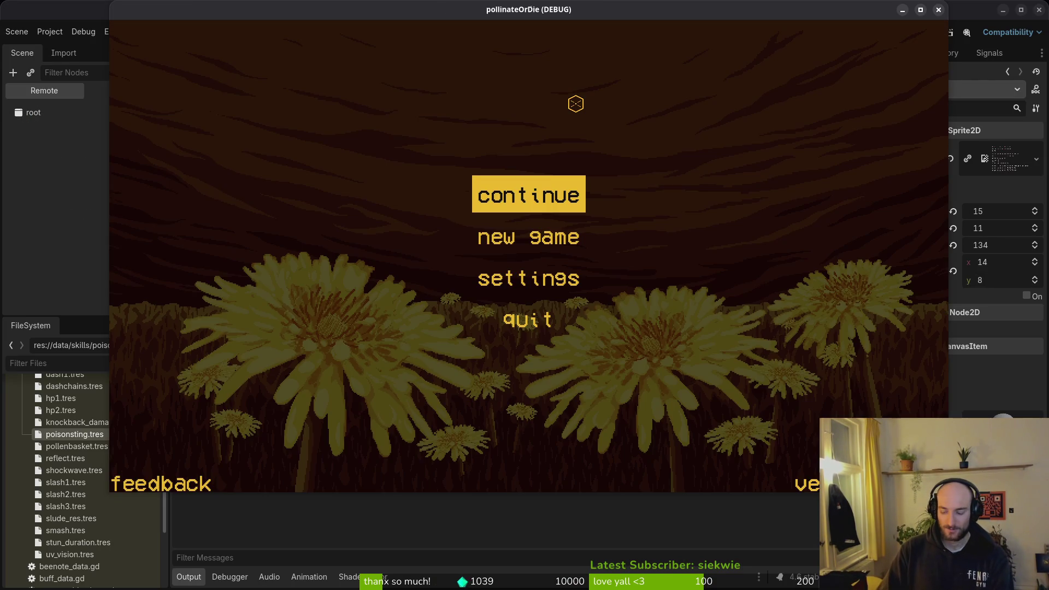
key("Return")
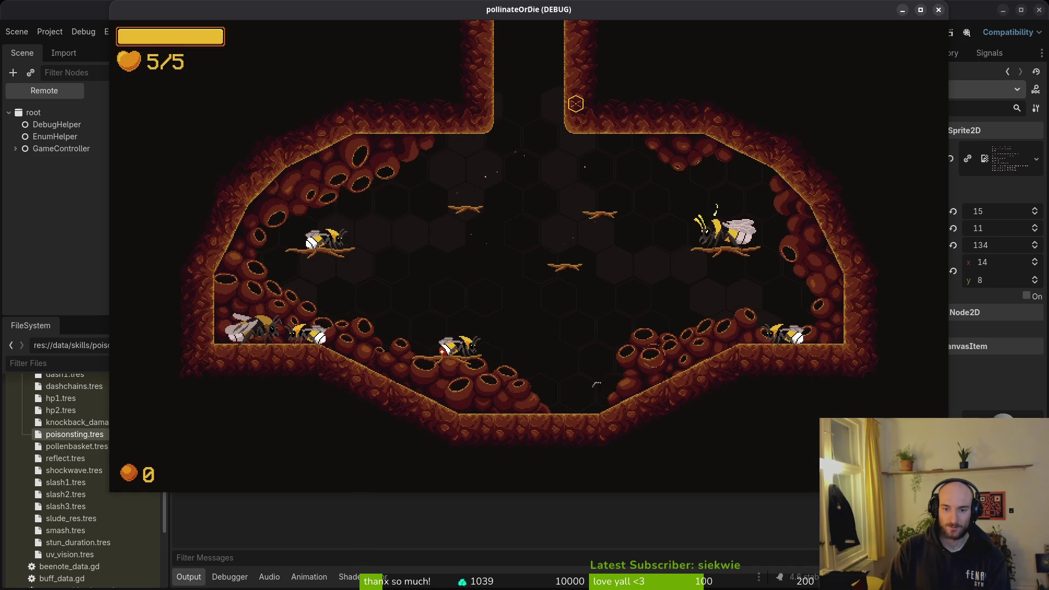
Check the skill tree, then grant 3000 honey via the debugging panel's GIVE HONEY option
key("e")
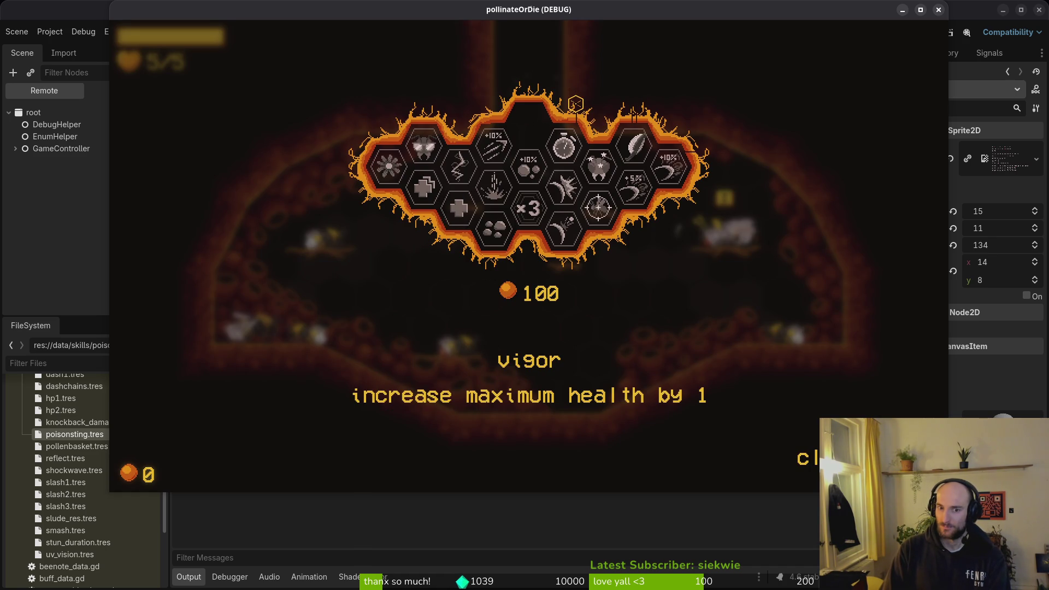
key("e")
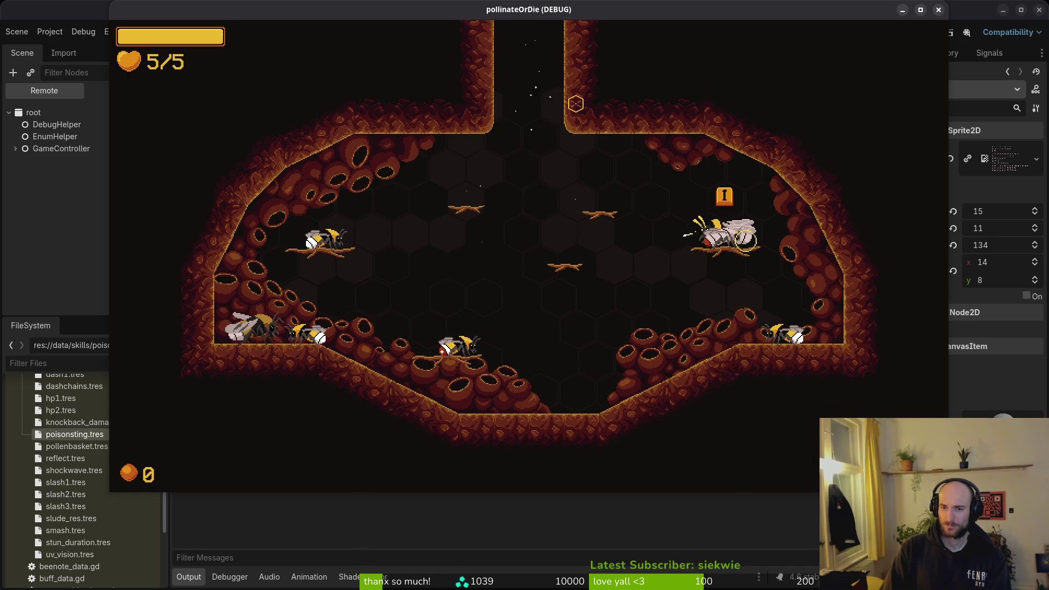
key("e")
key("e")
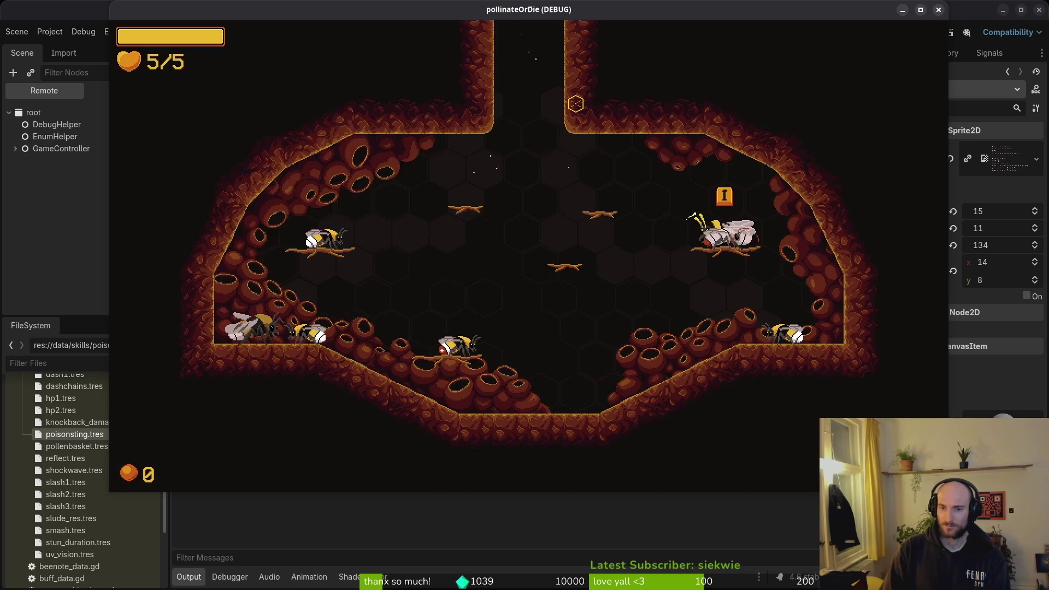
key("Escape")
key("Return")
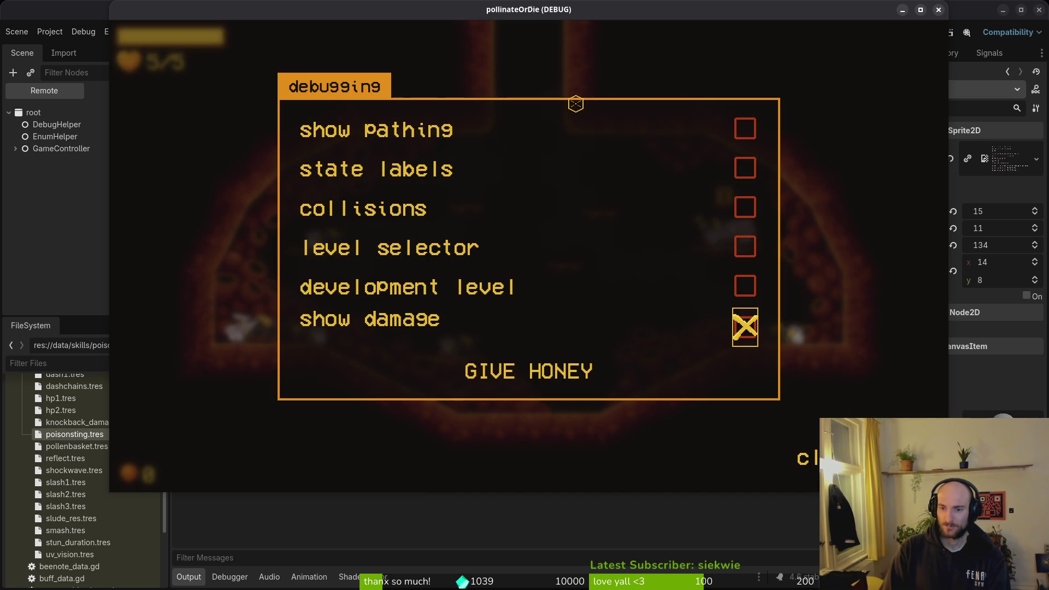
key("Down")
key("Escape")
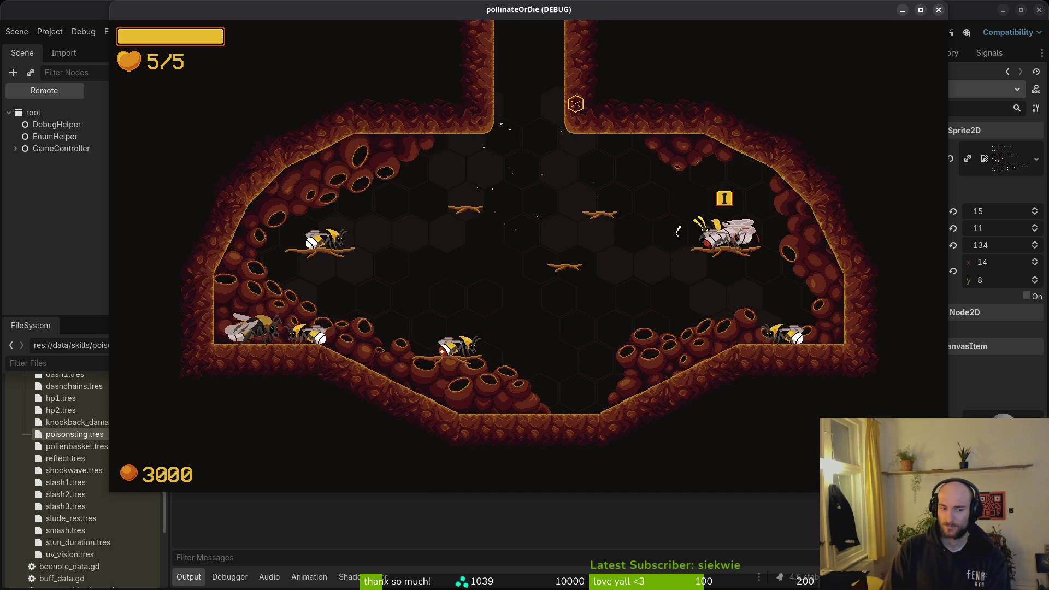
Buy the UV vision skill in the skill tree and resume playing
key("e")
key("Left")
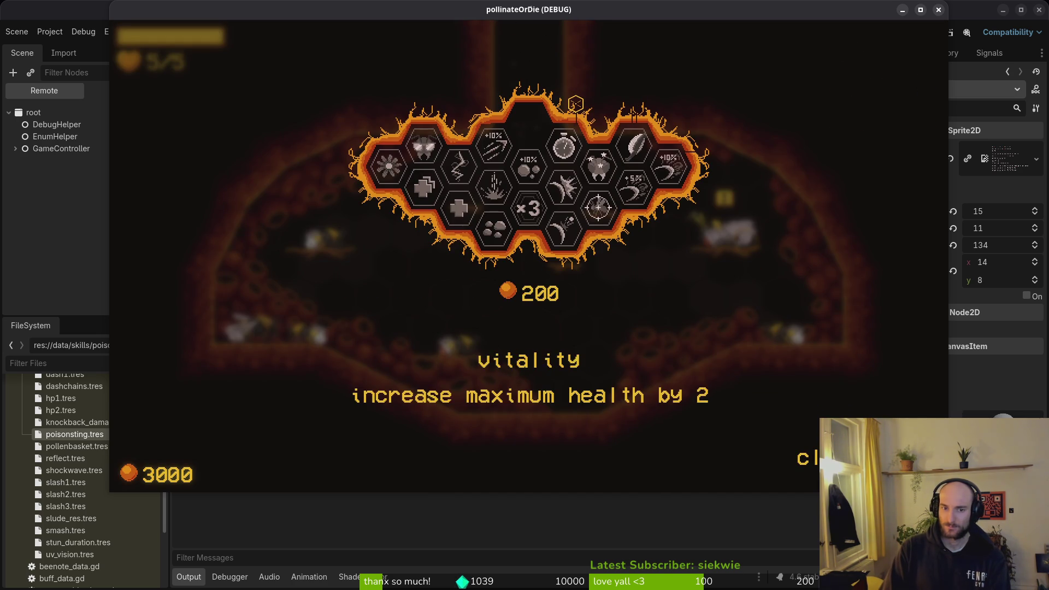
key("Up")
key("Return")
key("e")
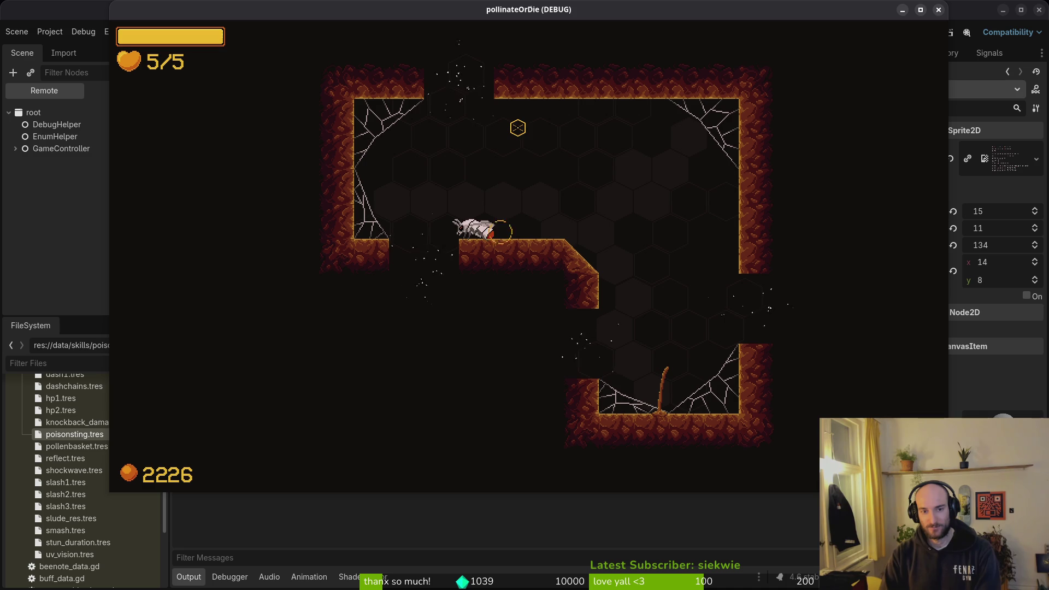
Relaunch the game from the gate scene to play-test the UV vision gates, then stop and save gate.tscn
key("F8")
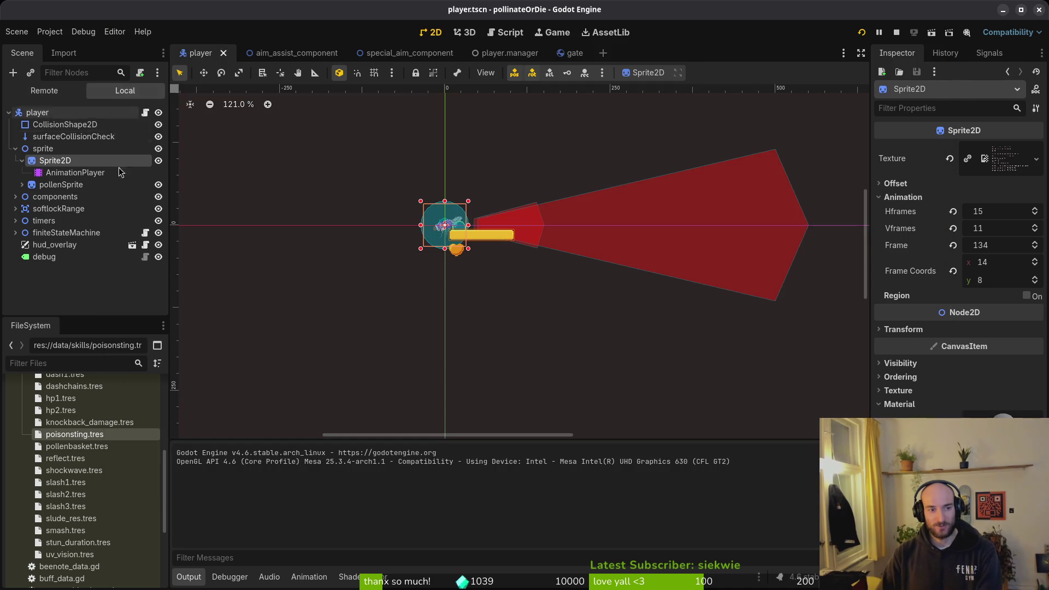
left_click(571, 53)
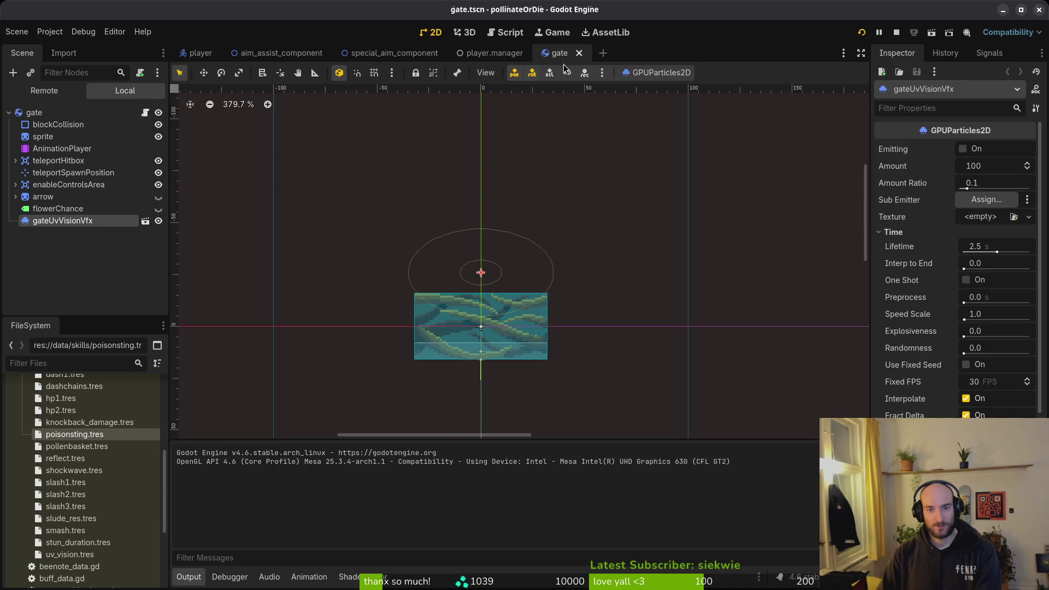
key("F5")
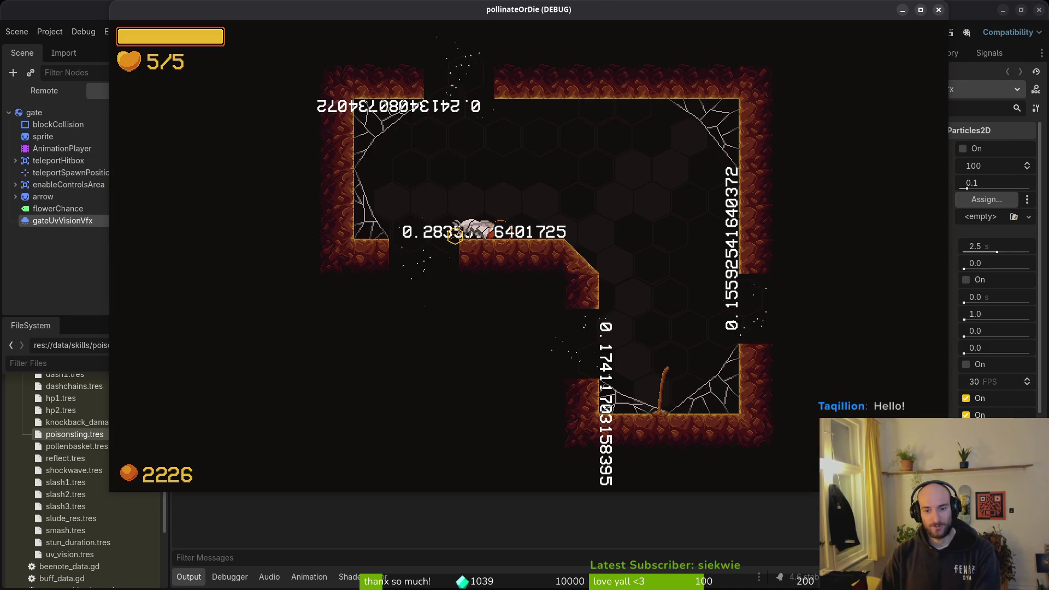
key("F8")
key("F5")
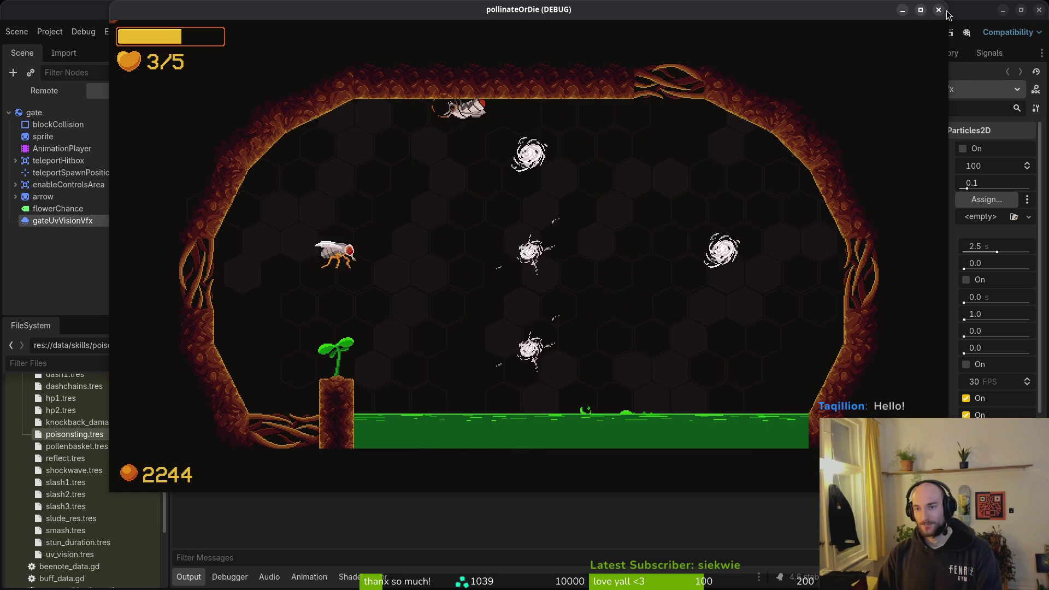
key("F8")
key("ctrl+s")
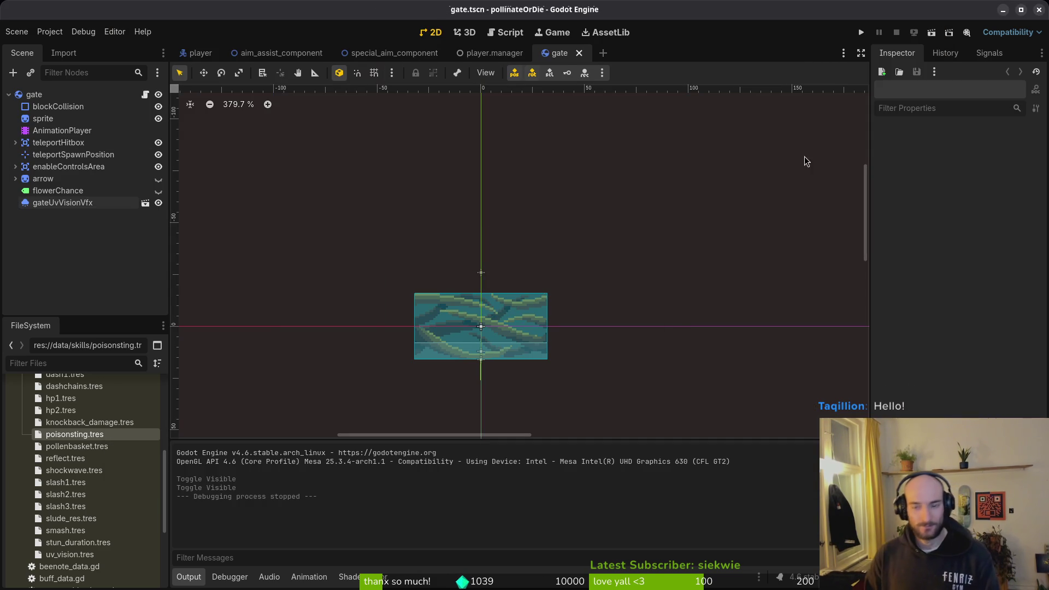
Open movement_component.gd in Neovim via the Telescope file finder
key("alt+Tab")
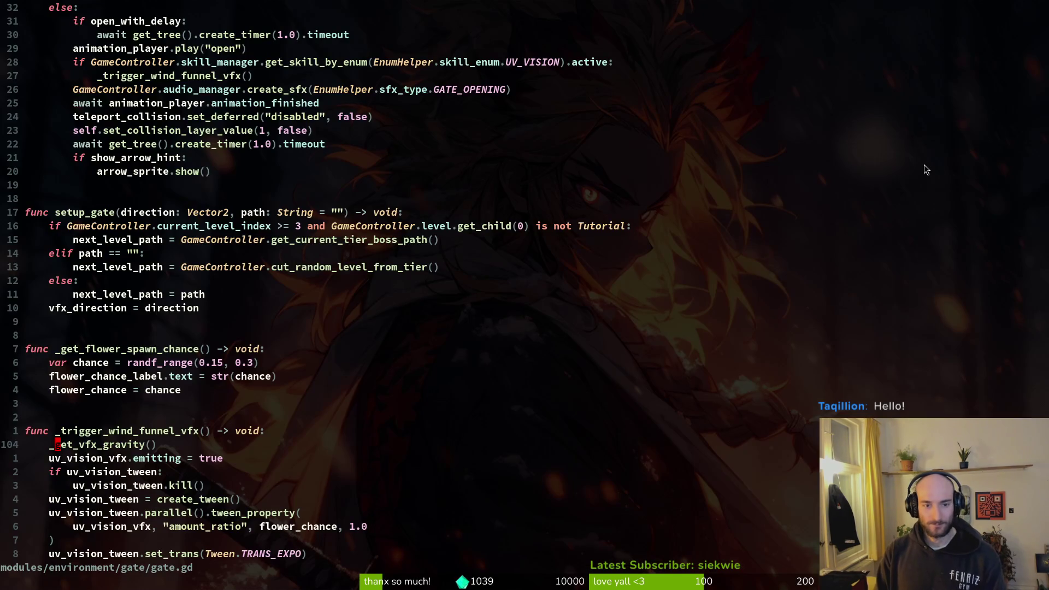
key("alt+Tab")
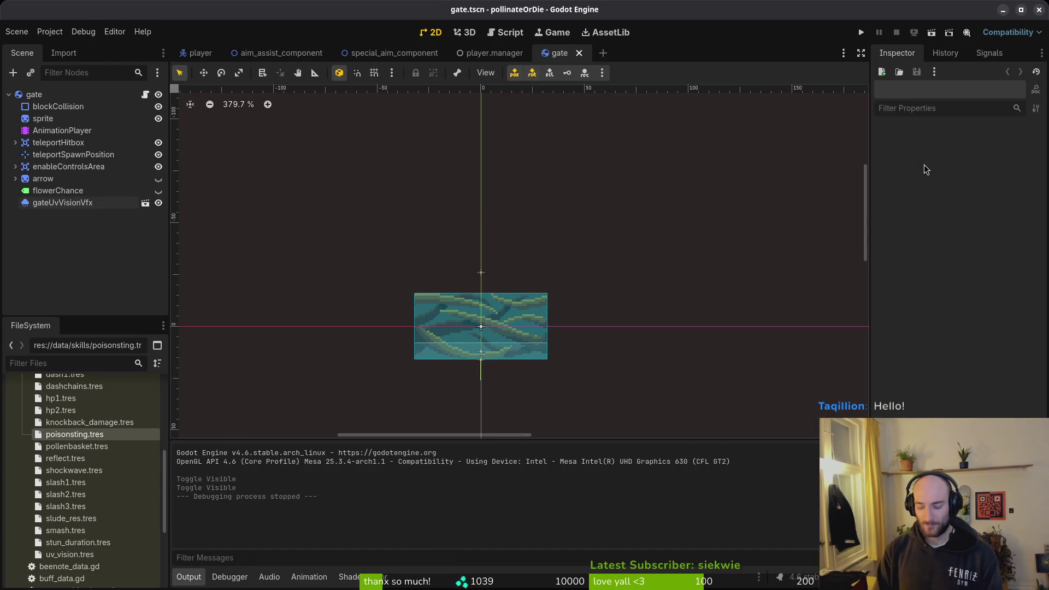
key("alt+Tab")
key("space")
key("f")
key("f")
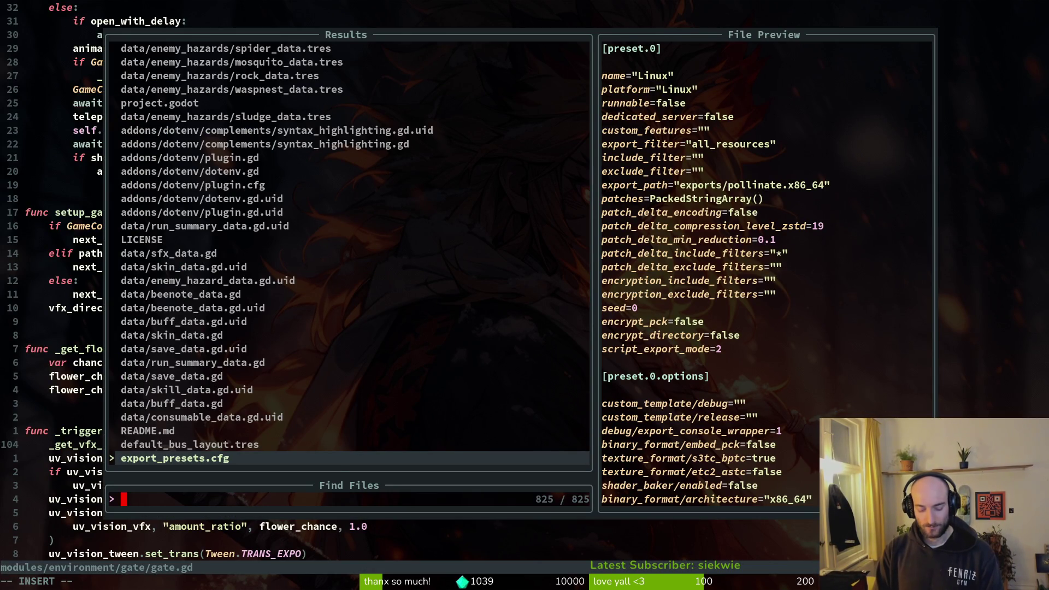
type("ovec")
key("Return")
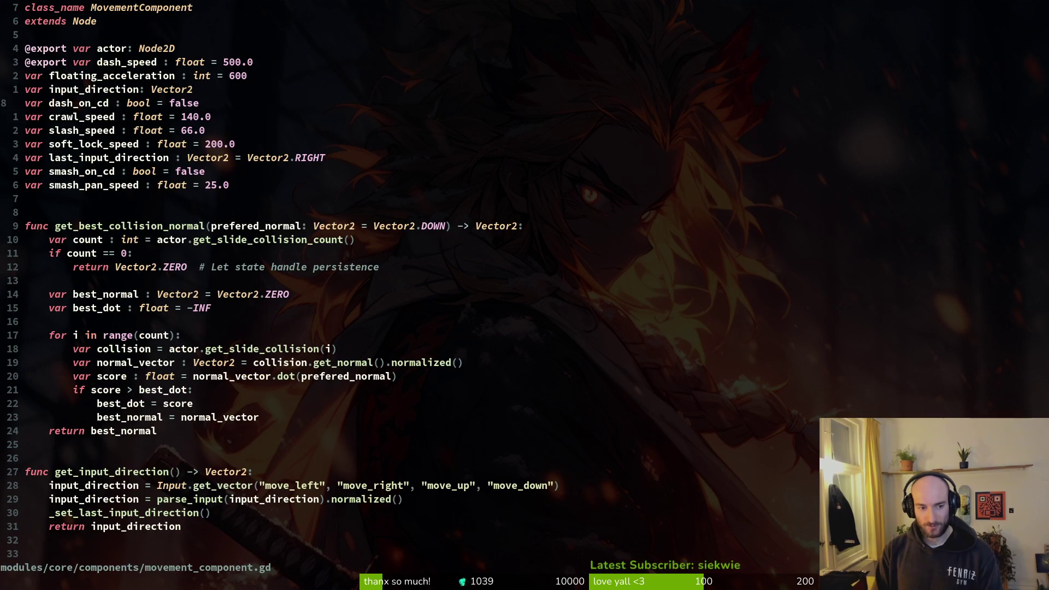
Duplicate the hurtbox_area flip line in set_flip_values and change it to actor.special_aim.scale.x = -1
key("shift+g")
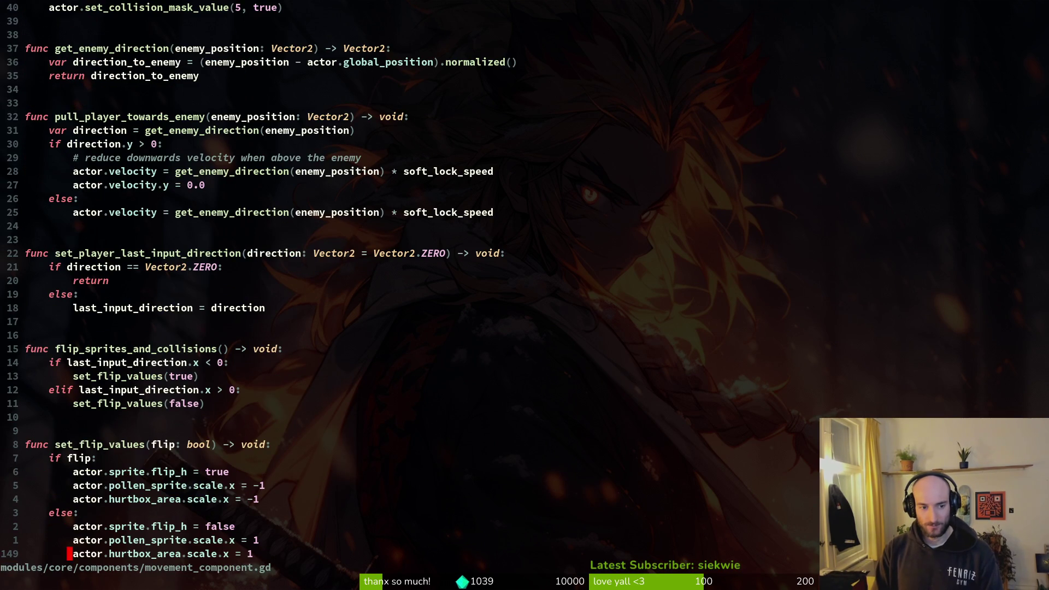
key("k")
key("k")
key("k")
key("shift+v")
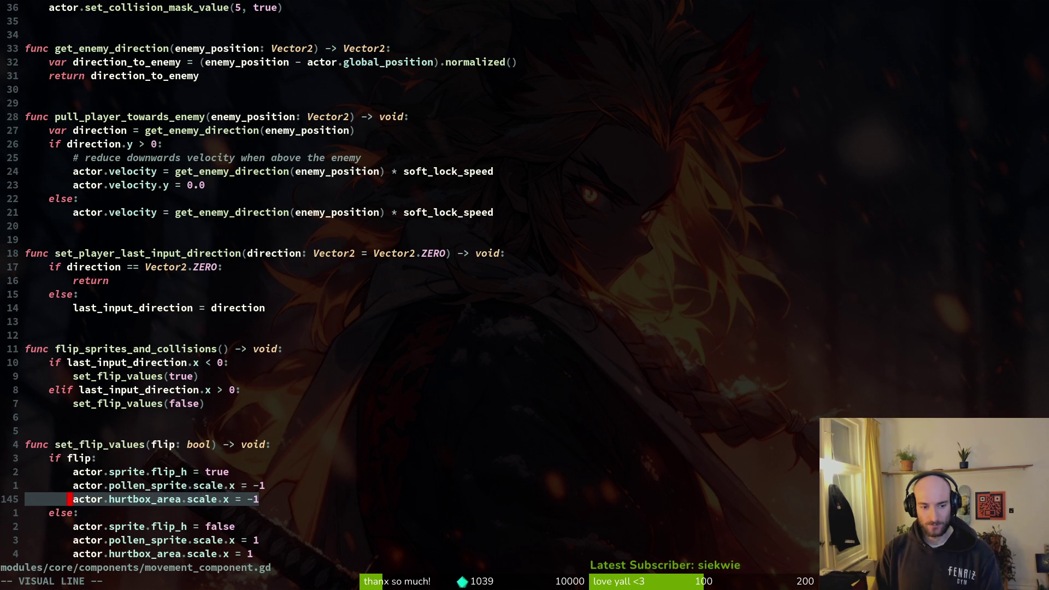
key("y")
key("p")
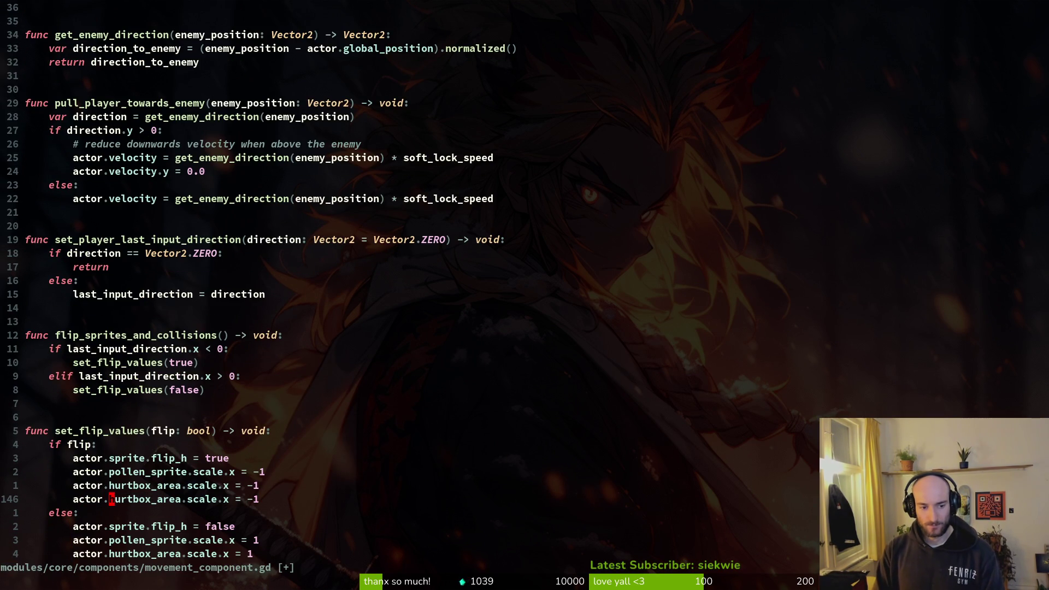
key("c")
key("w")
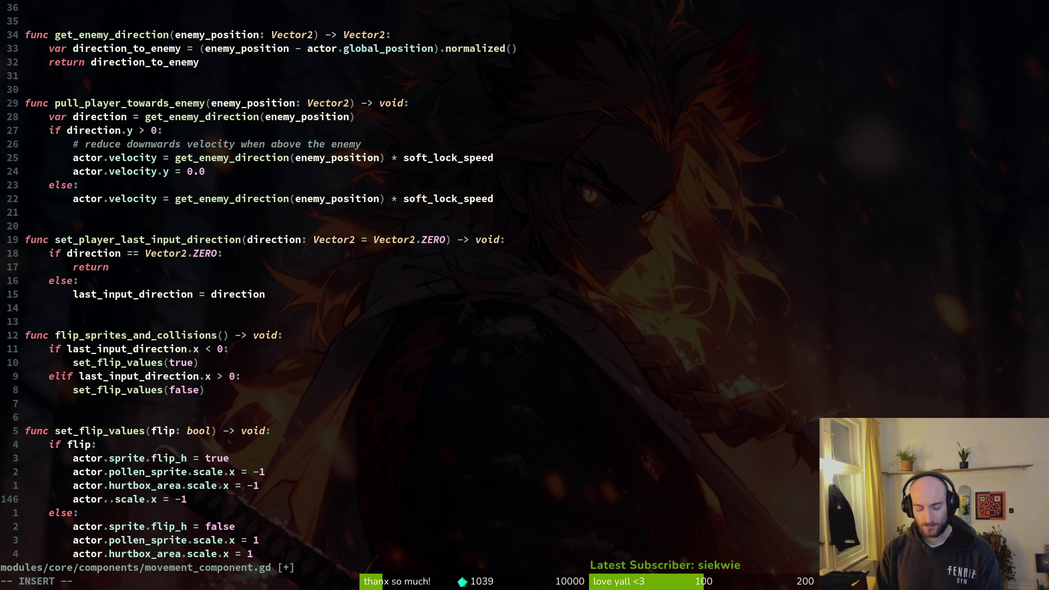
type("ecial_aim")
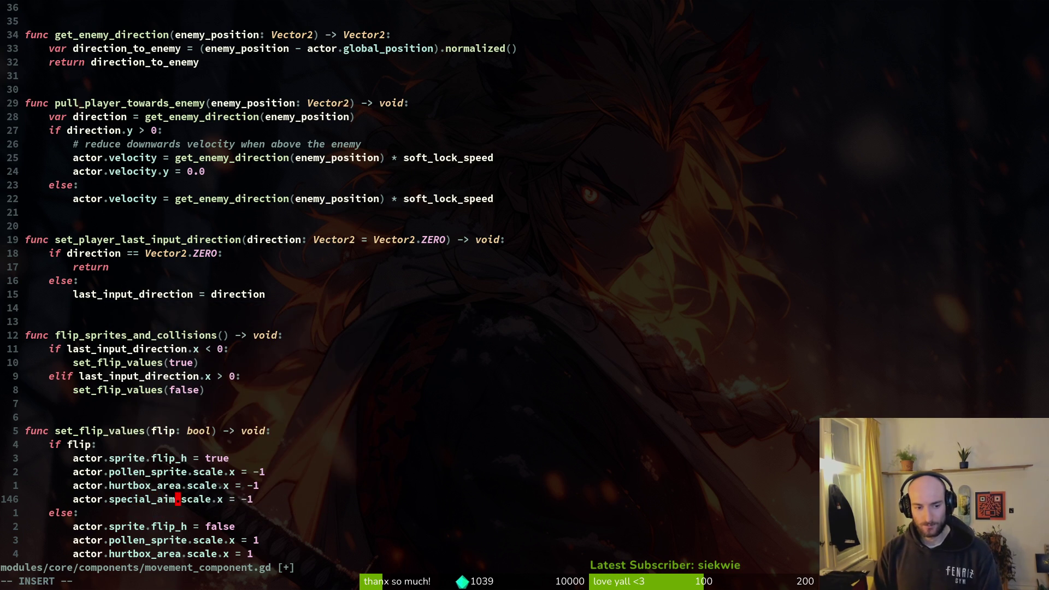
key("ctrl+o")
key("space")
In player.gd, duplicate the aim_assist_component declaration and rename the copy to special_aim_component
key("f")
key("f")
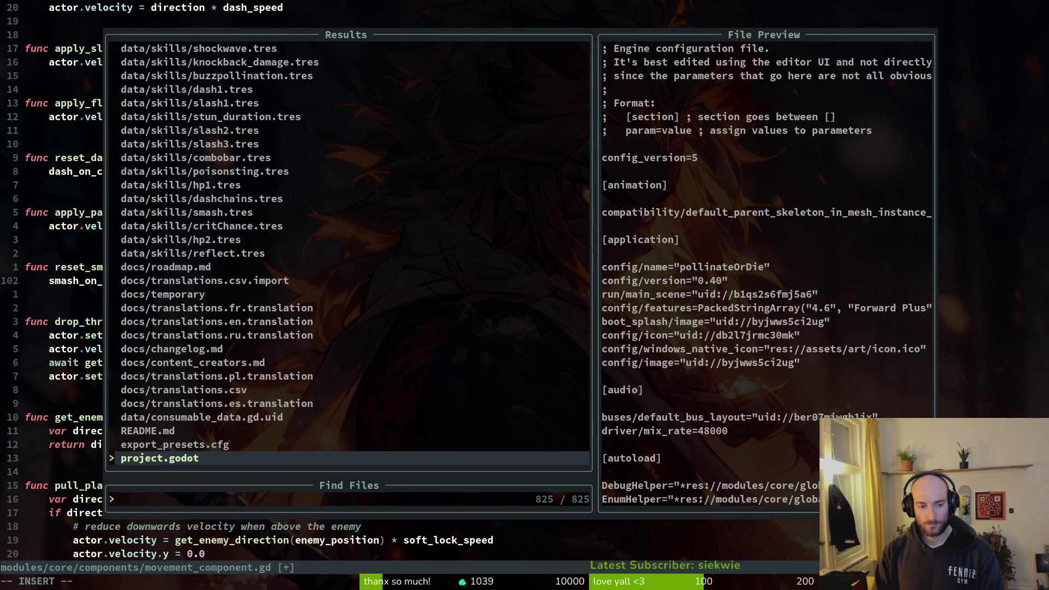
type("pla")
key("Return")
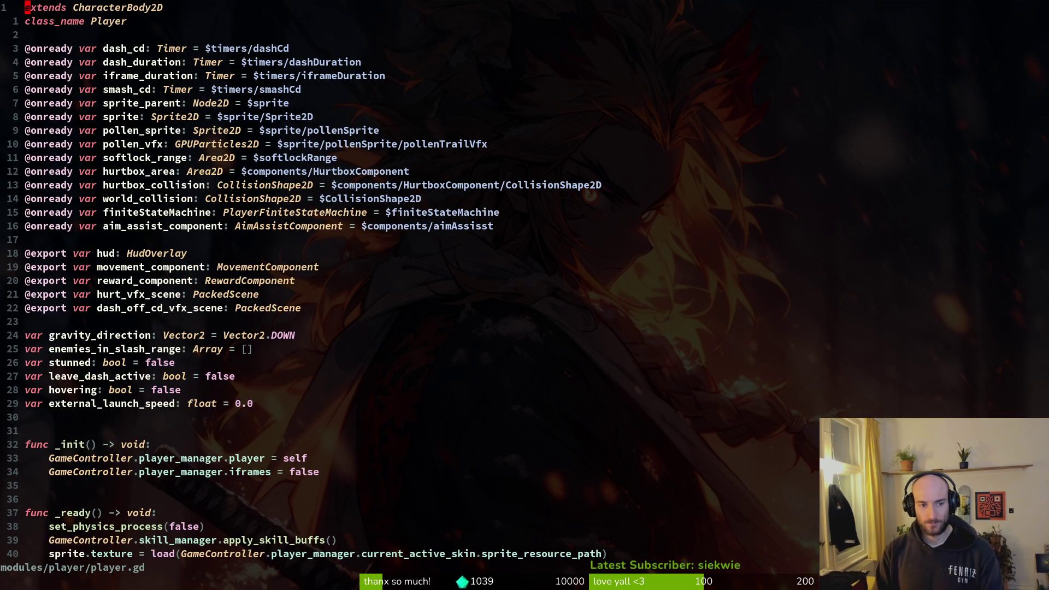
key("1")
key("5")
key("j")
key("y")
key("y")
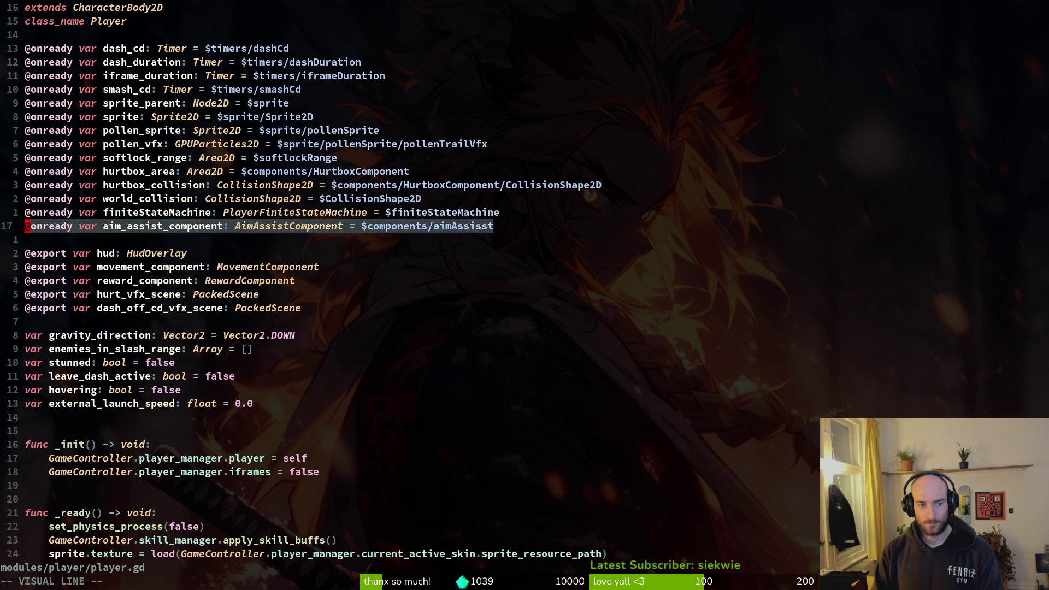
type("p")
type("cespecial")
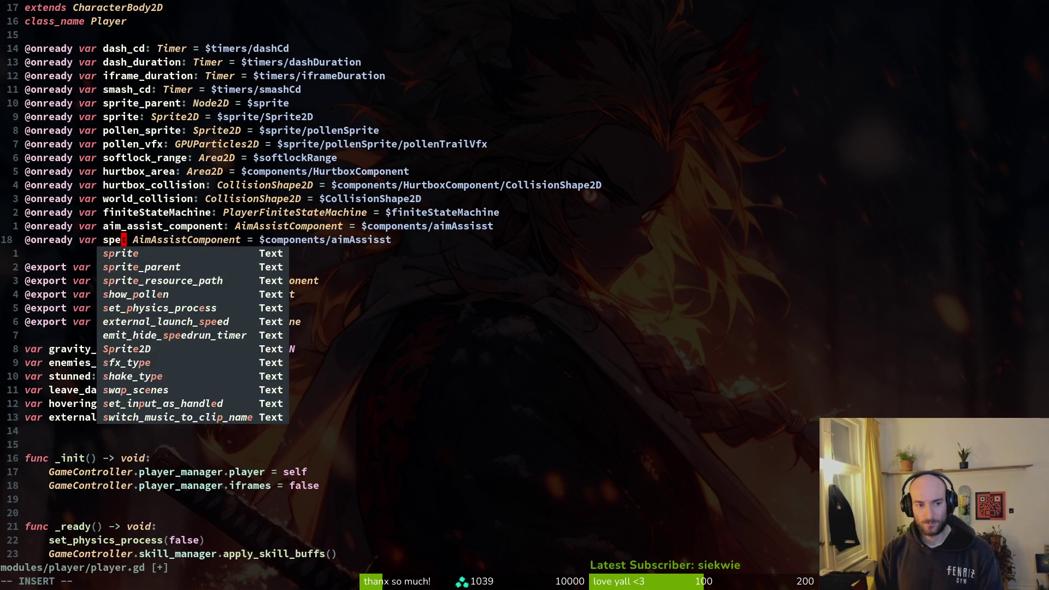
type("_aim_component")
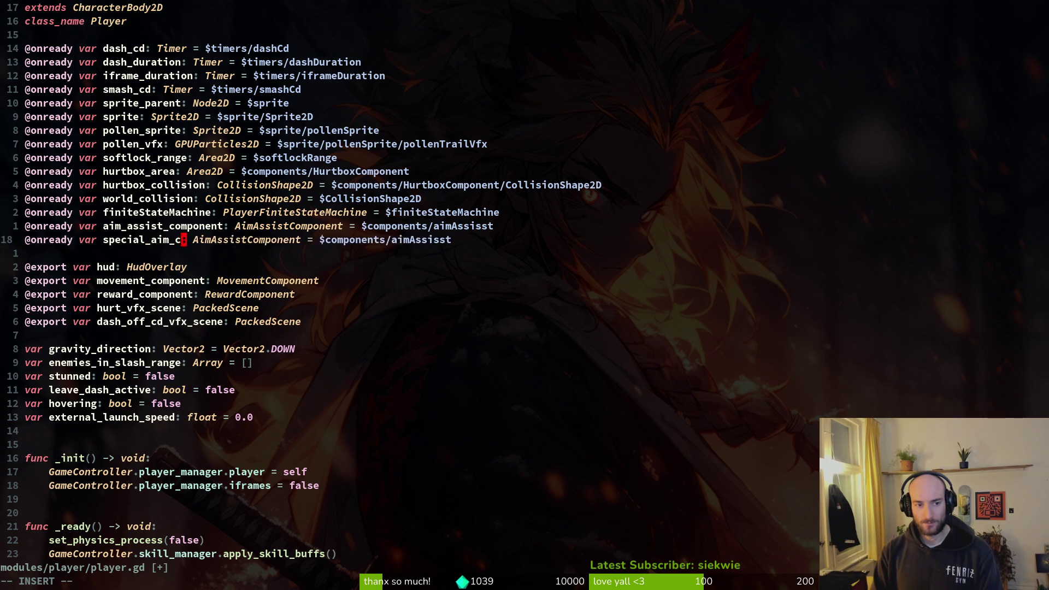
key("Escape")
Add class_name SpecialAimComponent to special_aim_component.gd and save it
key("space")
type("pfspecia")
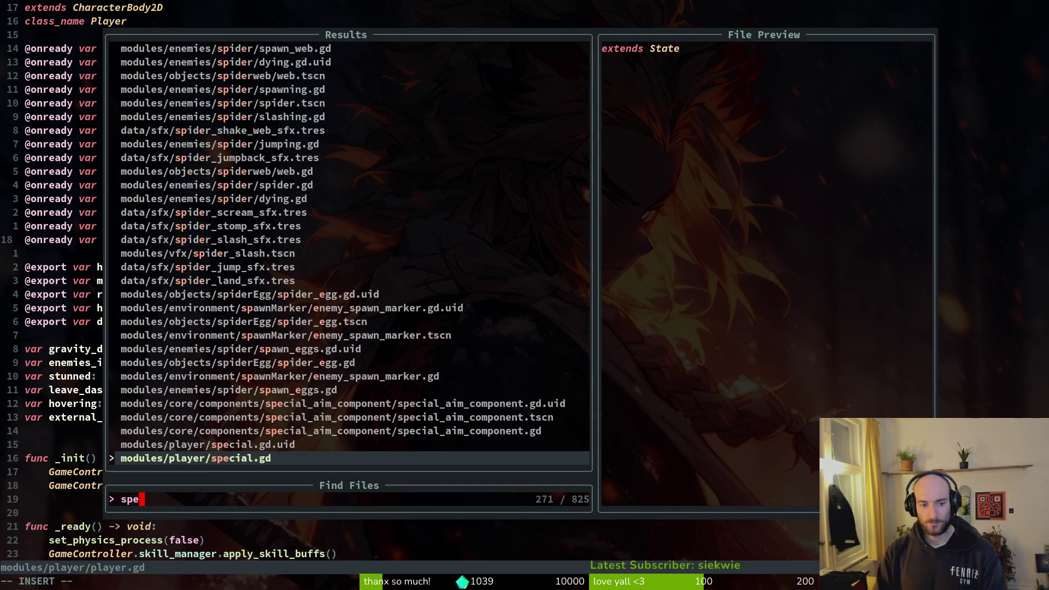
key("Return")
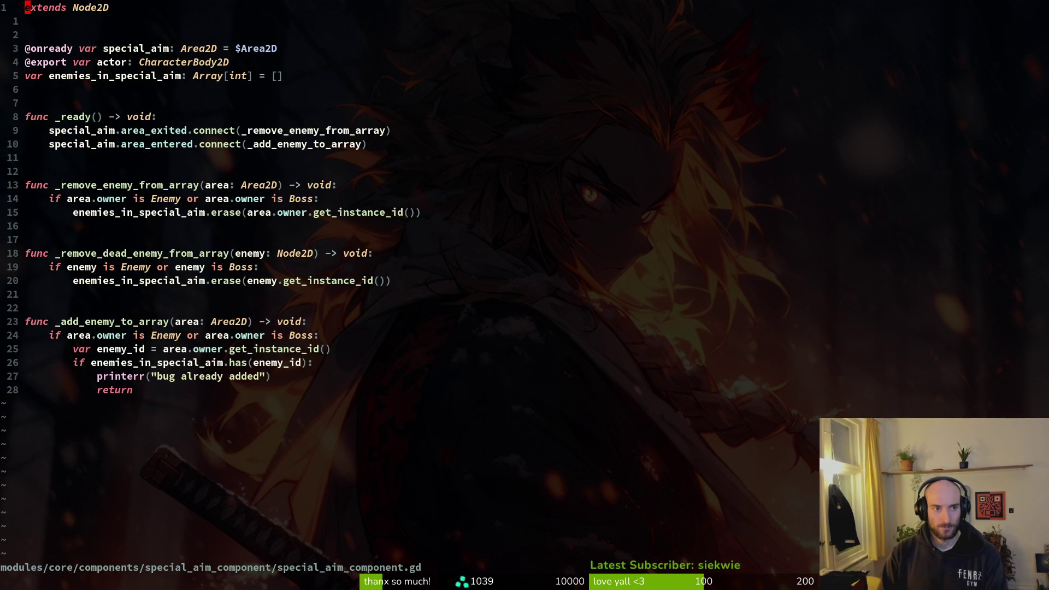
type("oclass_name ")
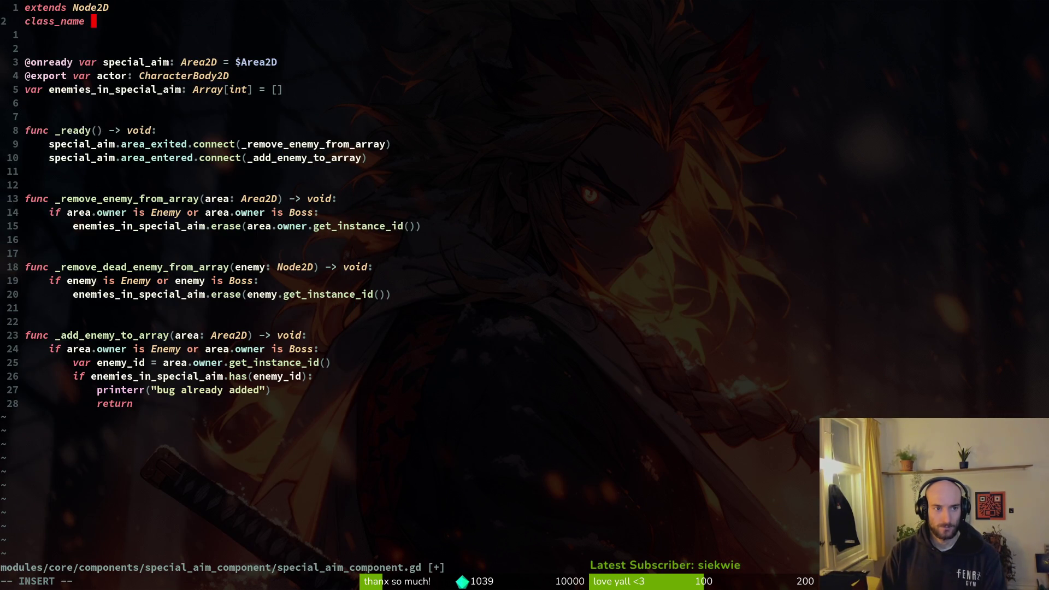
type("SpecialAim")
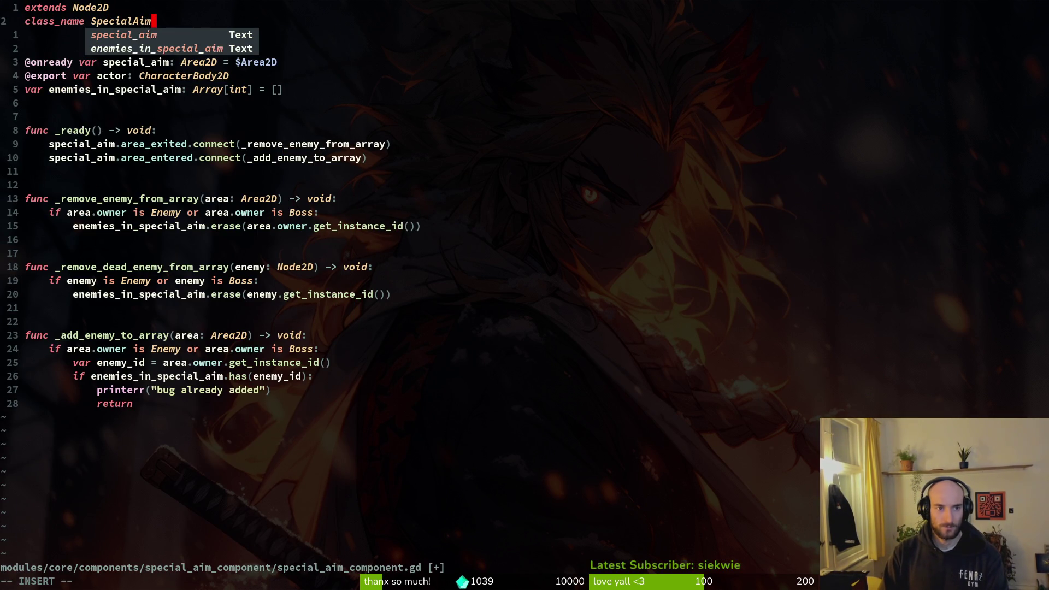
type("Component")
key("ctrl+s")
Type player.gd's special_aim_component as SpecialAimComponent pointing at $components/specialAim, and save
key("ctrl+6")
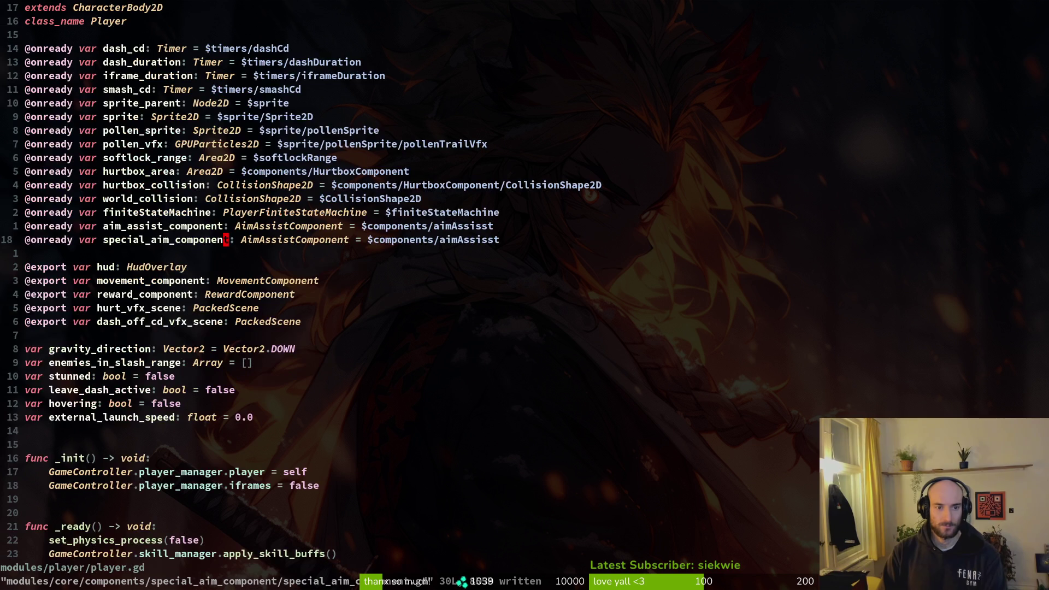
type("cw")
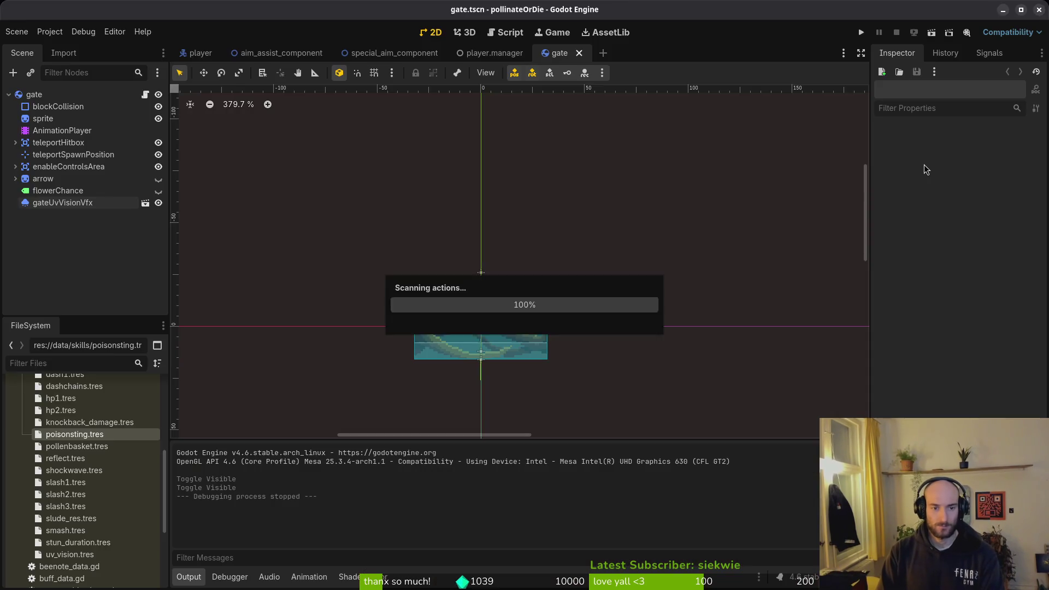
type("Spec = $components/aimAssisst")
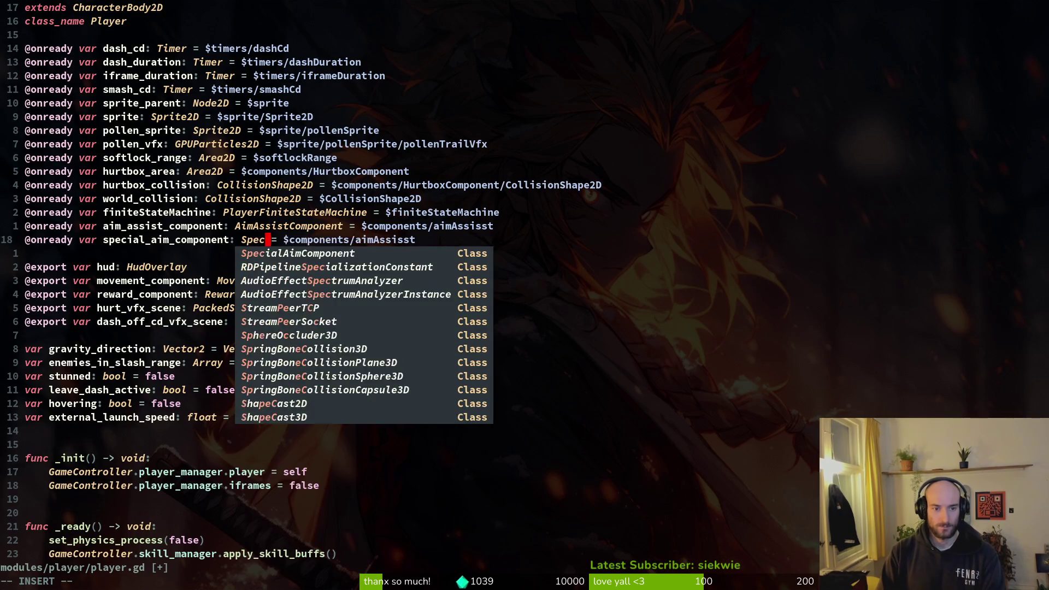
key("Return")
key("ctrl+s")
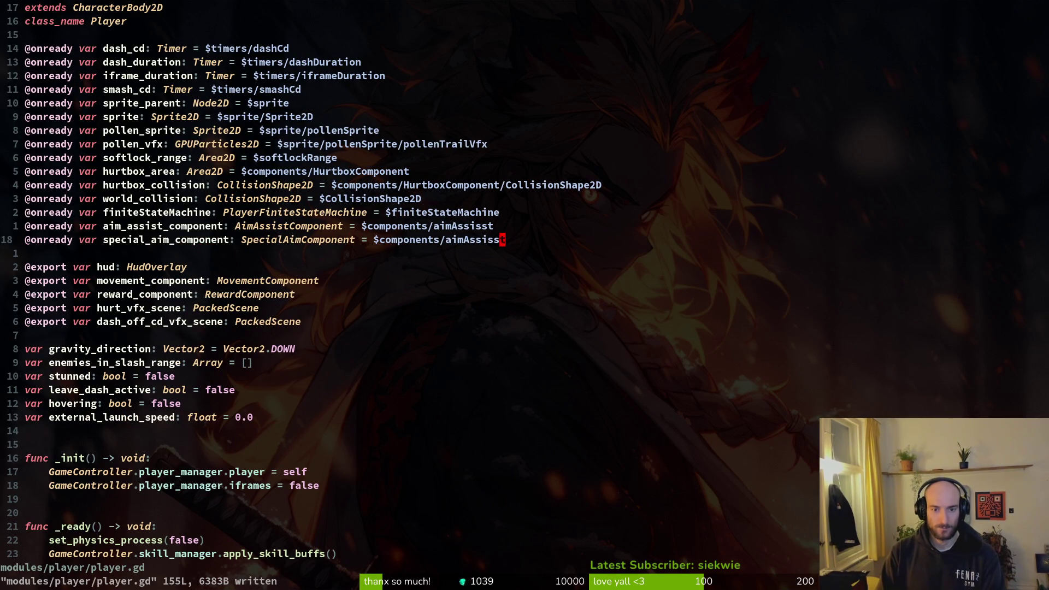
type("ciwspecialAi")
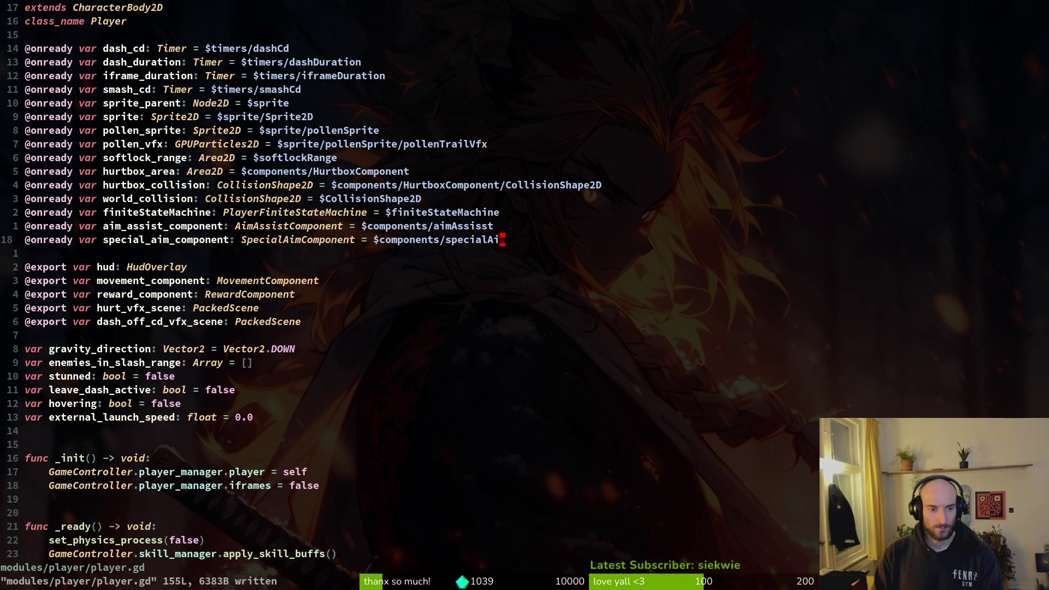
type("gd")
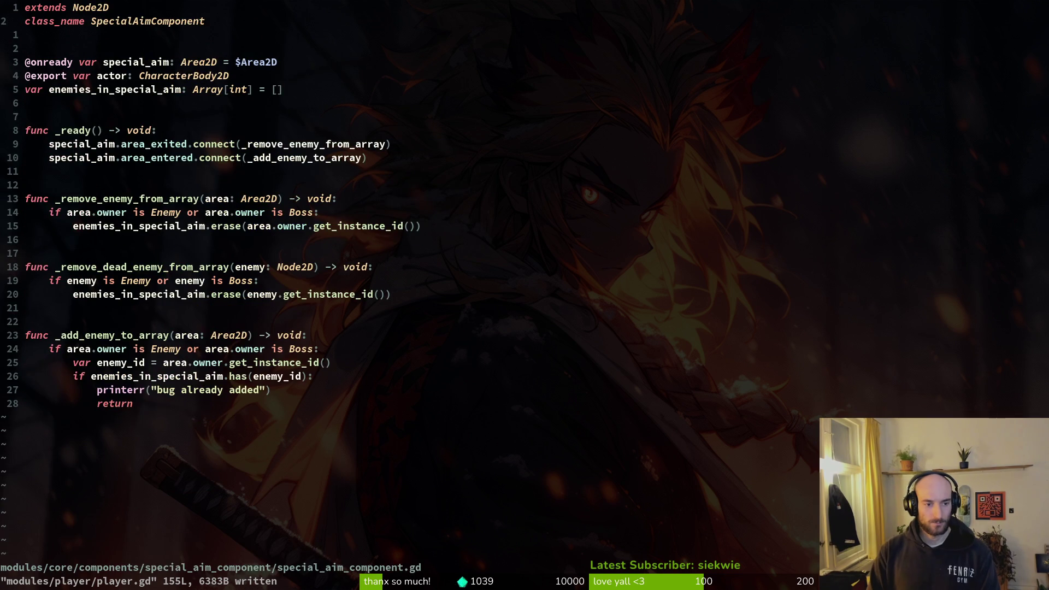
key("ctrl+o")
key("space")
key("f")
key("f")
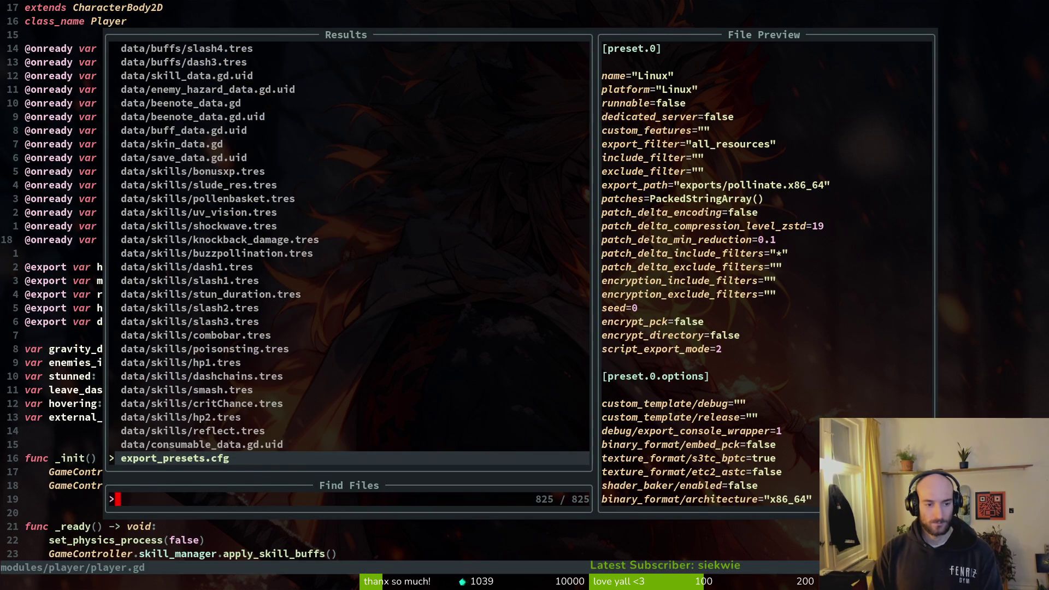
key("Escape")
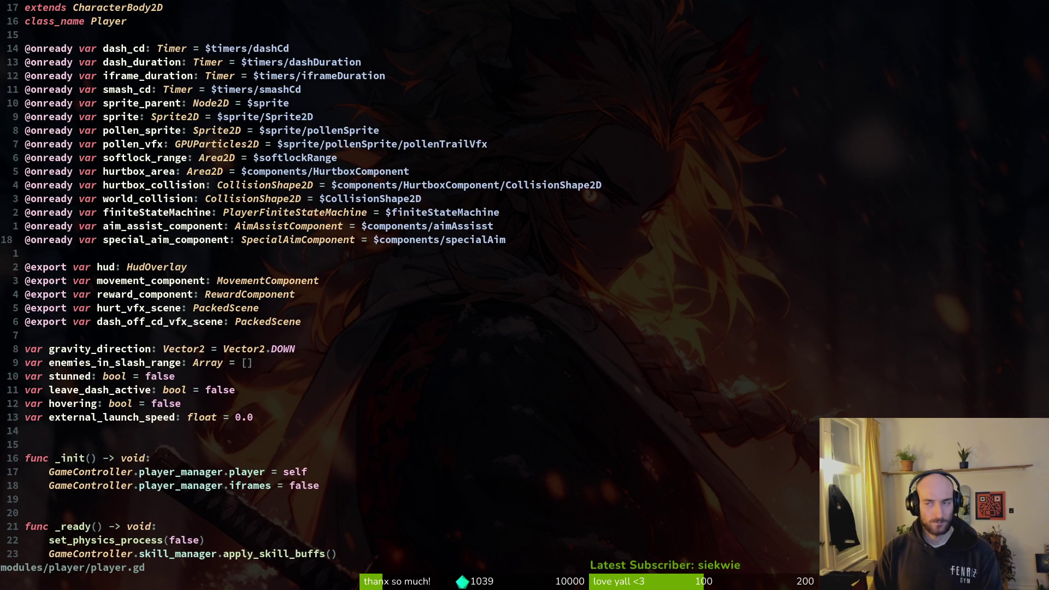
key("space")
In movement_component.gd's set_flip_values, change line 146 to use special_aim_component, copying the name from player.gd
key("f")
key("f")
type("movecom")
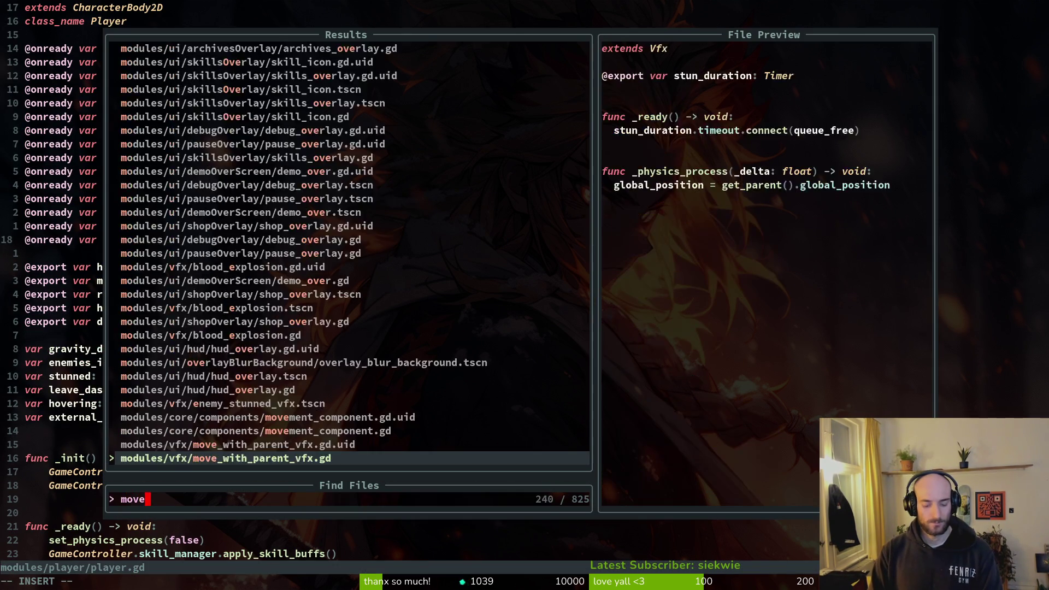
key("Return")
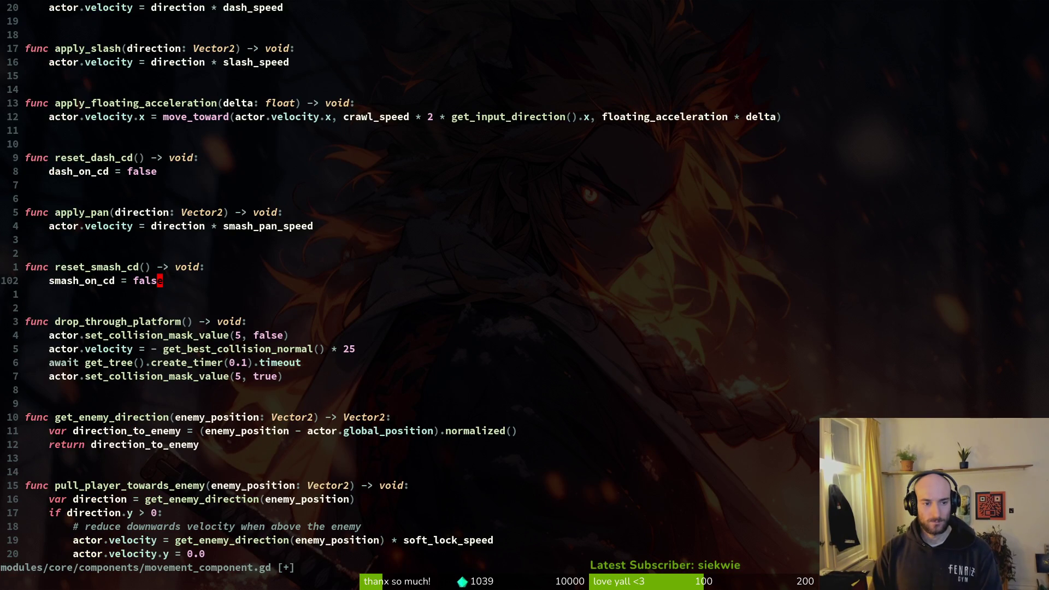
key("4")
key("8")
key("j")
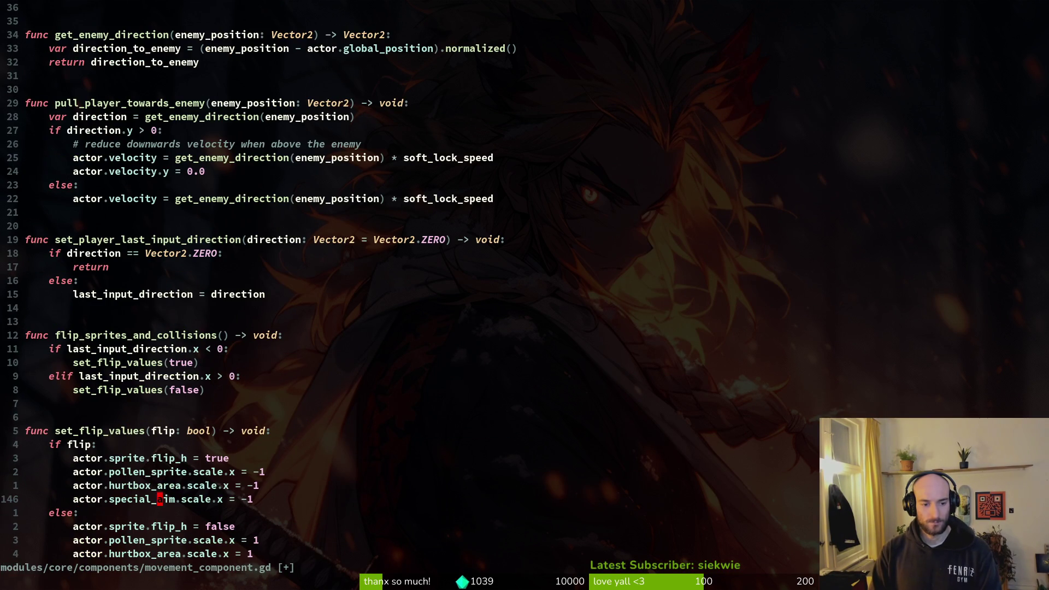
type("ciwspec")
key("Escape")
key("ctrl+^")
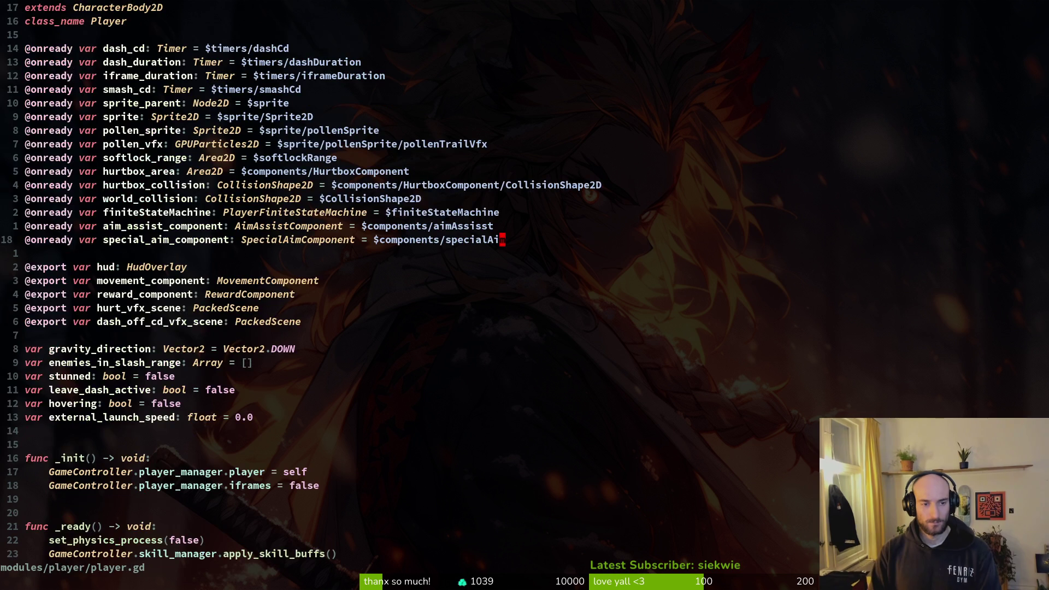
key("ctrl+^")
key("ctrl+^")
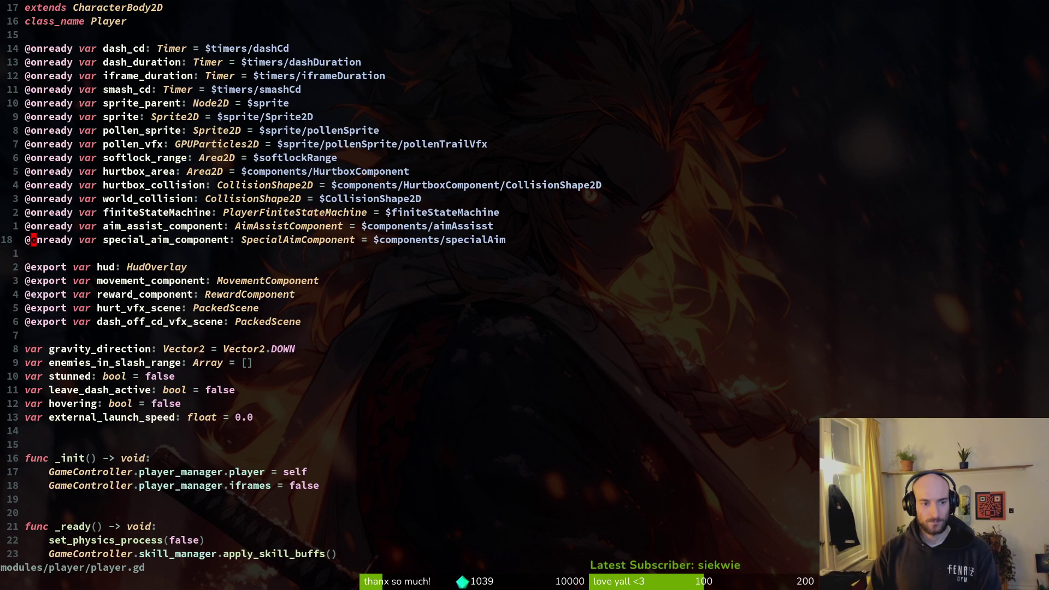
key("i")
key("w")
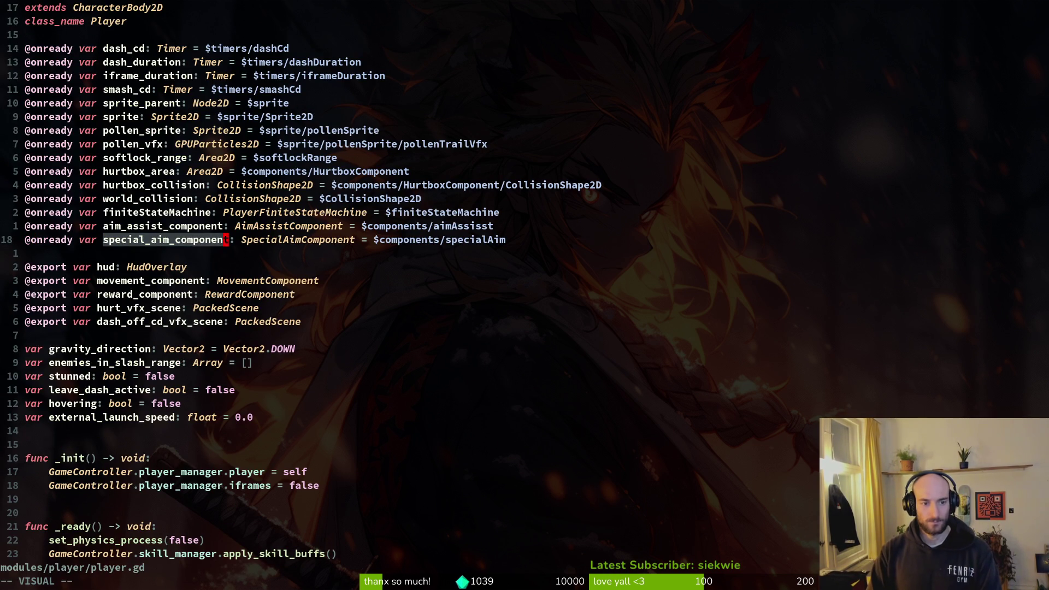
key("y")
key("ctrl+^")
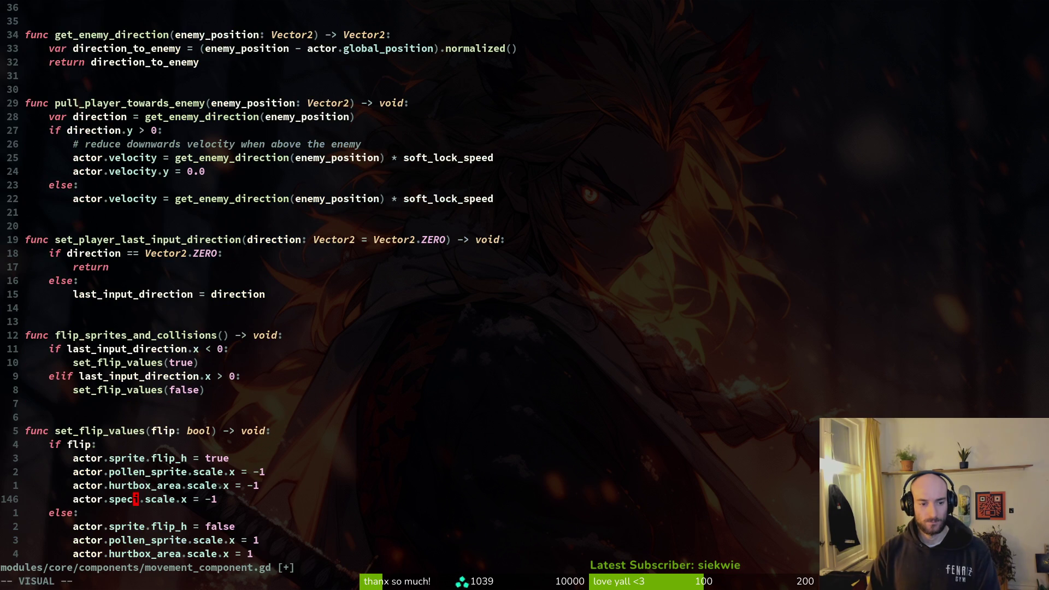
key("p")
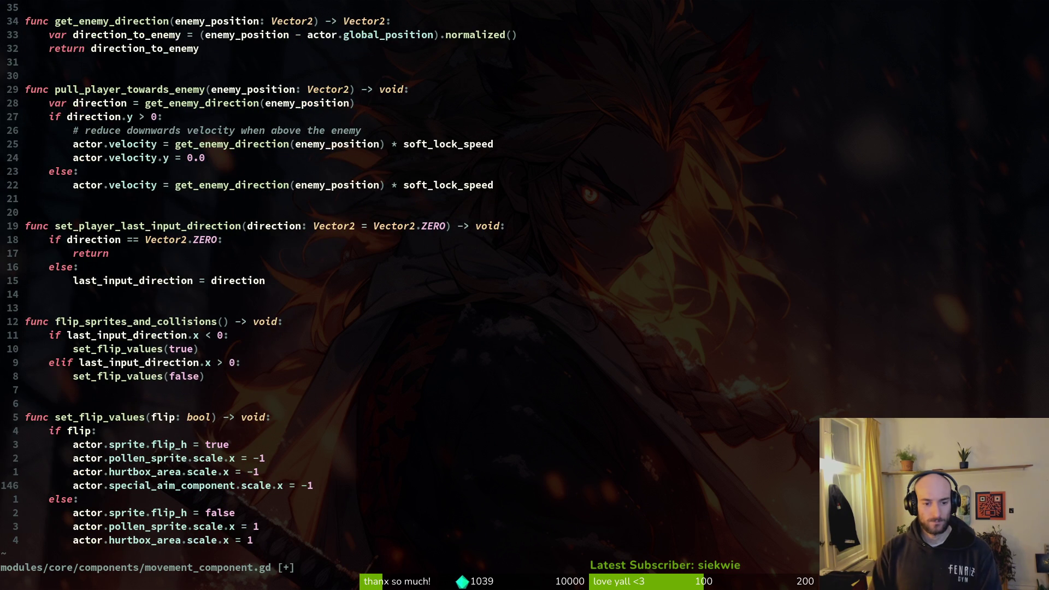
Duplicate the special_aim_component scale.x line into the unflipped branch and save with :w
key("y")
key("y")
key("j")
key("j")
key("j")
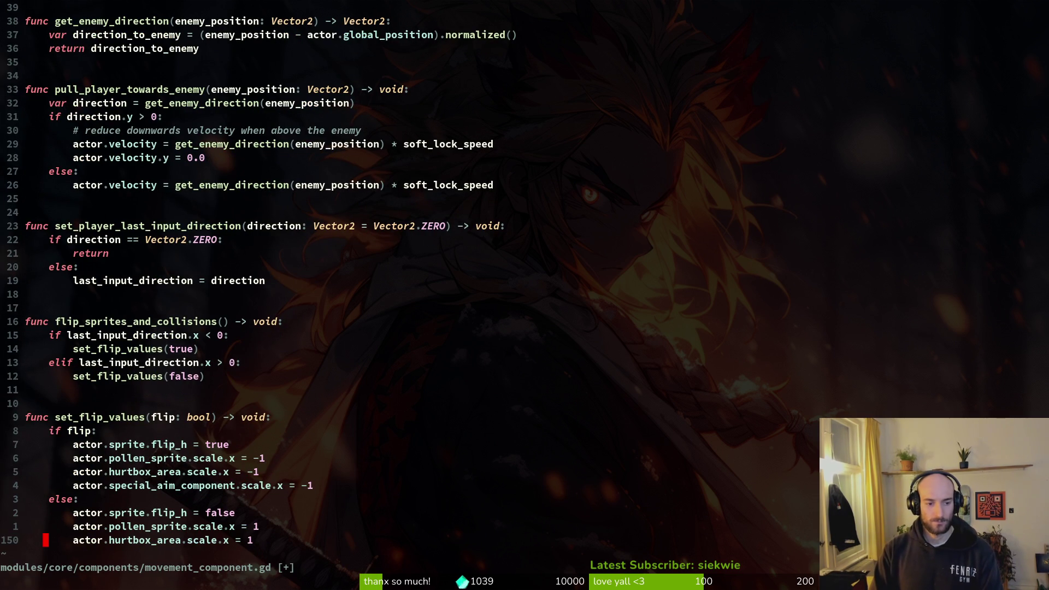
key("p")
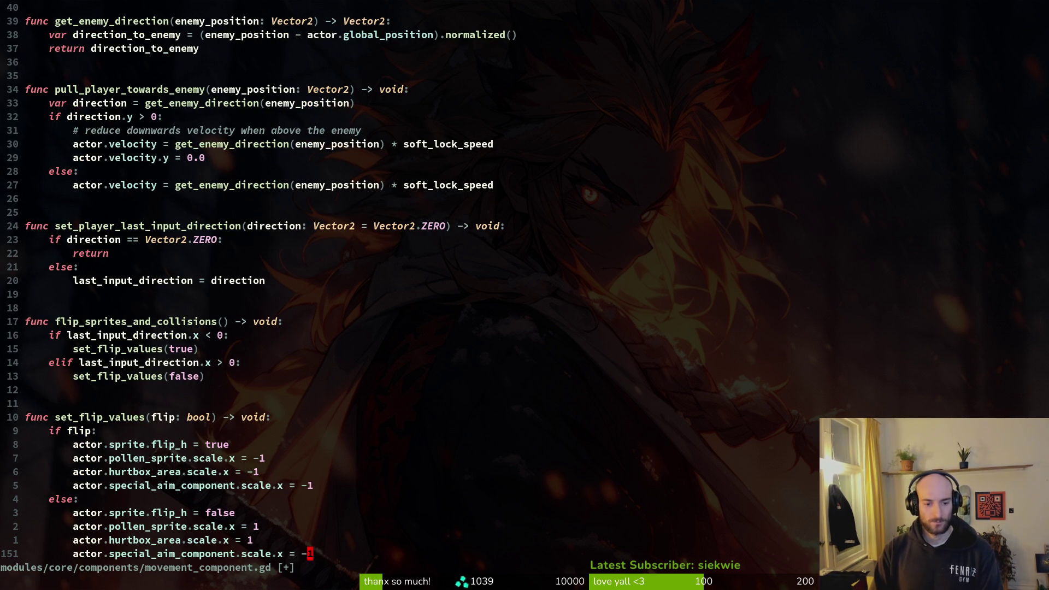
key("Escape")
type(":w")
key("Return")
key("alt+Tab")
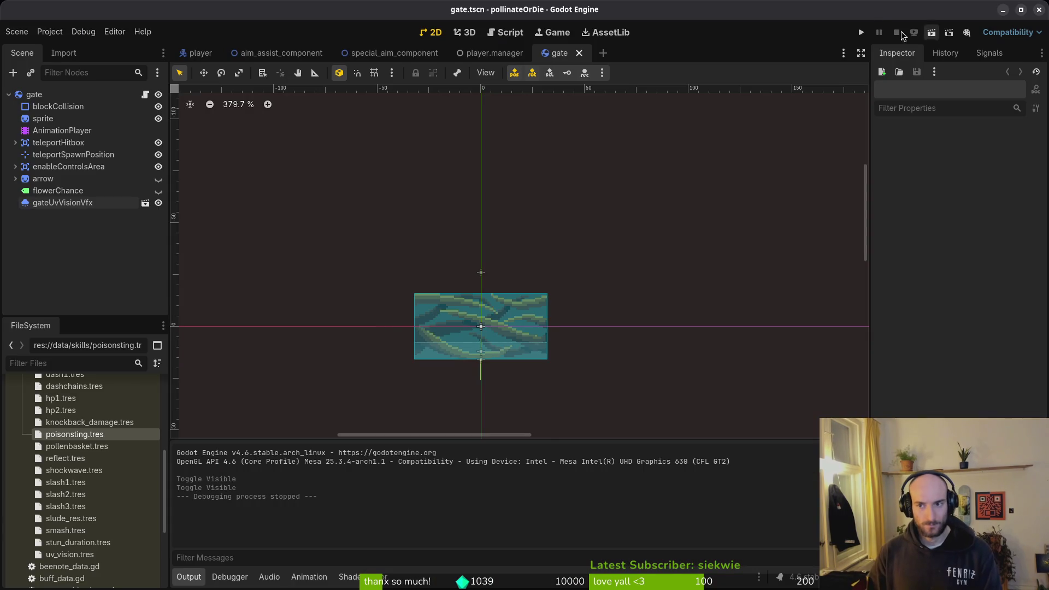
left_click(862, 34)
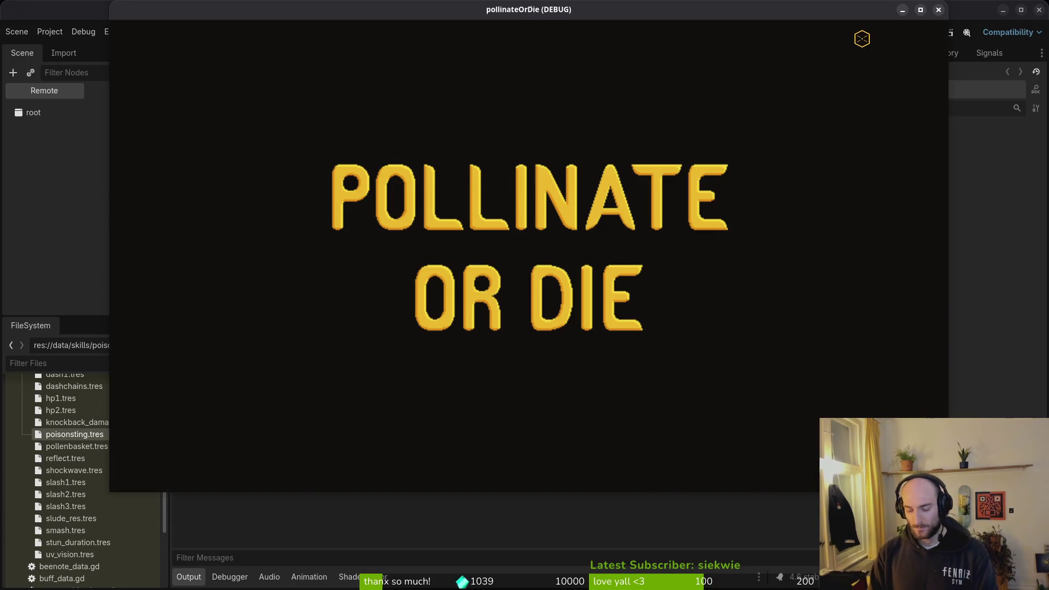
key("Return")
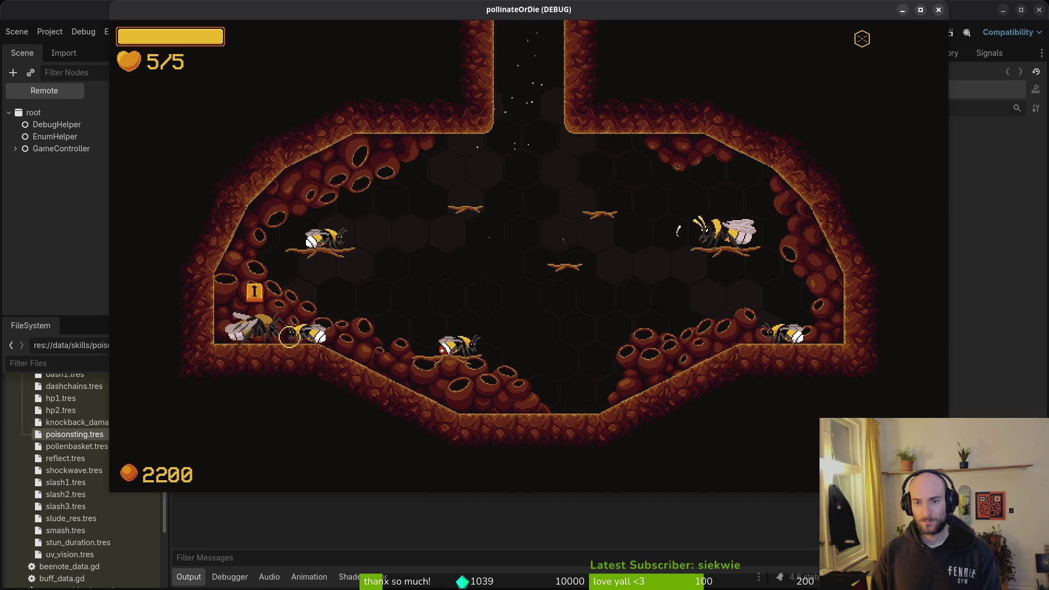
left_click(938, 10)
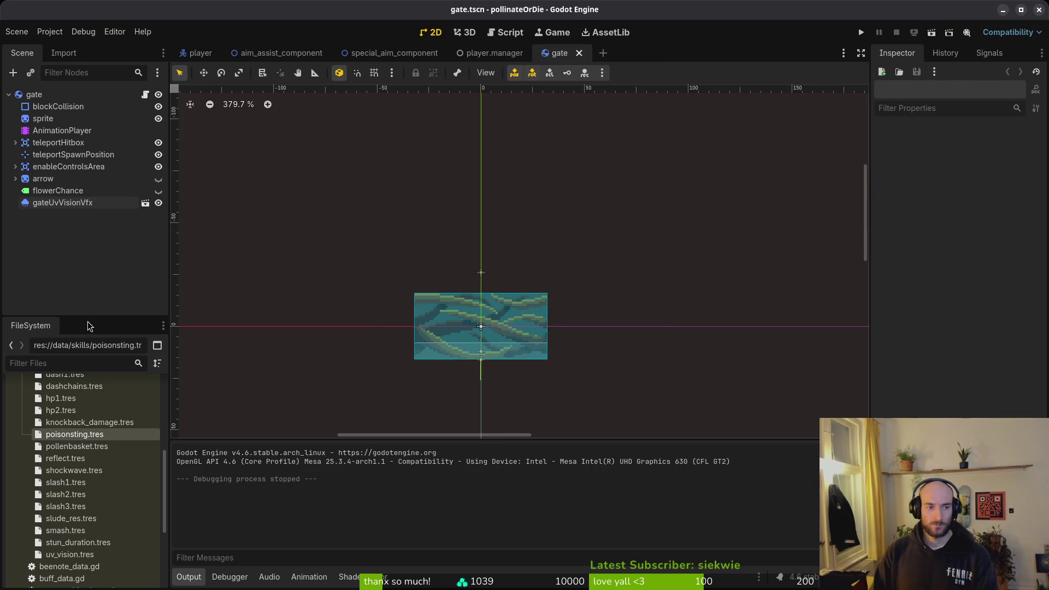
Step through the player's autoslash, dash and crawl animations in the AnimationPlayer, then bring Aseprite forward
left_click(197, 53)
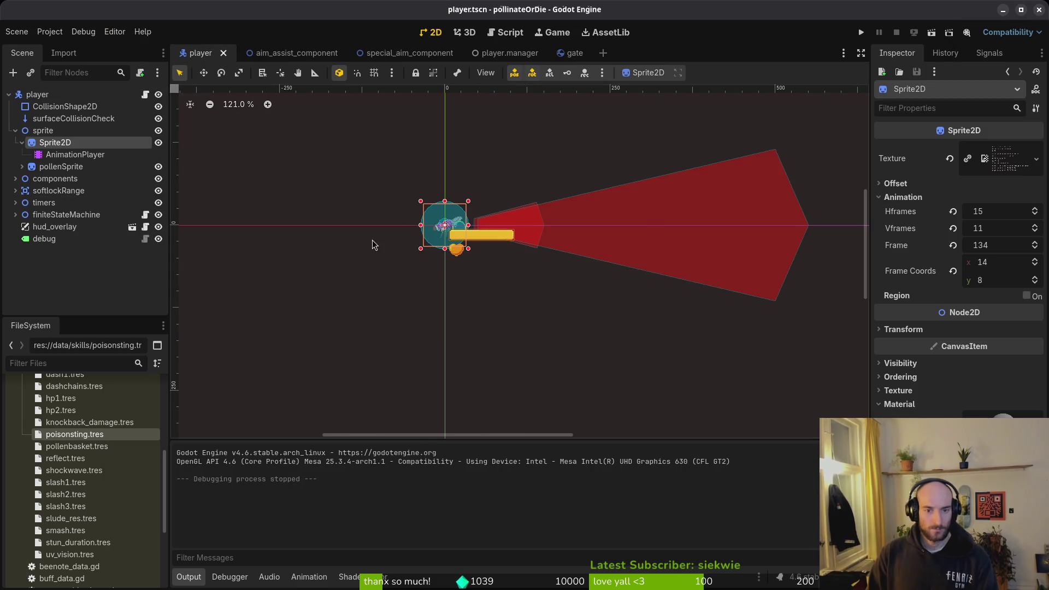
left_click(75, 154)
left_click(402, 444)
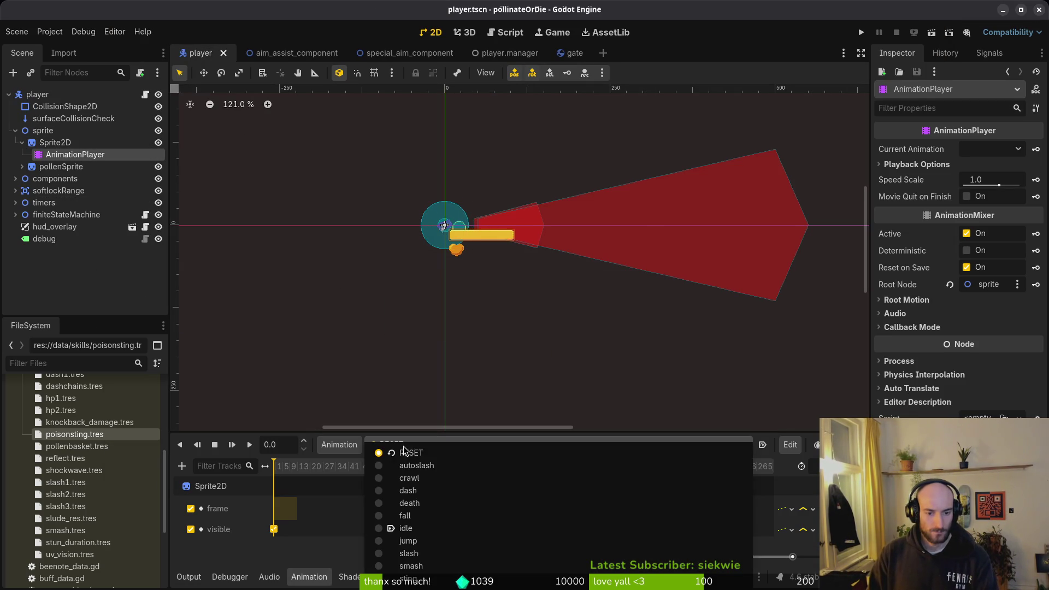
left_click(413, 464)
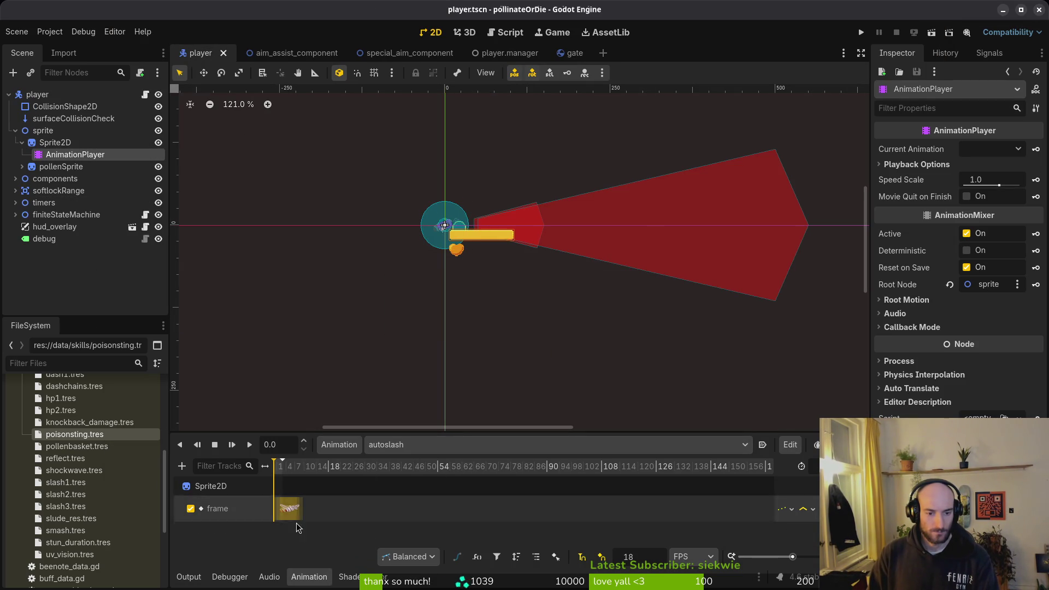
scroll(398, 473, "up", 5)
left_click(404, 445)
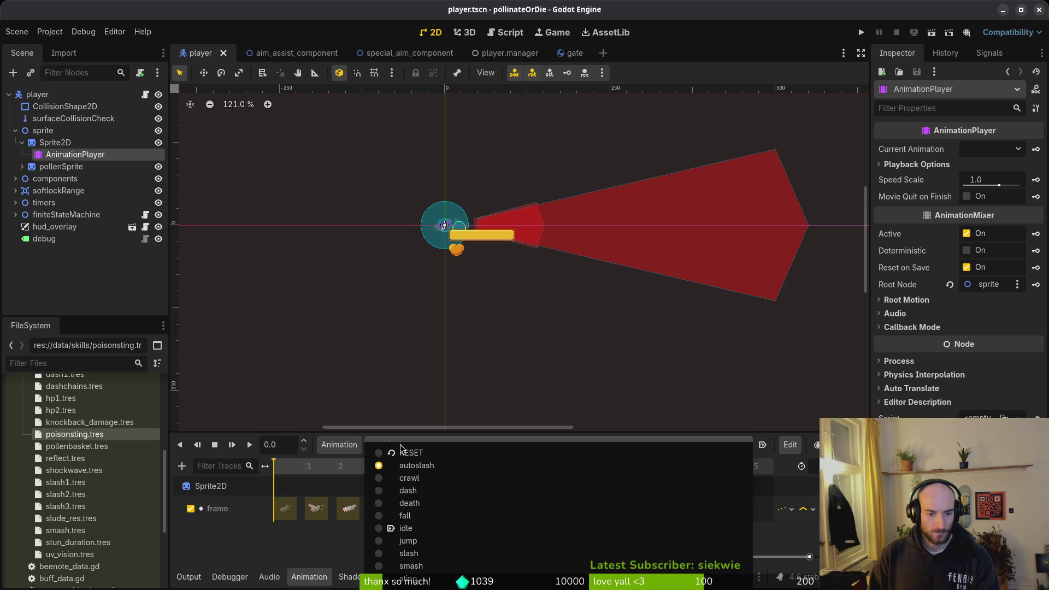
left_click(425, 492)
left_click(428, 444)
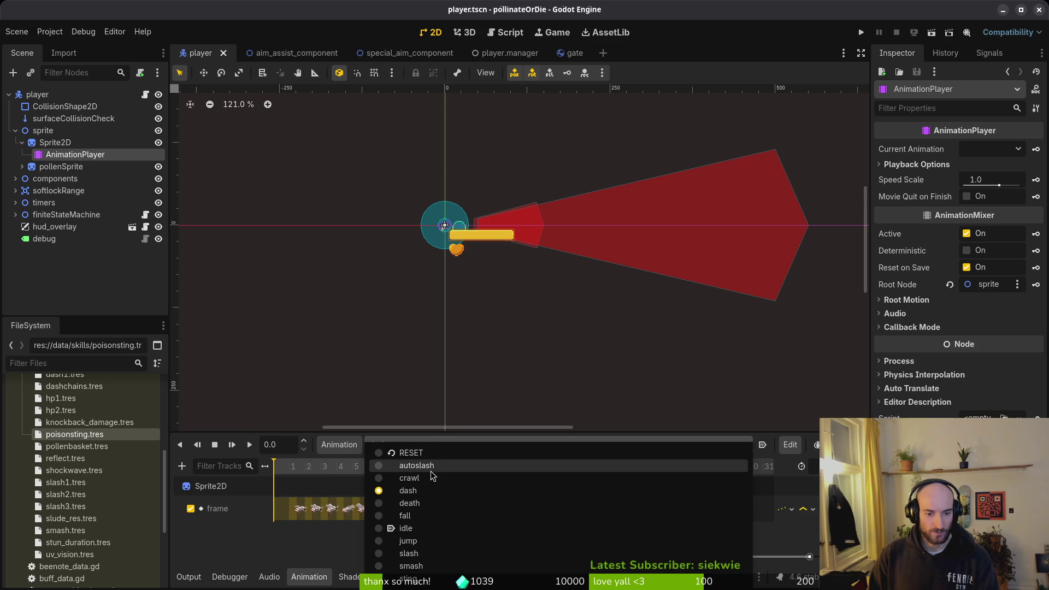
left_click(427, 478)
key("alt+Tab")
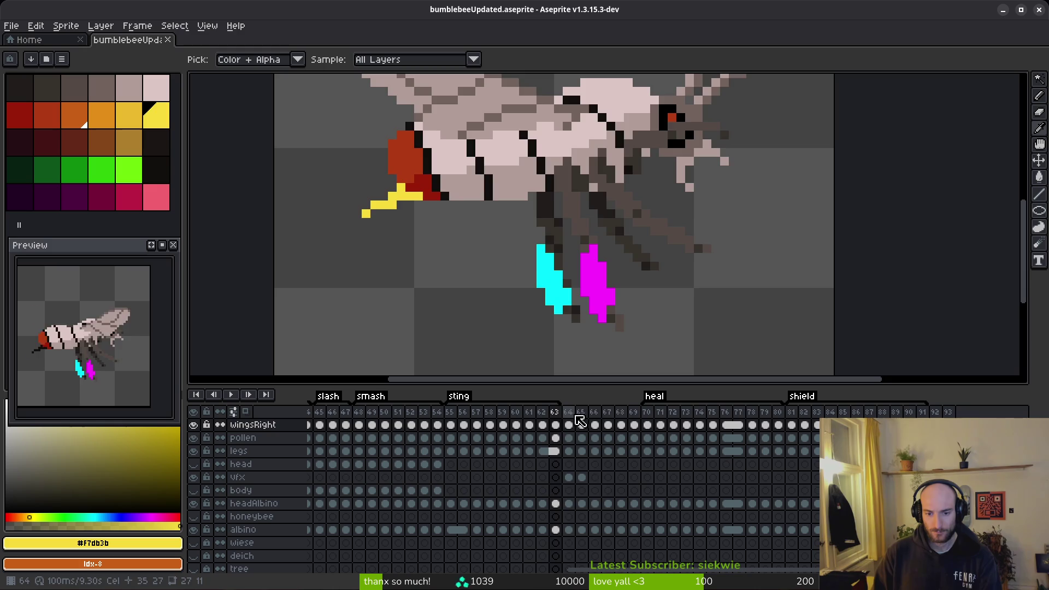
Add a new tag covering frames 64–69, cancelling the accidentally opened sprite sheet export
left_click_drag(568, 413, 630, 414)
key("F2")
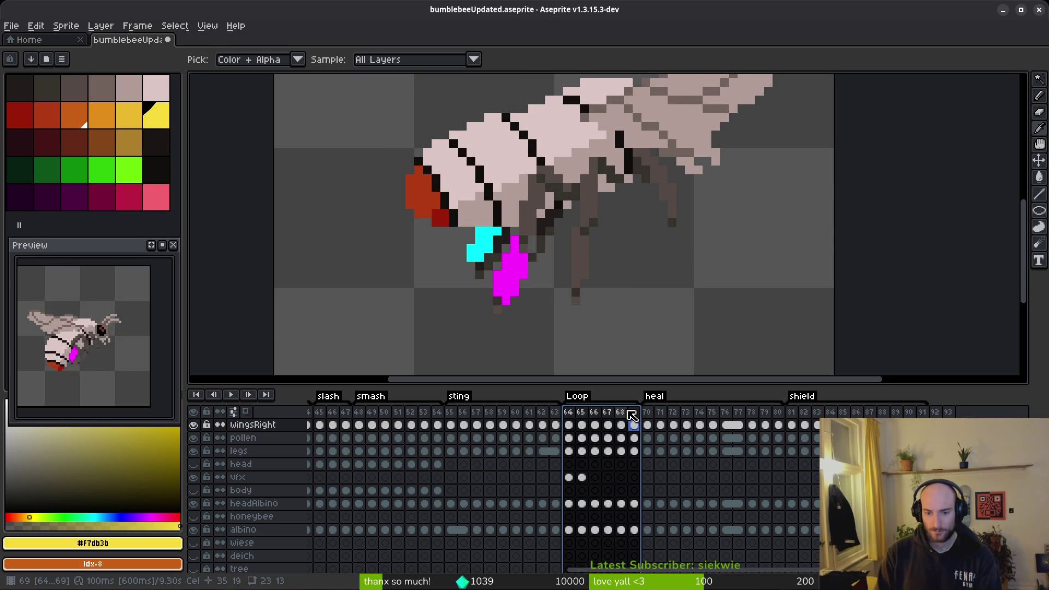
key("ctrl+e")
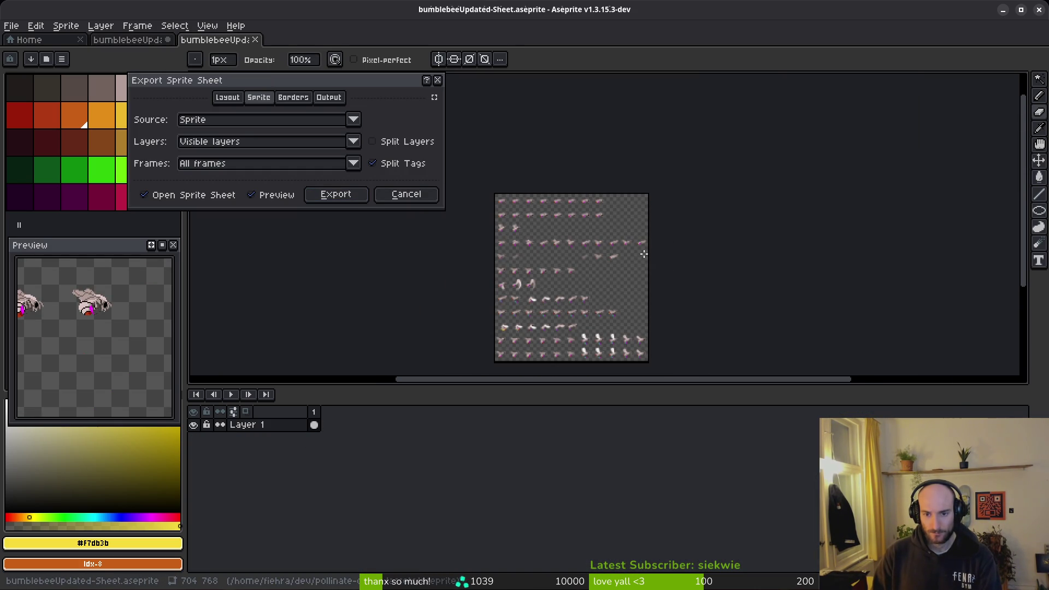
left_click(415, 200)
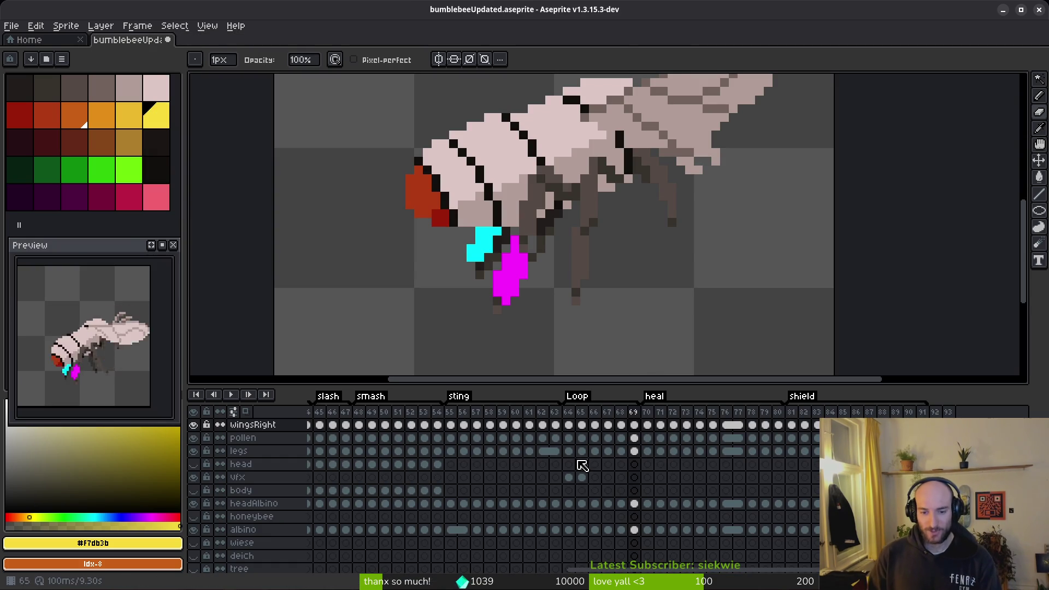
left_click(555, 451)
key("Right")
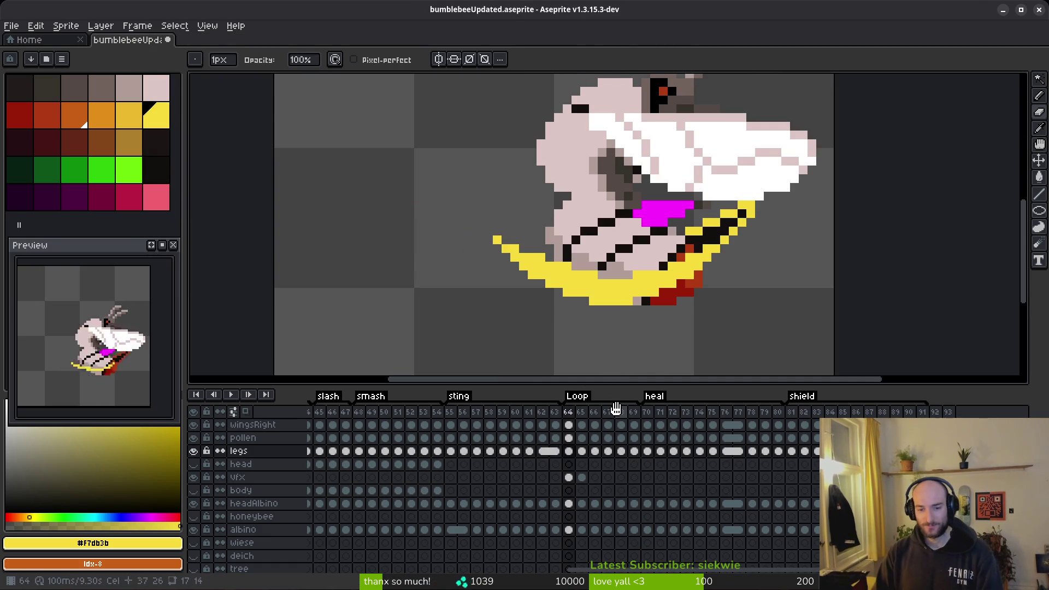
Rename the sting tag to stingWindup and the Loop tag to PoisonSting, then save
double_click(460, 402)
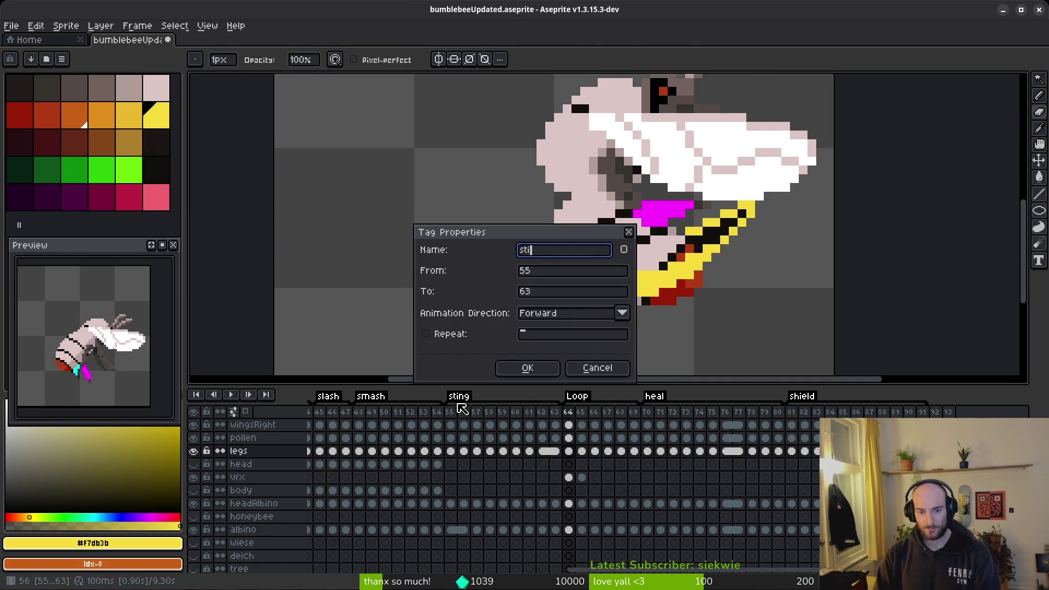
key("Return")
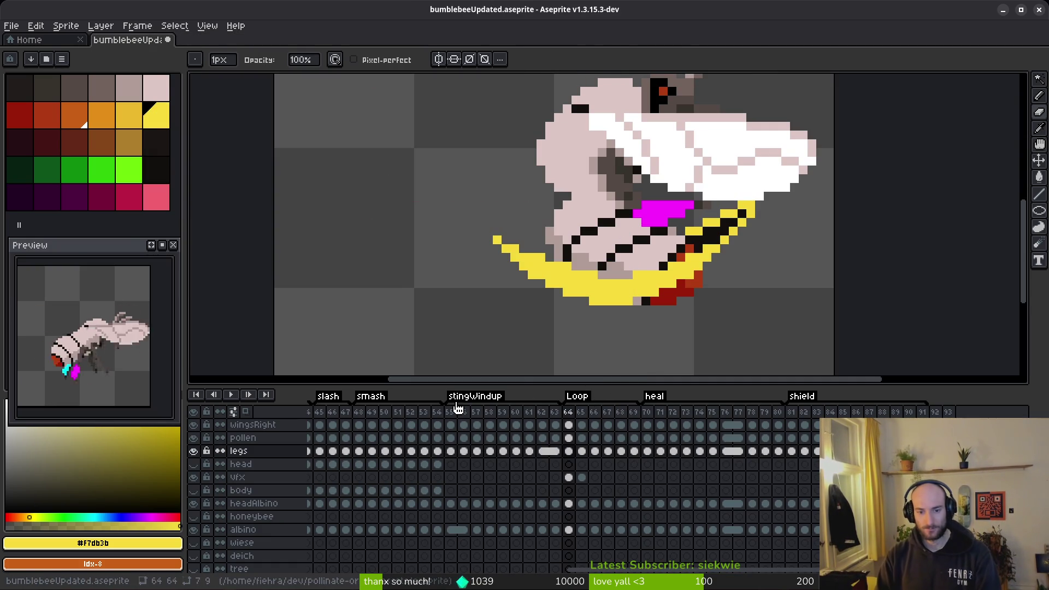
double_click(584, 401)
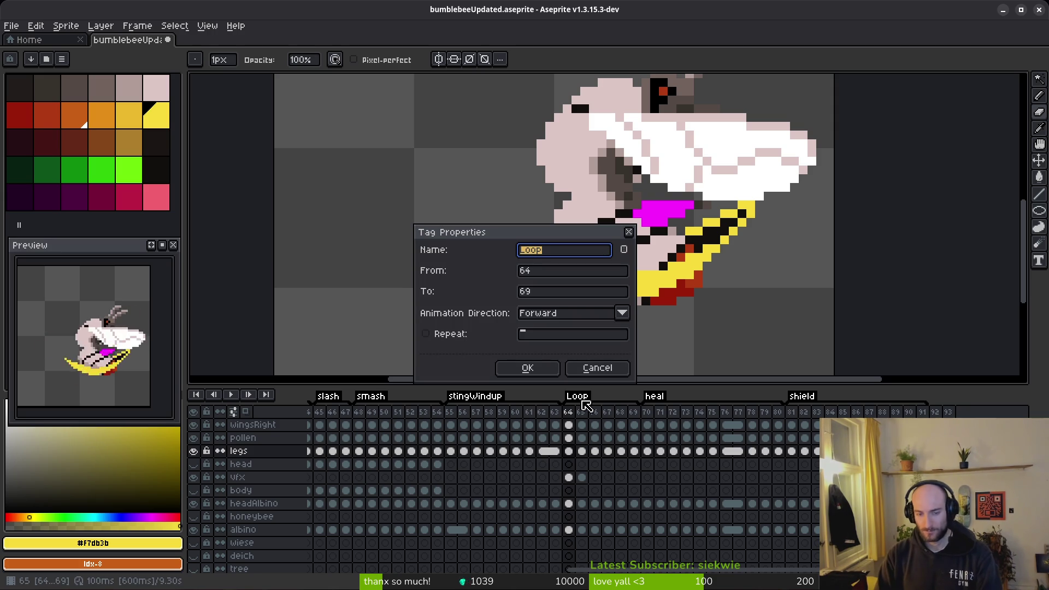
key("Return")
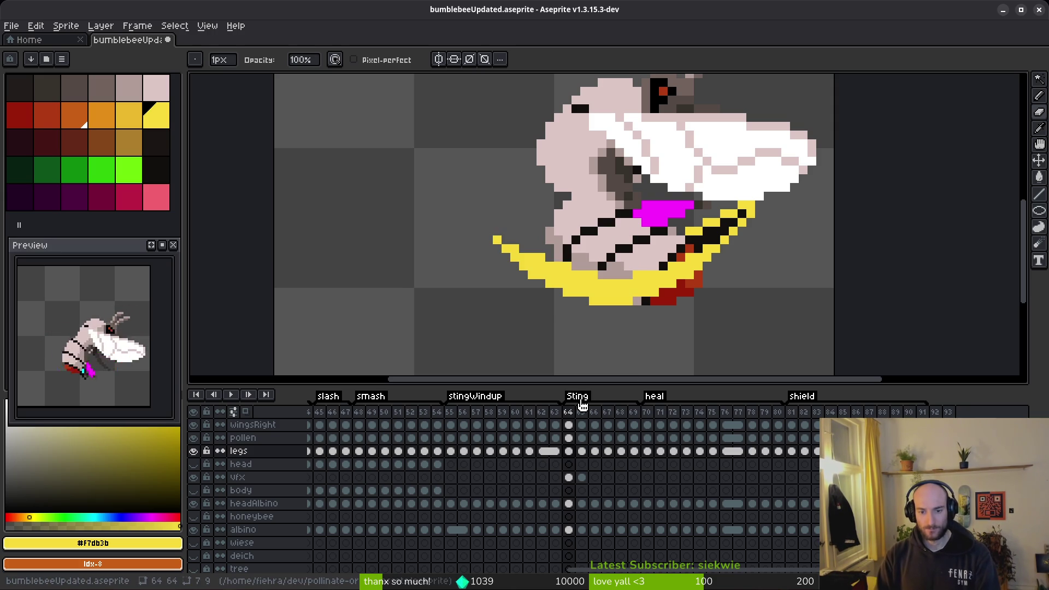
double_click(582, 405)
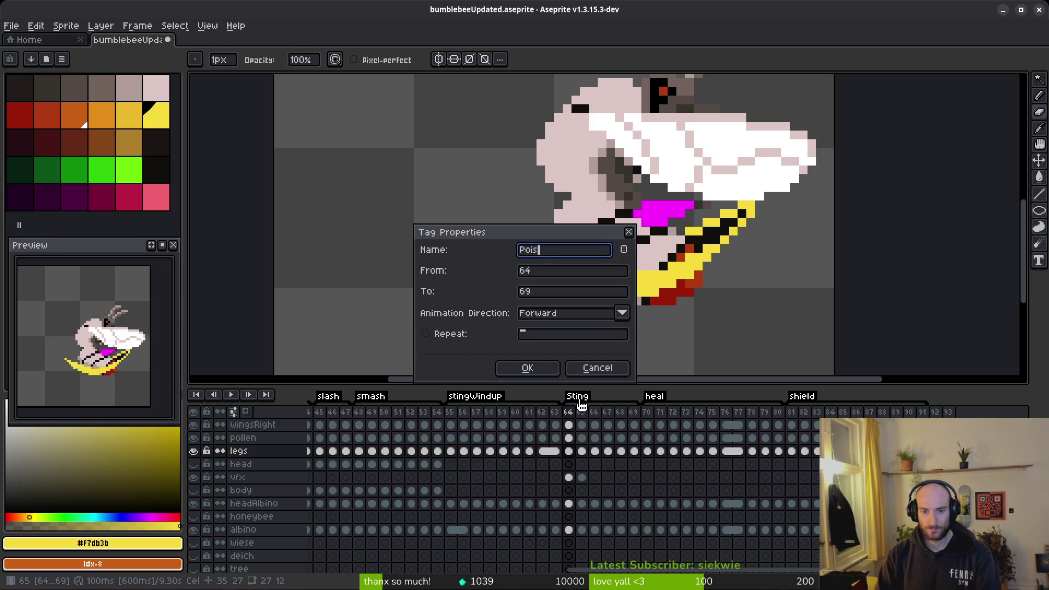
key("Return")
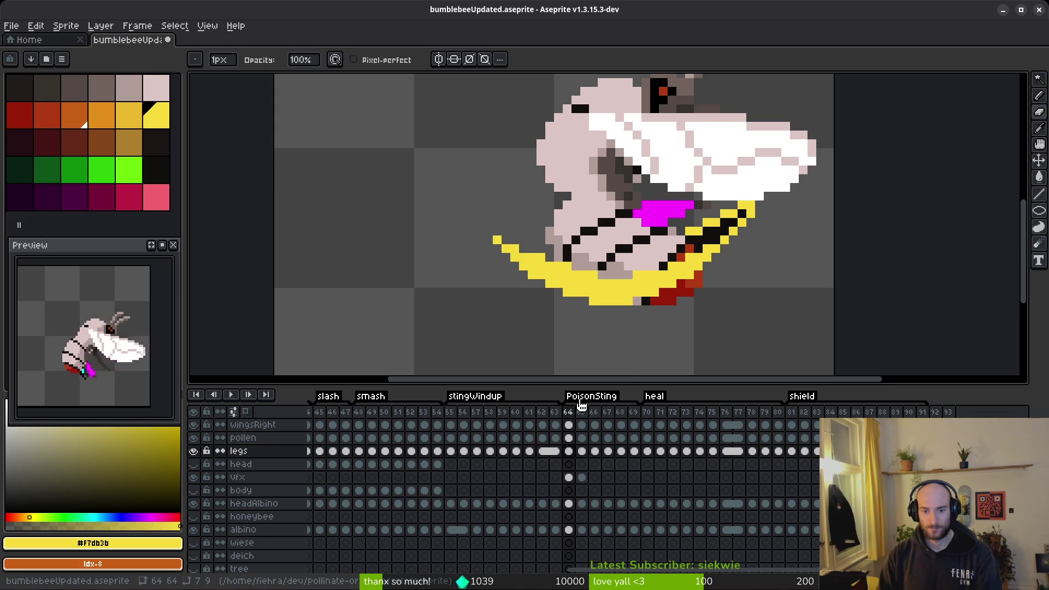
scroll(590, 322, "down", 2)
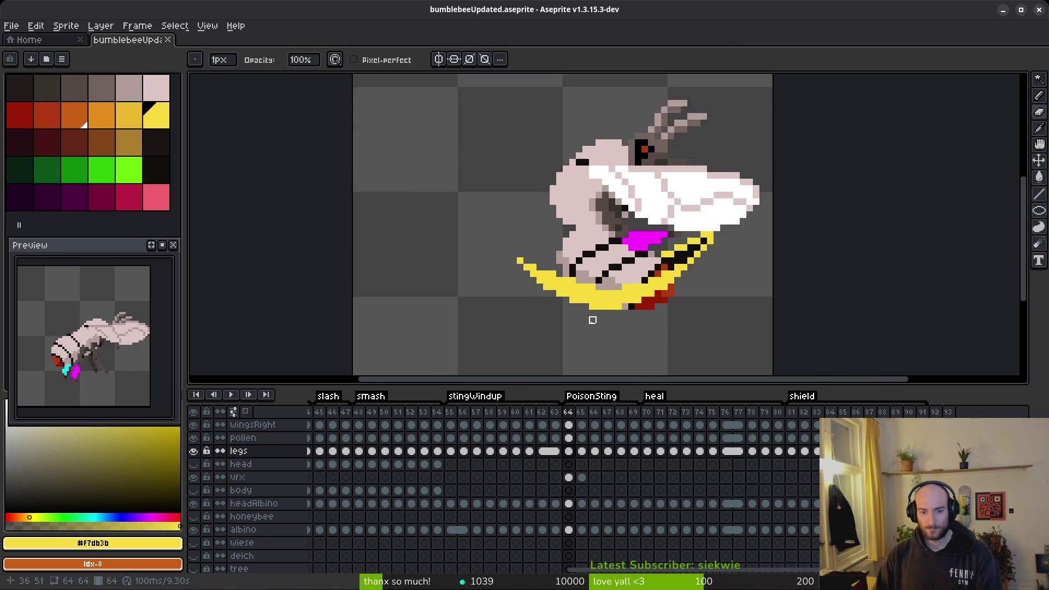
key("ctrl+s")
Rename the PoisonSting tag to lowercase poisonSting and save the bumblebee sprite
double_click(596, 400)
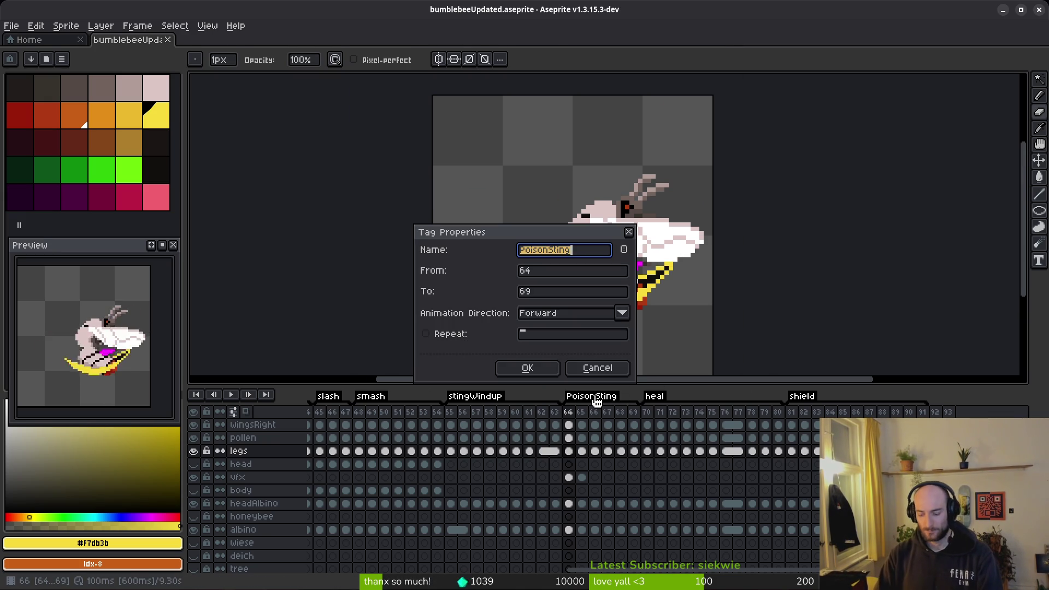
key("Escape")
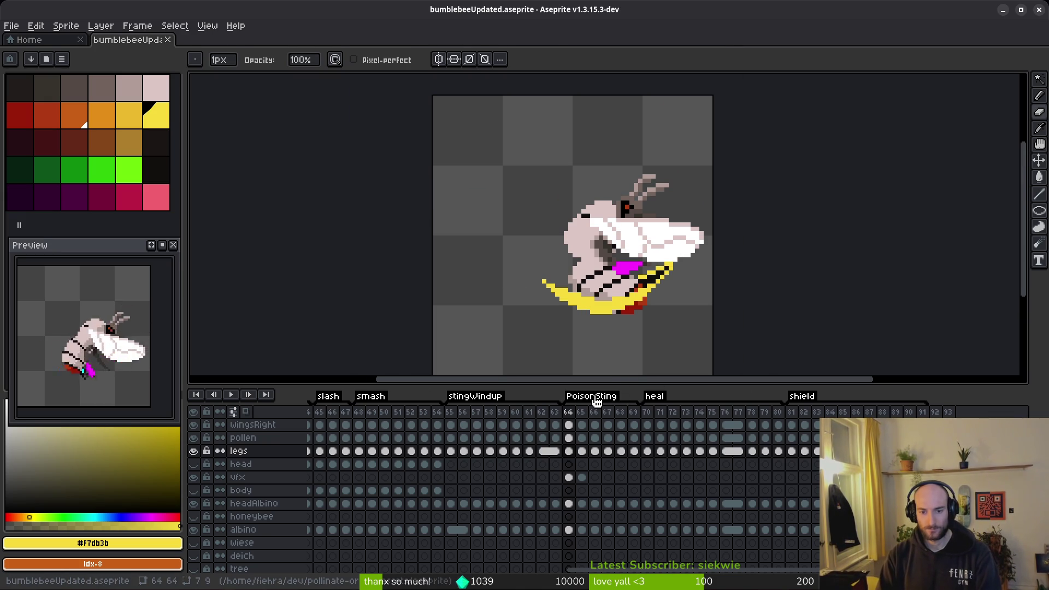
key("shift+p")
key("Escape")
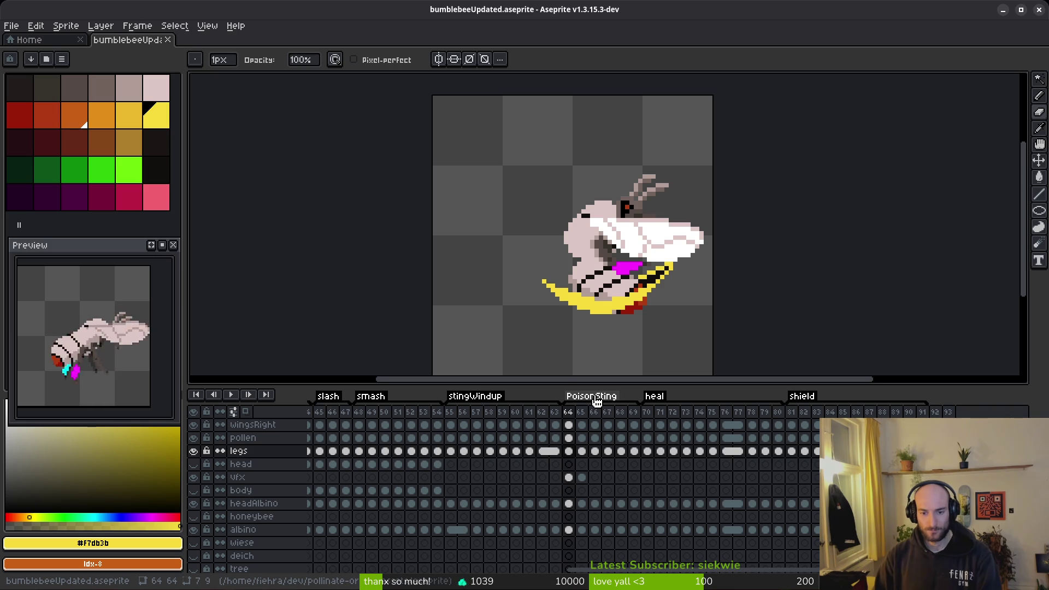
double_click(597, 401)
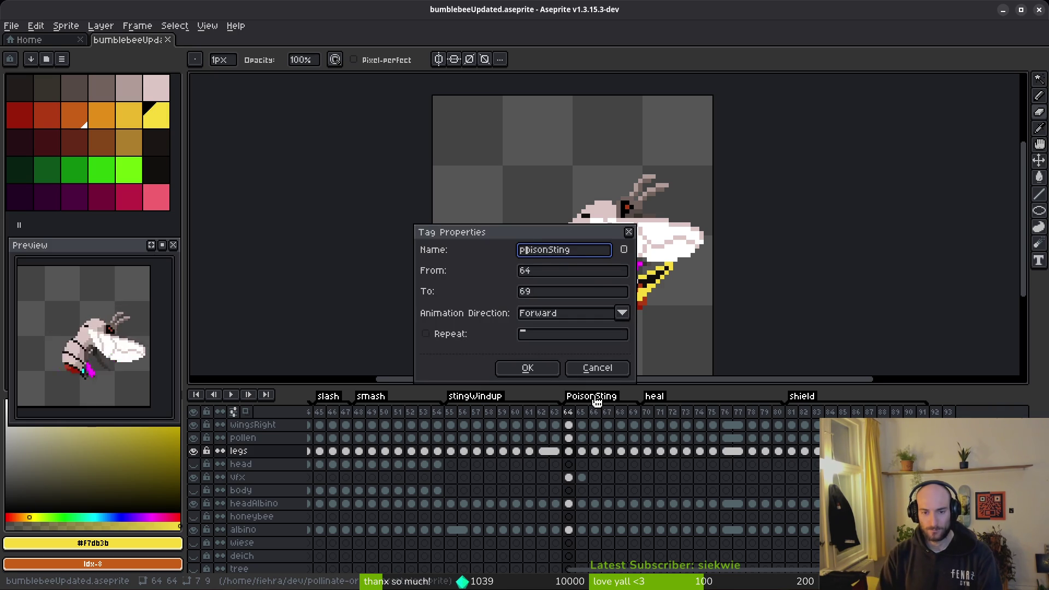
key("Return")
key("ctrl+s")
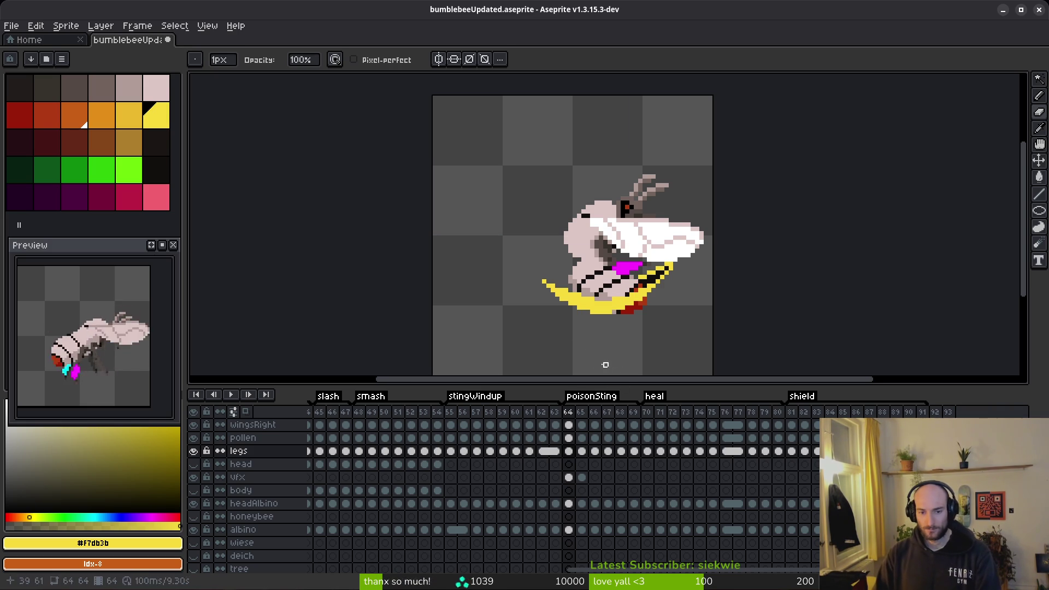
Inspect frames 55, 58 and 64, then trial-paste headAlbino cels 55–63 into head and undo
left_click(489, 439)
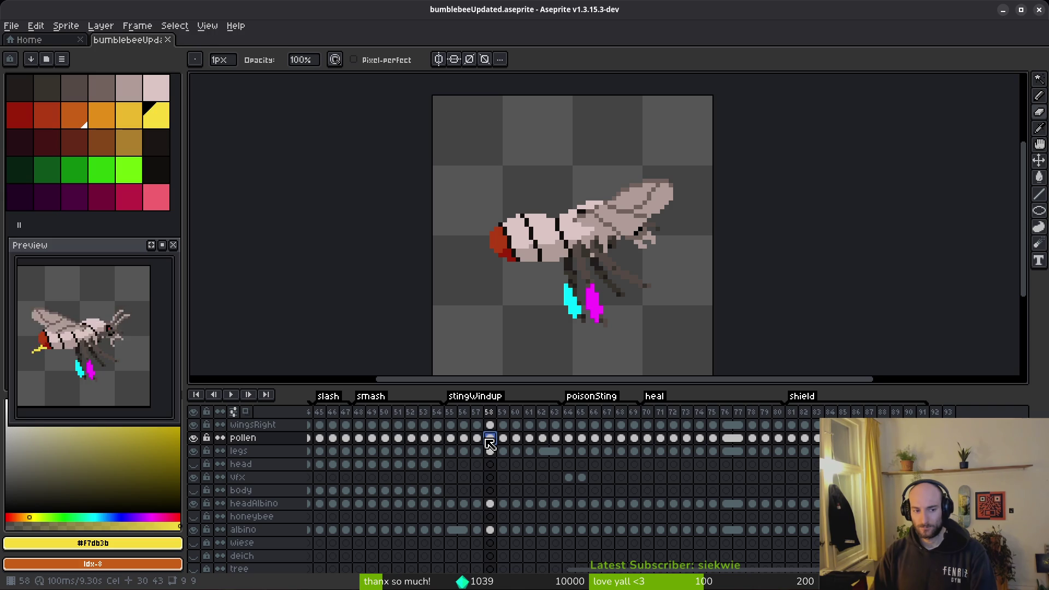
left_click(571, 437)
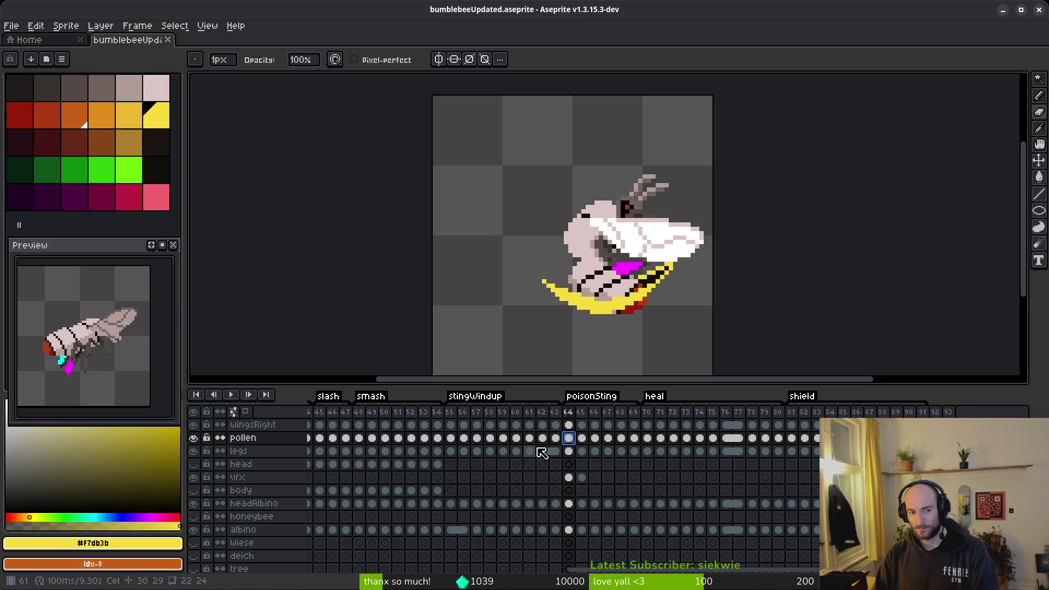
left_click(453, 439)
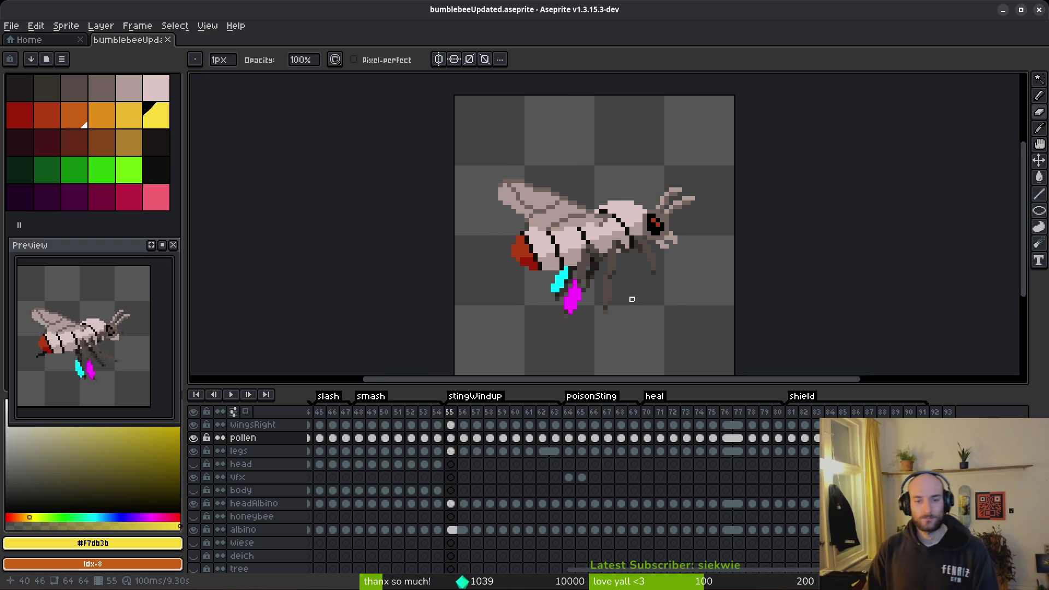
scroll(591, 299, "down", 3)
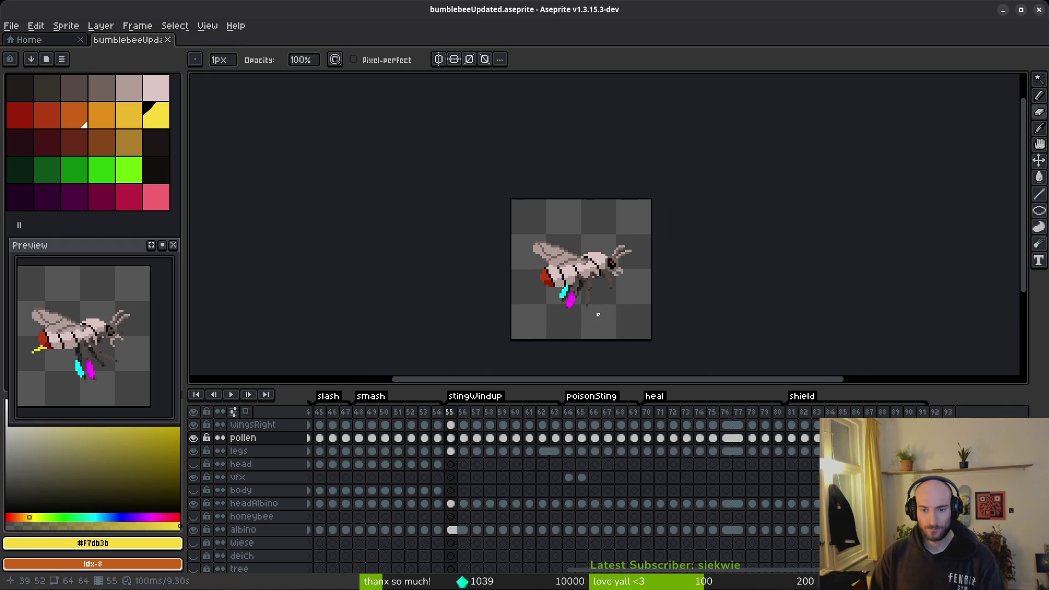
left_click_drag(616, 276, 613, 276)
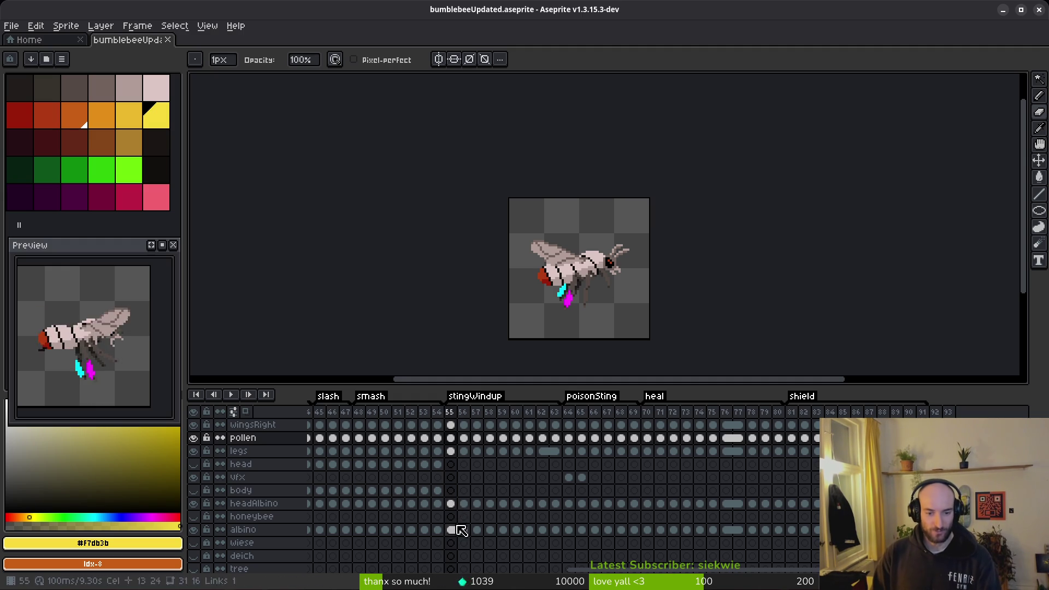
left_click_drag(451, 504, 560, 508)
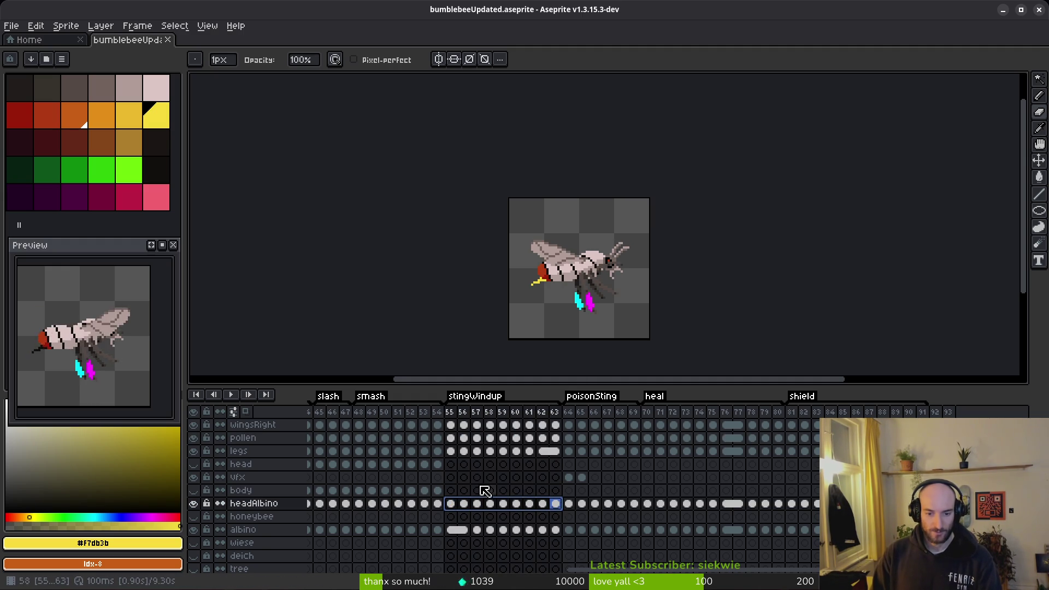
key("ctrl+c")
left_click(450, 464)
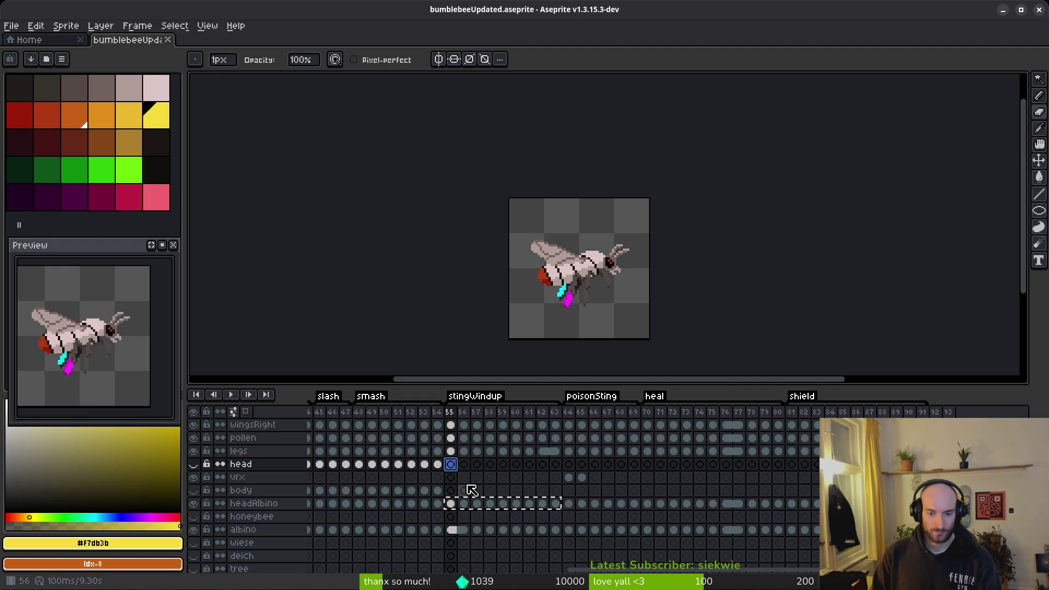
key("ctrl+v")
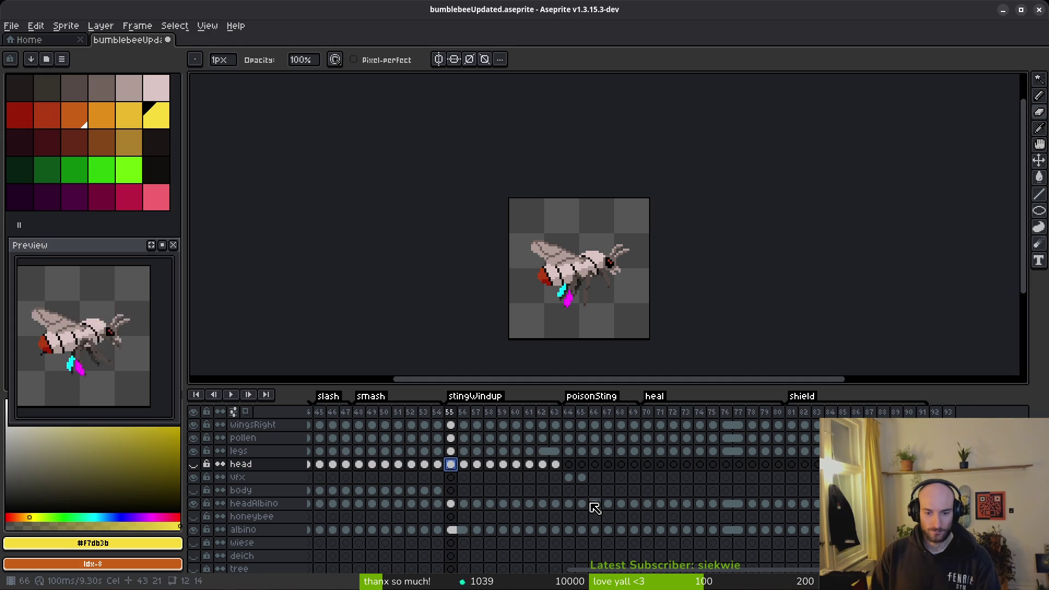
key("ctrl+z")
Copy headAlbino cels 55–93 into the head layer from frame 55 and hide headAlbino
mouse_move(453, 505)
left_mouse_down()
mouse_move(908, 492)
mouse_move(923, 504)
mouse_move(451, 504)
left_mouse_up()
key("ctrl+c")
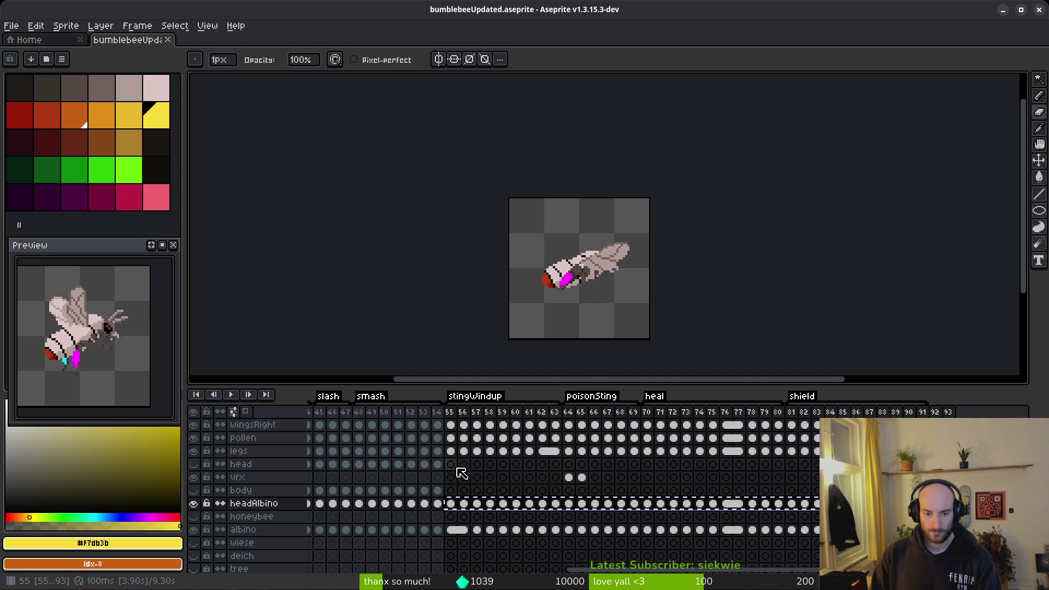
left_click(451, 464)
key("ctrl+v")
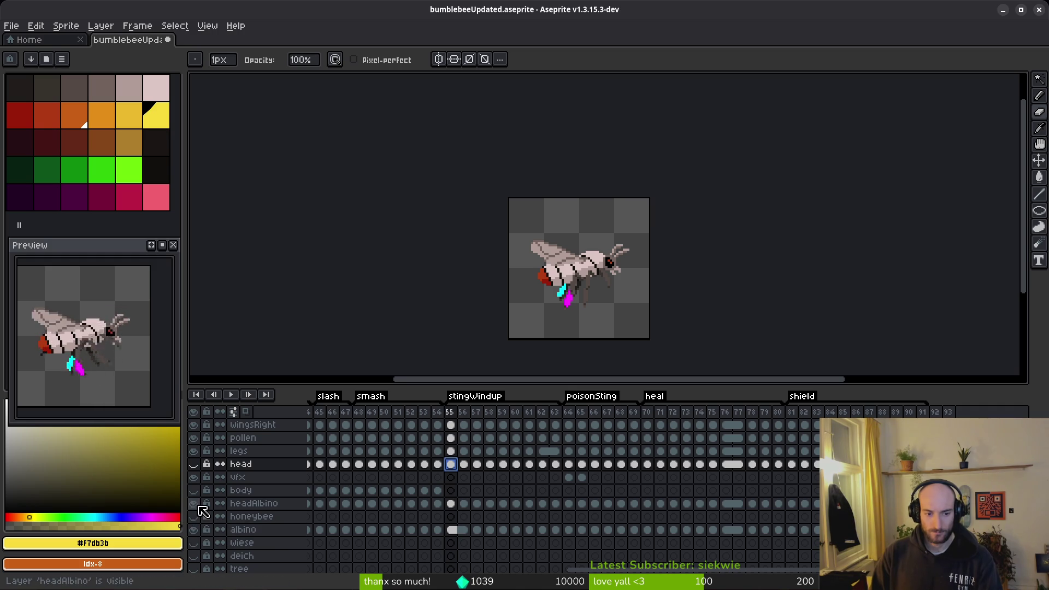
left_click(194, 503)
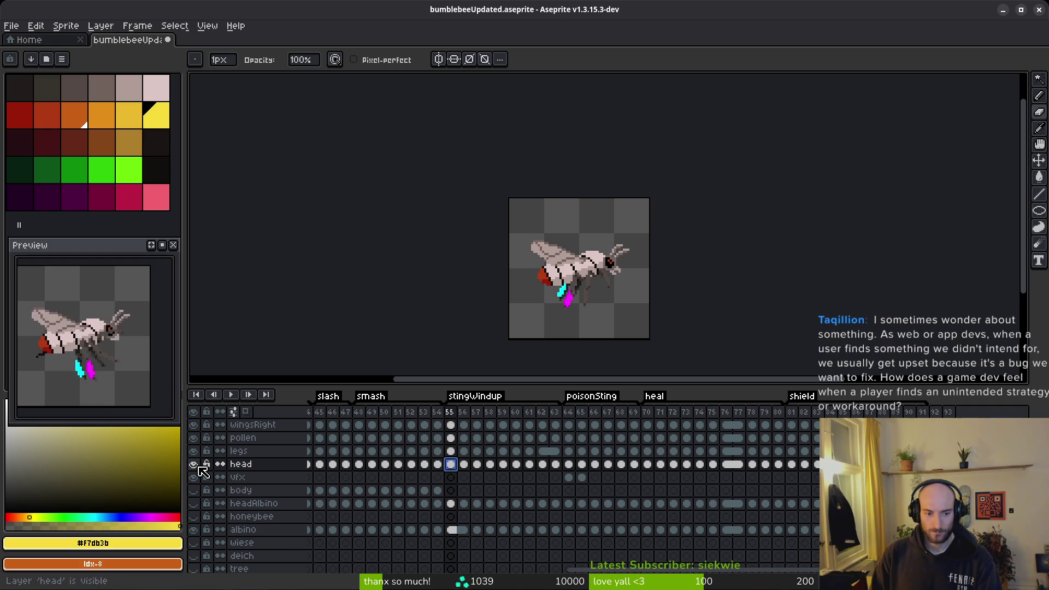
Replace the red eye colour with yellow across head cels from frame 54 to 90
scroll(637, 228, "up", 4)
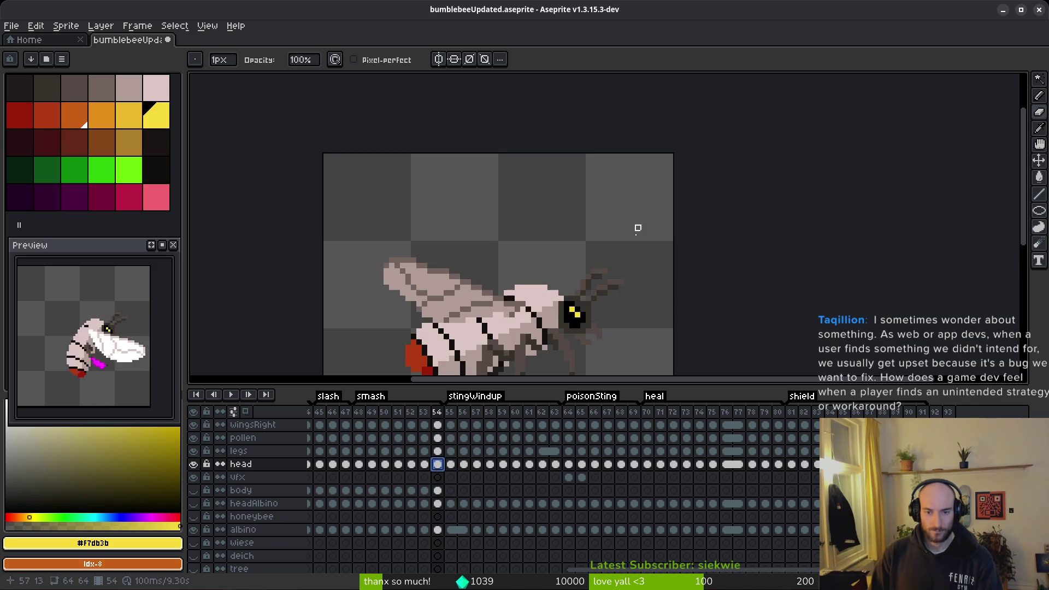
scroll(618, 270, "down", 1)
key("alt")
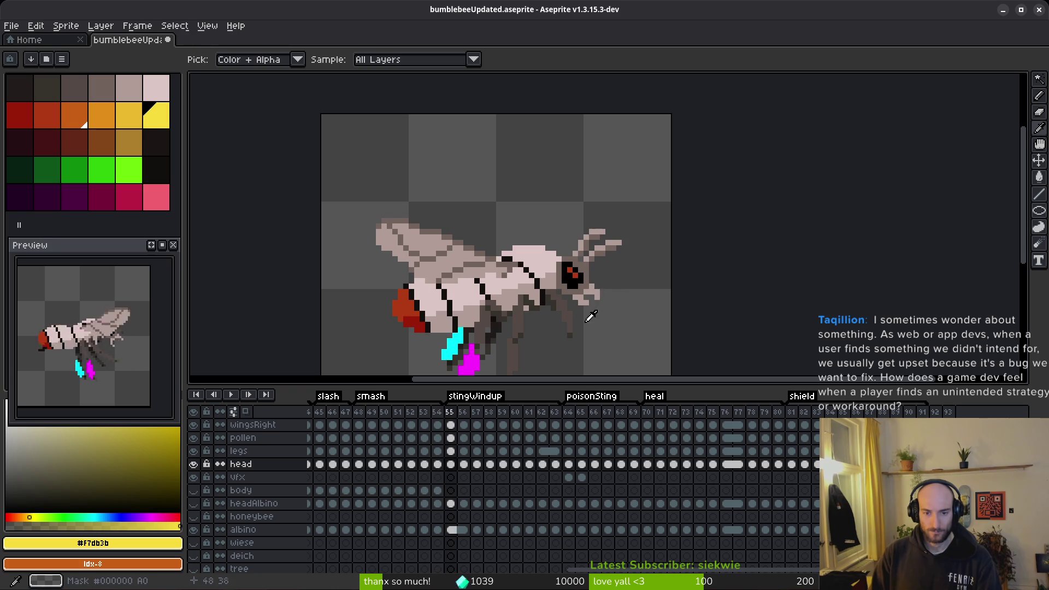
scroll(594, 290, "up", 3)
key("alt")
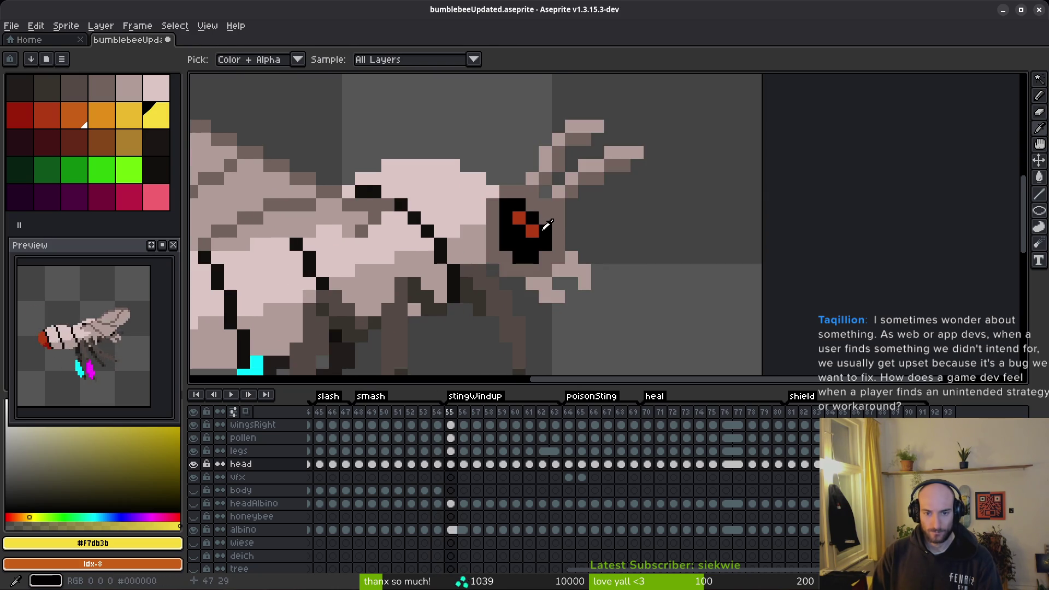
left_click(538, 230)
right_click(538, 229)
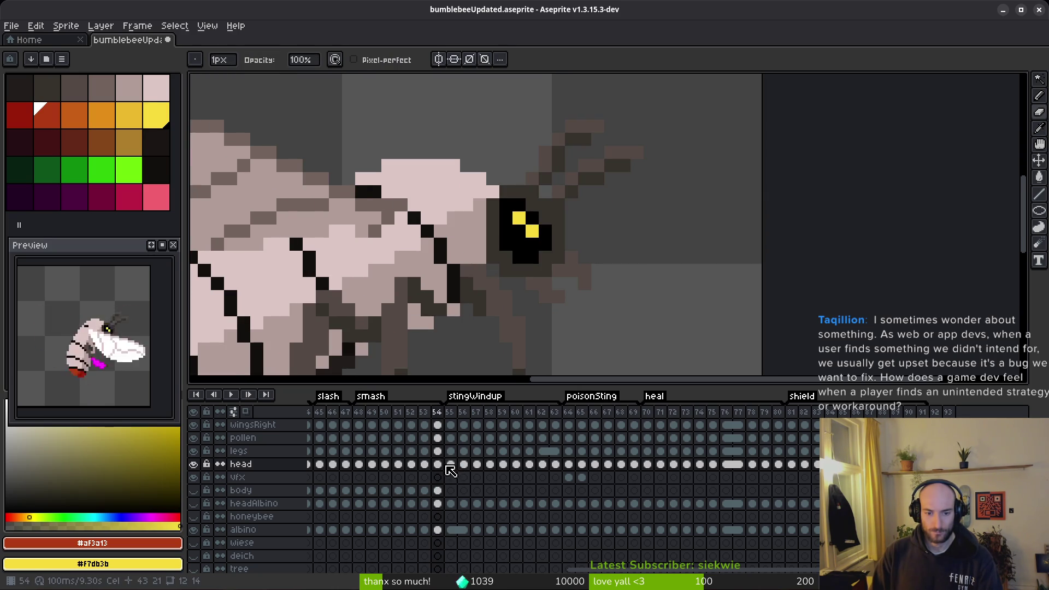
mouse_move(450, 471)
left_mouse_down()
mouse_move(935, 464)
mouse_move(923, 465)
left_mouse_up()
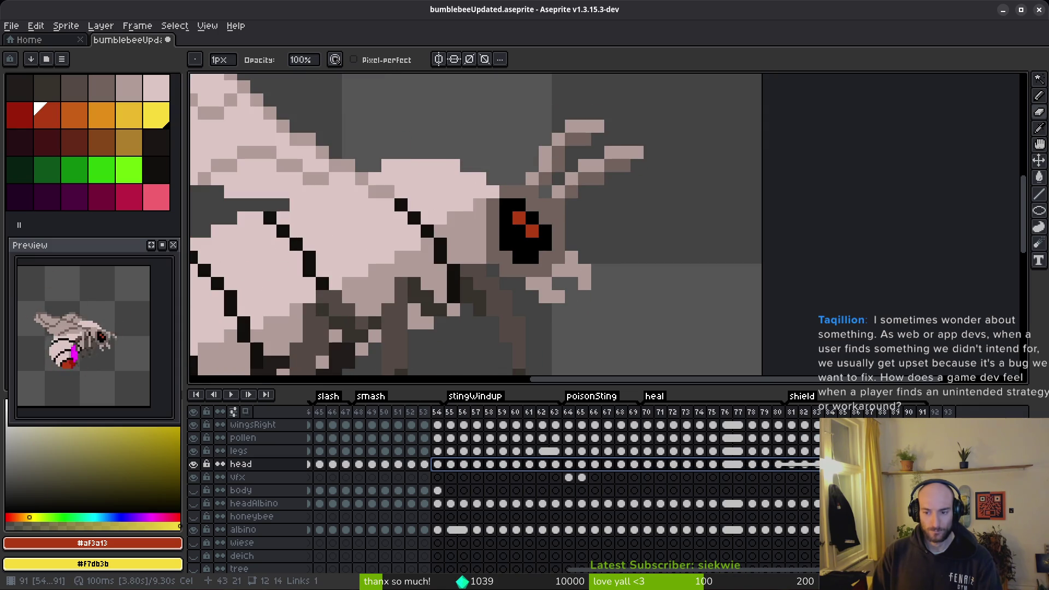
key("shift+r")
key("Return")
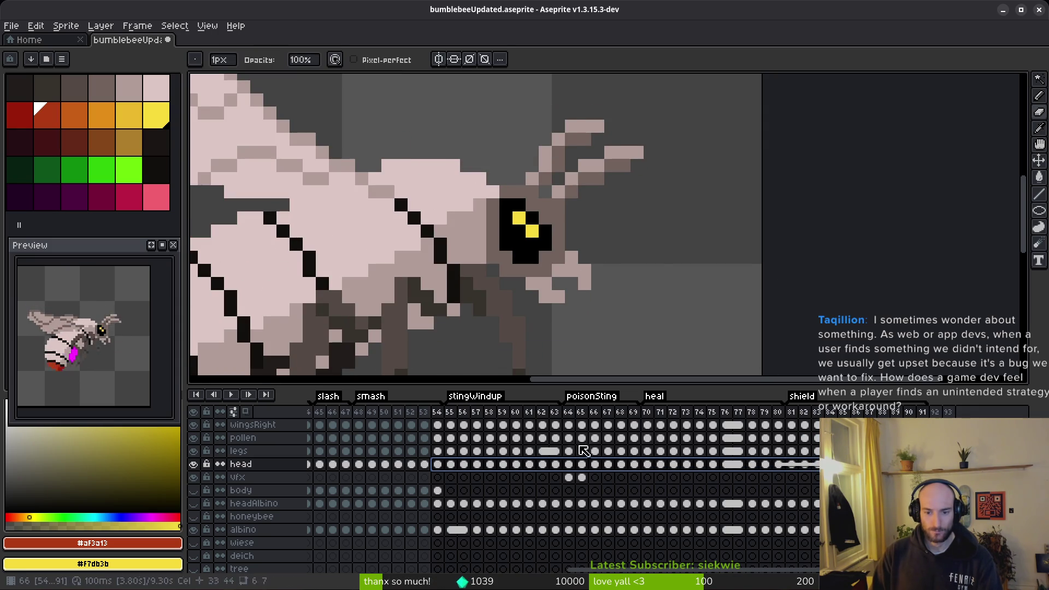
Replace light grey #b19d99 with dark grey #544a45 on head cels from frame 54 onward
left_click(583, 450)
left_click(438, 465)
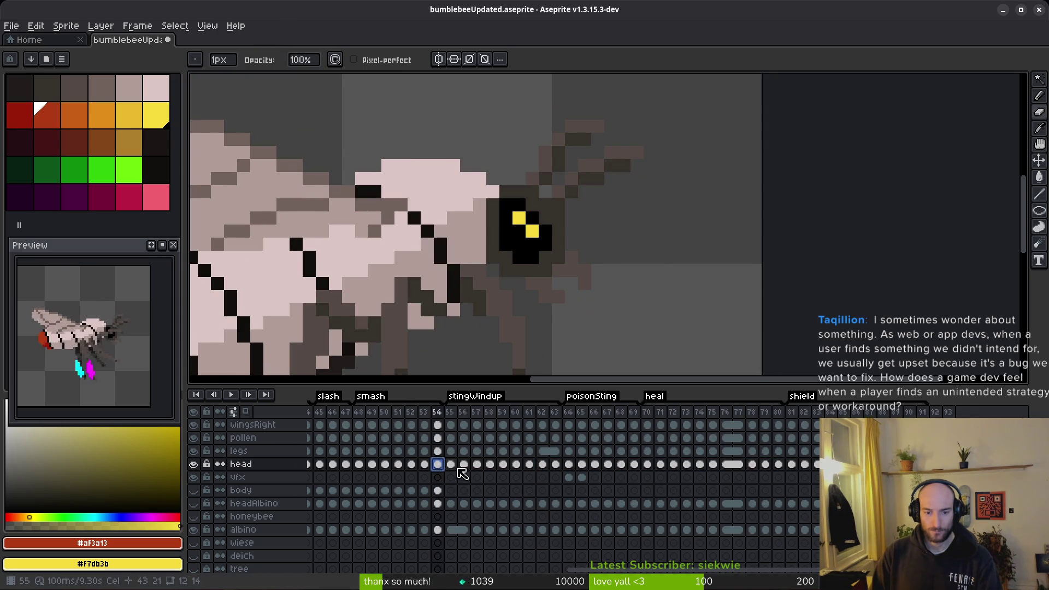
key("Right")
key("Left")
key("Right")
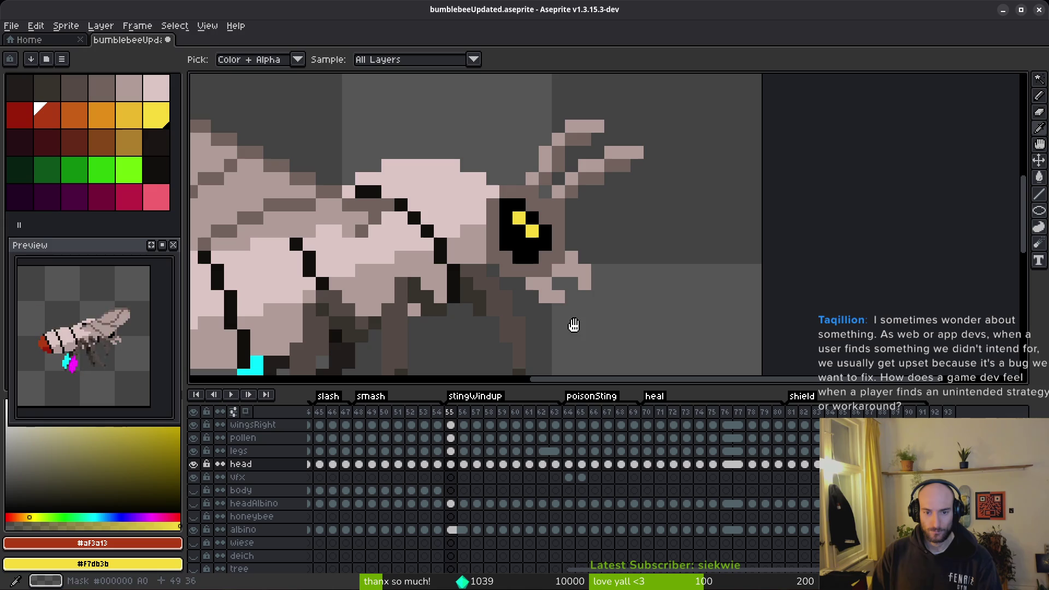
left_click(553, 283)
key("Left")
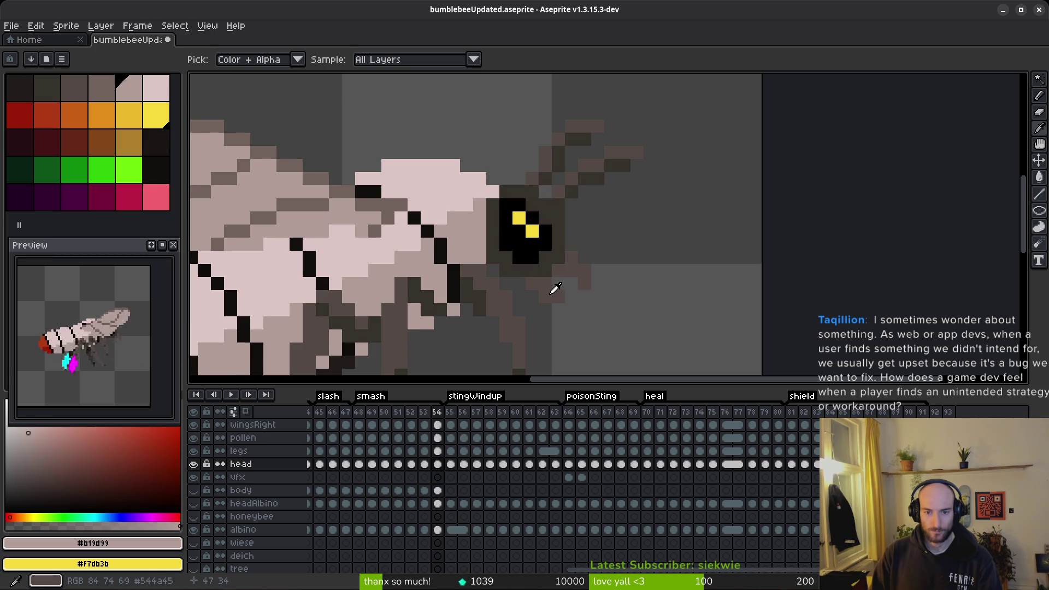
right_click(555, 288)
key("Right")
key("Left")
key("b")
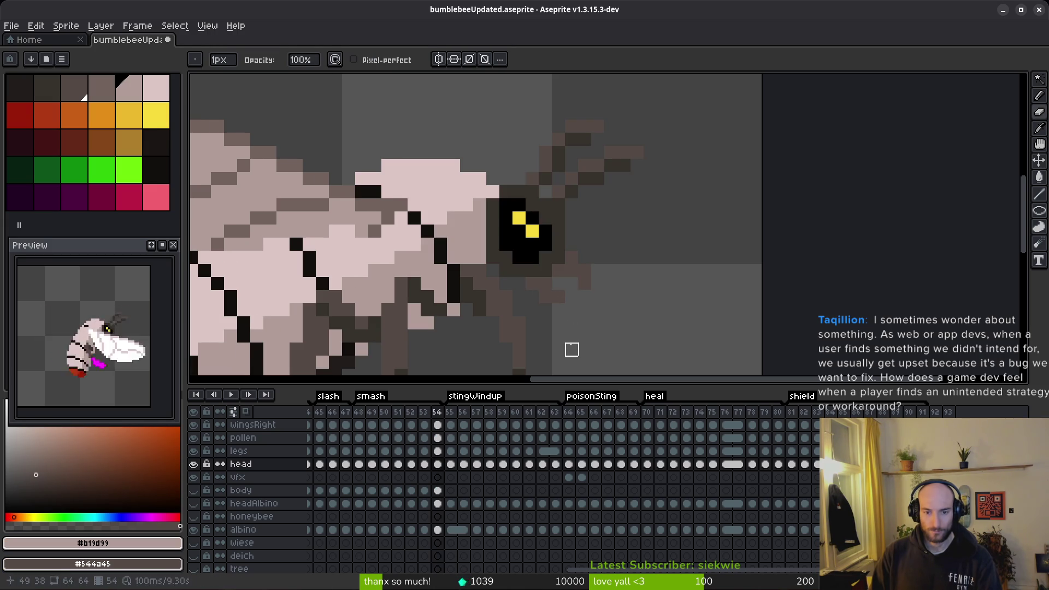
mouse_move(441, 464)
left_mouse_down()
mouse_move(936, 466)
mouse_move(922, 466)
left_mouse_up()
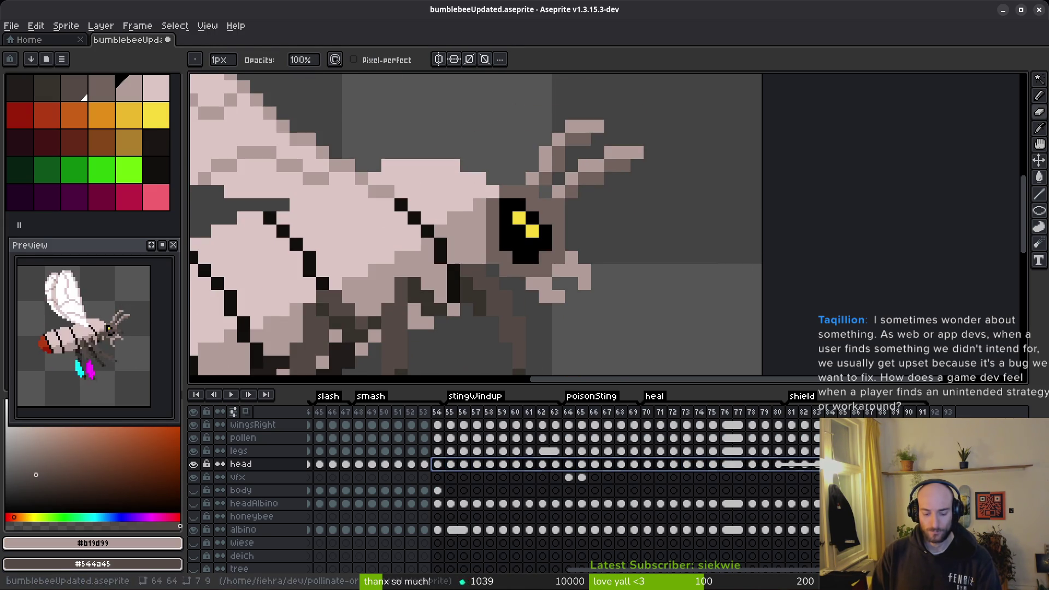
key("shift+r")
left_click(363, 98)
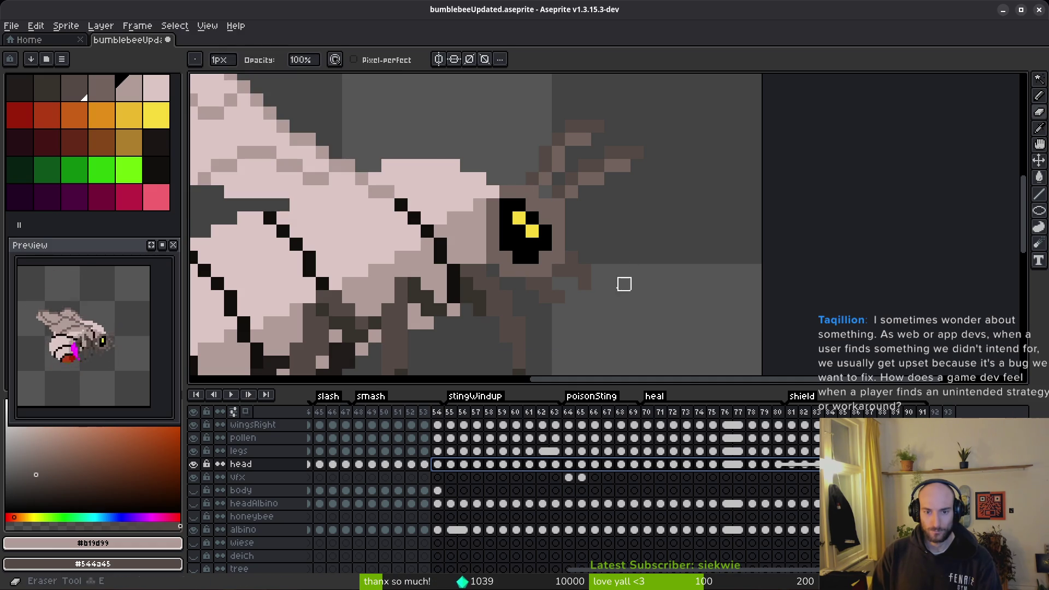
Replace mid grey #71625d with #36312c on head cels from frame 54 onward
left_click(438, 465)
left_click(569, 232, "alt")
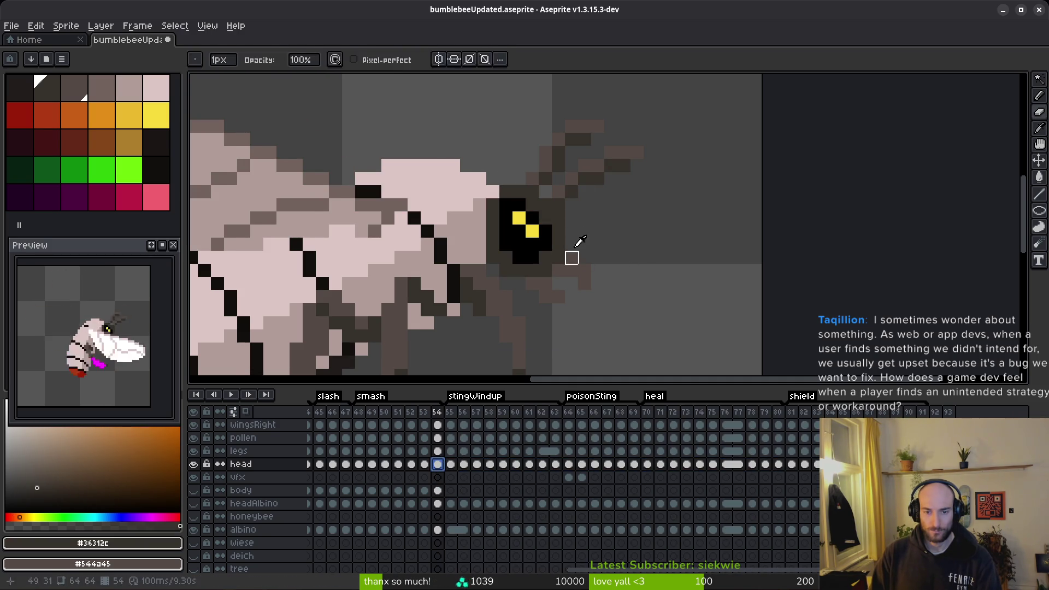
left_click(568, 255, "alt")
right_click(557, 211, "alt")
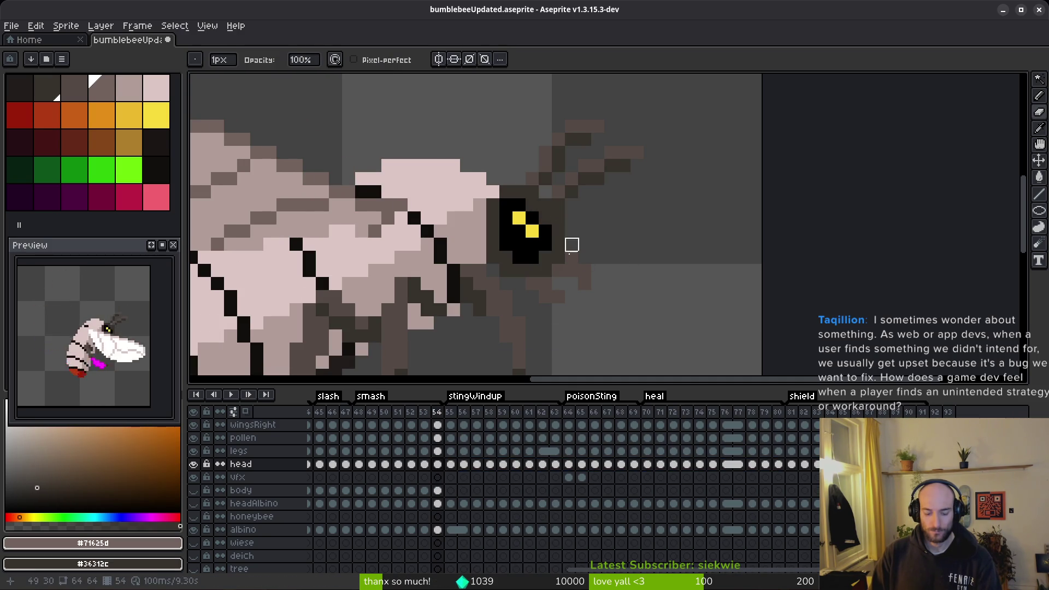
left_click_drag(443, 466, 502, 465)
key("shift+r")
key("Escape")
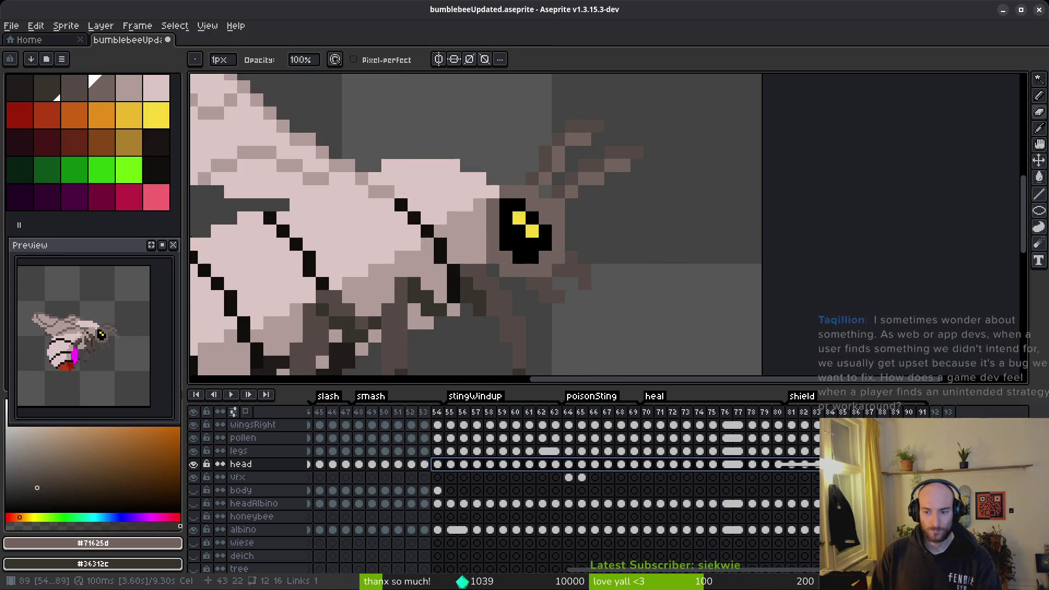
left_click(809, 464, "shift")
key("shift+r")
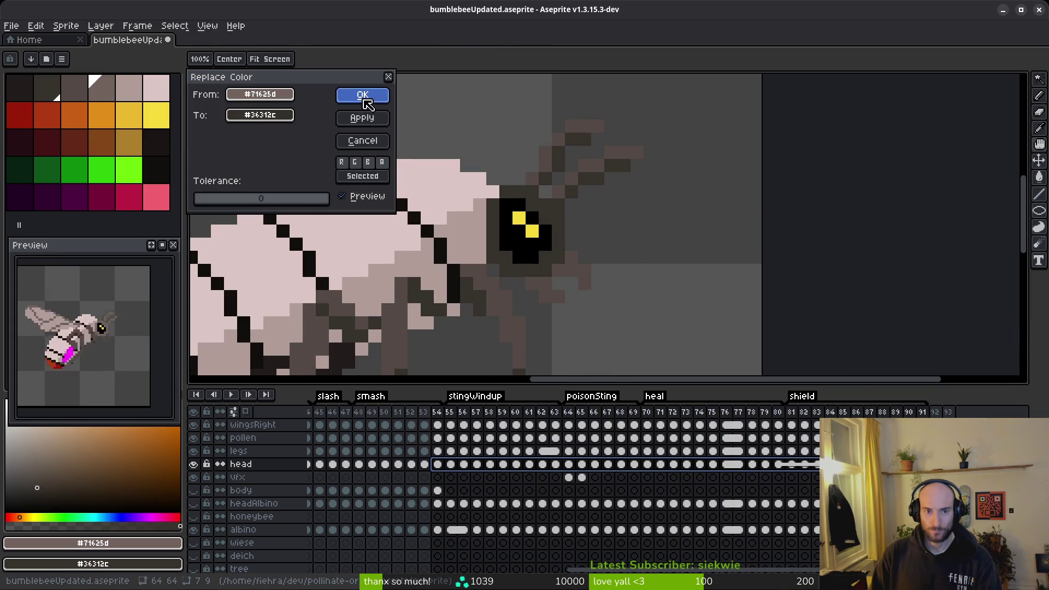
left_click(363, 97)
Flip back and forth through frames around 55 to check the recoloured head
left_click(449, 465)
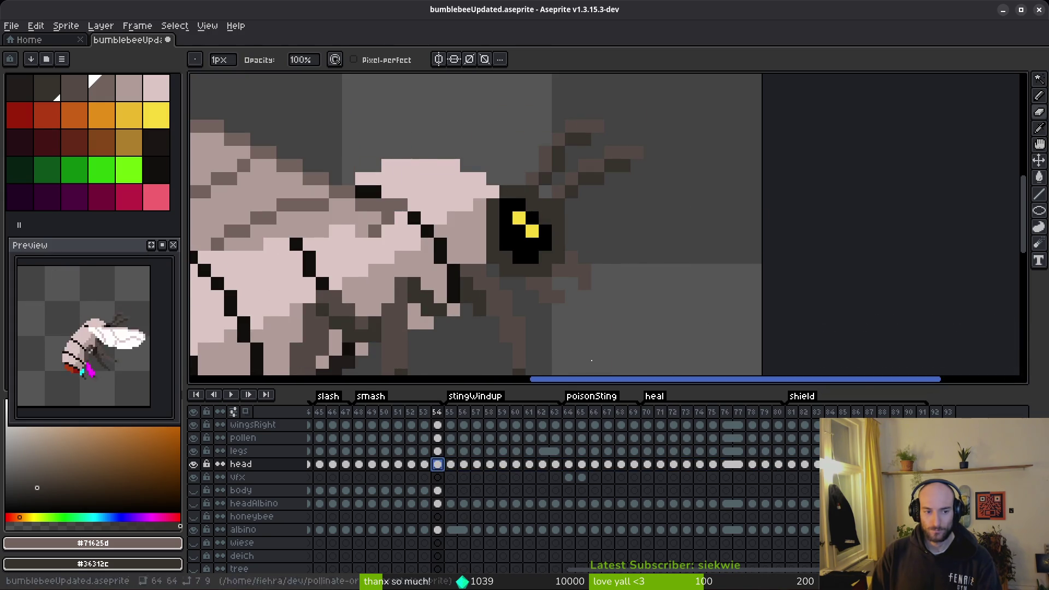
key("alt")
key("Right")
key("Right")
key("Right")
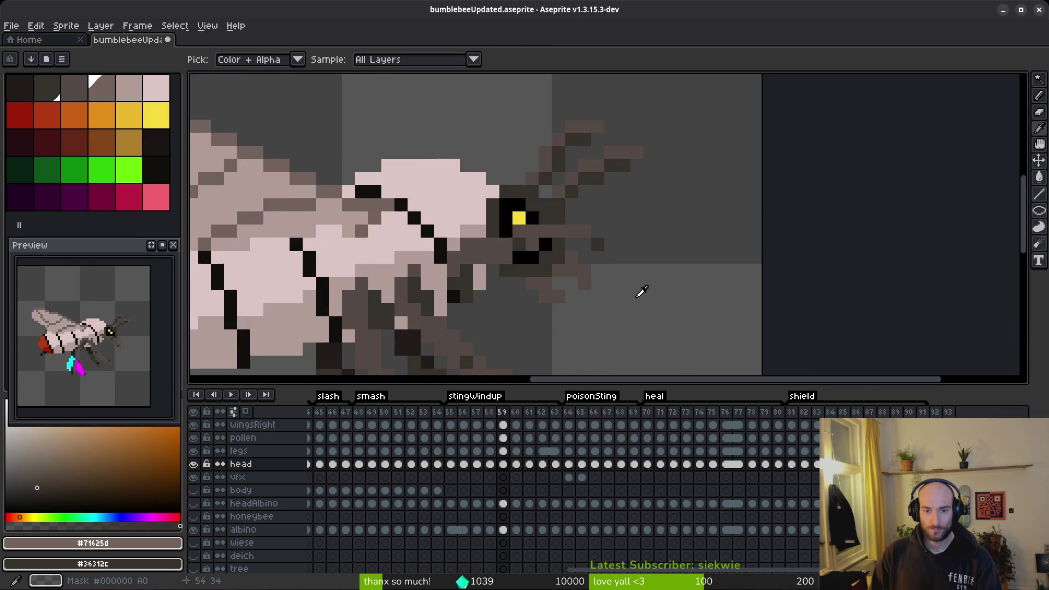
key("Right")
key("Left")
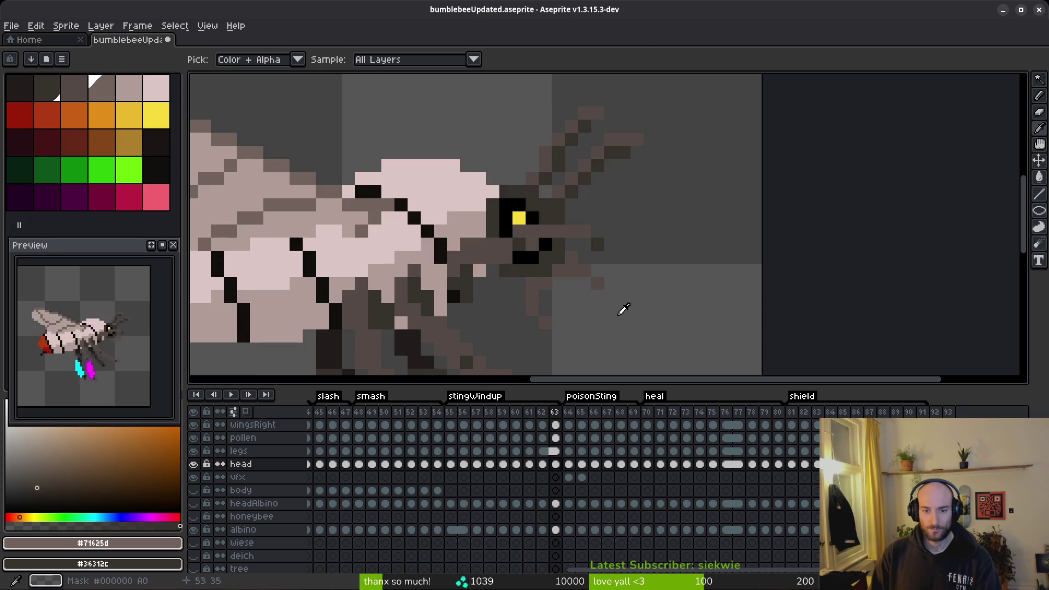
key("Left")
key("Right")
key("Right")
key("Right")
scroll(629, 305, "down", 2)
scroll(622, 299, "up", 2)
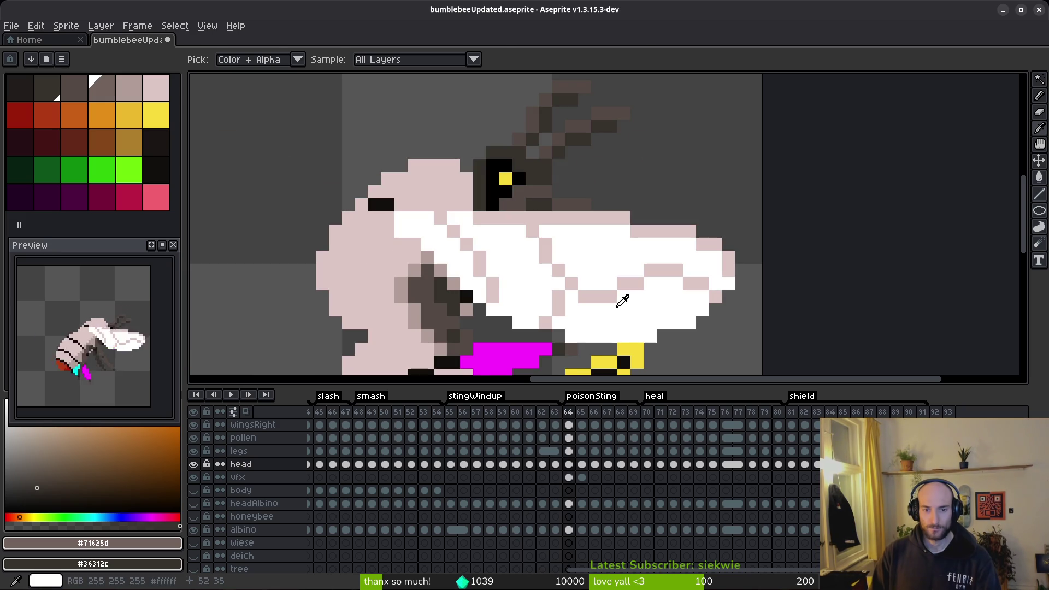
scroll(612, 295, "down", 5)
key("Left")
key("Left")
key("Left")
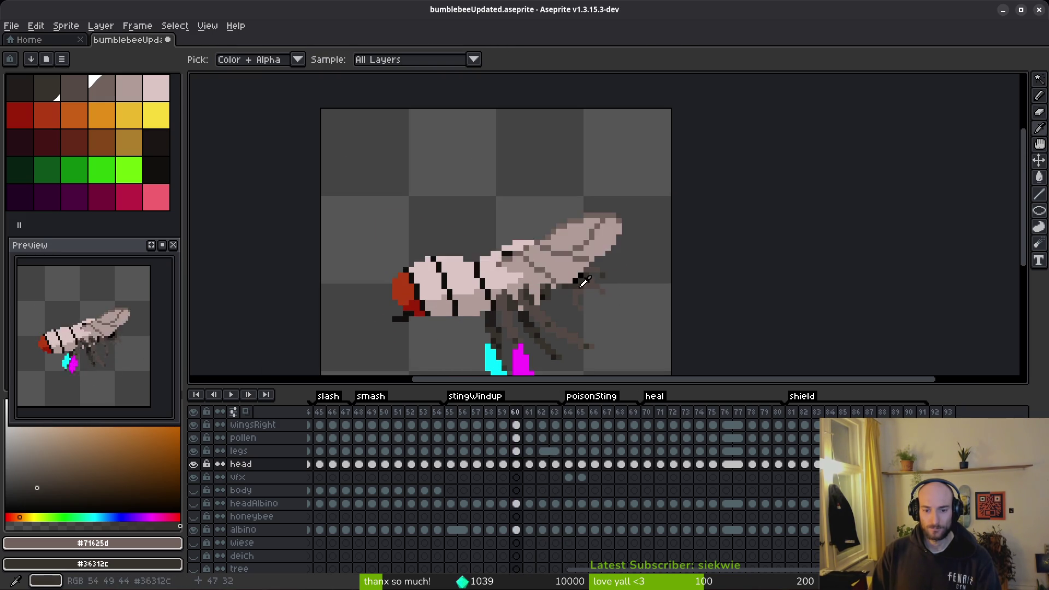
key("Left")
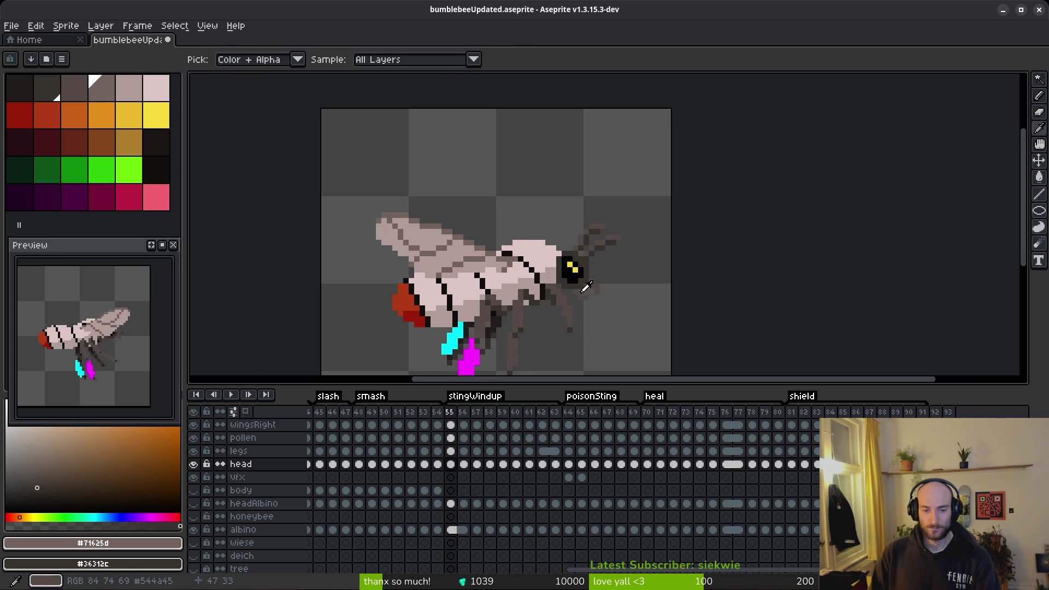
key("Left")
key("Right")
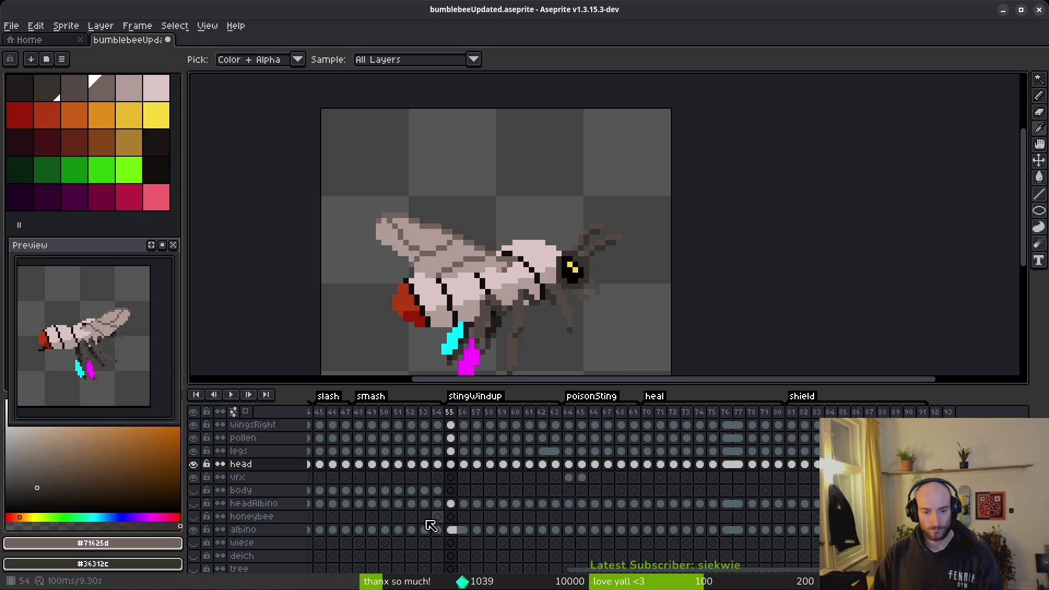
Copy the albino cels from frame 55 onward and paste them into the body layer across frames 55–91
mouse_move(451, 530)
left_mouse_down()
mouse_move(948, 530)
mouse_move(923, 530)
left_mouse_up()
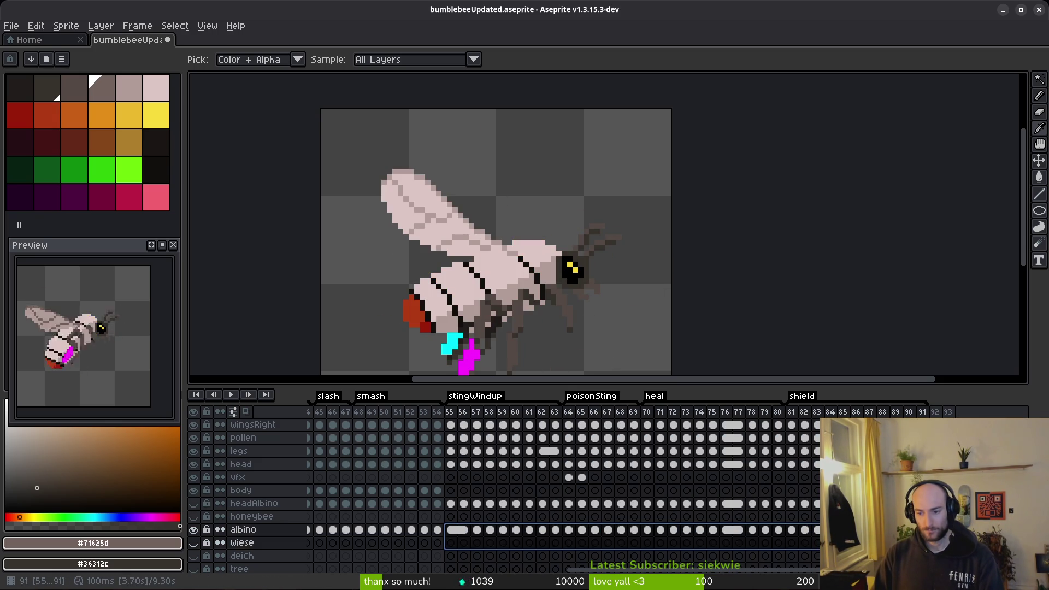
key("ctrl+c")
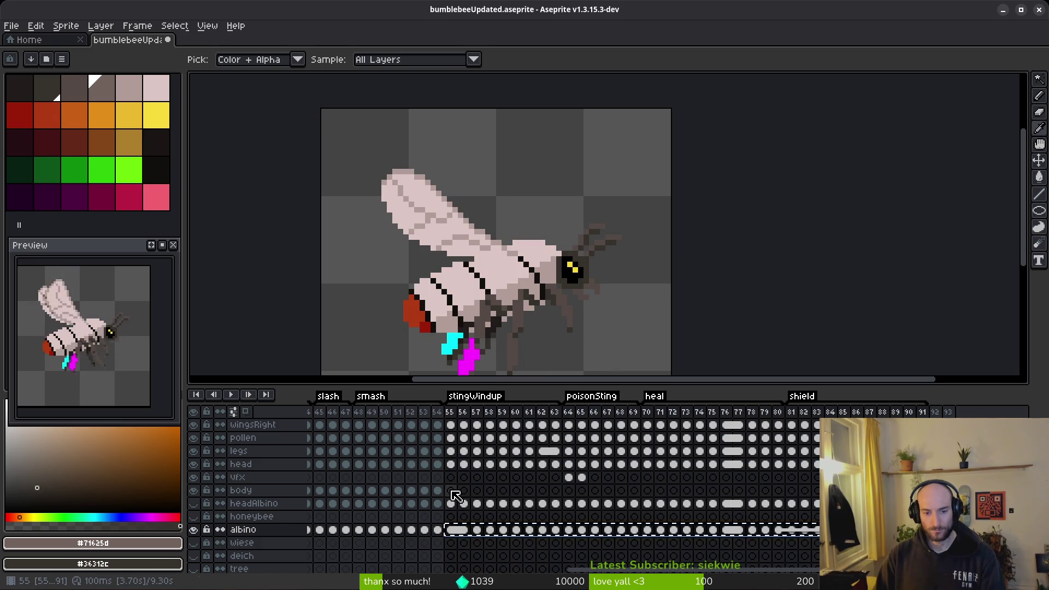
left_click(450, 491)
key("ctrl+v")
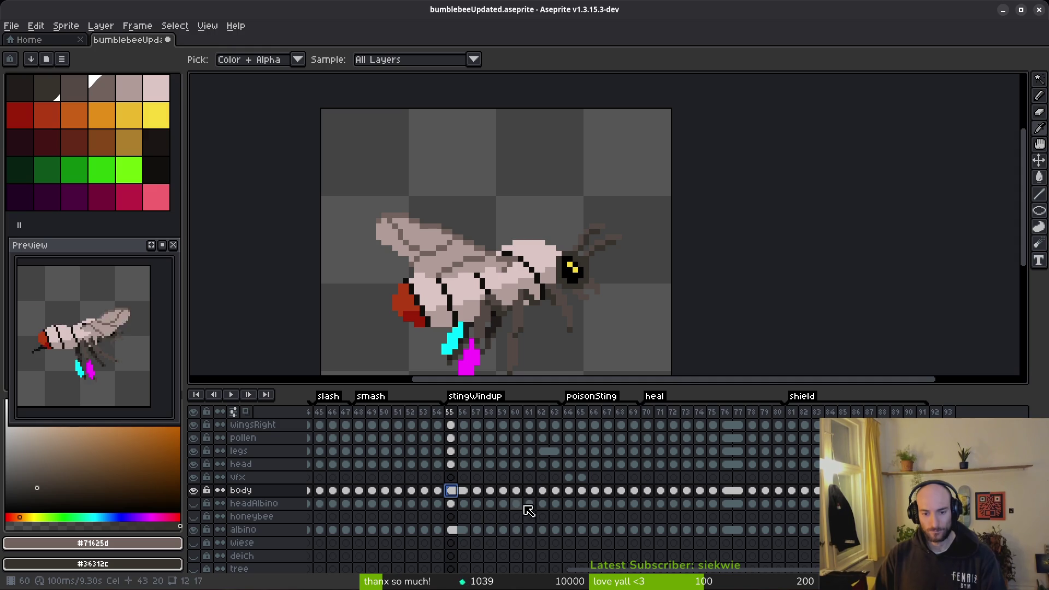
key("ctrl+z")
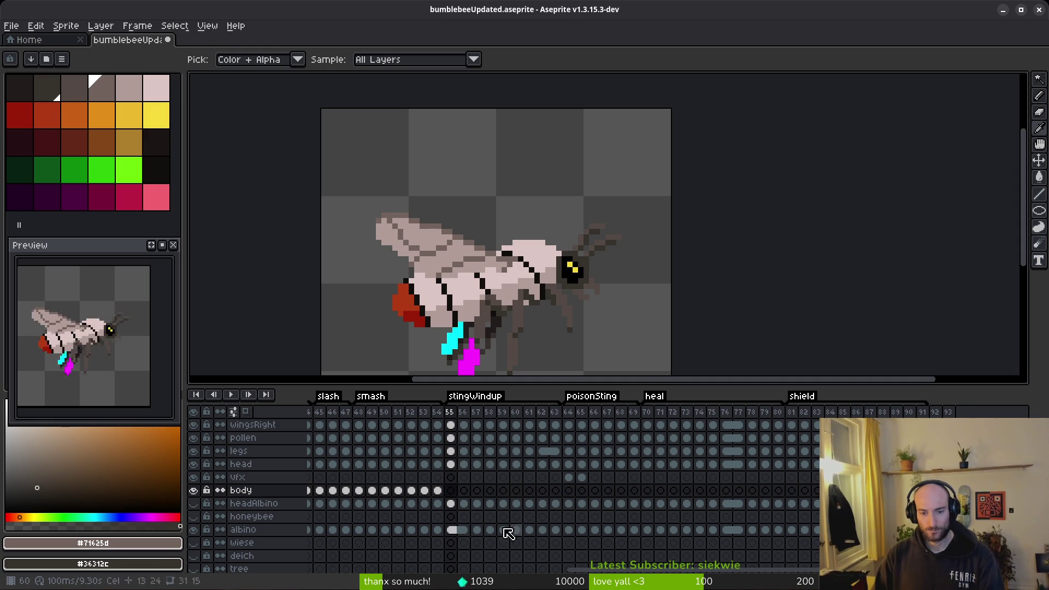
left_click(462, 532)
left_click(477, 531)
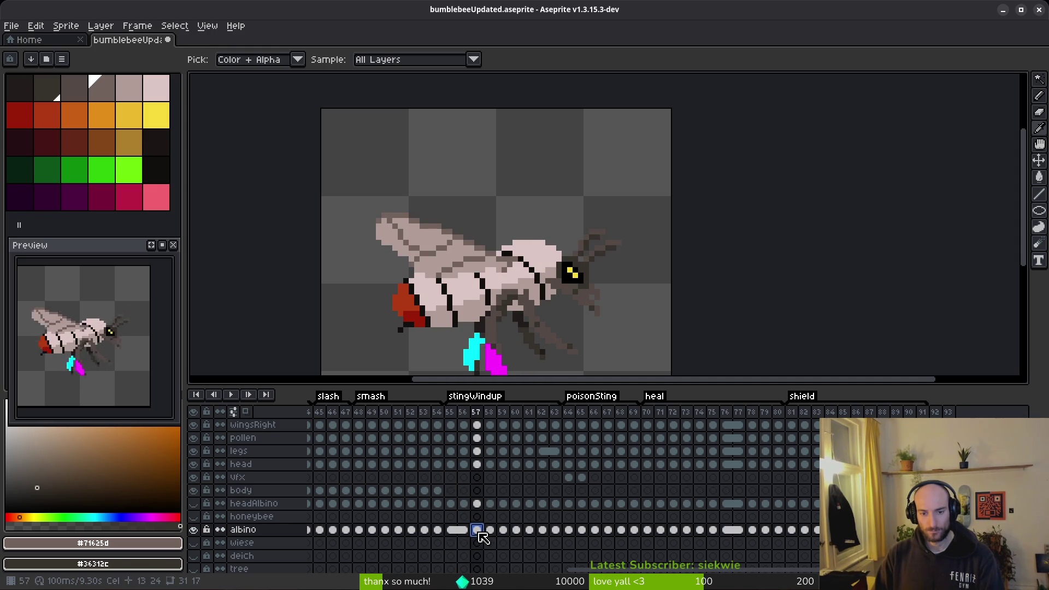
left_click(452, 491)
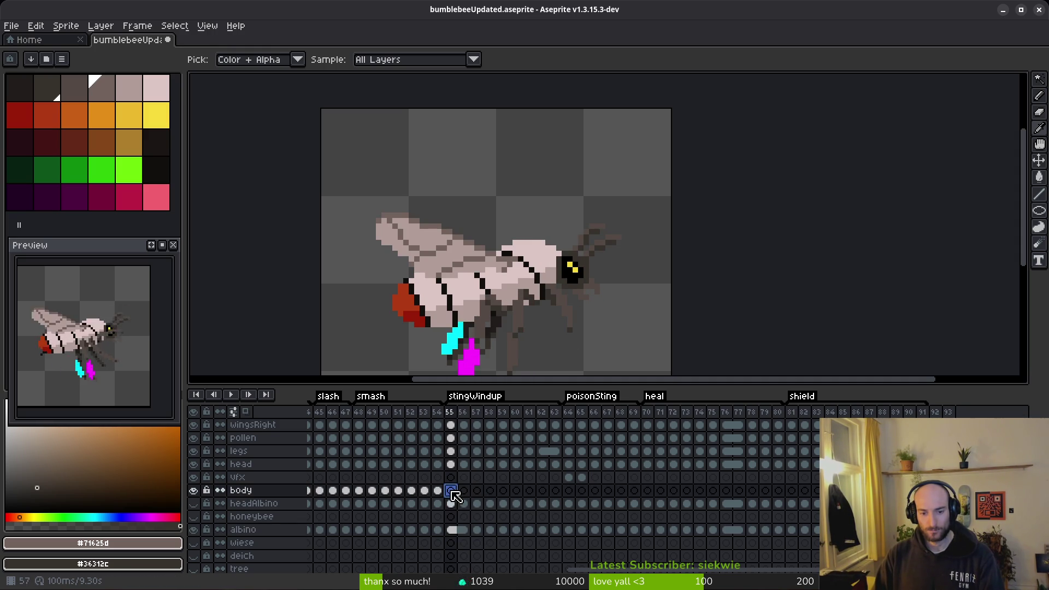
left_click(463, 531)
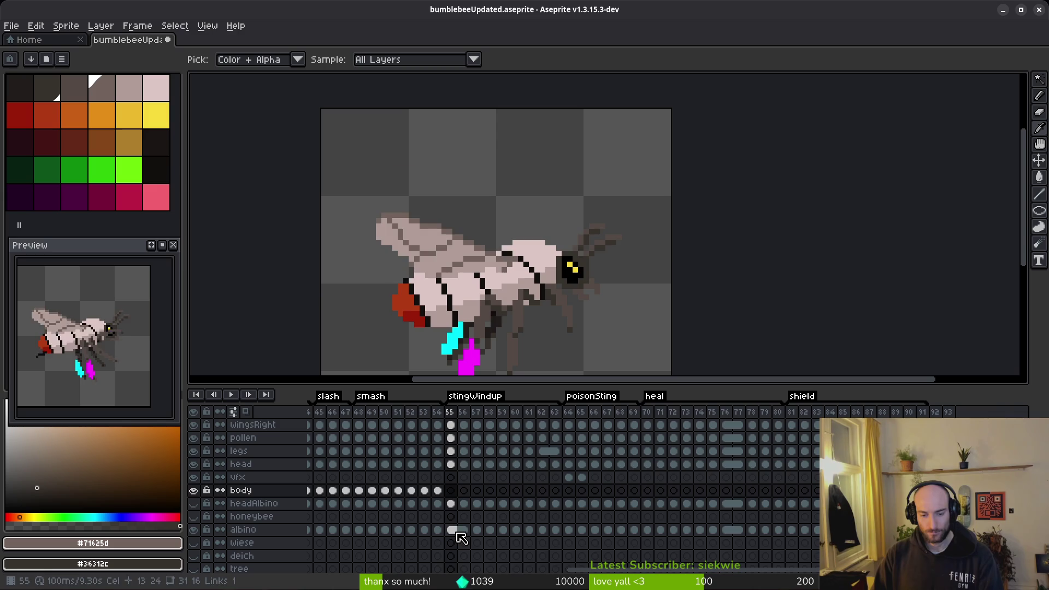
key("ctrl+v")
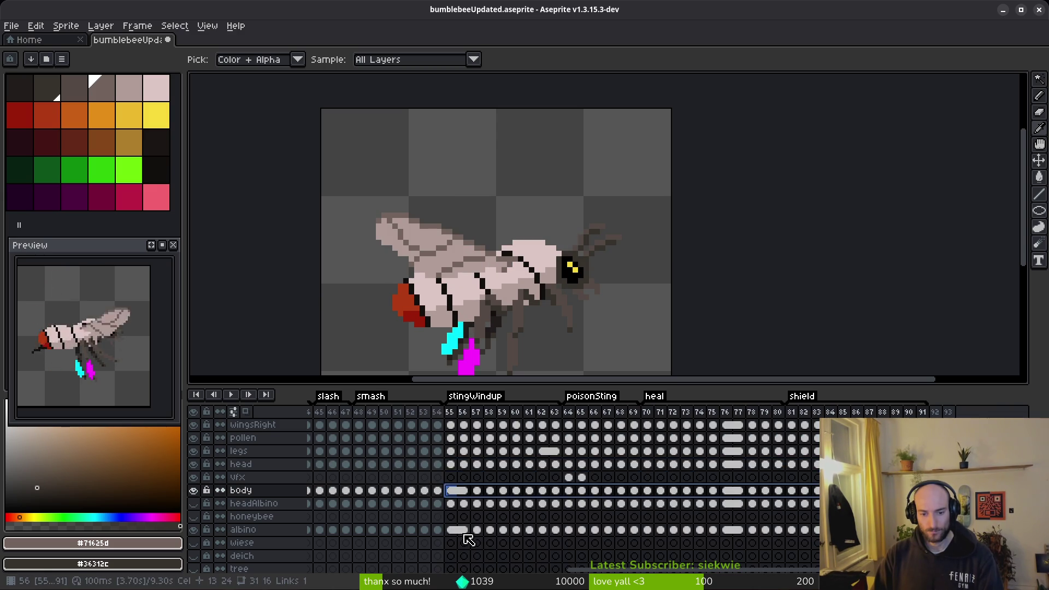
left_click(454, 491)
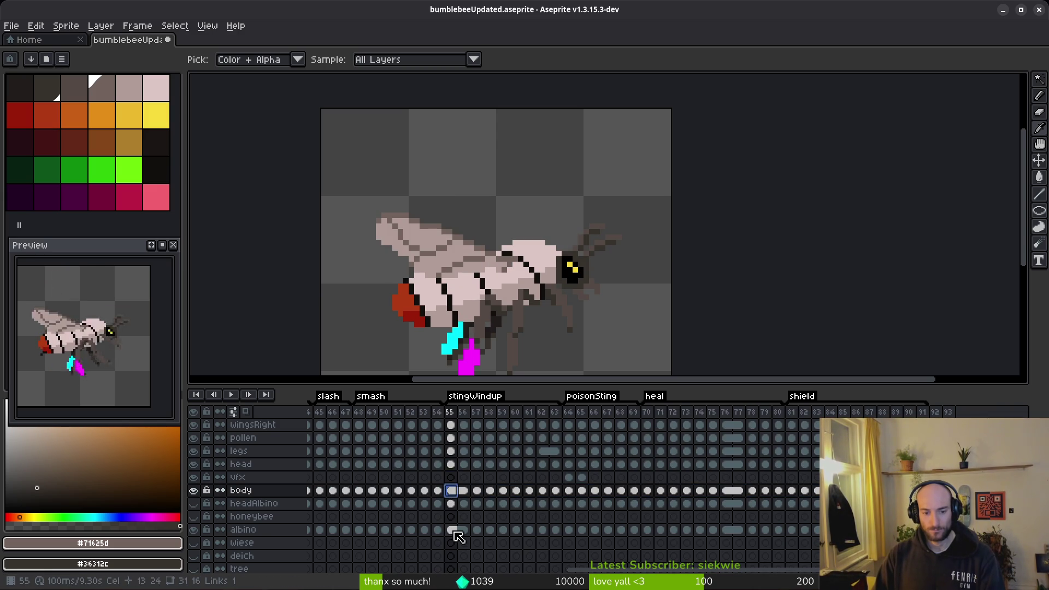
Sample the red #af3a13 tail tip and replace it with #FFFFFF in body cels 55–88
left_click(438, 490)
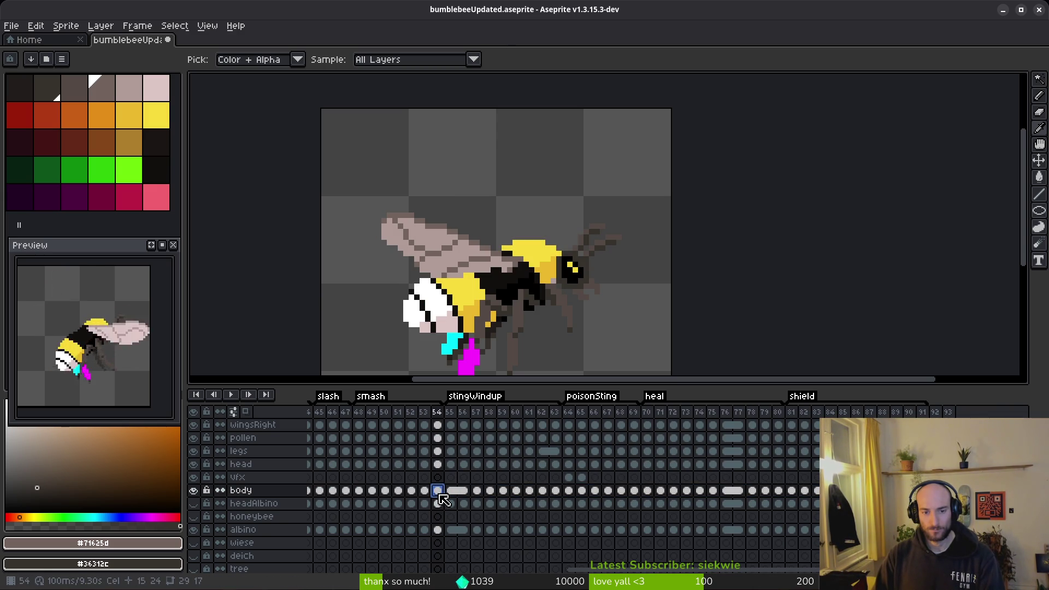
key("Right")
scroll(462, 324, "up", 3)
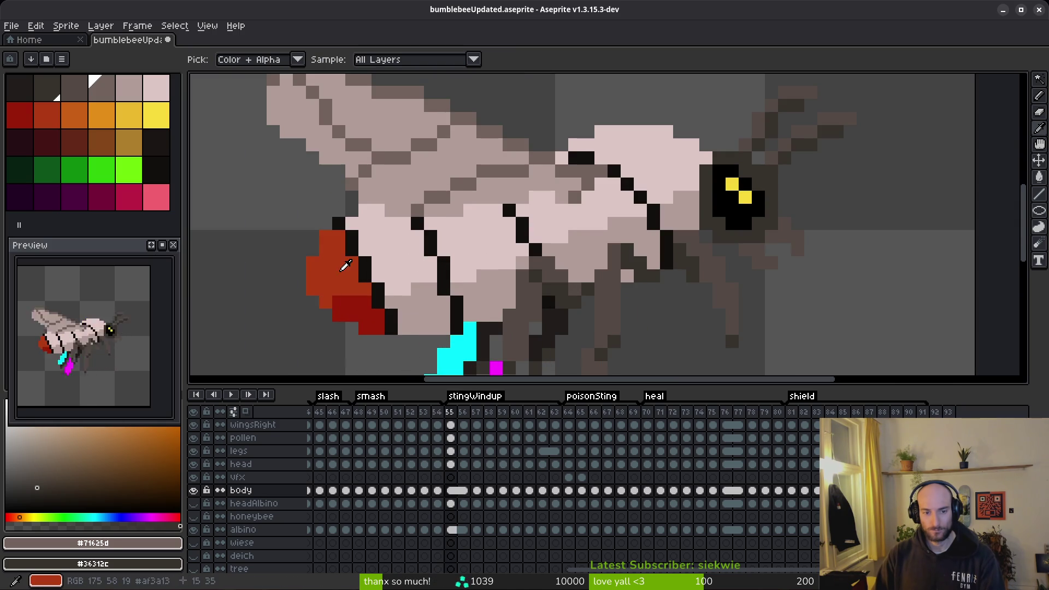
left_click(346, 264, "alt")
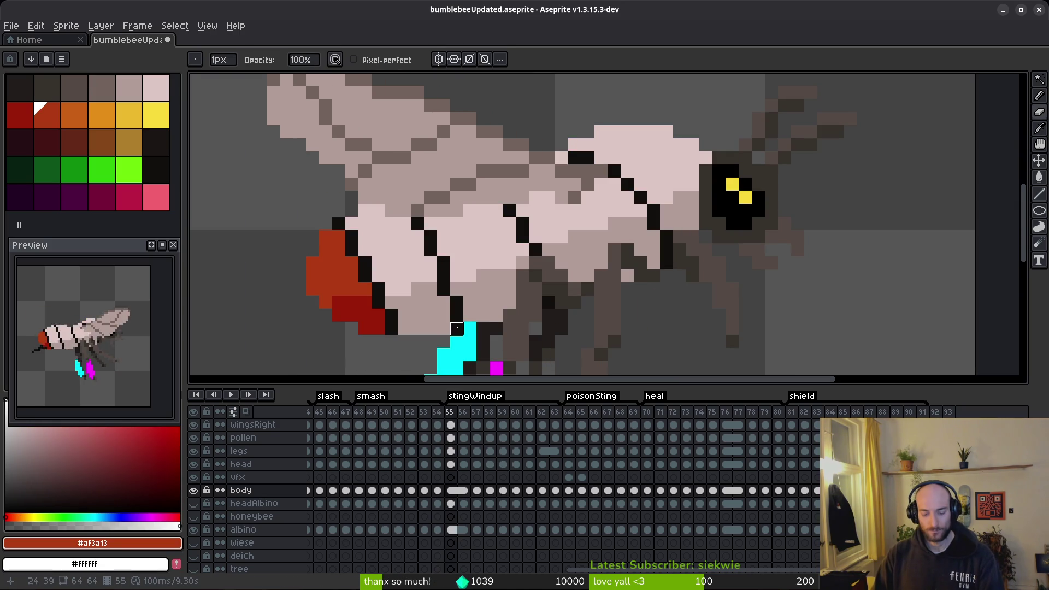
key("shift+r")
left_click(388, 76)
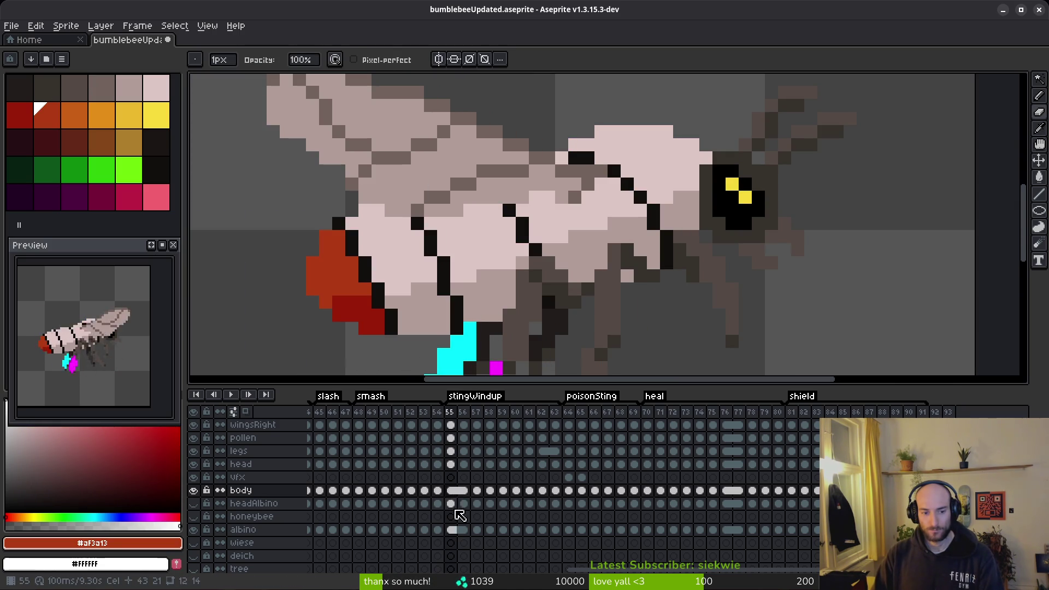
left_click_drag(458, 494, 882, 491)
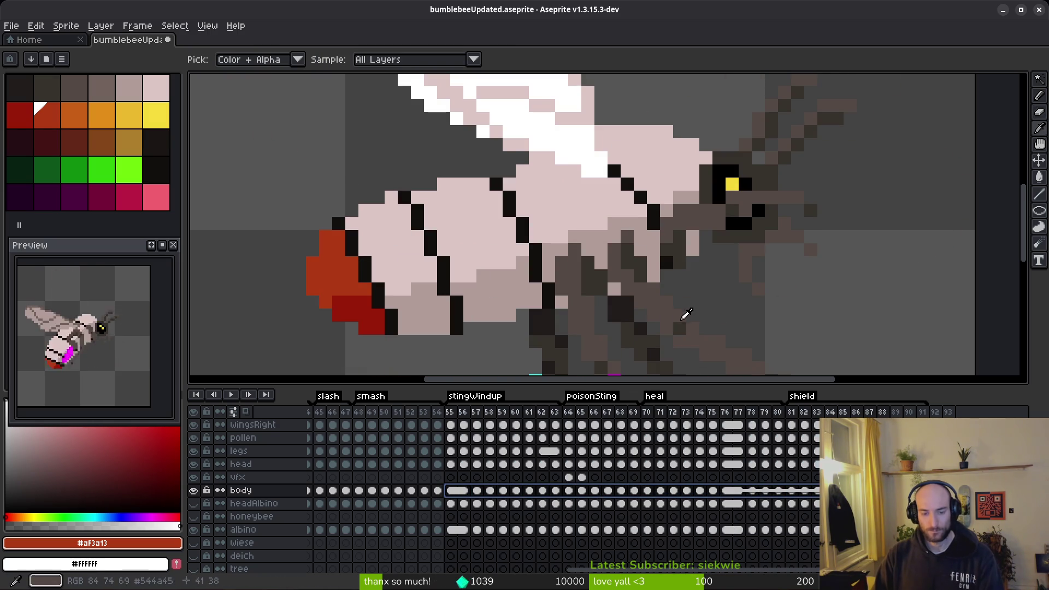
key("shift+r")
left_click(363, 96)
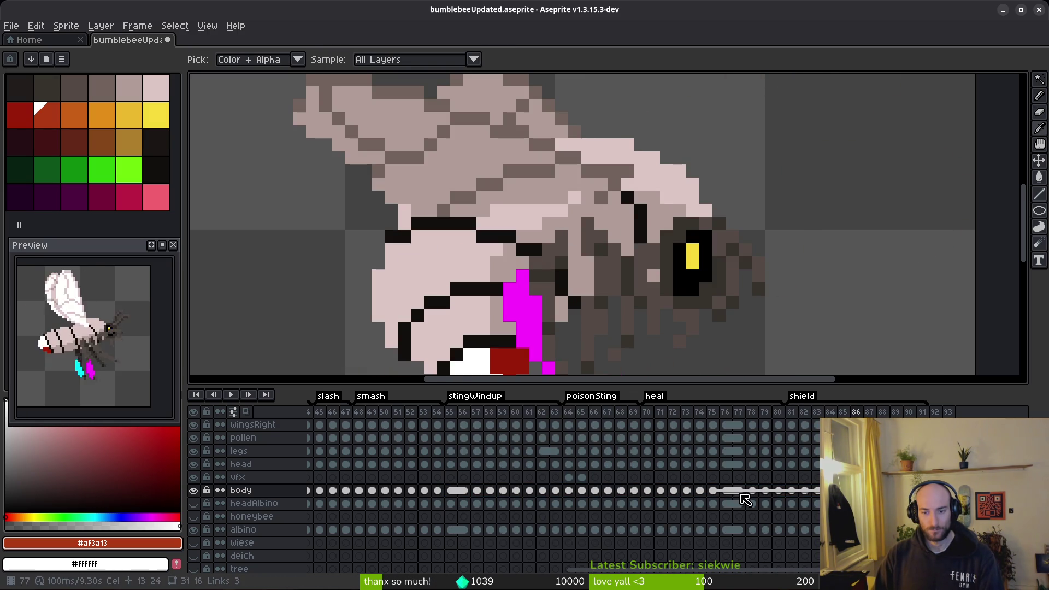
Inspect the recoloured body at frame 70 with the pencil tool ready
left_click(647, 490)
key("b")
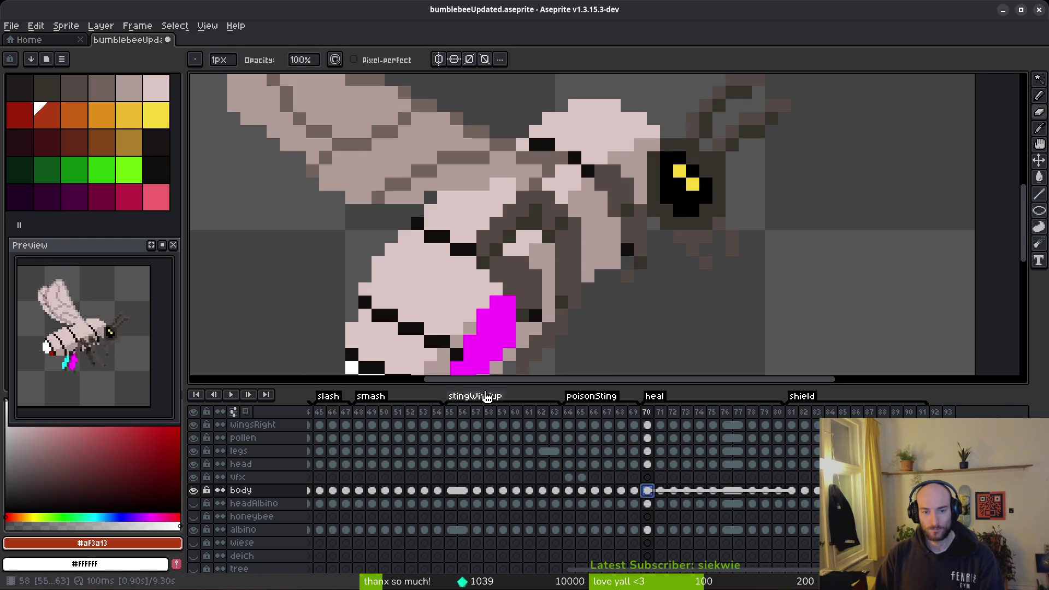
scroll(492, 246, "down", 2)
key("i")
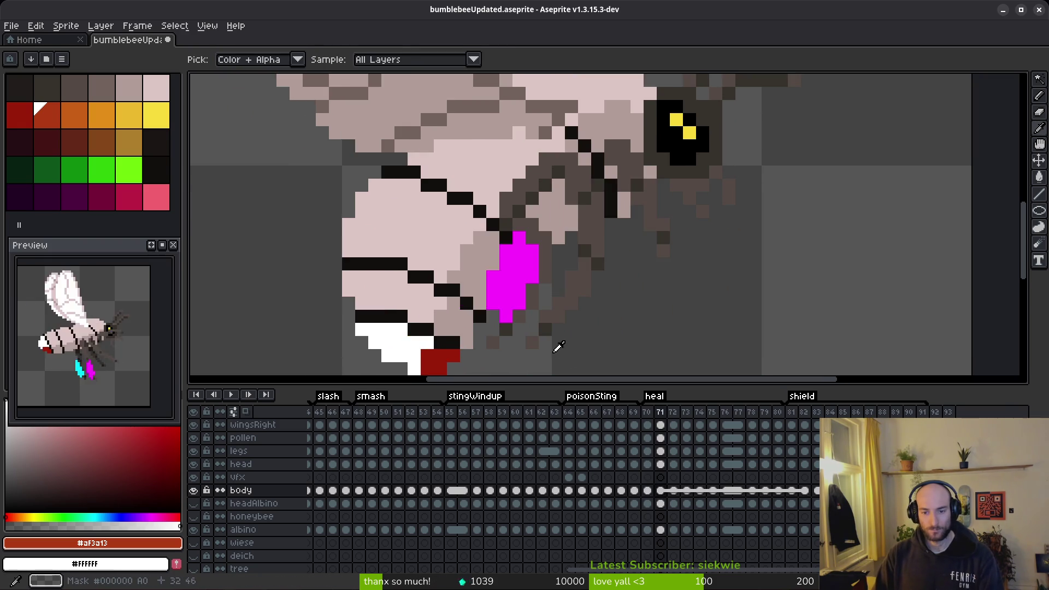
key("b")
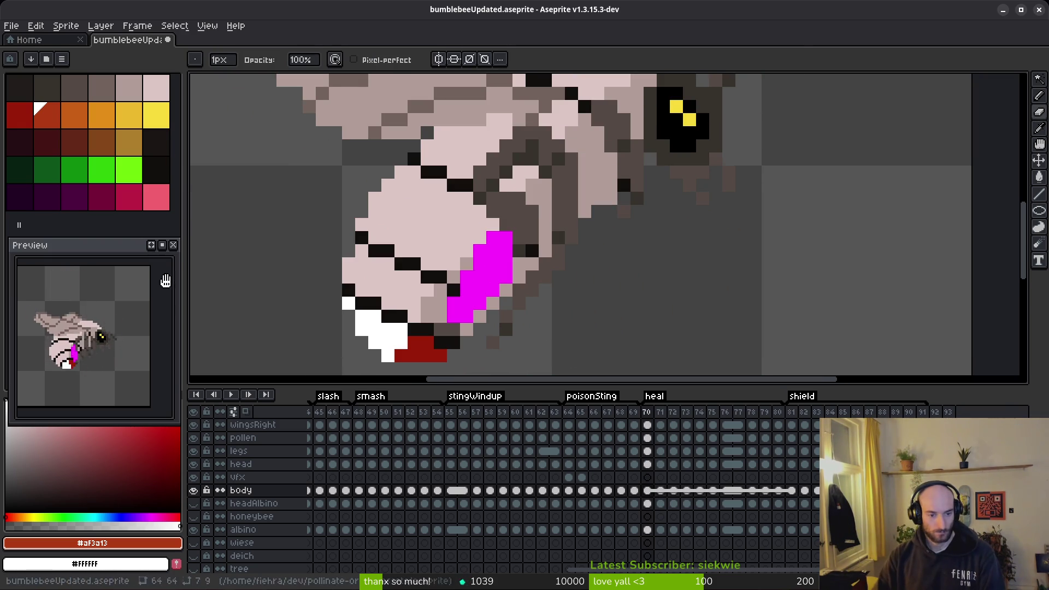
Hide the legs, pollen, wingsRight and head layers and make the albino layer visible
left_click(194, 451)
left_click(193, 438)
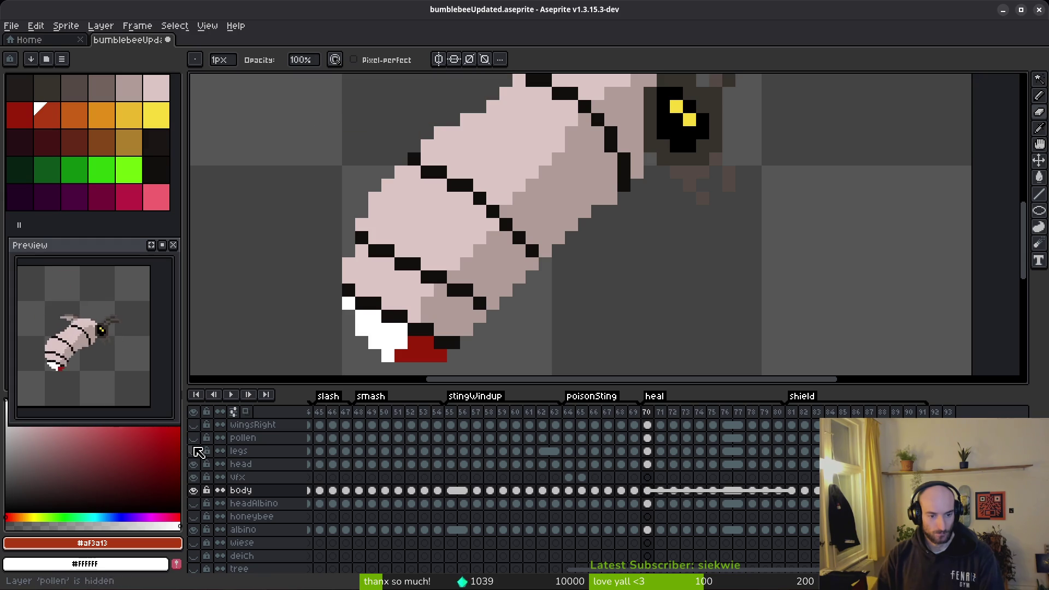
left_click(194, 424)
left_click(194, 463)
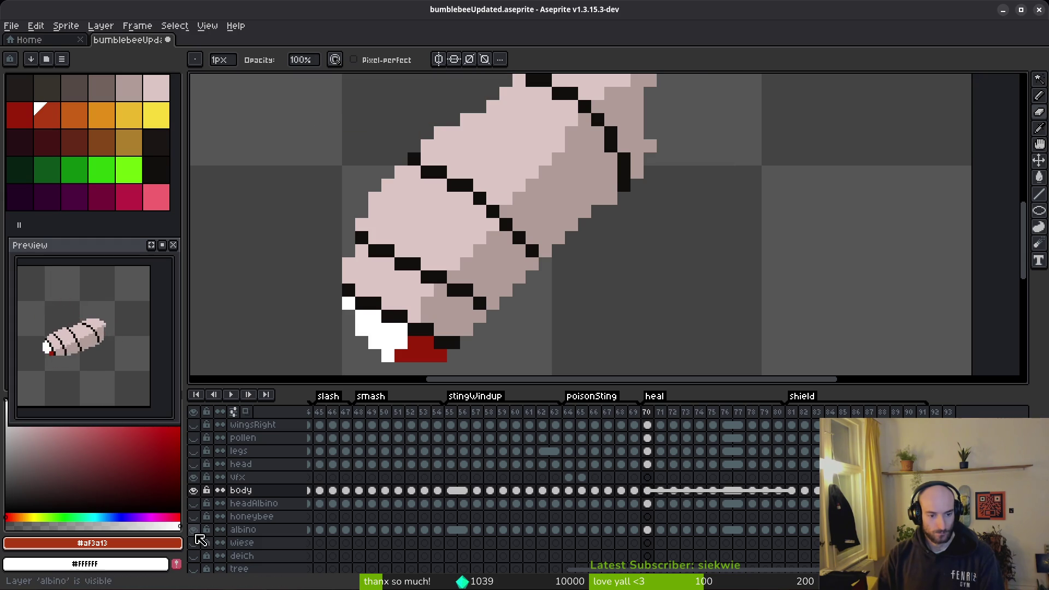
scroll(199, 541, "down", 2)
scroll(203, 556, "down", 2)
left_click(194, 569)
scroll(204, 554, "down", 2)
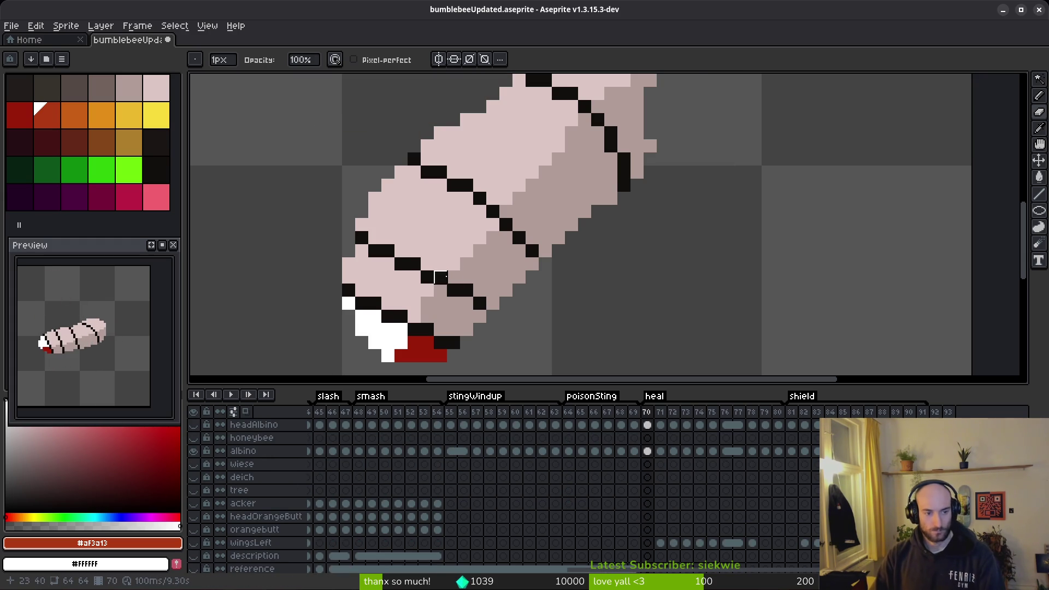
scroll(516, 316, "down", 3)
Select the albino layer at frame 55 and eyedrop the darker yellow from frame 54's bee
key("Left")
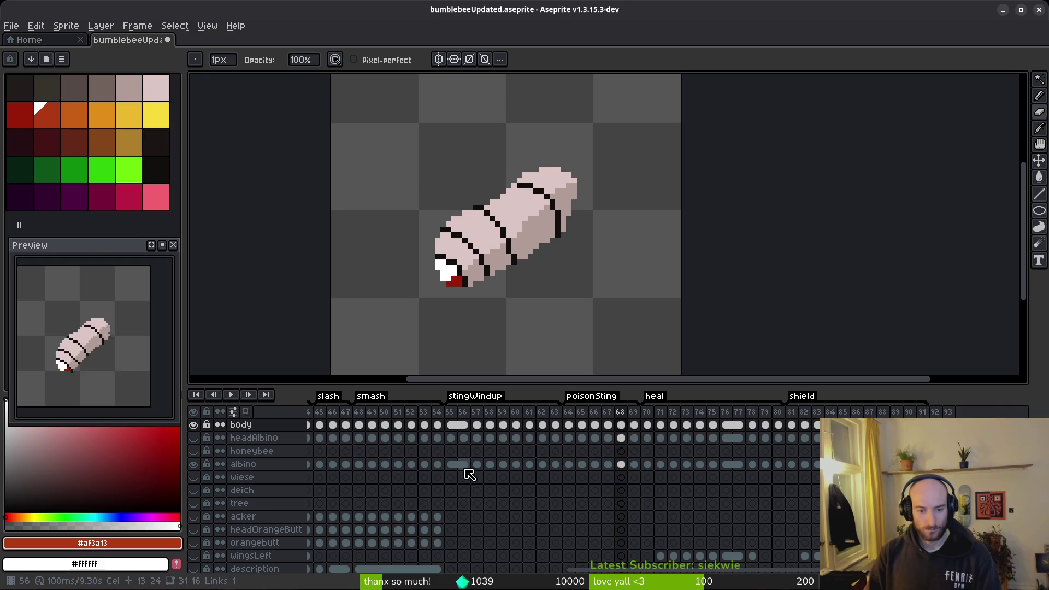
left_click(458, 464)
key("Left")
scroll(574, 276, "up", 3)
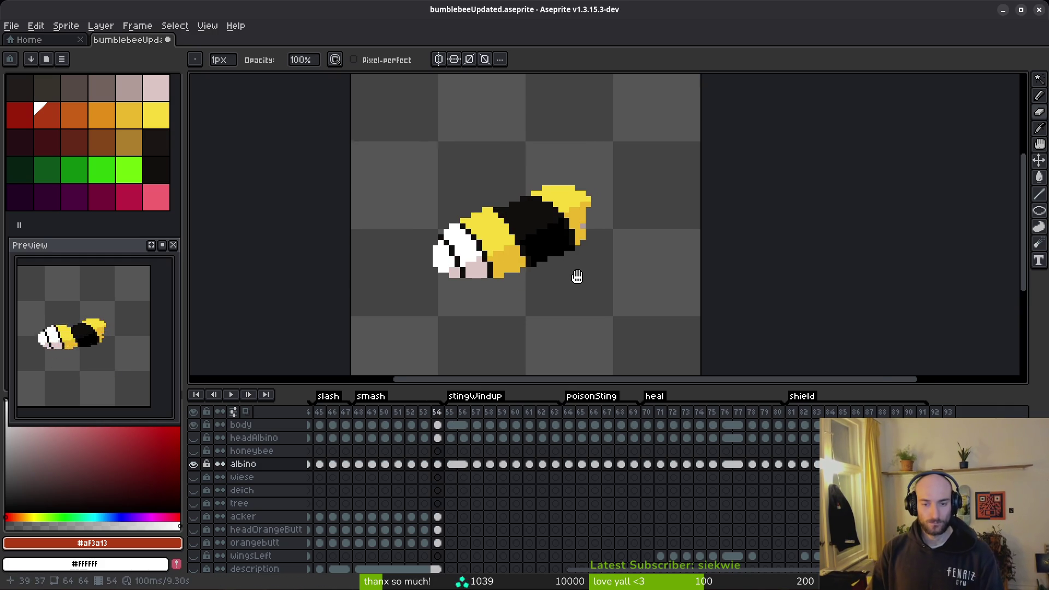
key("Right")
key("Left")
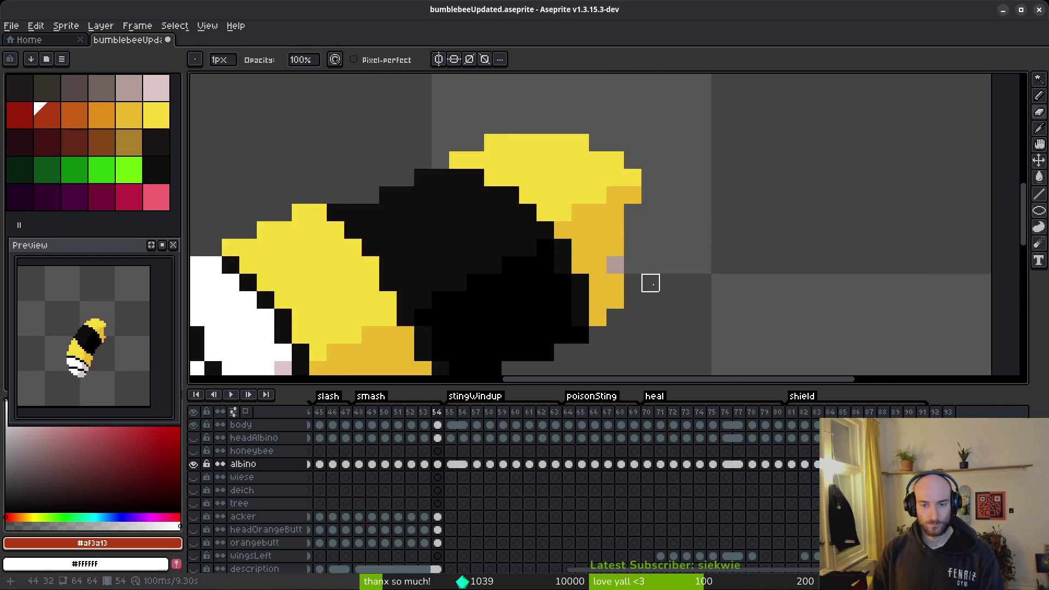
scroll(651, 284, "down", 2)
scroll(656, 245, "up", 2)
key("alt")
left_click(622, 210, "alt")
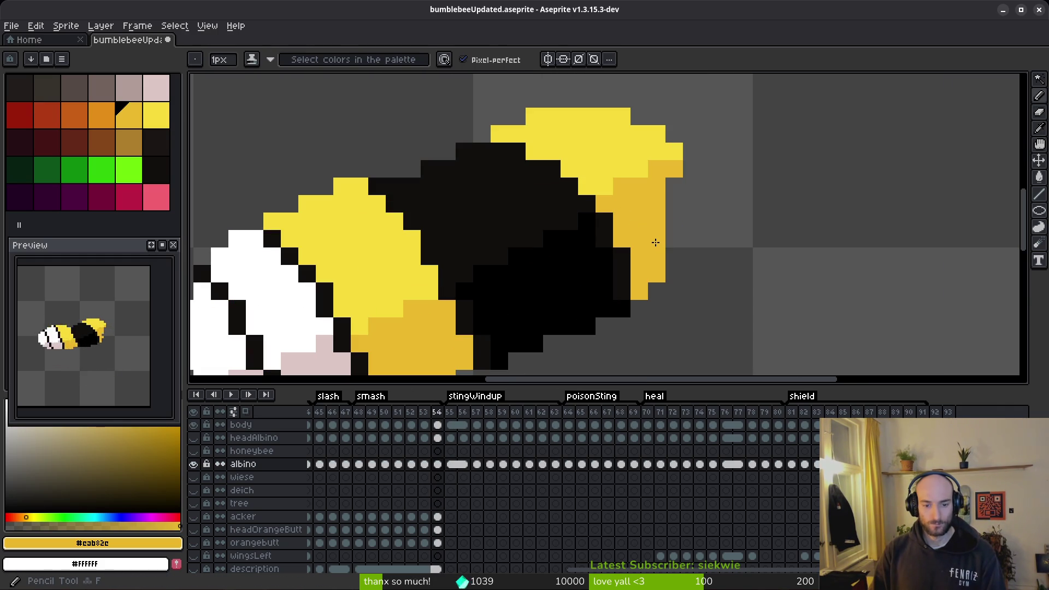
Compare frames 54 and 55, sample the lighter yellow, and ready the paint bucket on frame 55
scroll(725, 286, "down", 2)
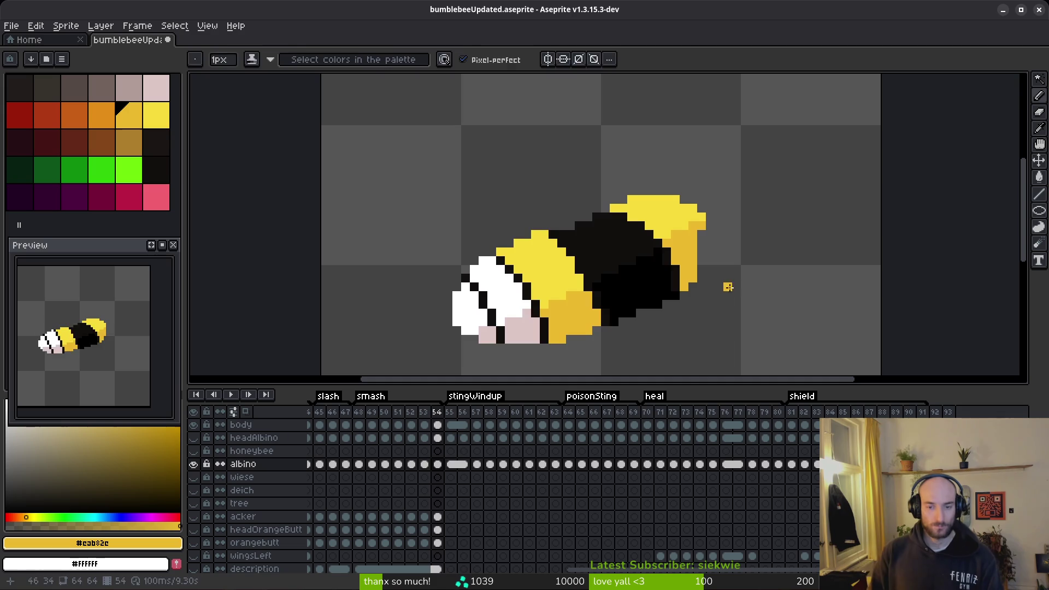
key("Right")
key("alt")
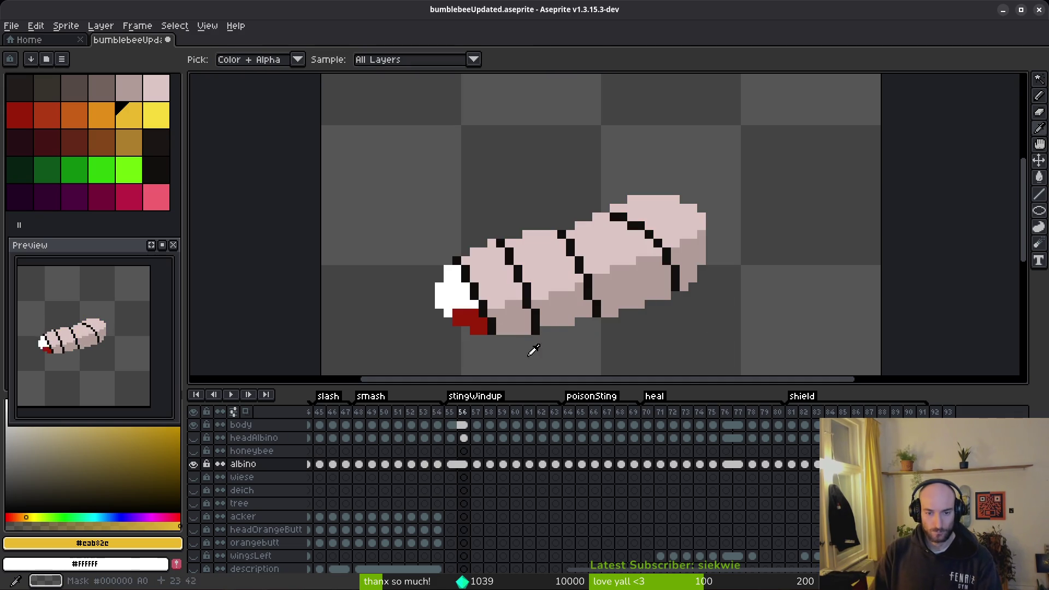
key("Left")
key("Right")
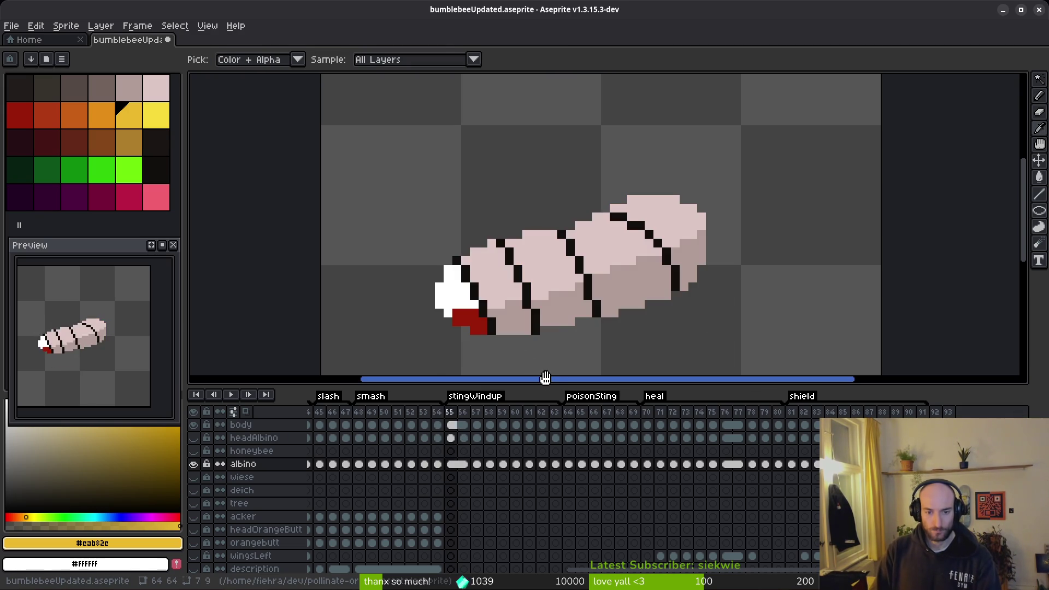
key("Left")
key("Right")
key("Left")
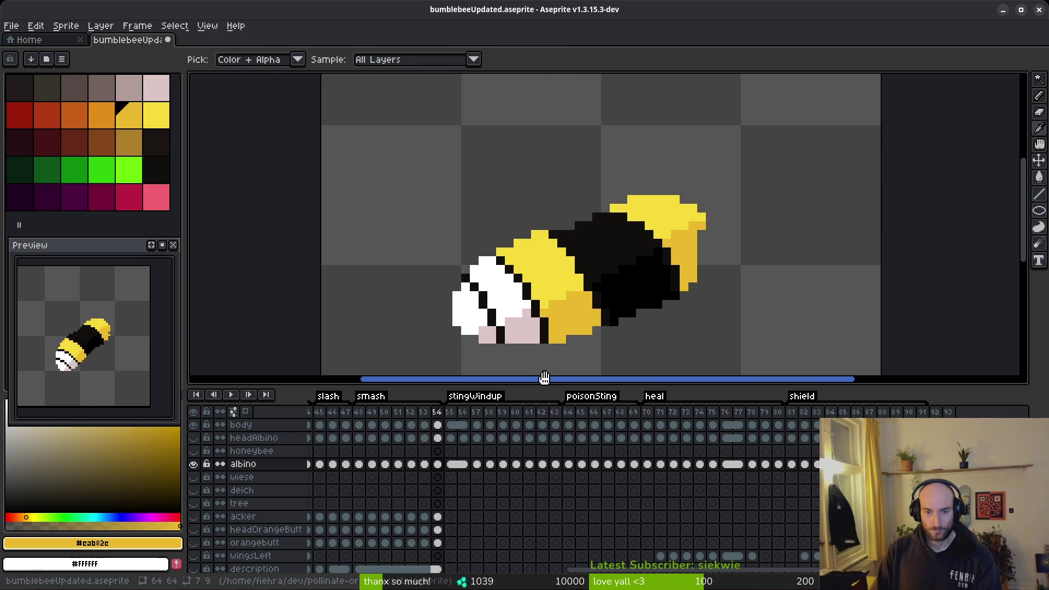
key("Right")
key("Right")
key("Left")
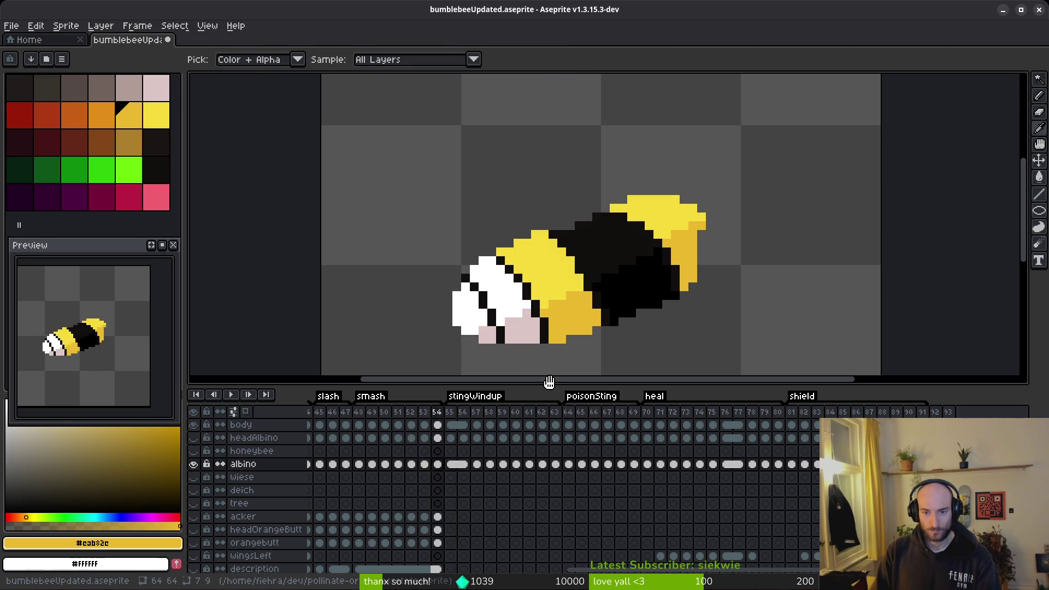
key("Right")
key("Left")
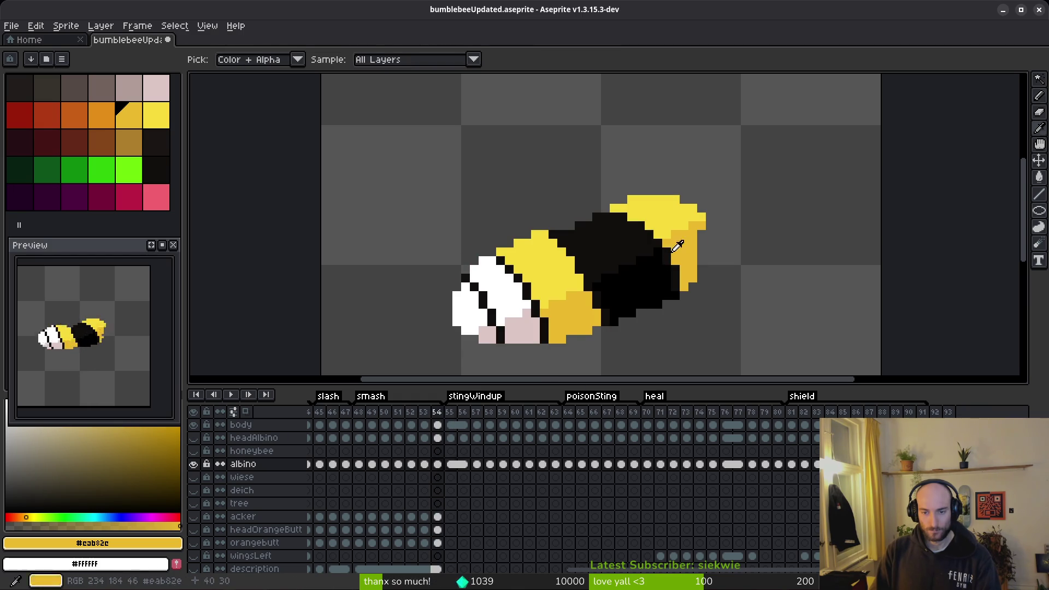
key("Right")
key("Left")
key("Right")
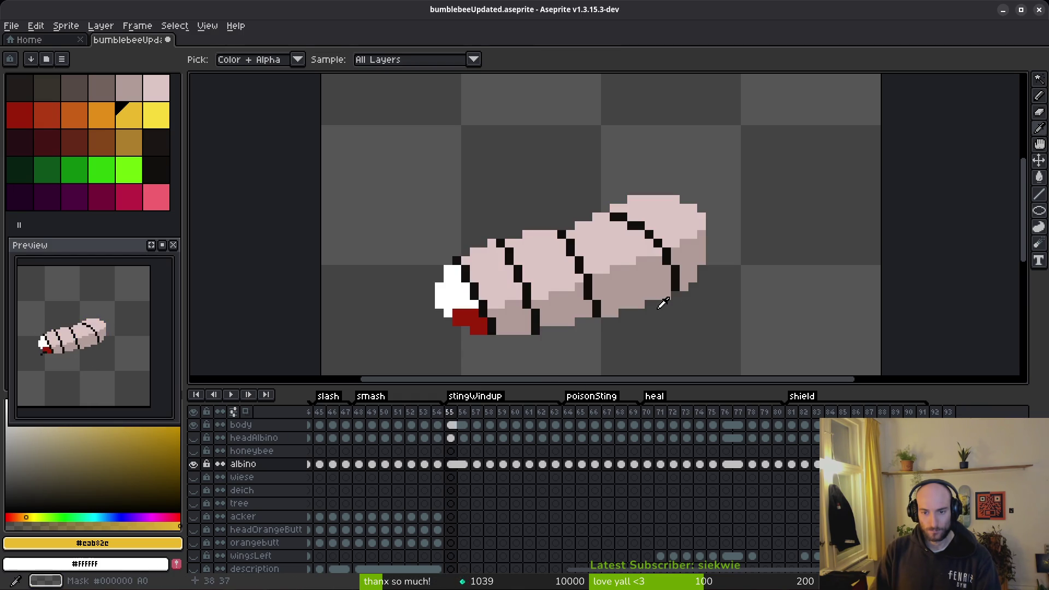
key("Left")
left_click(674, 213)
key("Right")
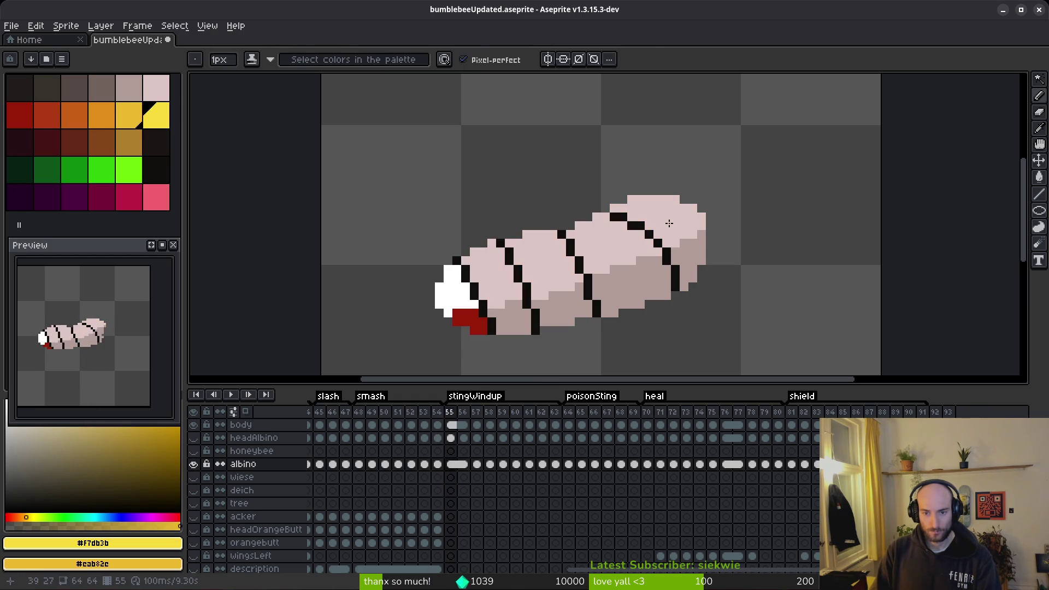
key("g")
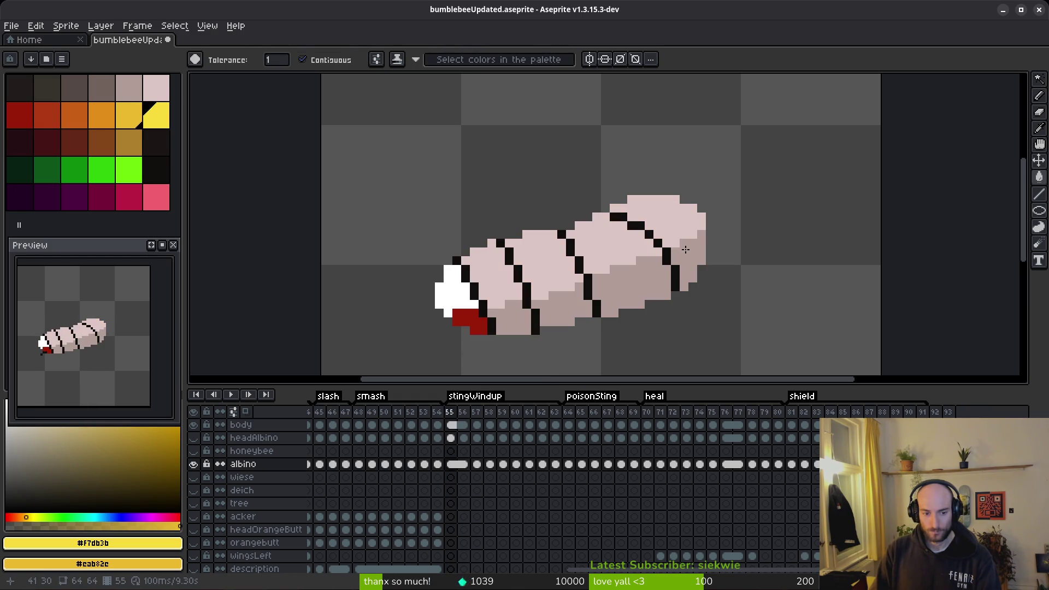
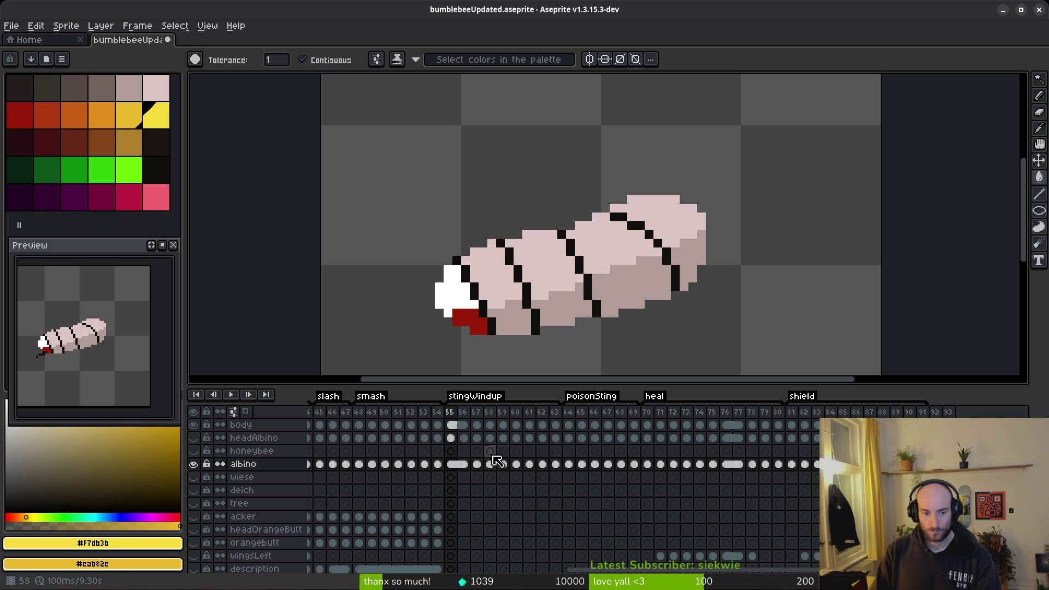
Toggle the body and albino layers' visibility to compare them, leaving the body layer shown
left_click(199, 427)
left_click(199, 426)
left_click(199, 426)
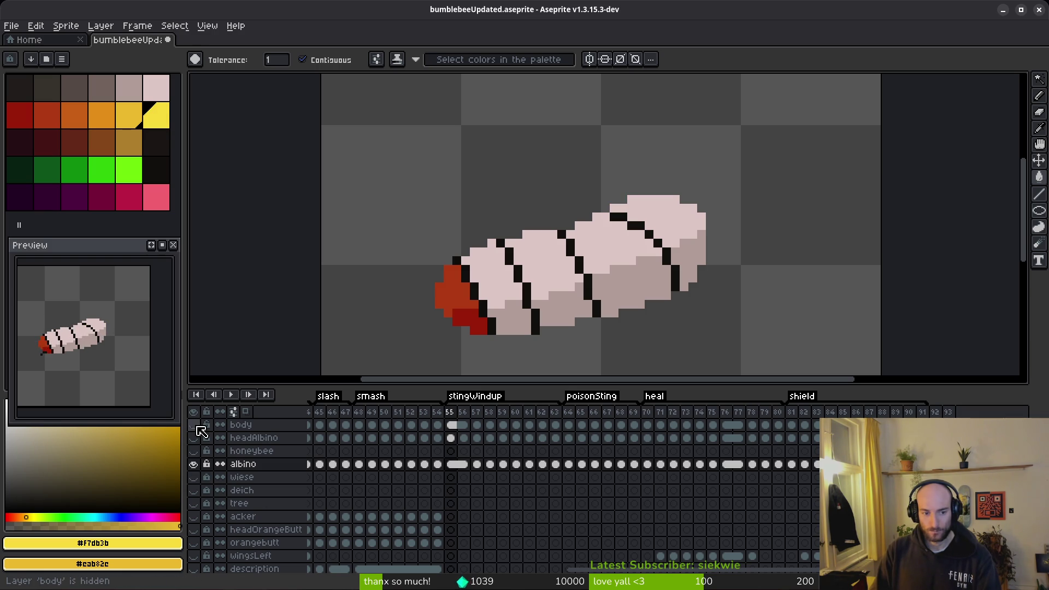
left_click(194, 467)
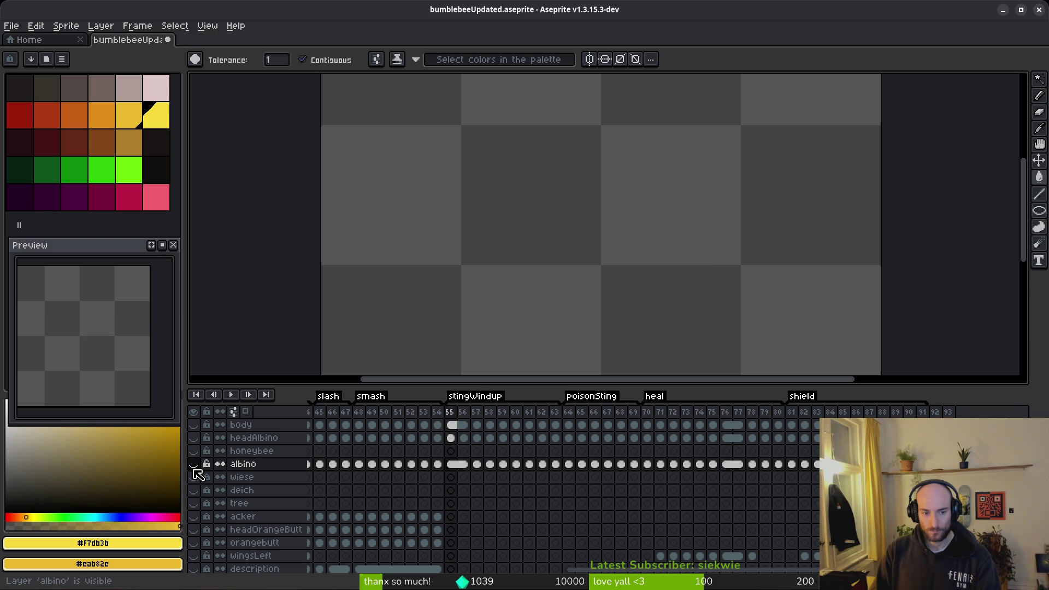
left_click(195, 464)
left_click(194, 424)
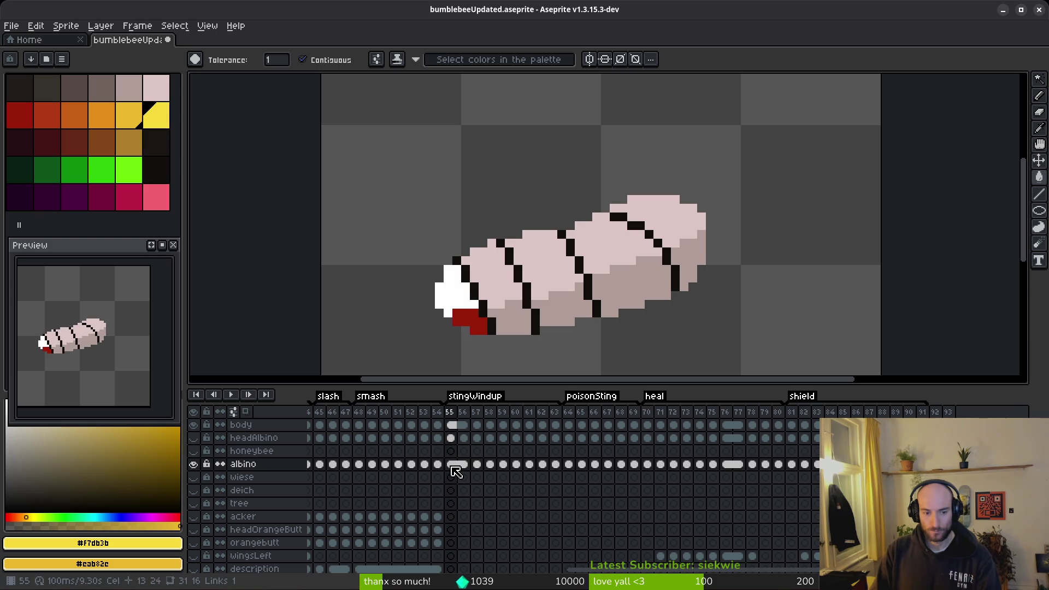
Select the body cel at frame 55 and hide the albino layer beneath it
left_click(453, 425)
scroll(491, 476, "up", 5)
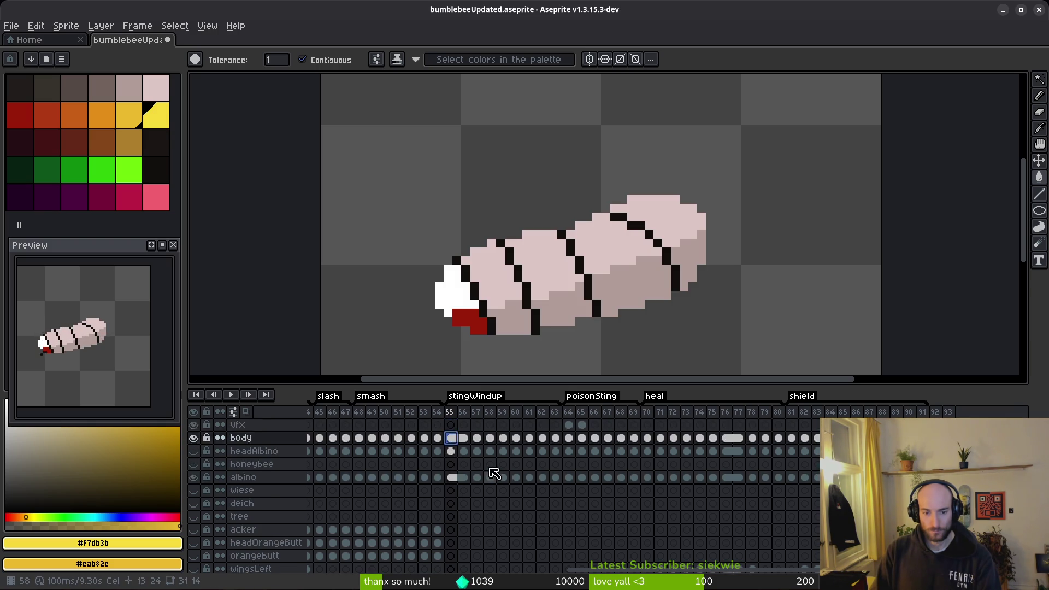
left_click(194, 529)
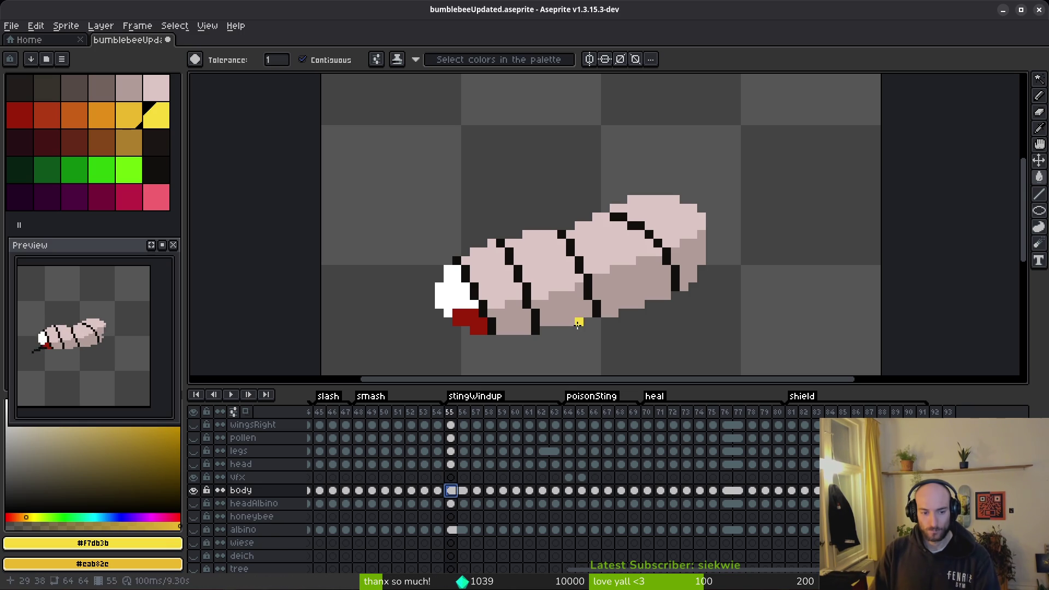
Using the yellow reference frame, fill frame 55's body segments yellow and their shaded parts gold
key("Left")
key("i")
key("Right")
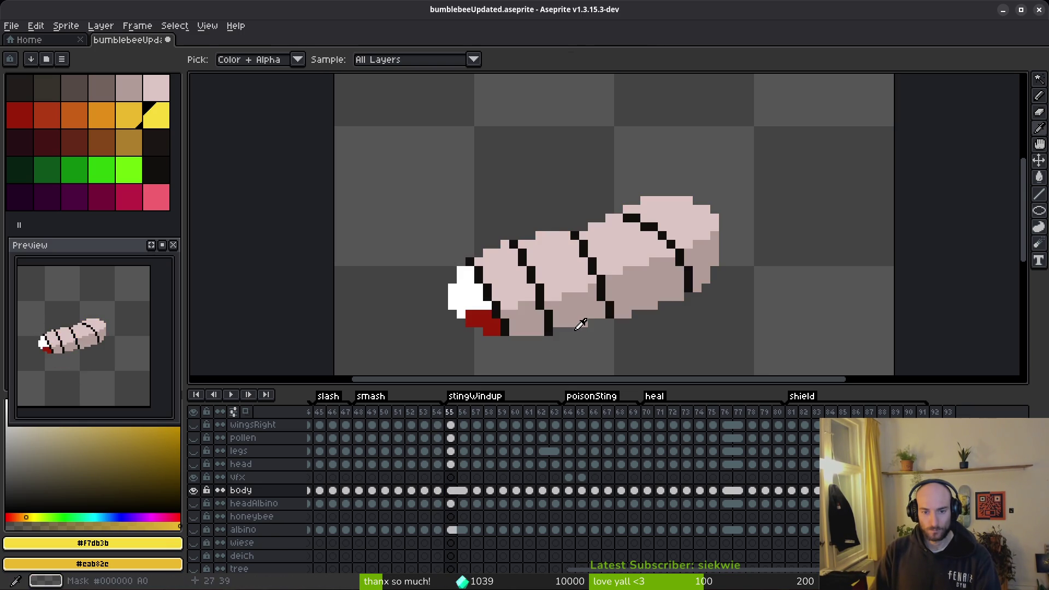
key("Left")
key("Right")
key("g")
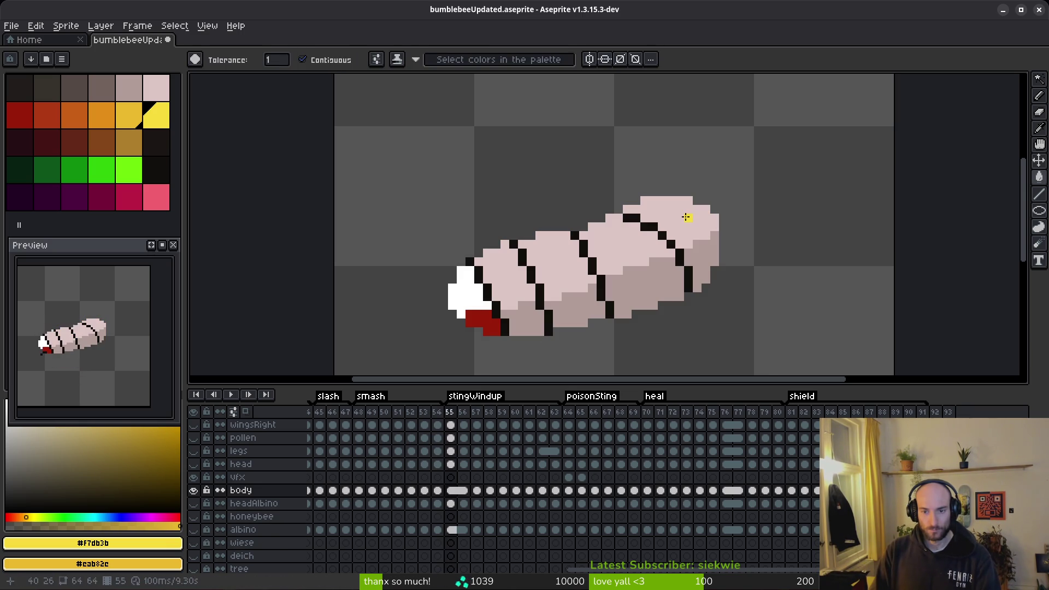
left_click(687, 217)
left_click(573, 268)
right_click(702, 259)
right_click(579, 309)
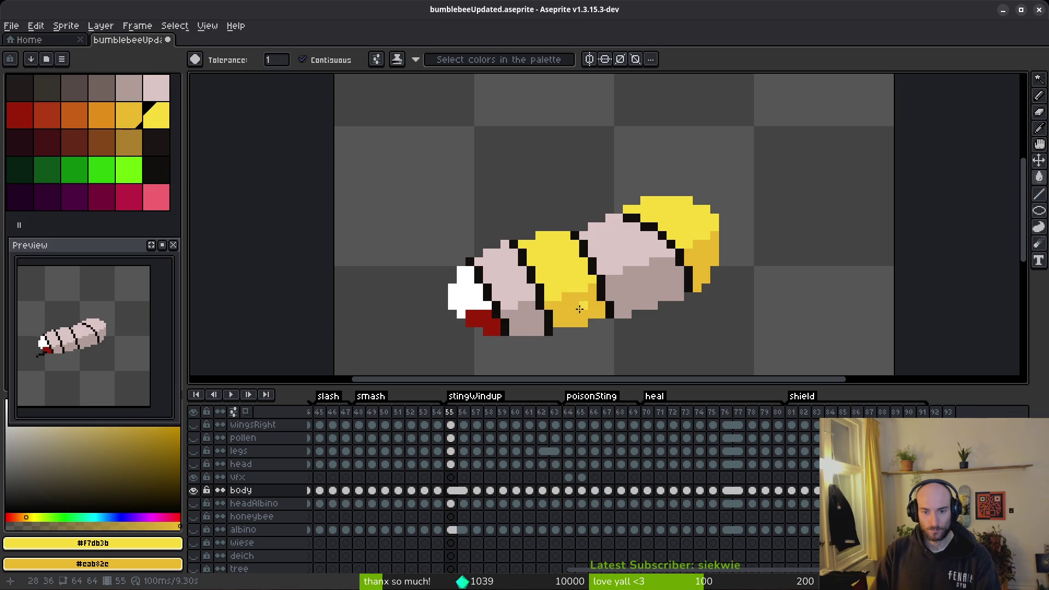
Fill the head segment white and turn the red head patch and stray red pixel pink
left_click(471, 292, "alt")
right_click(480, 323, "alt")
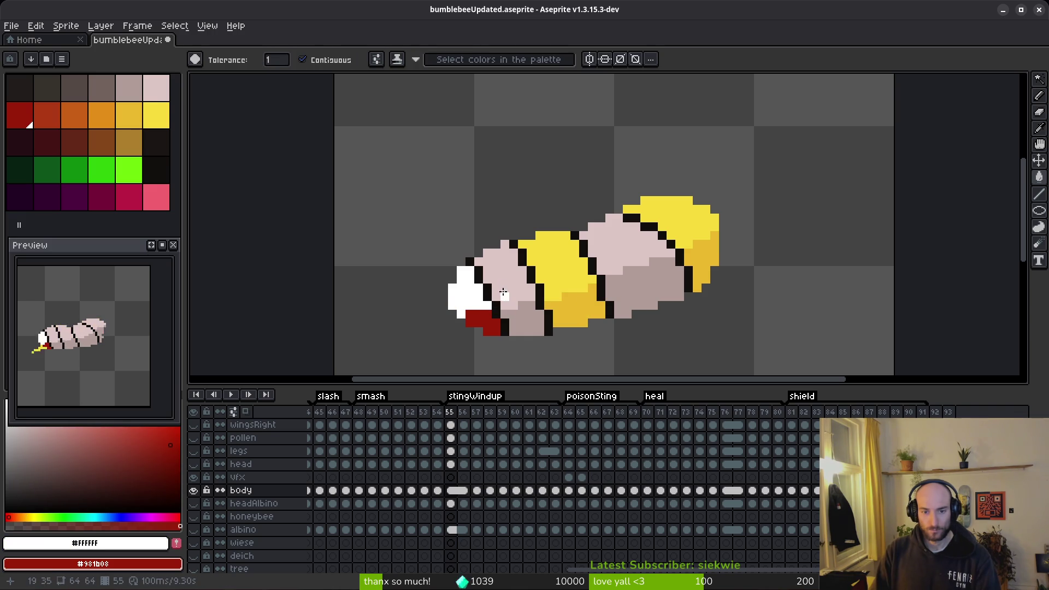
left_click(505, 280)
left_click(627, 233, "alt")
left_click(484, 325)
left_click(523, 331)
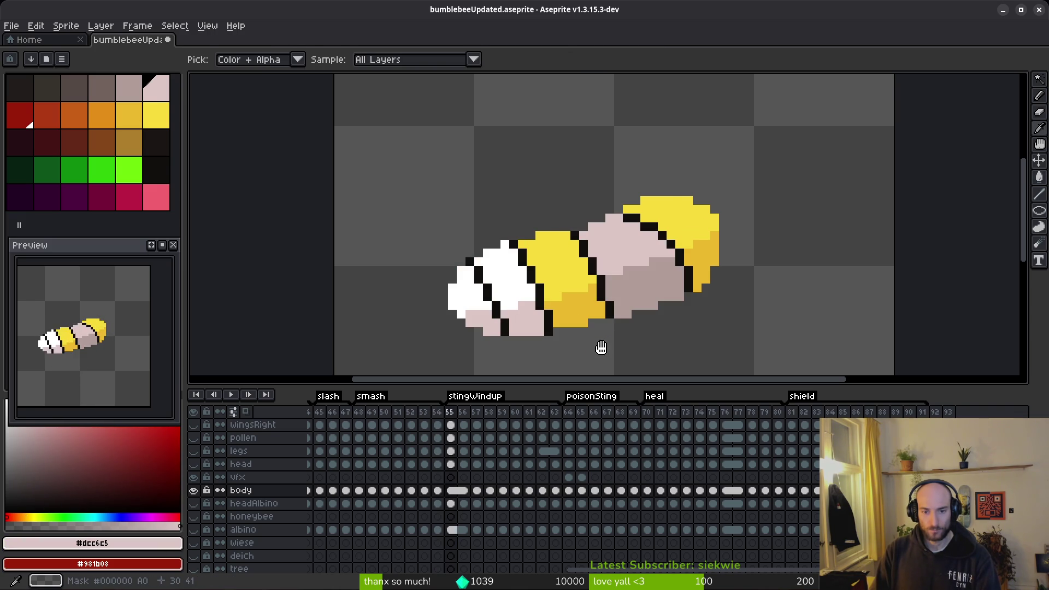
Fill the red head patch pink on frames 59, 60, 61, 62 and 63
key("Right")
key("Right")
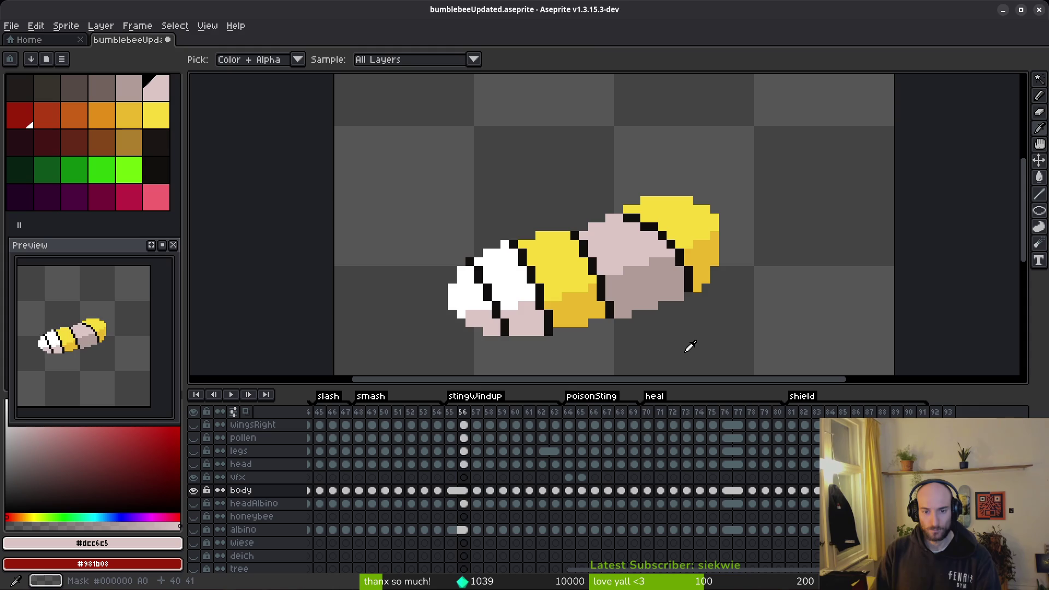
key("g")
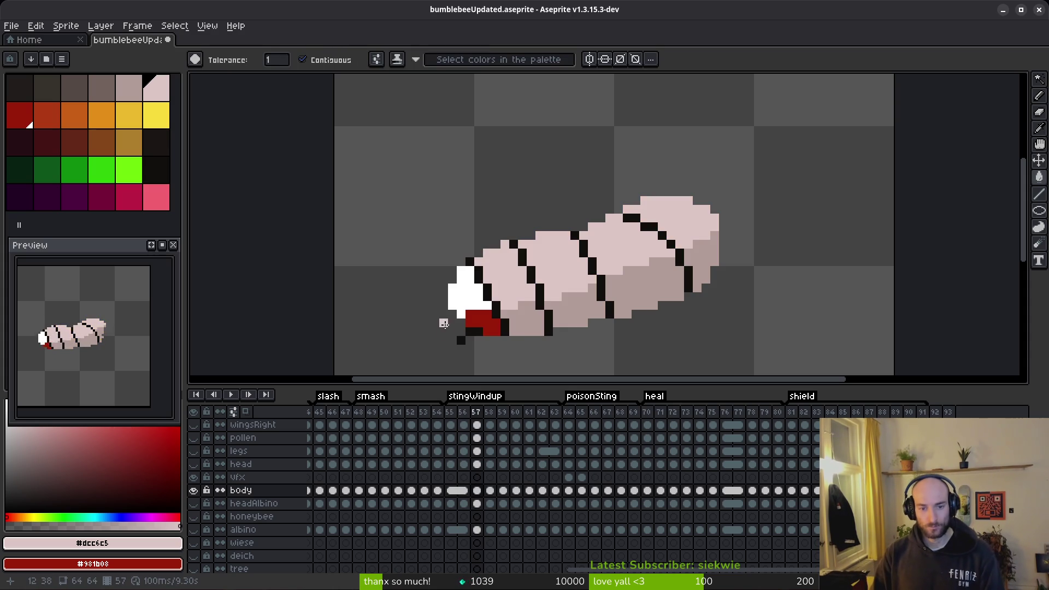
key("Right")
key("Right")
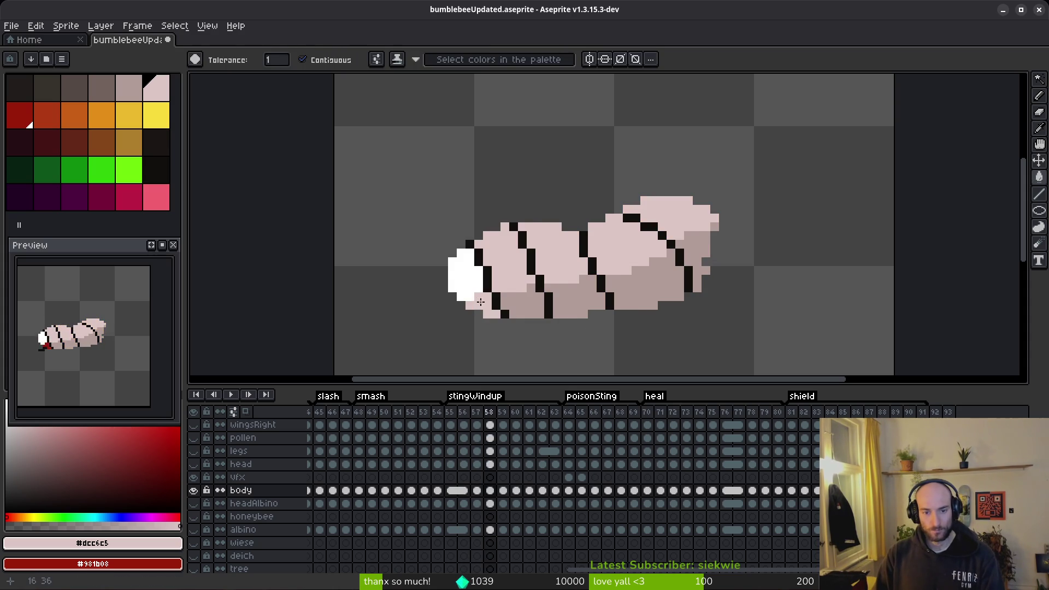
left_click(492, 329)
key("Right")
left_click(484, 317)
key("Right")
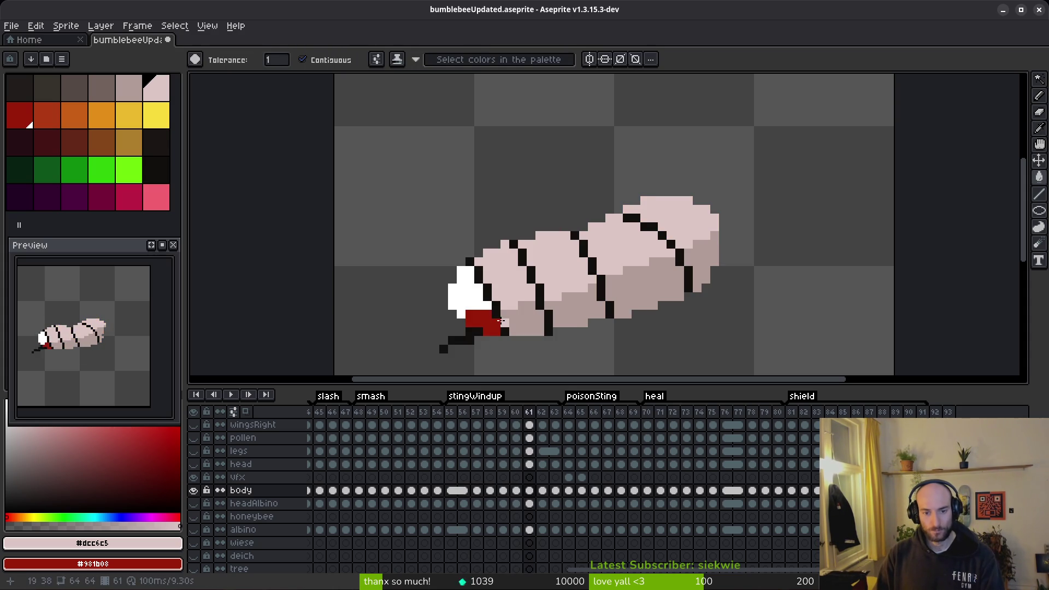
left_click(481, 319)
key("Right")
left_click(483, 318)
key("Right")
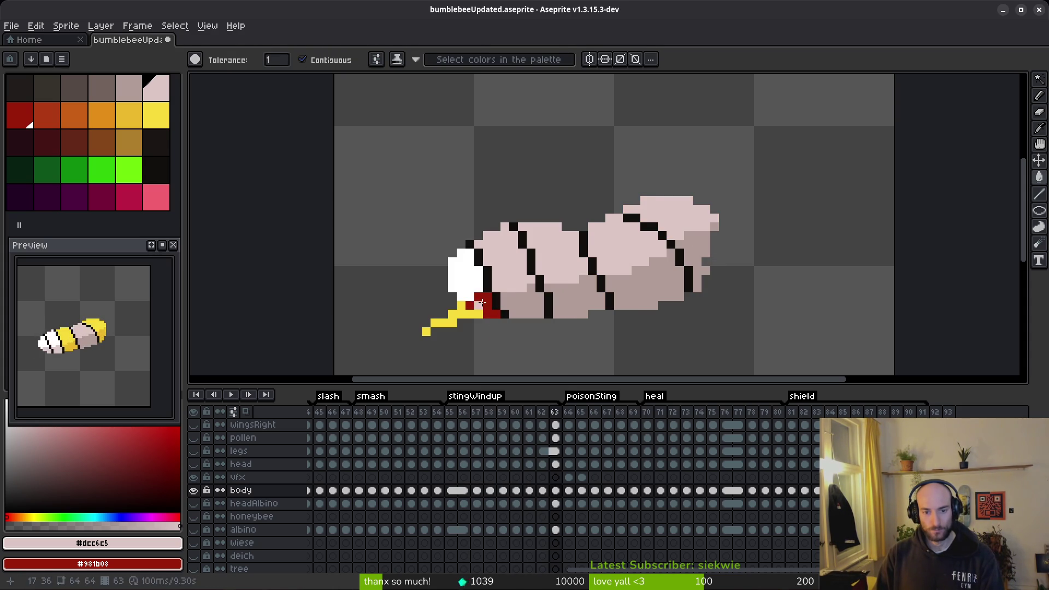
left_click(494, 319)
key("Right")
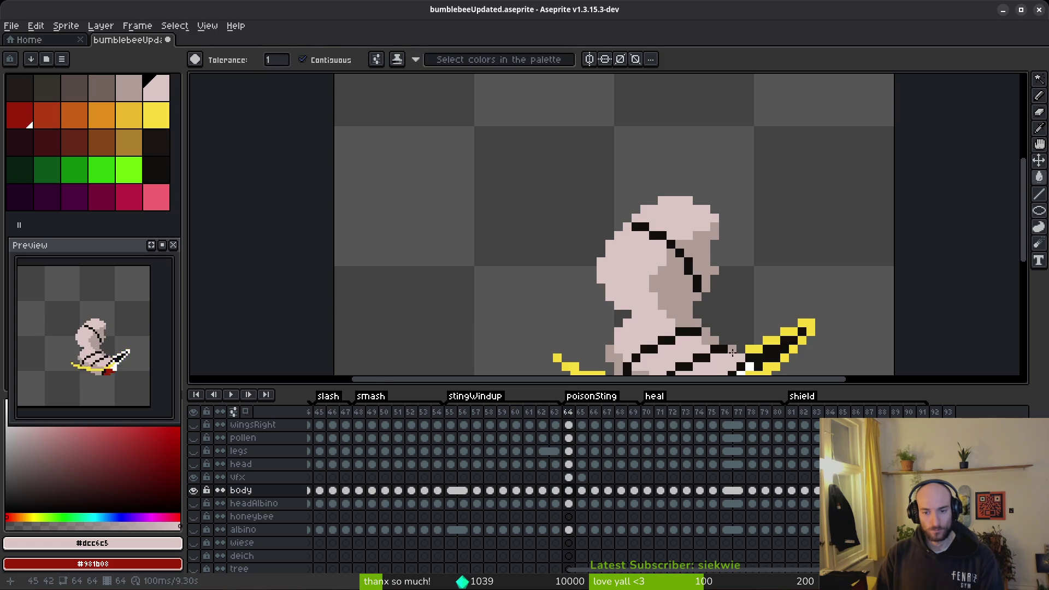
On frame 64, paint the stinger pixels and the gaps between the stripes near it white
left_click_drag(732, 353, 674, 290)
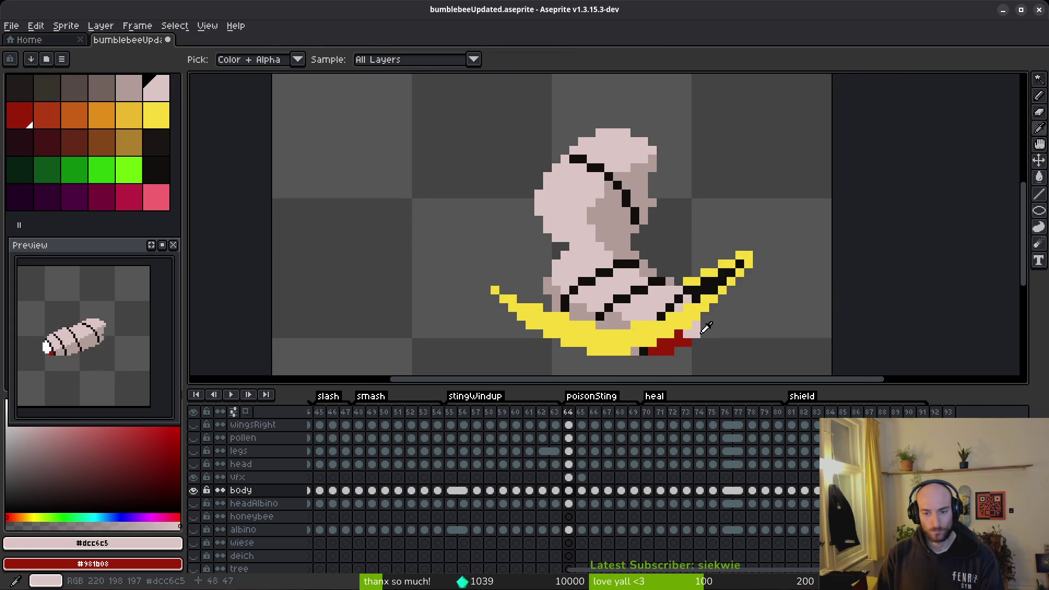
key("Right")
key("Left")
left_click(692, 331, "alt")
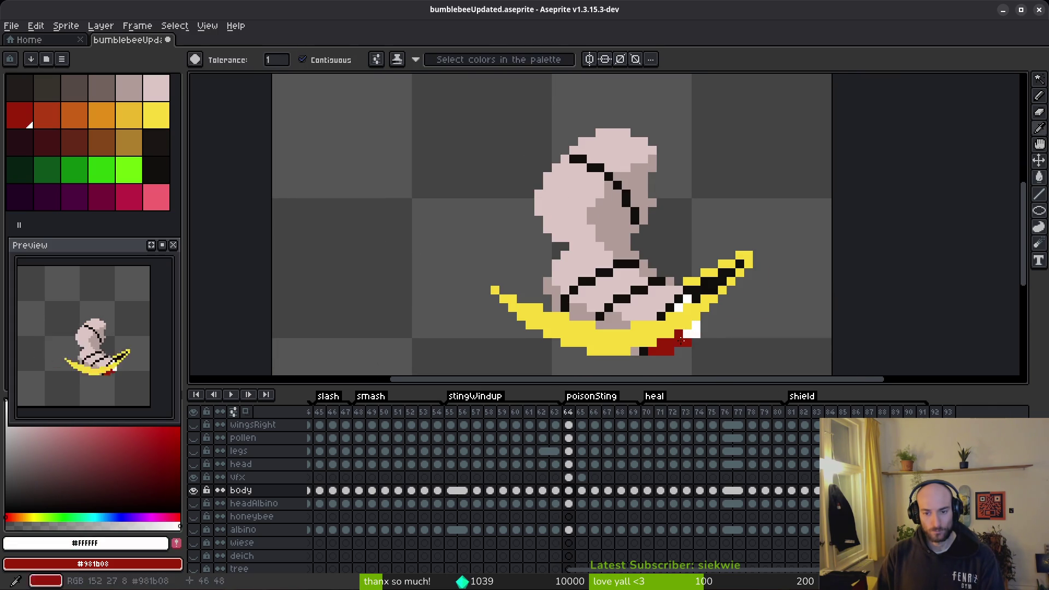
left_click(696, 341)
right_click(669, 307, "alt")
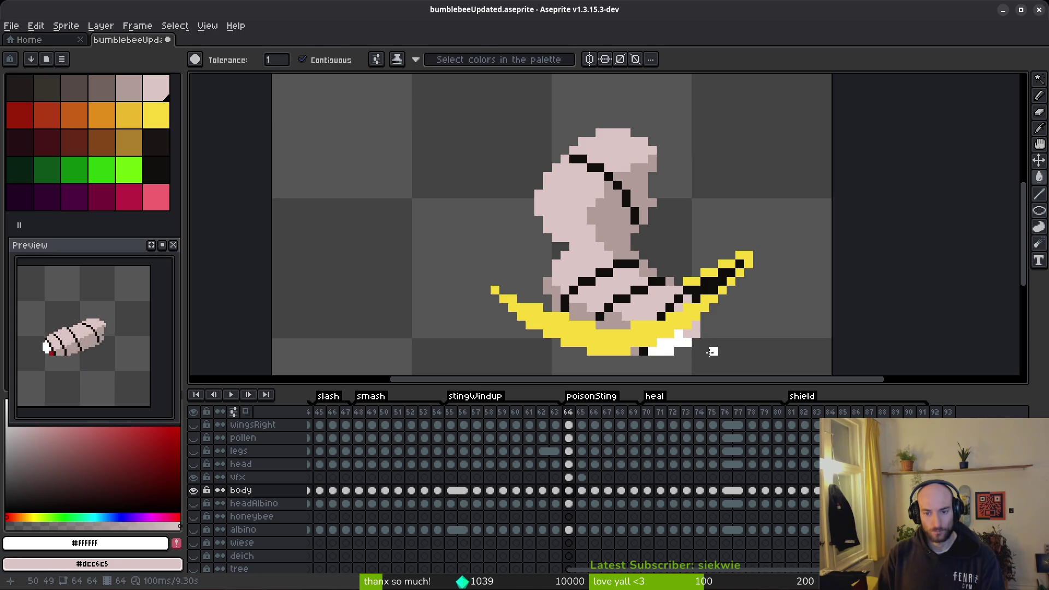
key("ctrl+z")
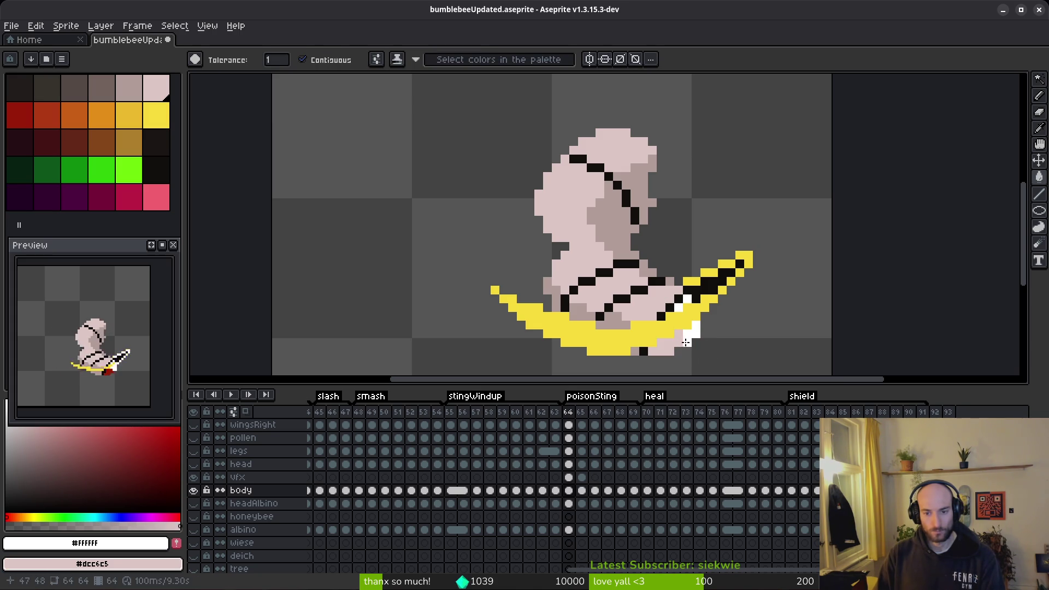
key("Left")
key("Right")
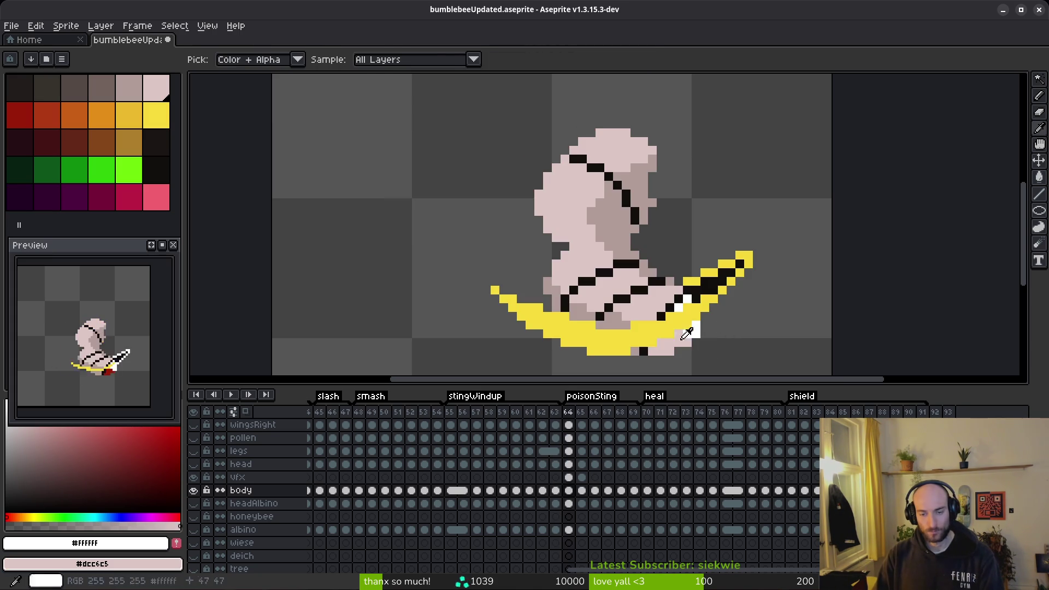
left_click_drag(645, 310, 616, 325)
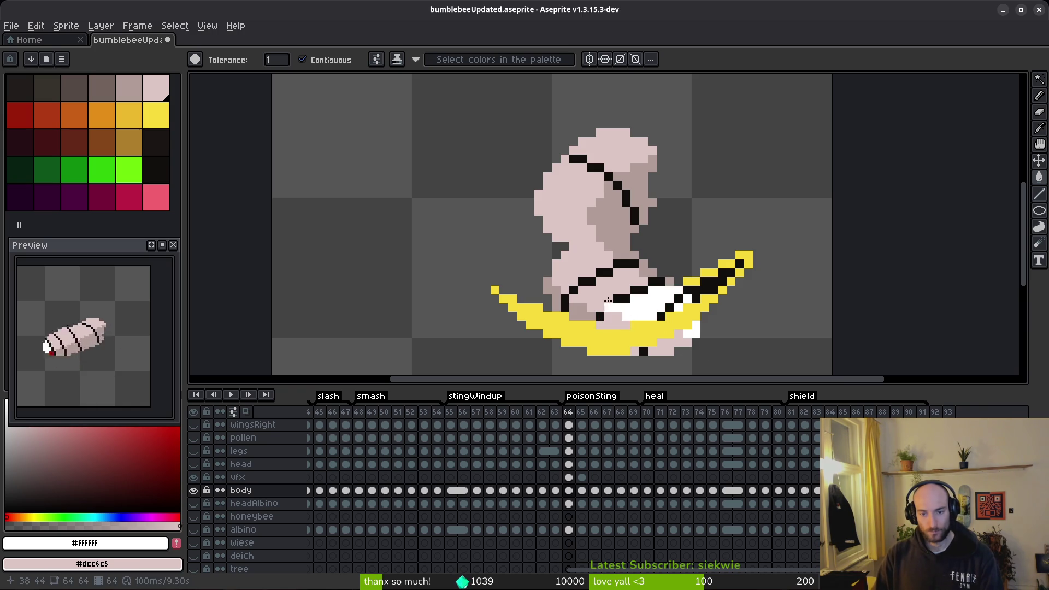
Switch to the Eyedropper and step back through the frames toward frame 55
key("i")
key("Left")
key("Left")
key("Left")
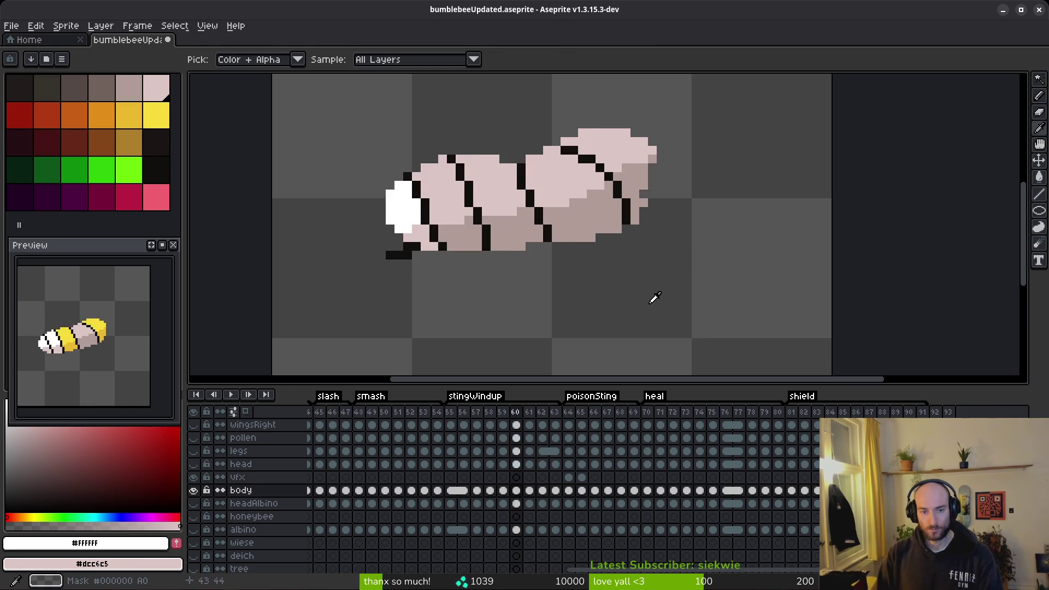
key("Left")
key("Left")
key("Left")
key("Right")
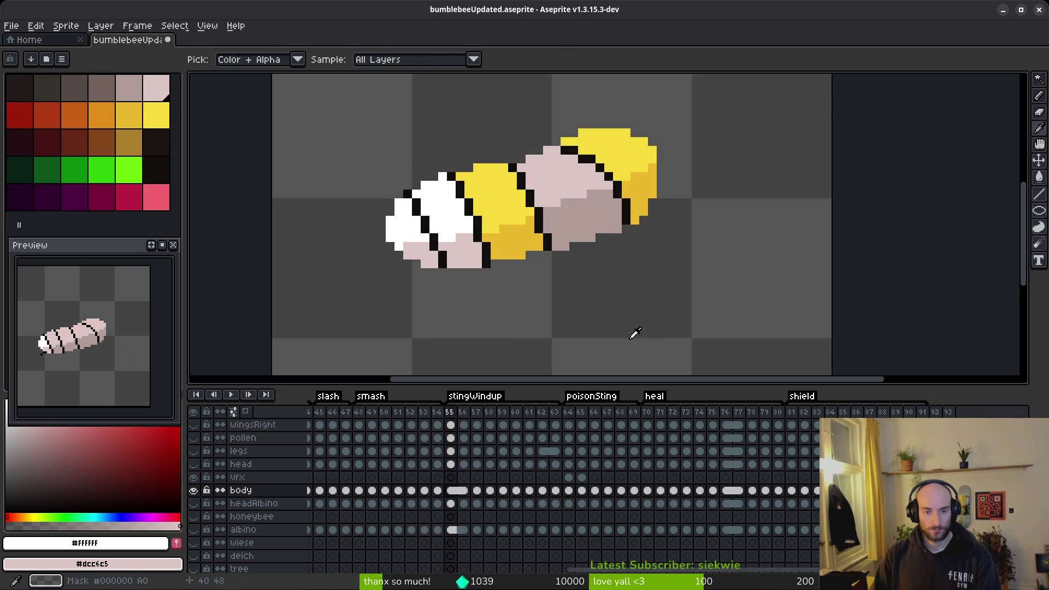
On frame 55, eyedrop the black stripe colour and fill the pale body region dark
key("w")
scroll(588, 266, "down", 2)
scroll(601, 322, "up", 8)
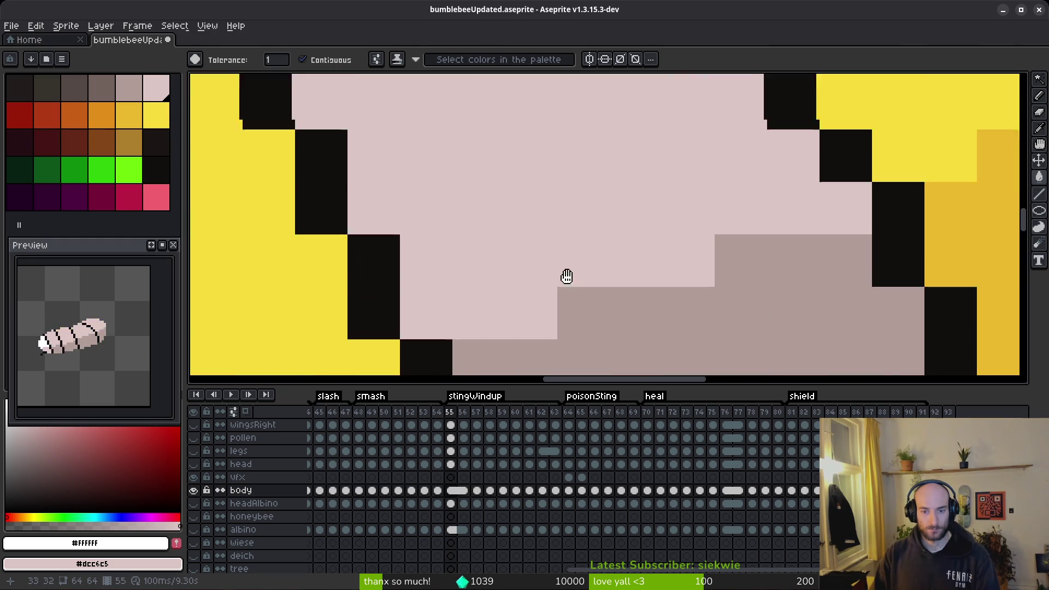
key("i")
left_click(360, 218, "alt")
scroll(476, 230, "down", 3)
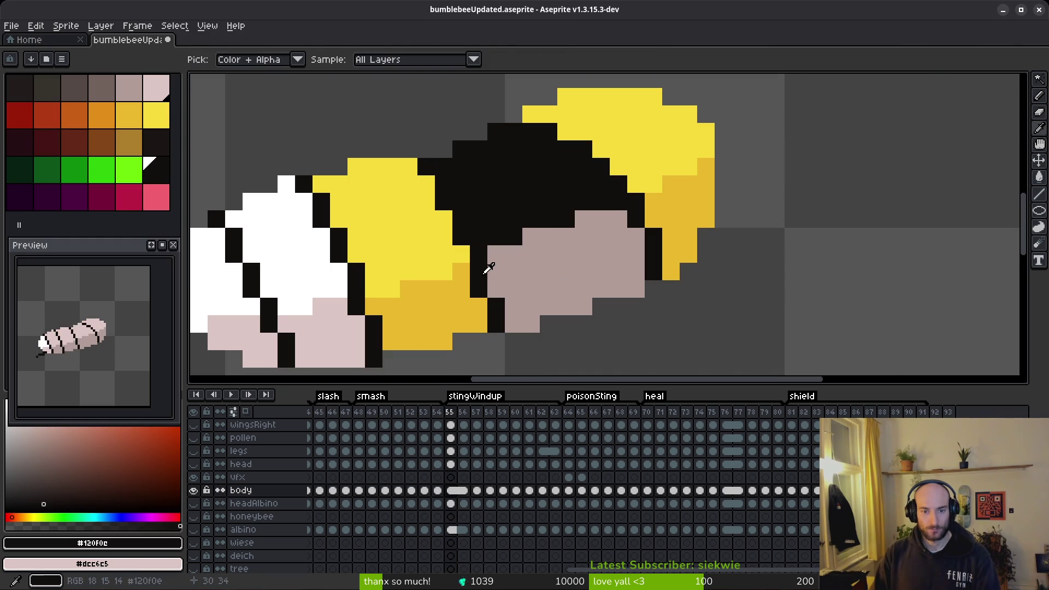
key("g")
left_click(559, 288)
scroll(552, 274, "up", 2)
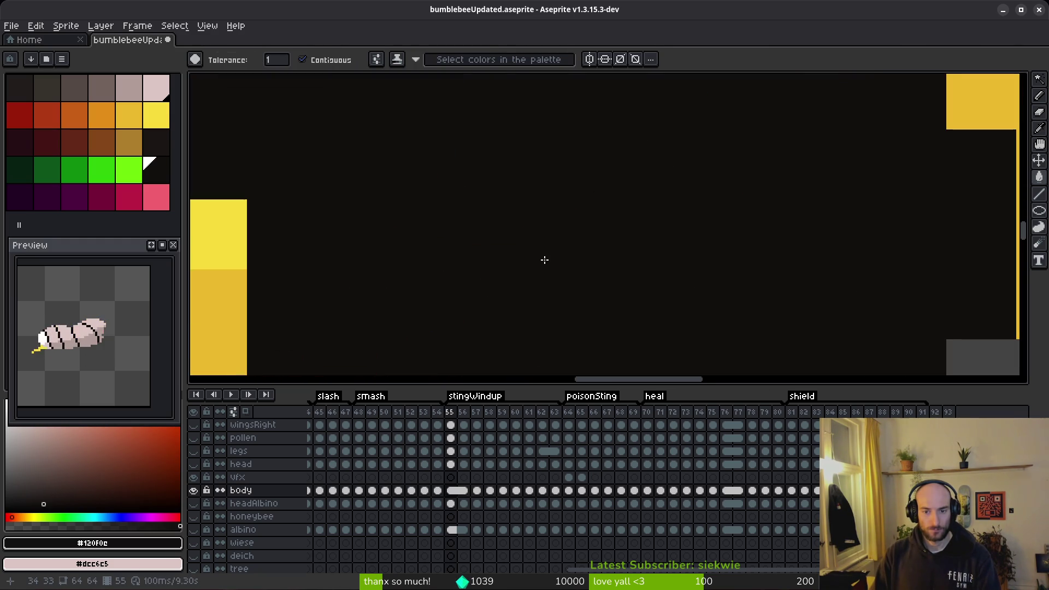
key("ctrl+z")
scroll(450, 218, "down", 1)
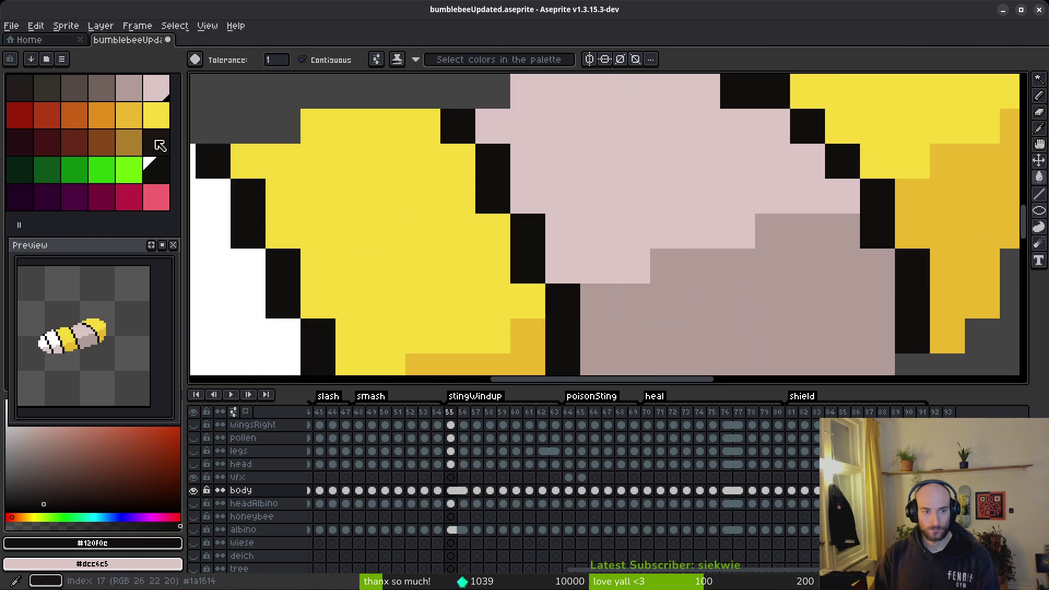
left_click(607, 174)
scroll(697, 281, "down", 3)
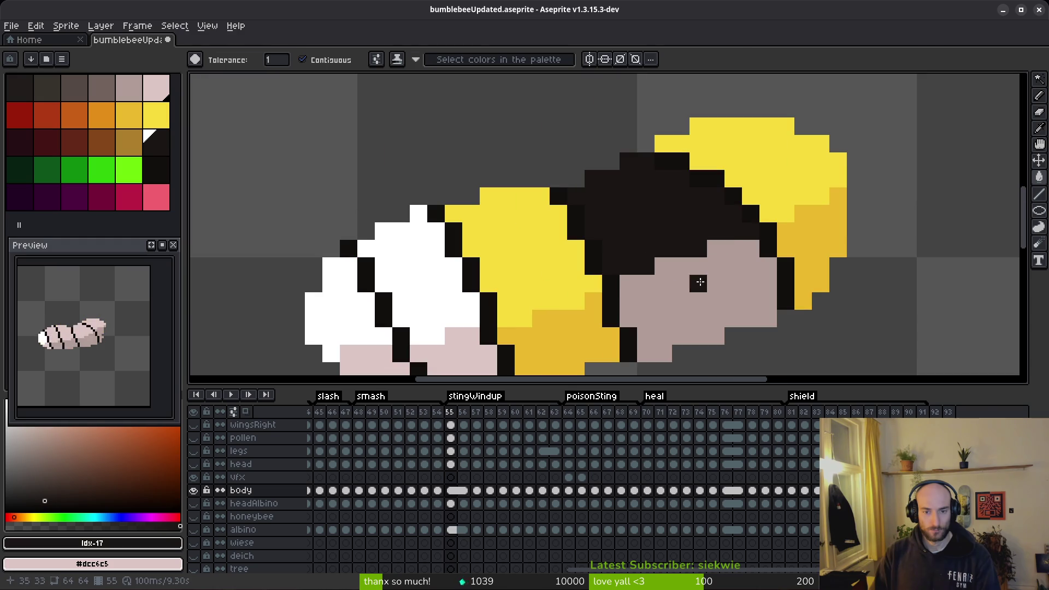
Compare frames 54 and 55 and try filling the stripe's grey patch, undoing the wrong fills
key("i")
key("Left")
key("Right")
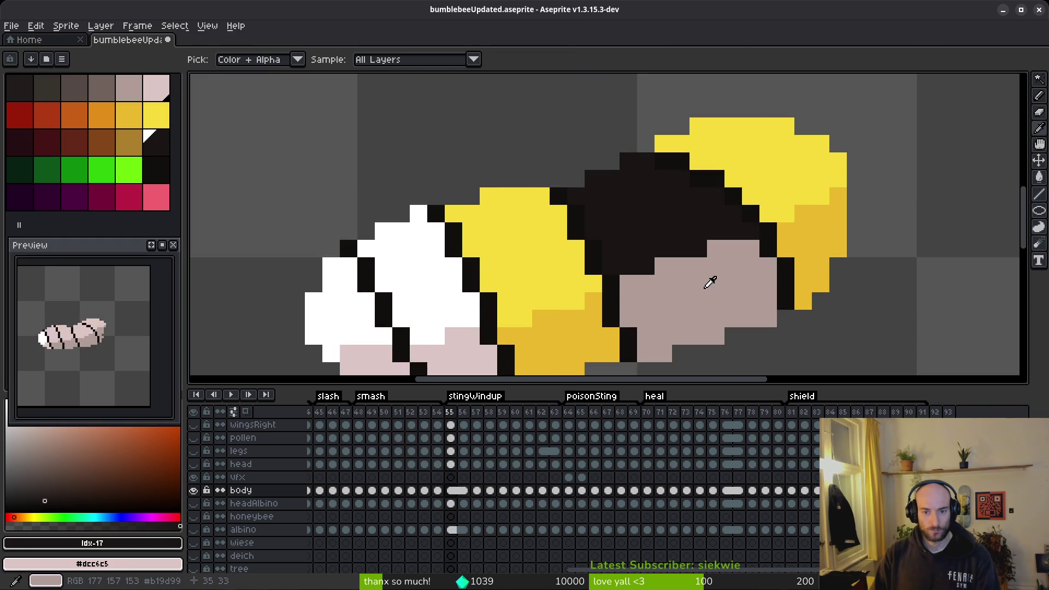
key("Left")
key("Right")
key("g")
left_click_drag(681, 291, 609, 265)
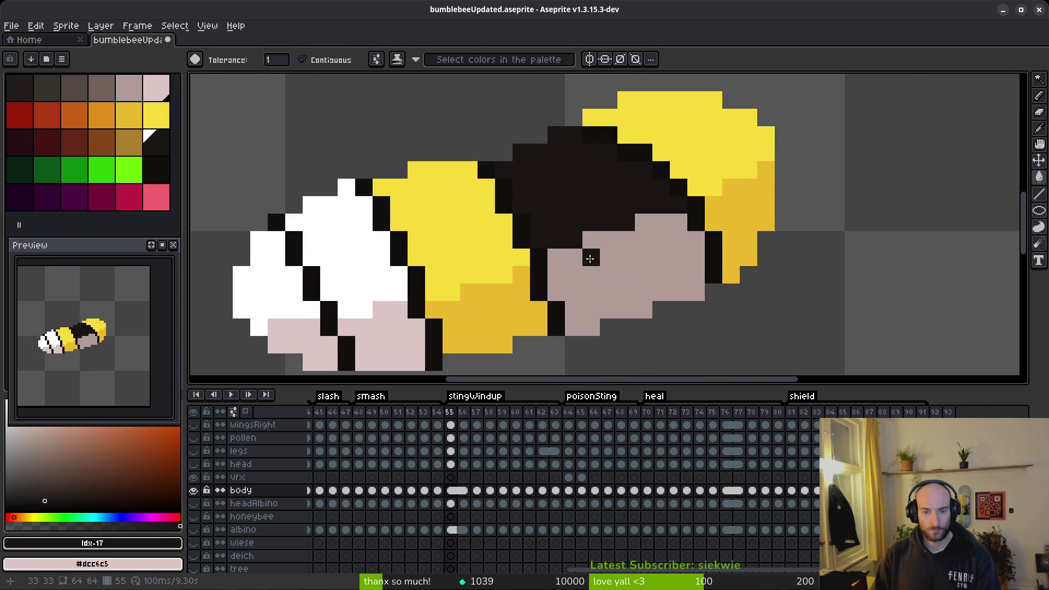
left_click(616, 274)
key("ctrl+z")
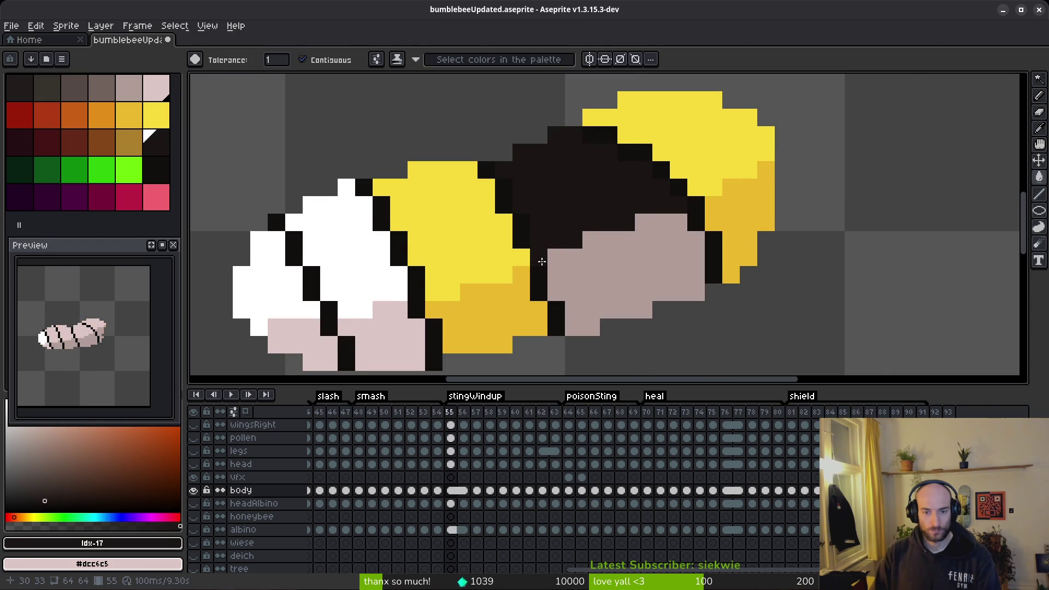
left_click(543, 258, "alt")
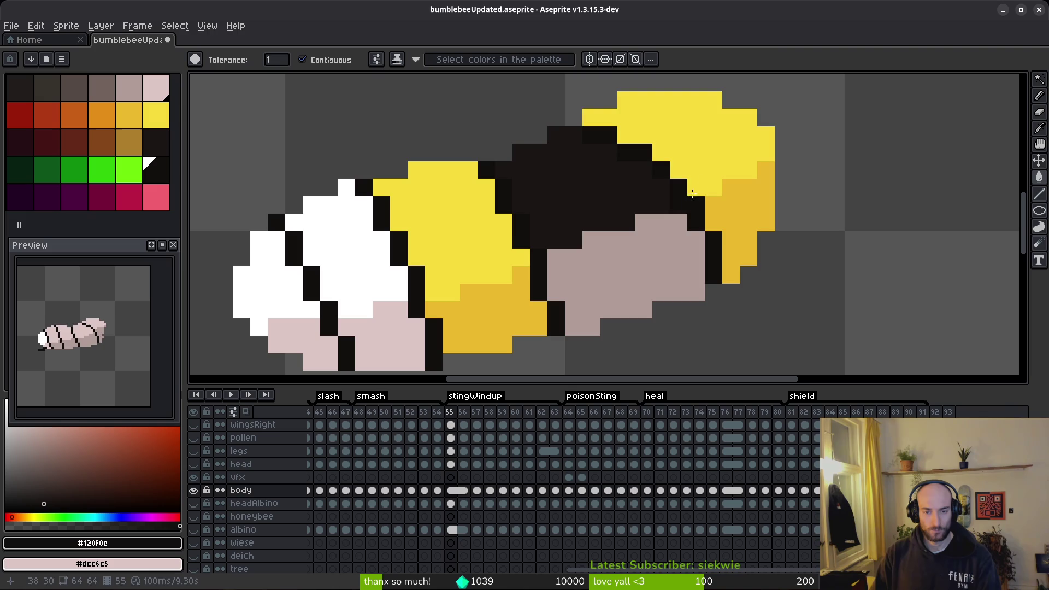
right_click(683, 219)
left_click(710, 126)
key("ctrl+z")
Lasso the dark stripe and replace #120f0c with #1a1614 using Replace Color
key("q")
mouse_move(710, 164)
left_mouse_down()
mouse_move(705, 137)
mouse_move(459, 180)
mouse_move(793, 240)
left_mouse_up()
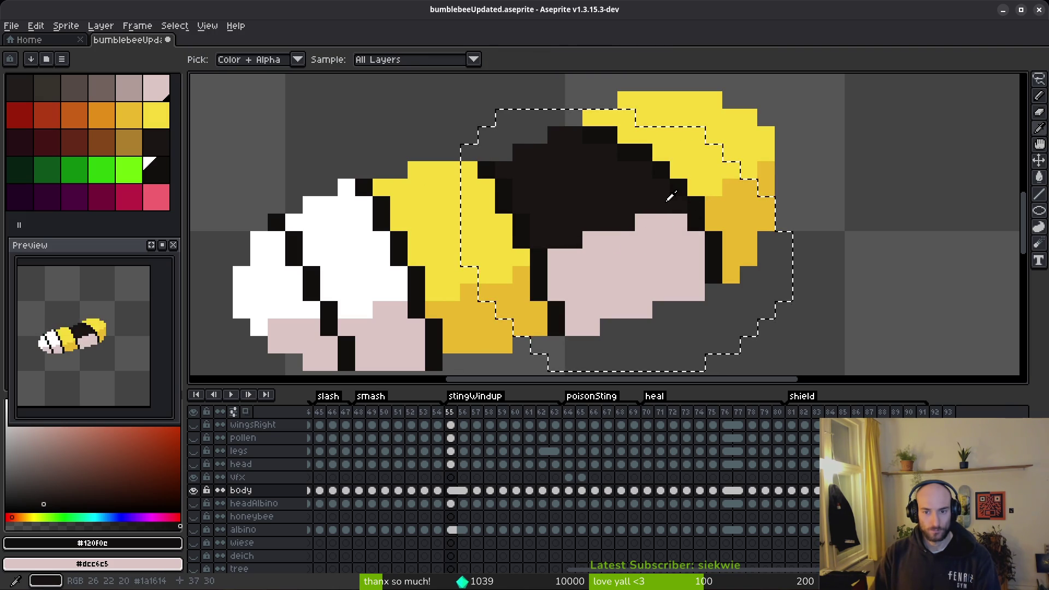
right_click(700, 205, "alt")
key("shift+r")
left_click(362, 94)
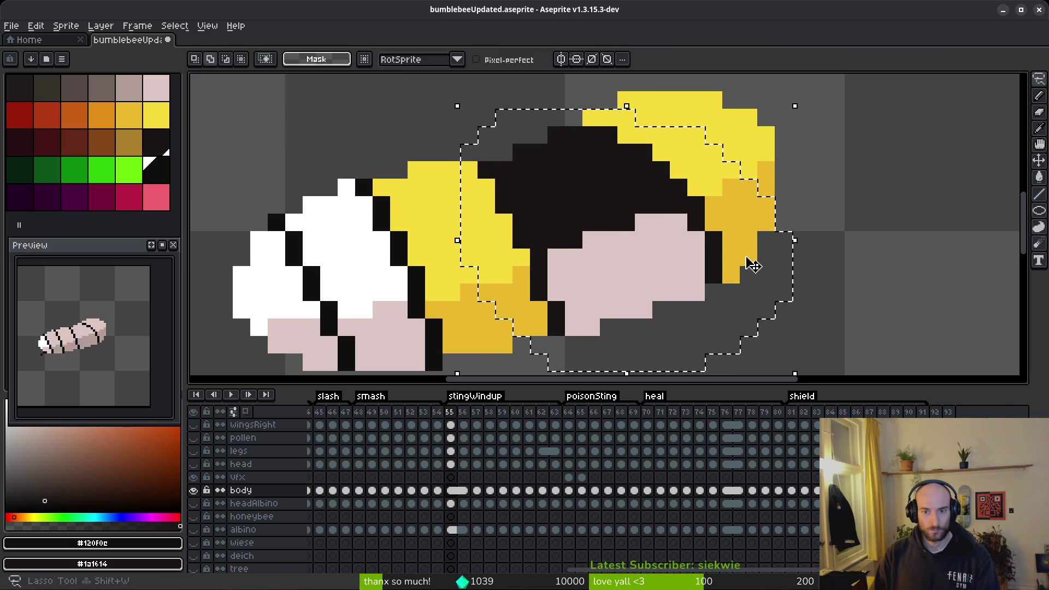
On frame 54, pick pure black from the body and fill the pale patch black
key("comma")
key("ctrl+d")
left_click(648, 261, "alt")
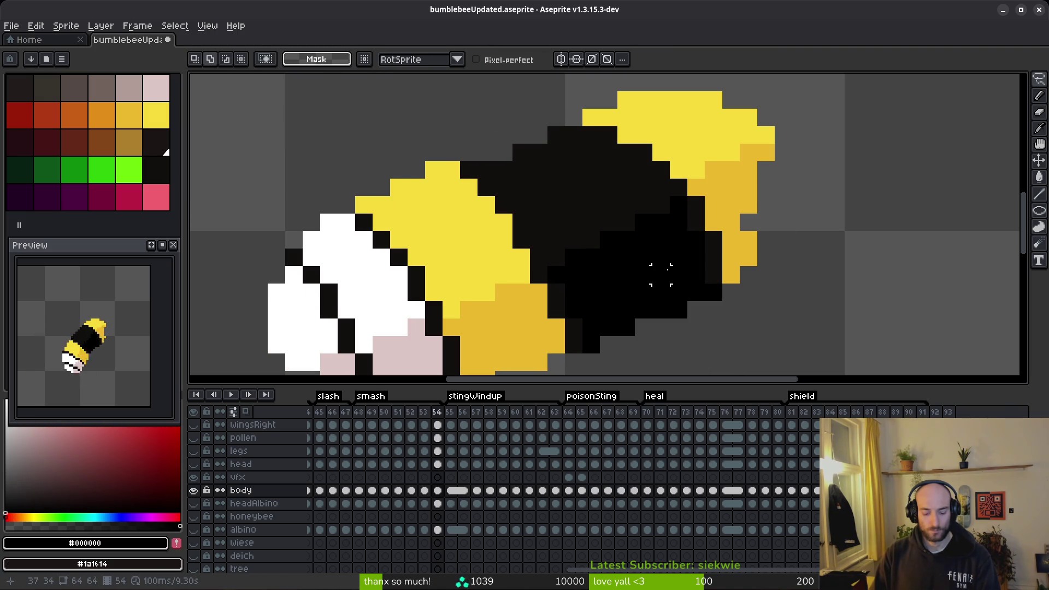
key("period")
key("g")
left_click(656, 273)
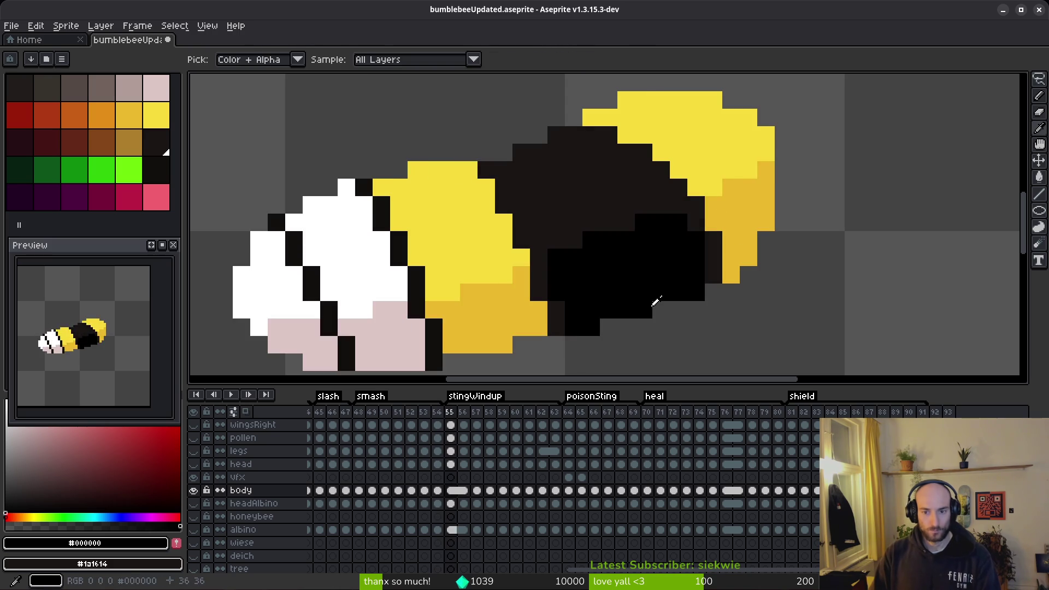
key("comma")
key("period")
Pick the #120f0c dark colour on frame 54, then inspect frame 55's white and pink head
scroll(654, 306, "up", 5)
key("comma")
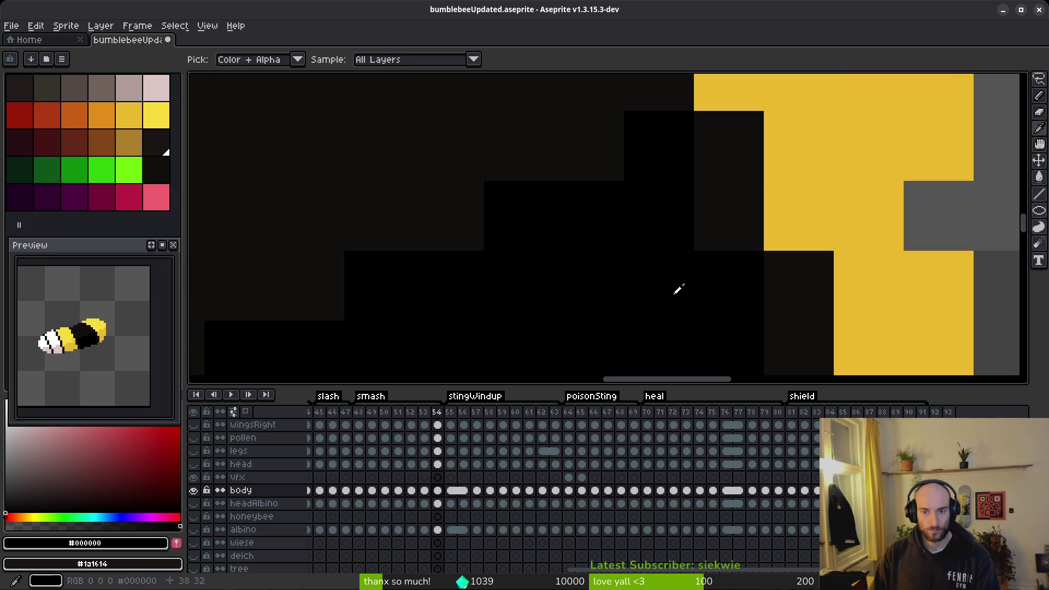
left_click(730, 194, "alt")
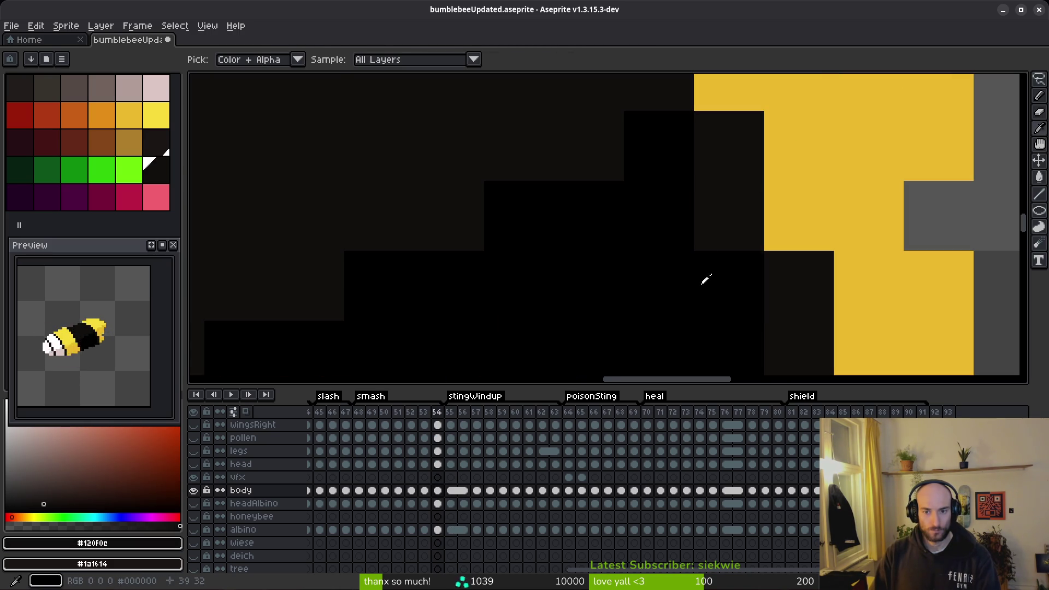
key("period")
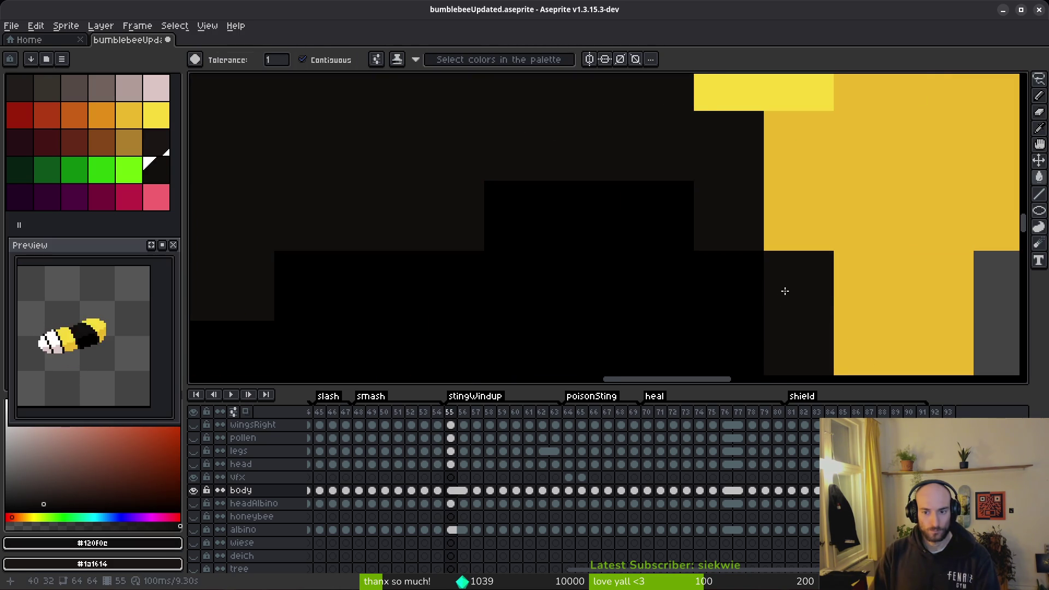
scroll(732, 302, "down", 4)
scroll(658, 244, "up", 3)
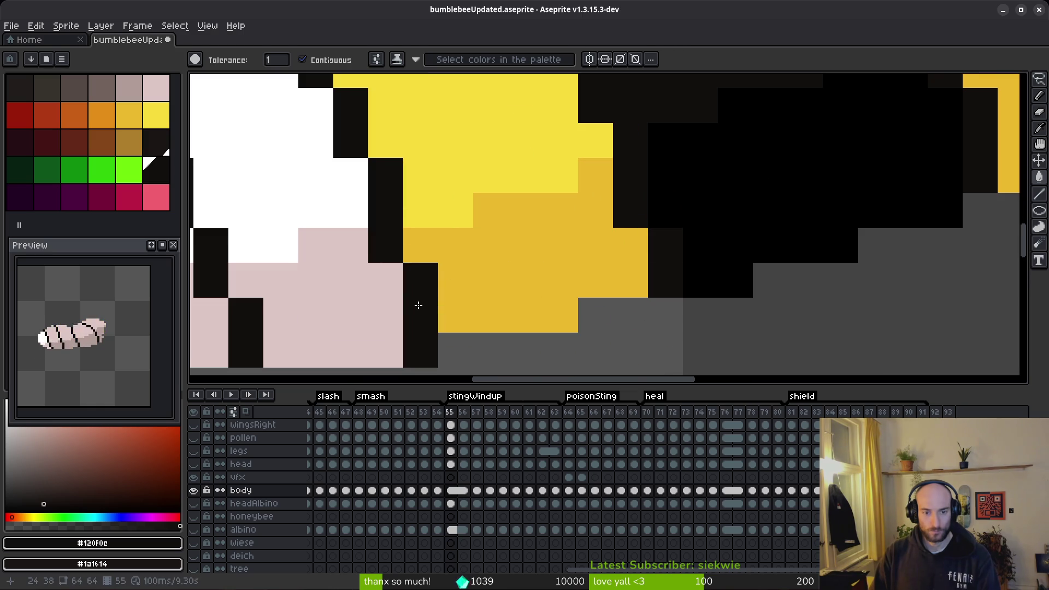
left_click_drag(380, 233, 526, 256)
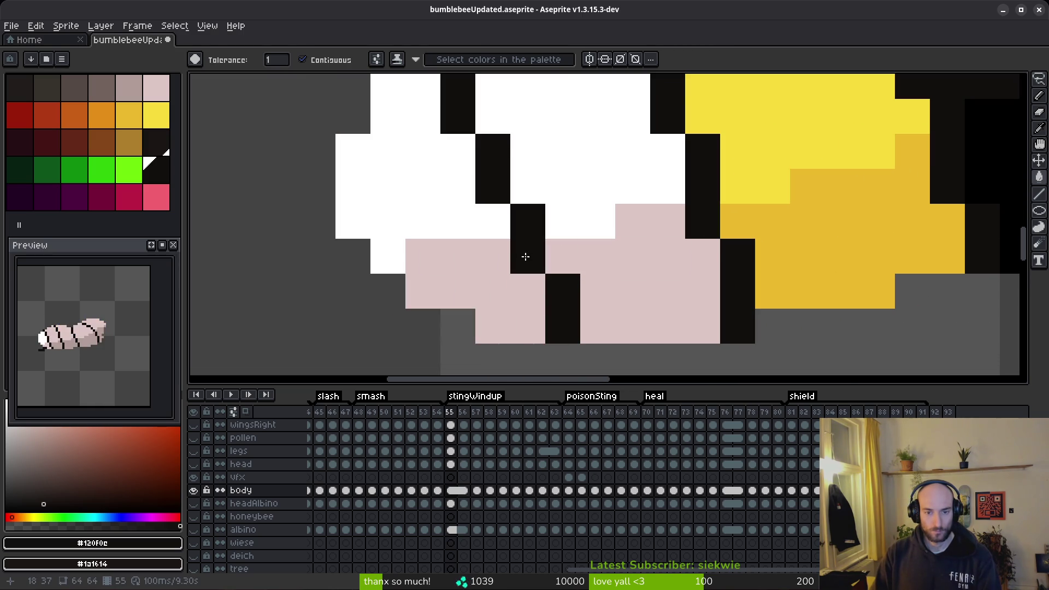
scroll(656, 307, "up", 1, "alt")
scroll(623, 330, "up", 2)
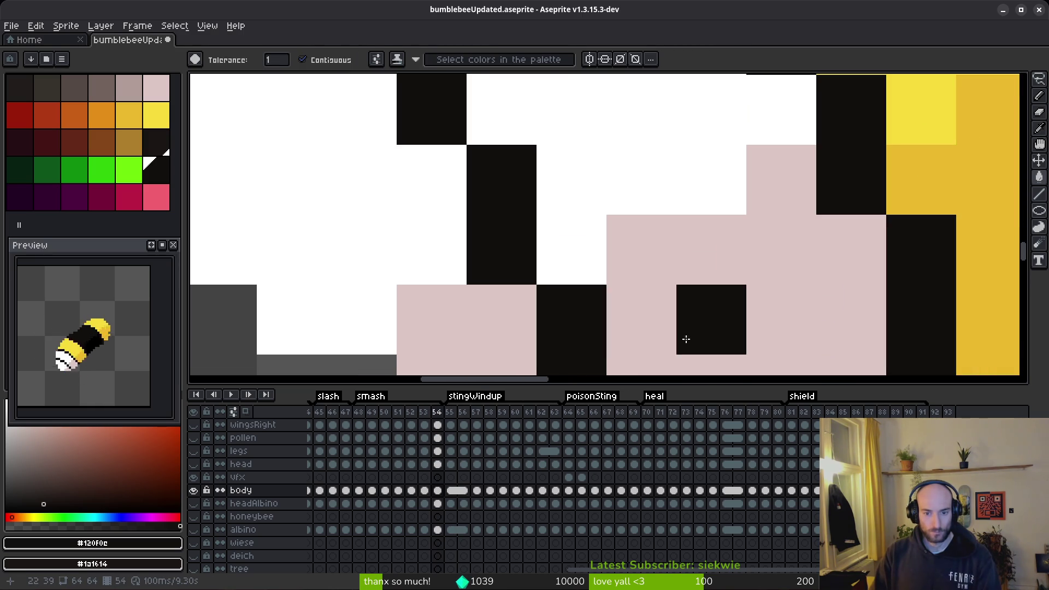
scroll(615, 274, "down", 4)
scroll(760, 250, "up", 1)
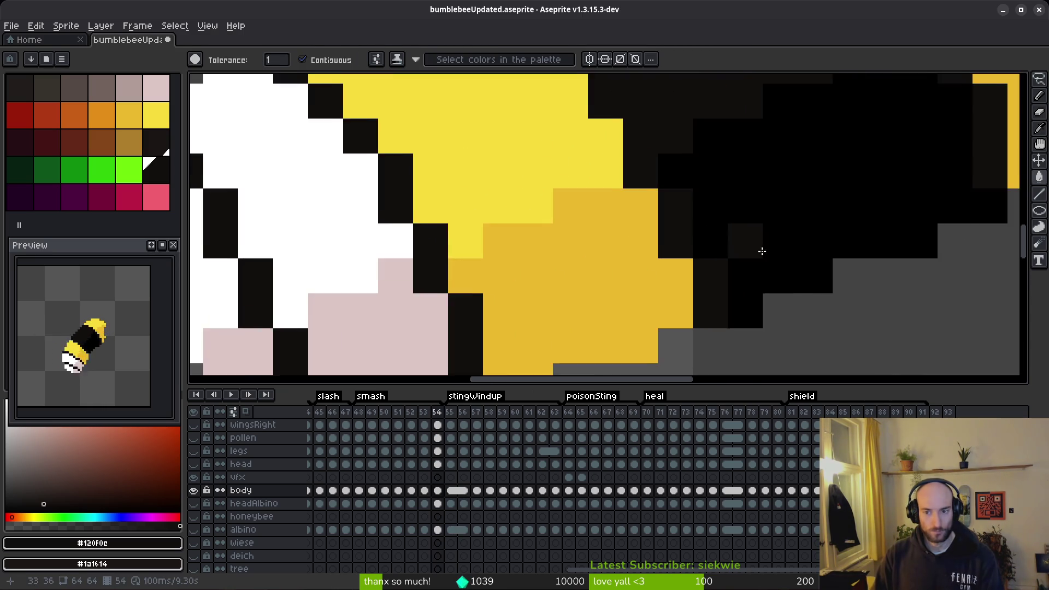
scroll(686, 290, "down", 2)
scroll(686, 290, "down", 2, "alt")
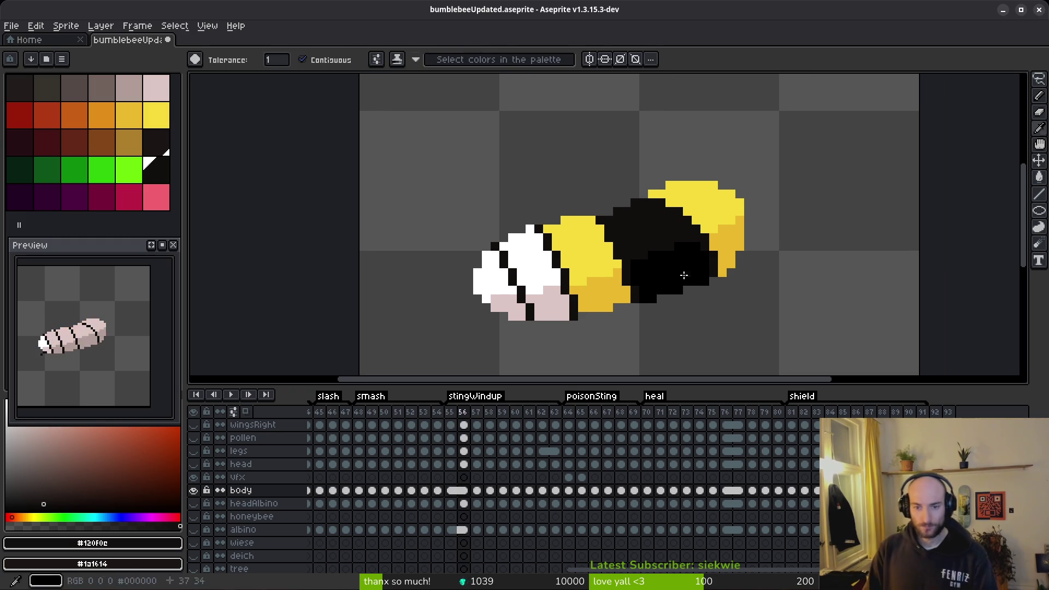
scroll(650, 307, "down", 1, "alt")
scroll(639, 306, "up", 2)
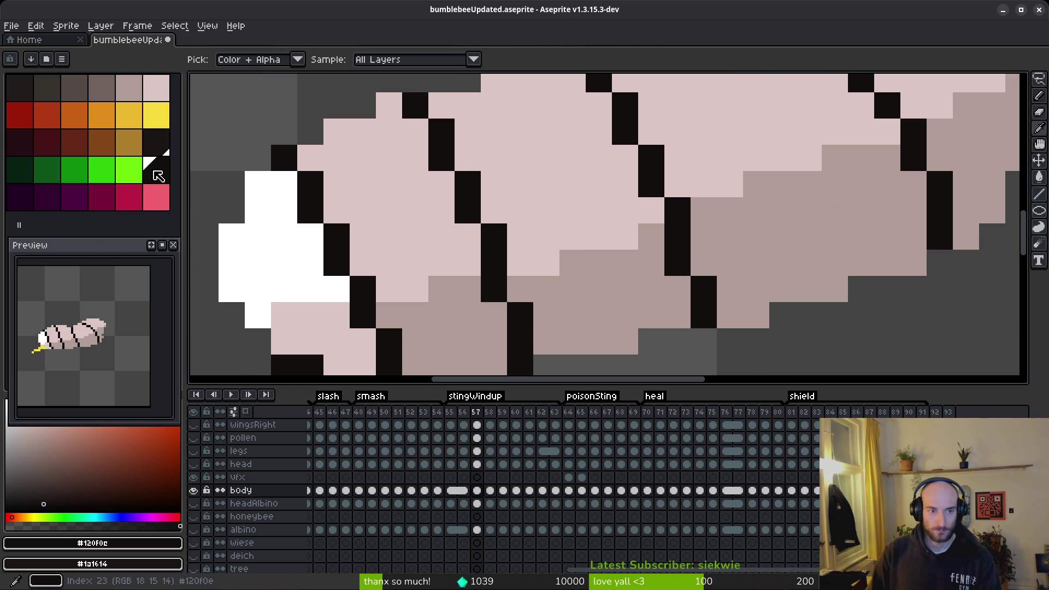
scroll(484, 230, "down", 1)
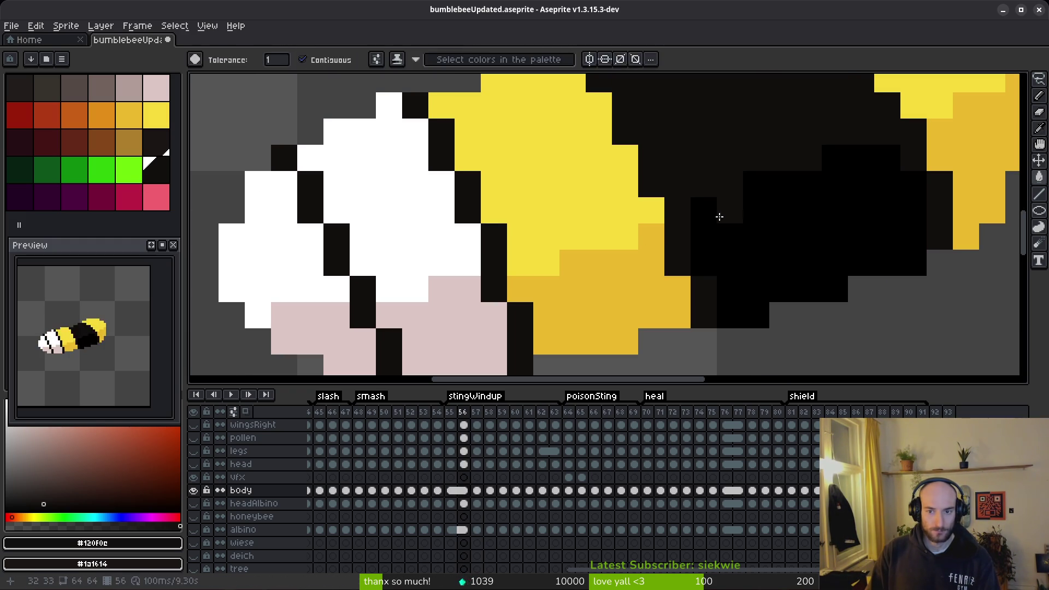
scroll(719, 215, "up", 1)
Check the Replace Color settings, then eyedrop black from frame 56 and fill frame 57's rear body
key("shift+r")
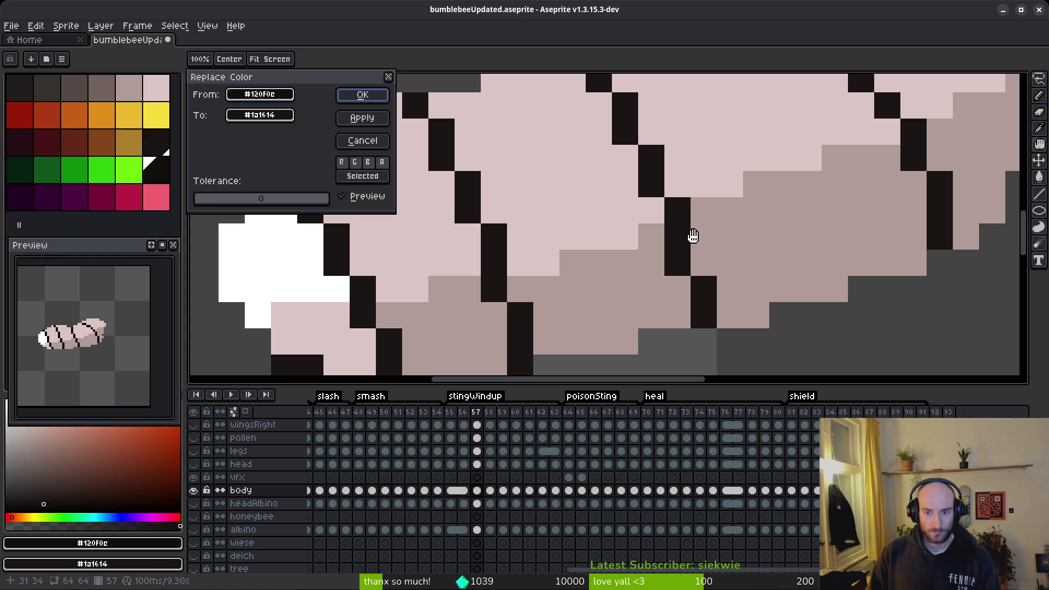
key("Escape")
key("shift+r")
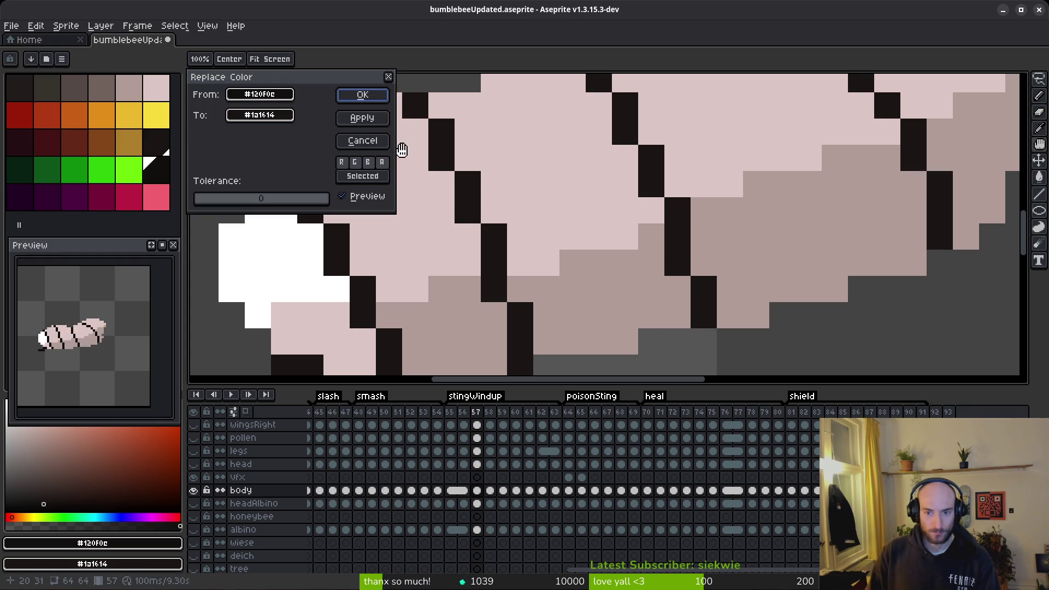
key("Escape")
scroll(802, 202, "down", 1)
scroll(839, 265, "up", 1)
scroll(825, 269, "down", 1)
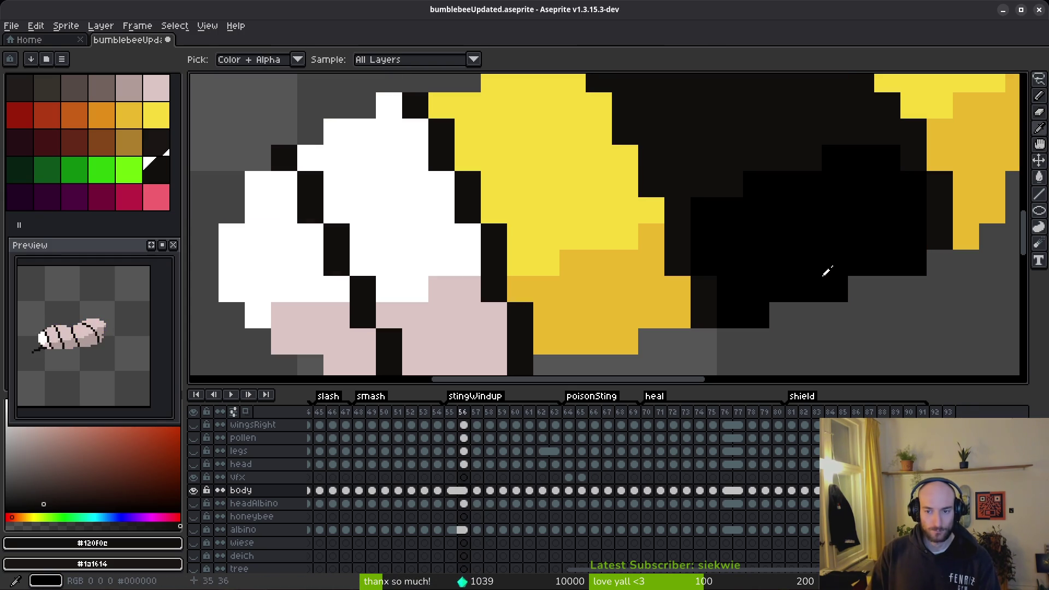
scroll(776, 262, "up", 1)
scroll(782, 240, "down", 1)
left_click(780, 222)
scroll(779, 230, "up", 1)
key("g")
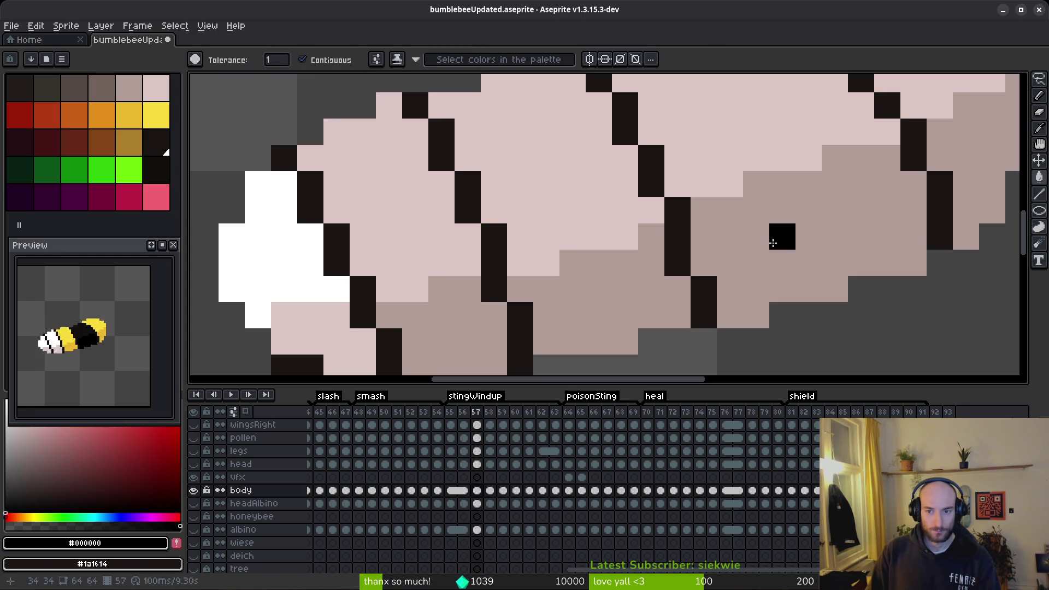
left_click(782, 236)
Fill the tail region of the bee black on frame 58
scroll(796, 262, "down", 2)
scroll(822, 280, "down", 1)
scroll(818, 285, "up", 1)
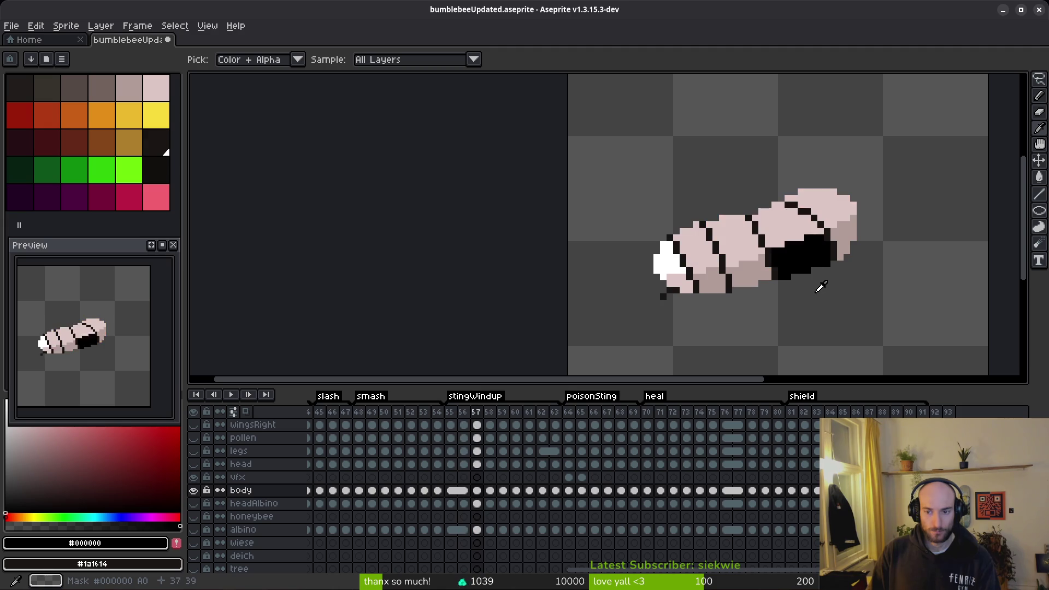
scroll(811, 276, "up", 1)
left_click(789, 266)
scroll(808, 265, "up", 2)
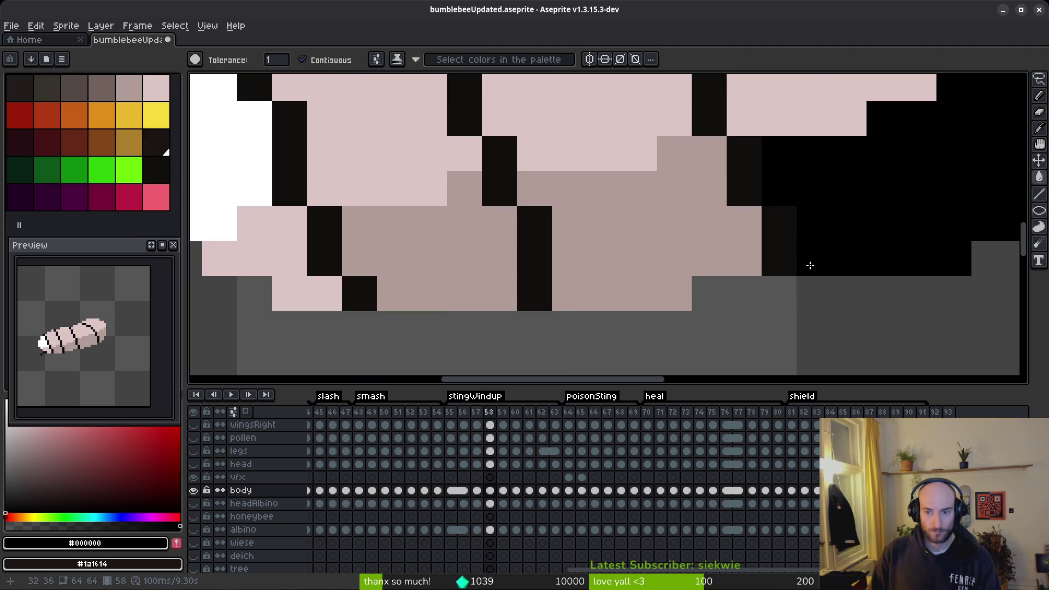
scroll(798, 263, "down", 2)
scroll(808, 268, "up", 1)
scroll(755, 203, "down", 1)
scroll(787, 238, "up", 2)
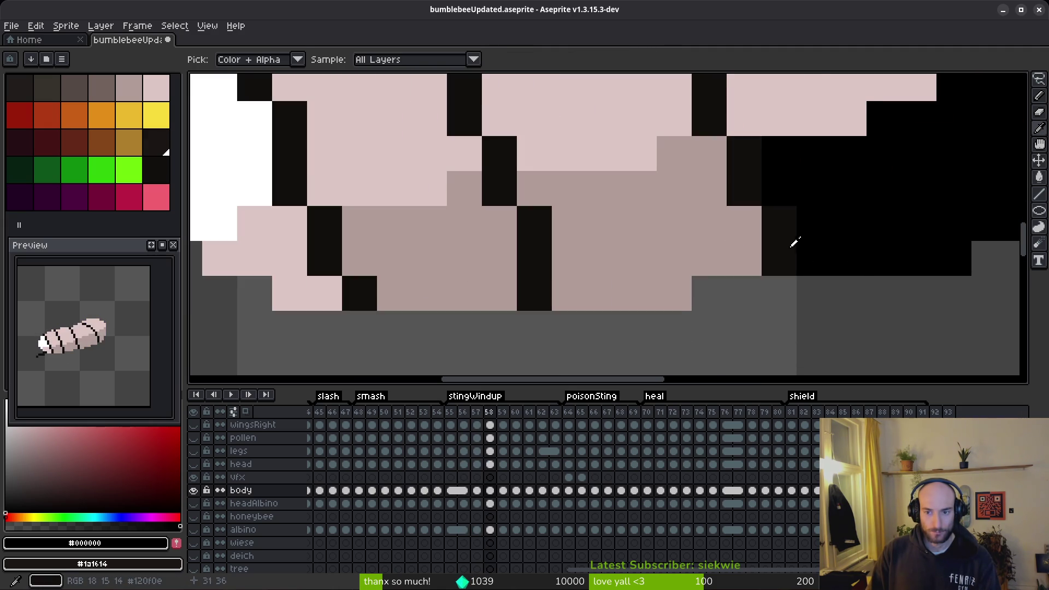
Pick the #120f0c outline colour and replace it with #1a1614 on frames 57 and 58
left_click(787, 238)
scroll(762, 213, "down", 1)
key("shift+r")
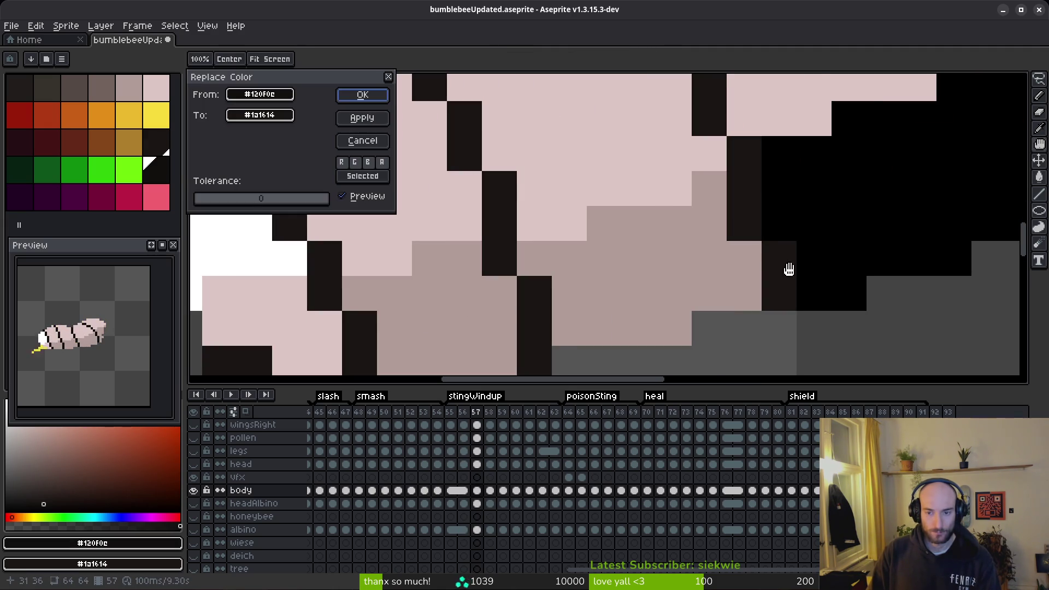
key("Escape")
scroll(632, 246, "up", 1)
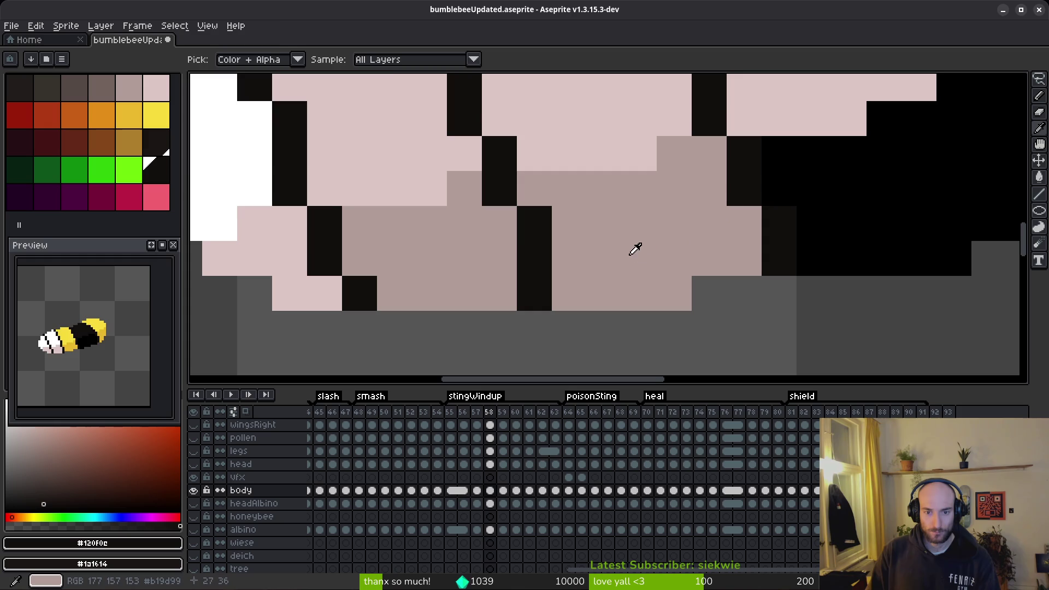
key("shift+r")
left_click(362, 96)
key("shift+r")
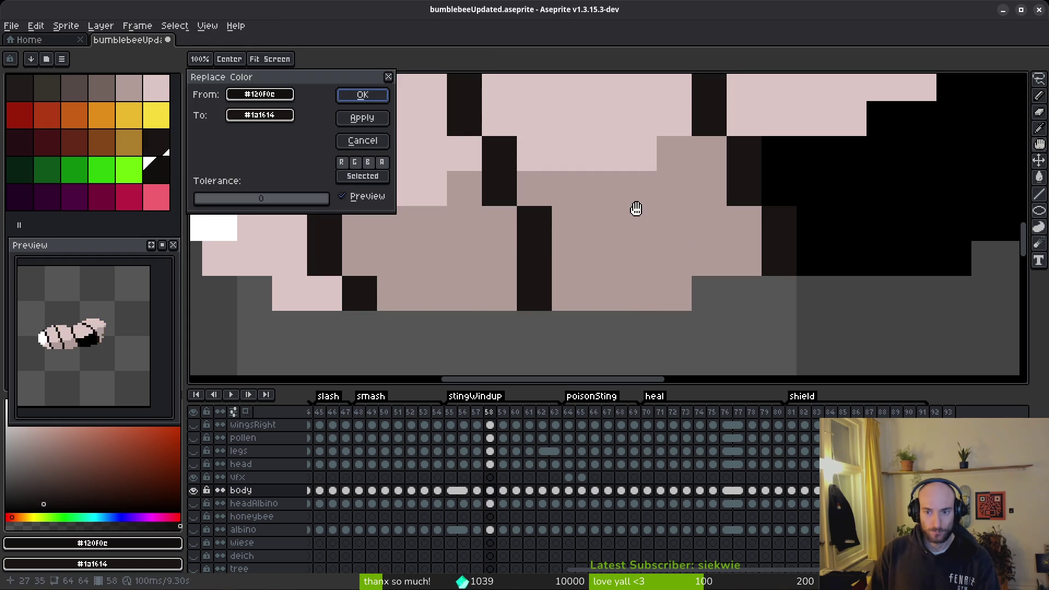
left_click(362, 95)
Apply the outline colour replacement to frame 59, then reopen and close Replace Color on frame 60
key("Right")
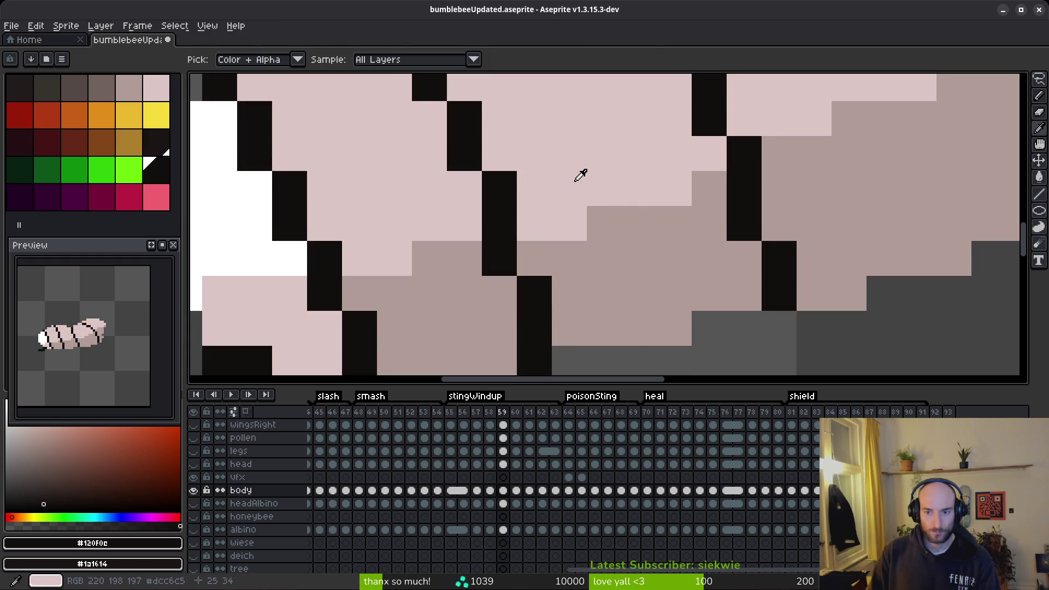
key("shift+r")
left_click(369, 97)
key("Right")
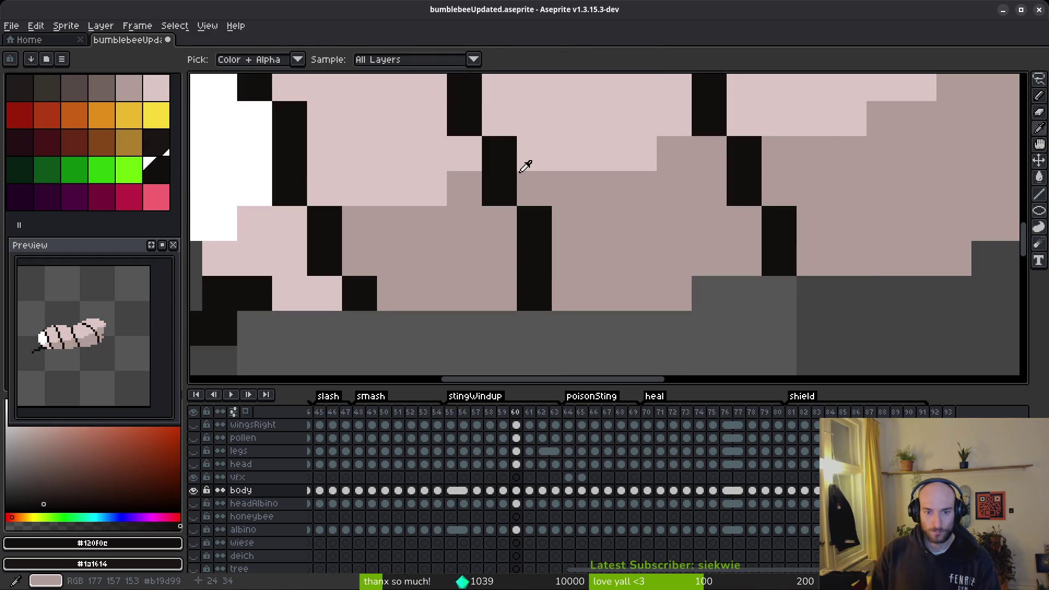
key("shift+r")
key("Return")
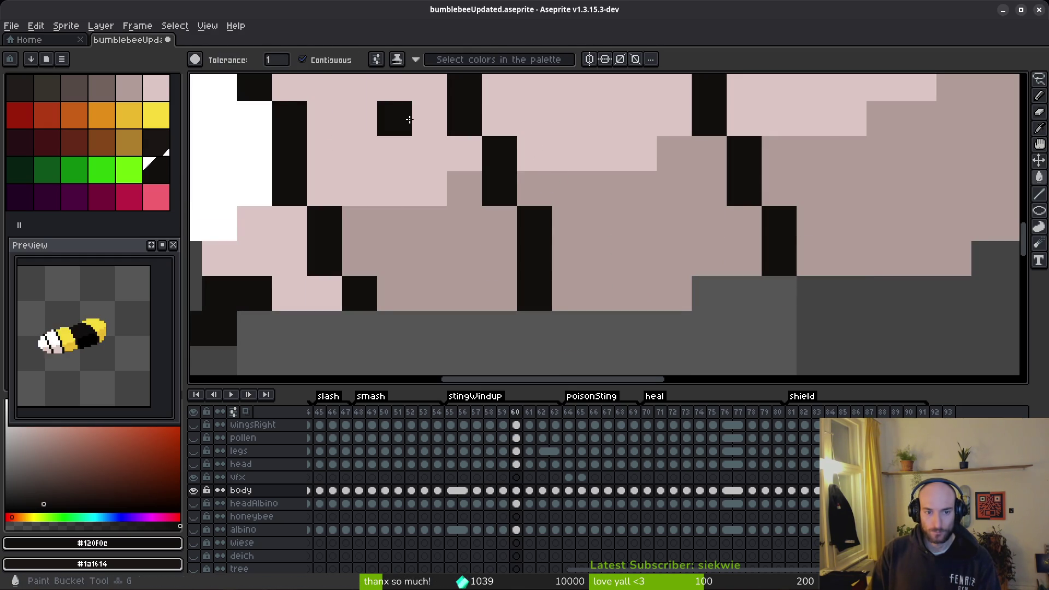
Step back to frame 58 and zoom in on the bee's body
key("Left")
scroll(636, 225, "down", 3)
scroll(637, 224, "down", 2)
key("Left")
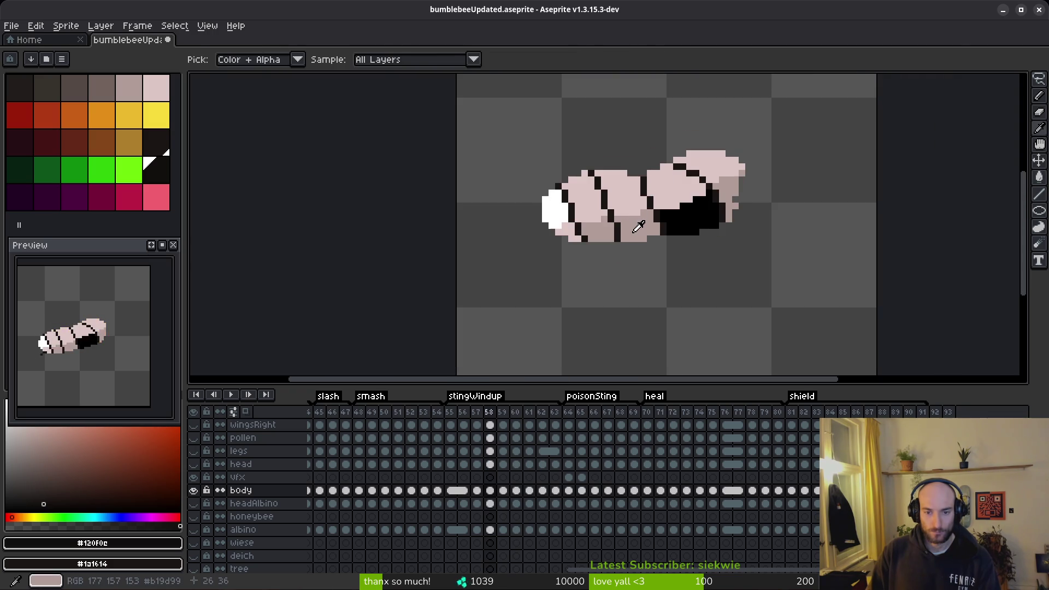
key("Right")
key("Left")
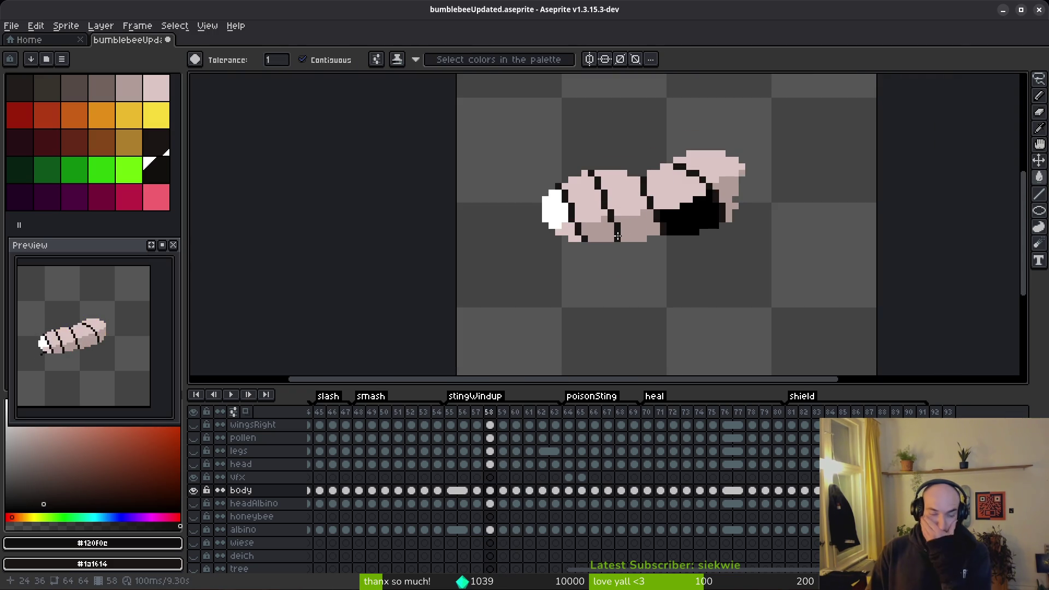
scroll(648, 243, "up", 2)
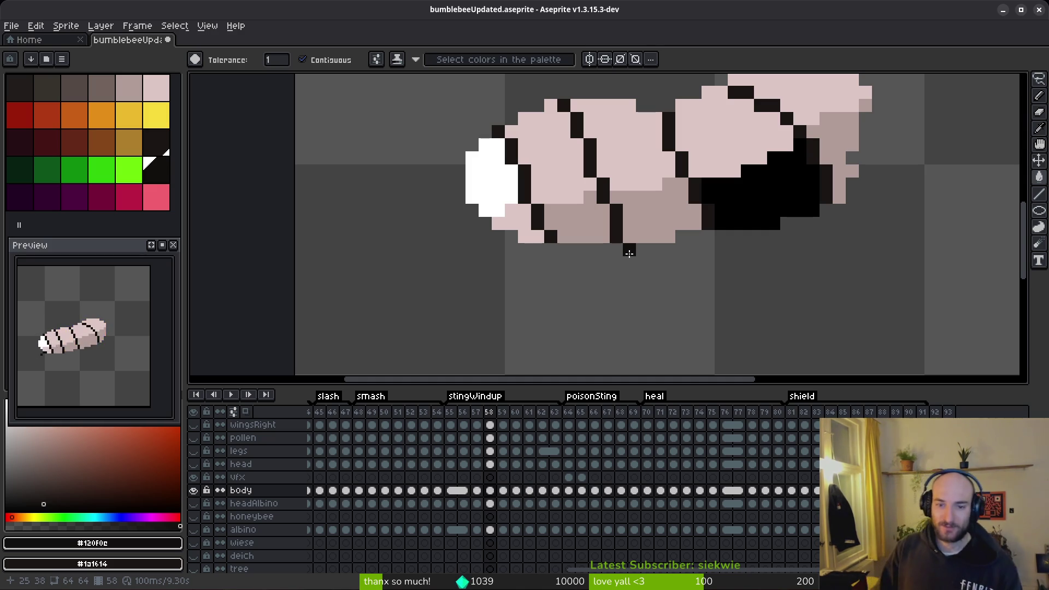
Undo the stray pixel, pick white over body pink, and fill frame 58's second segment white
key("ctrl+z")
left_click(487, 165, "alt")
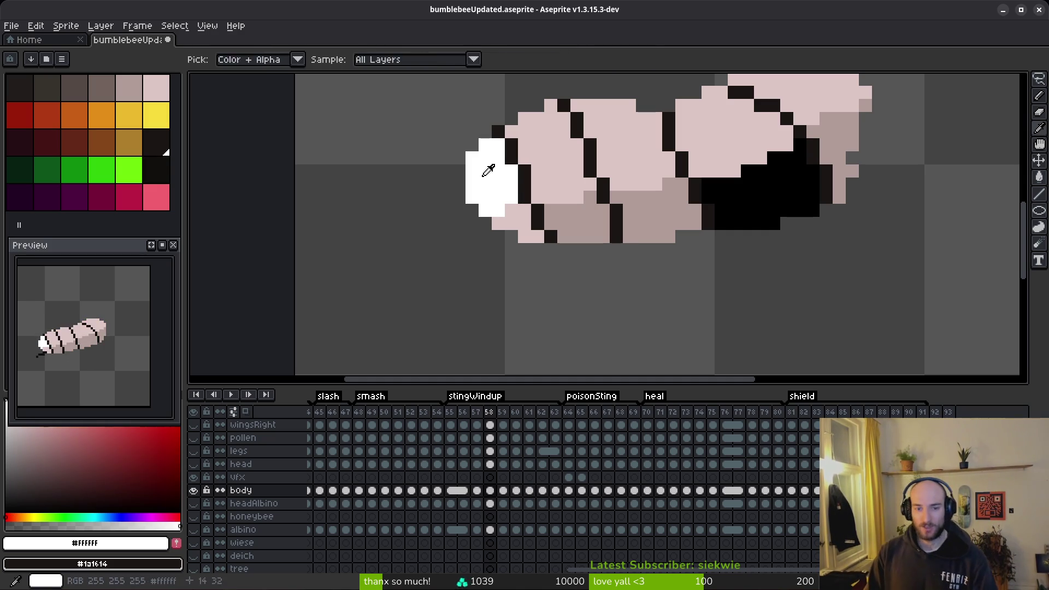
right_click(589, 155, "alt")
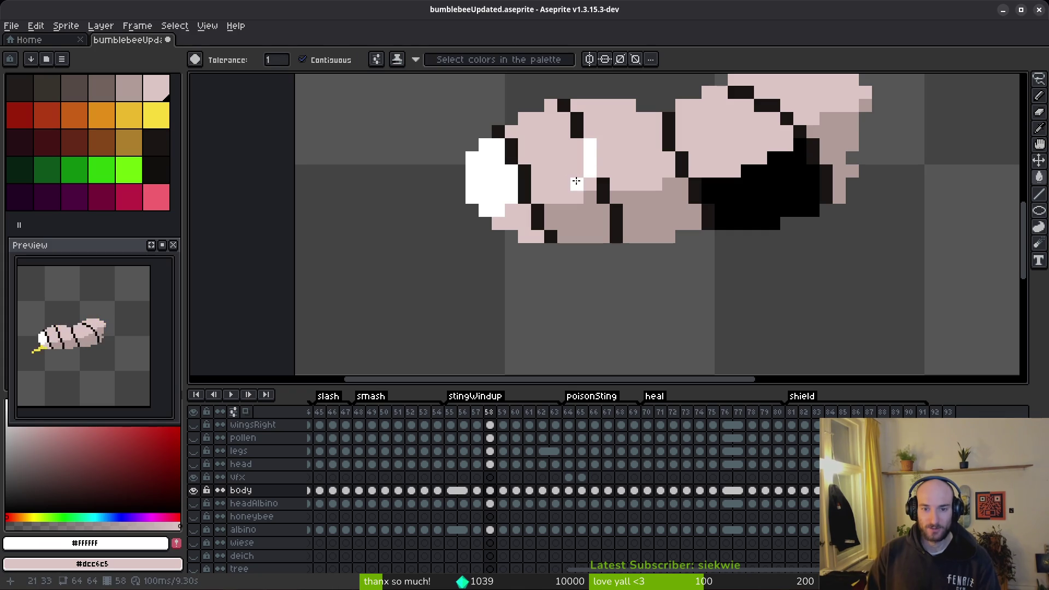
left_click(576, 181)
Recentre the bee and fill the second body segment white on frame 57
scroll(664, 208, "down", 4)
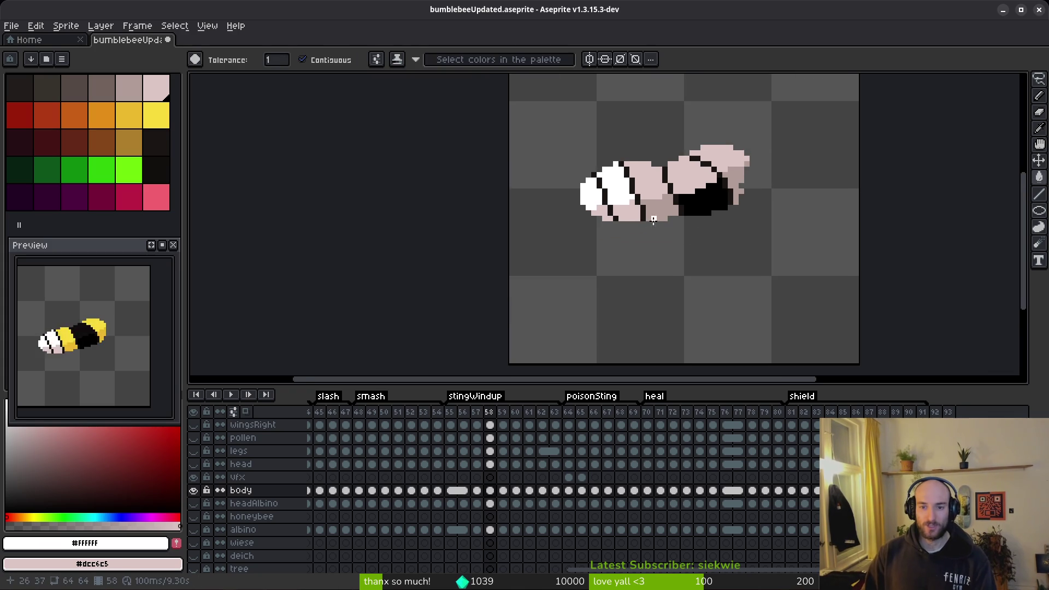
left_click_drag(654, 220, 625, 228)
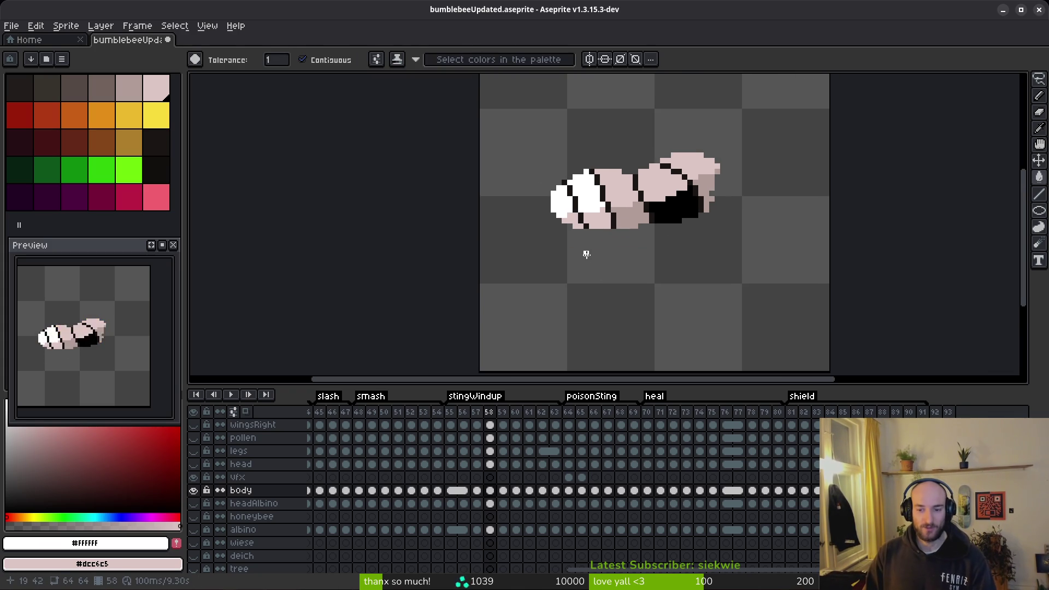
key("Left")
left_click(605, 237)
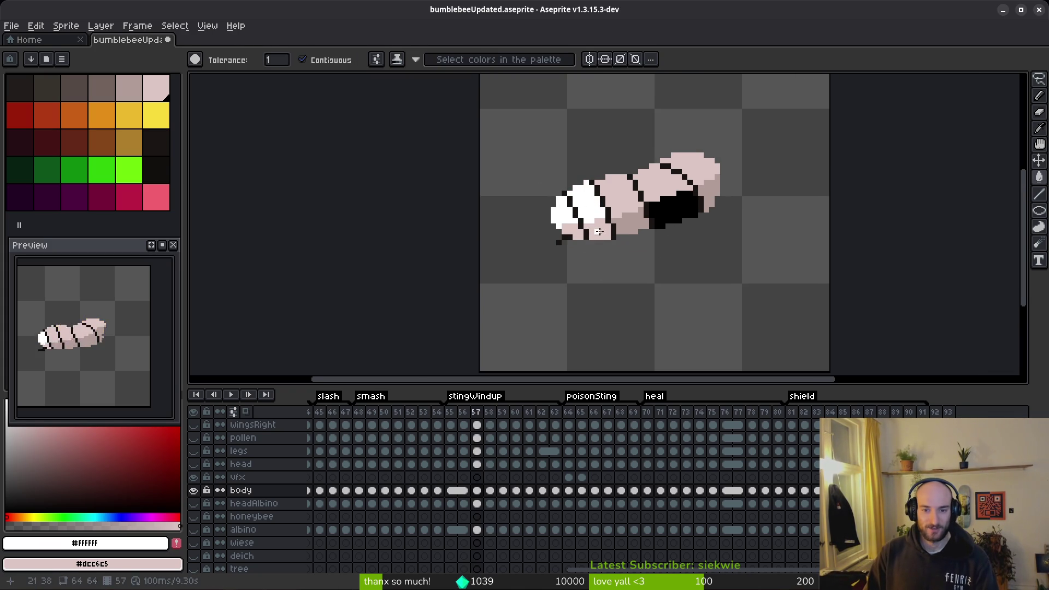
key("i")
key("Right")
scroll(671, 235, "up", 2)
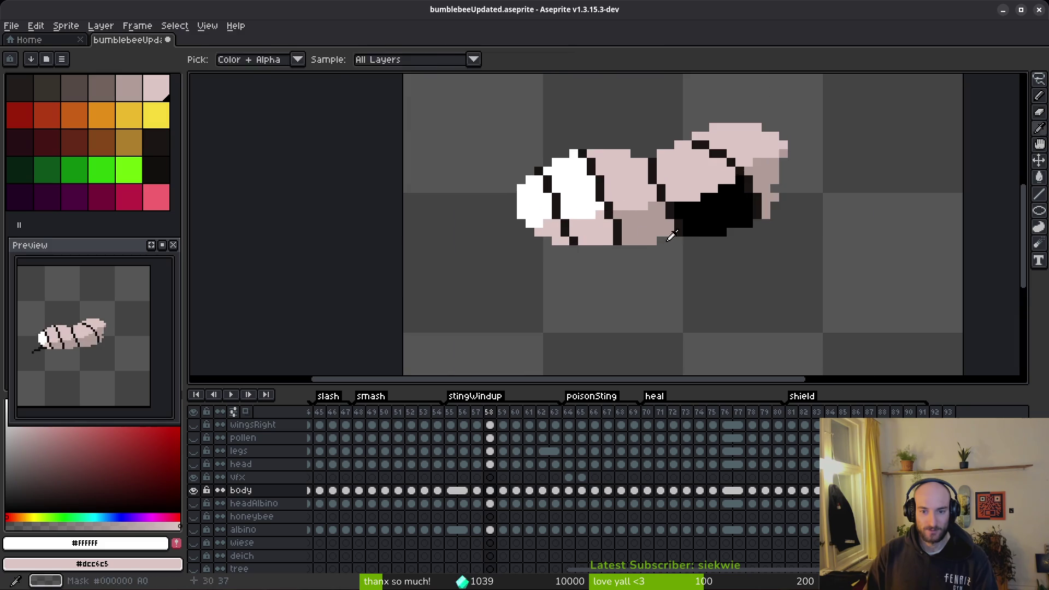
Fill the second body segment white on frames 59 through 63
key("Right")
left_click(574, 191)
key("Right")
left_click(573, 191)
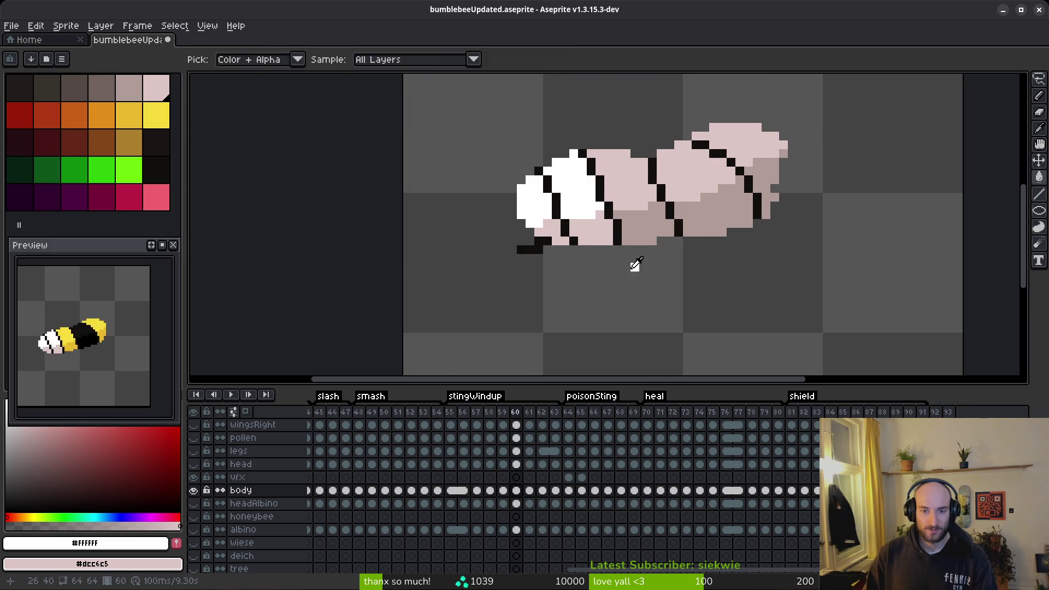
key("Right")
left_click(590, 235)
key("Right")
left_click(590, 235)
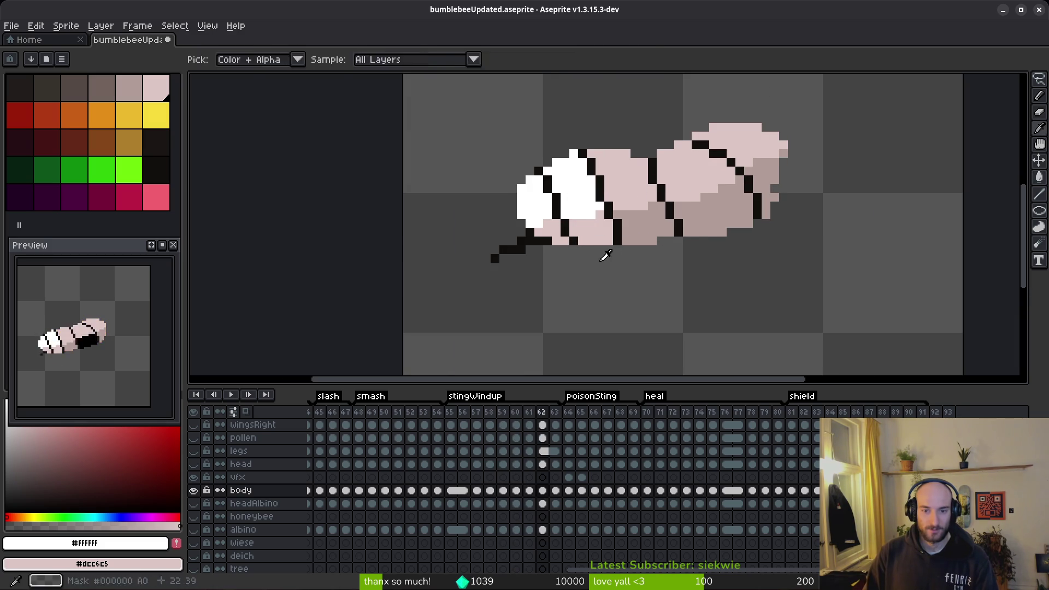
key("Right")
left_click(568, 196)
left_click(596, 240)
Review frames 53 to 64 to compare the recoloured body segments
key("Right")
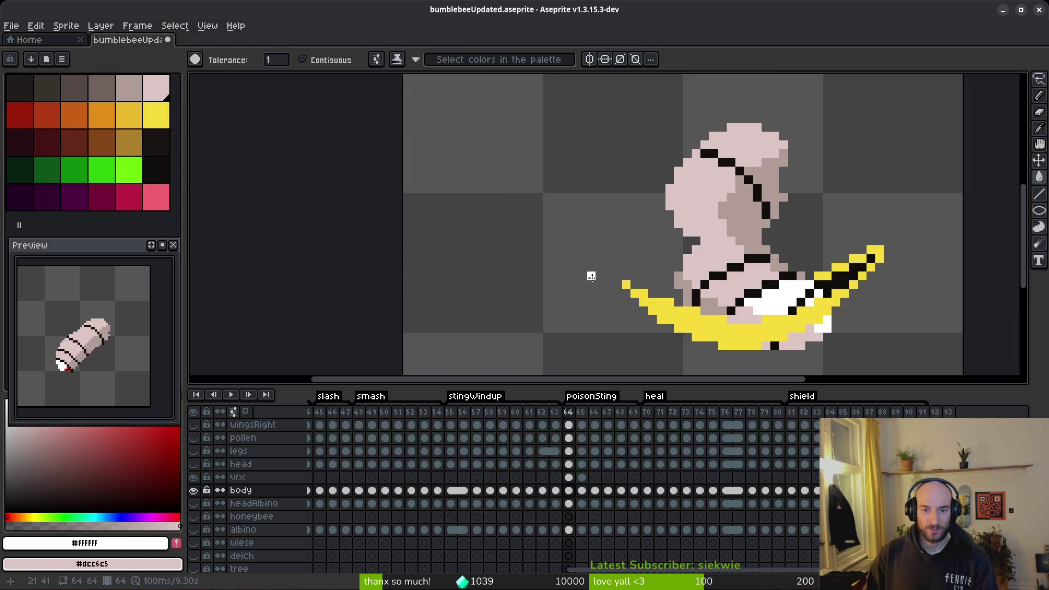
key("Left")
key("Left")
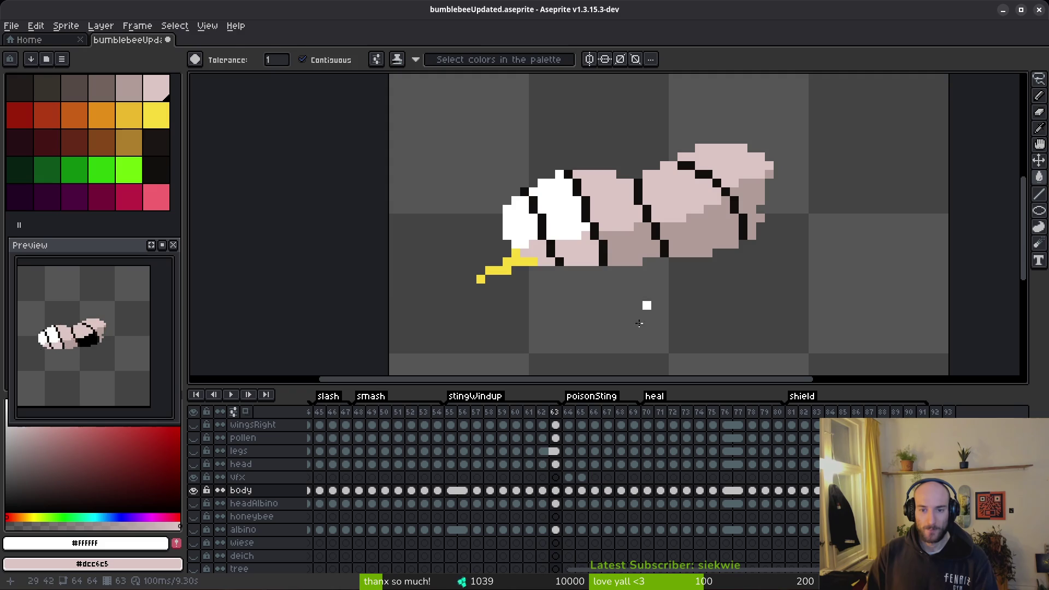
key("Left")
key("Left")
key("Left")
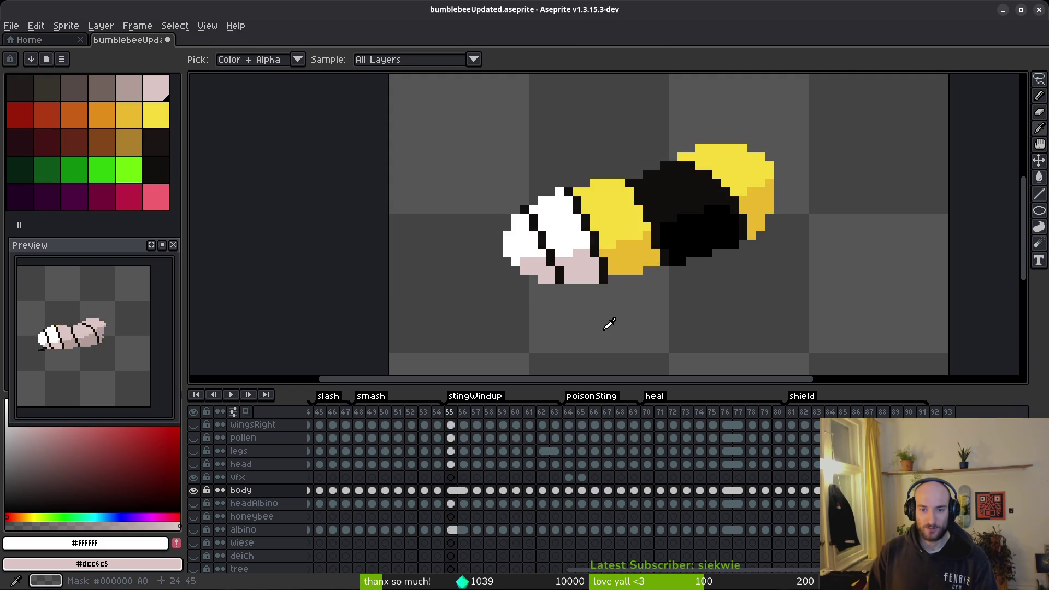
key("Right")
key("Right")
key("Right")
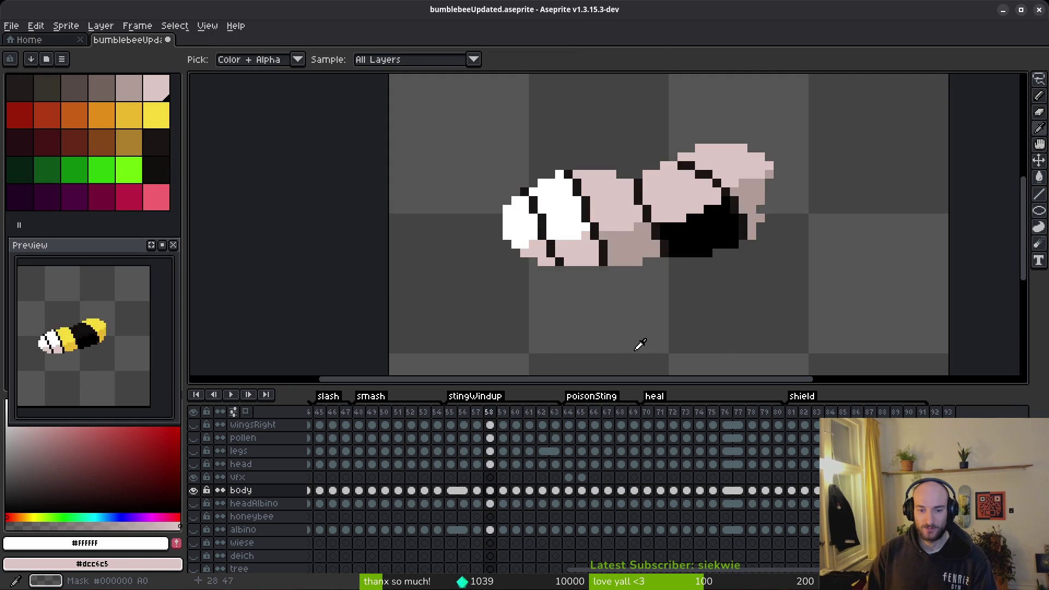
key("Right")
key("Right")
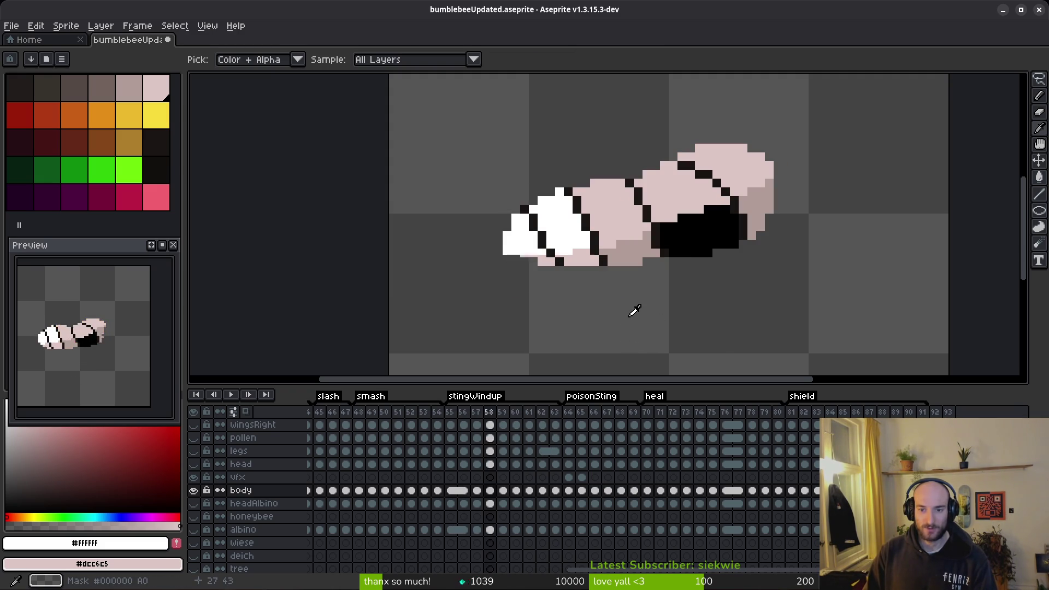
key("Left")
key("Left")
key("Left")
Fill a small body area white on frame 56
scroll(583, 241, "up", 5)
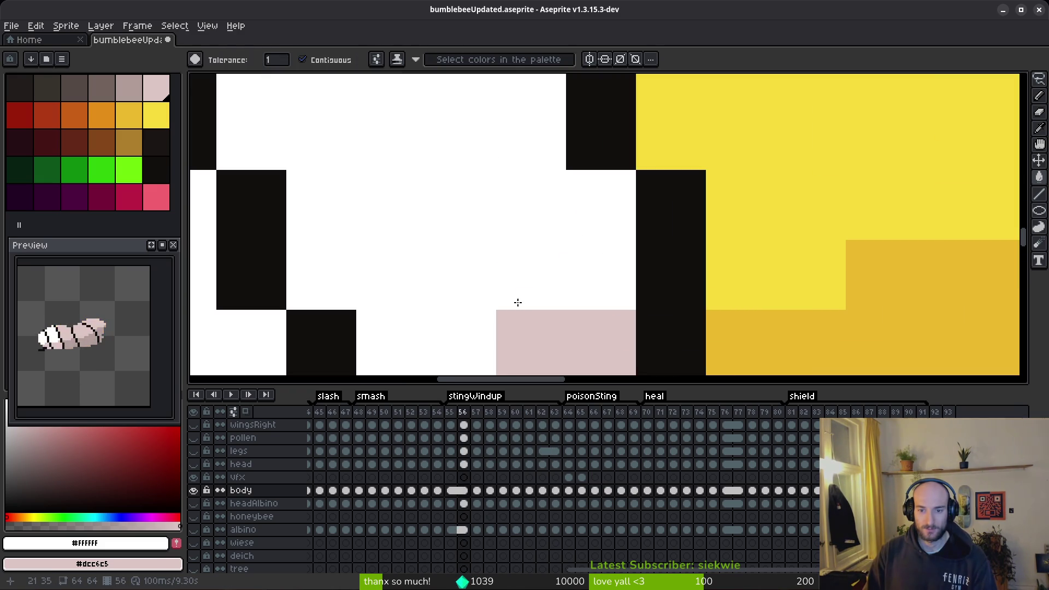
left_click(221, 311)
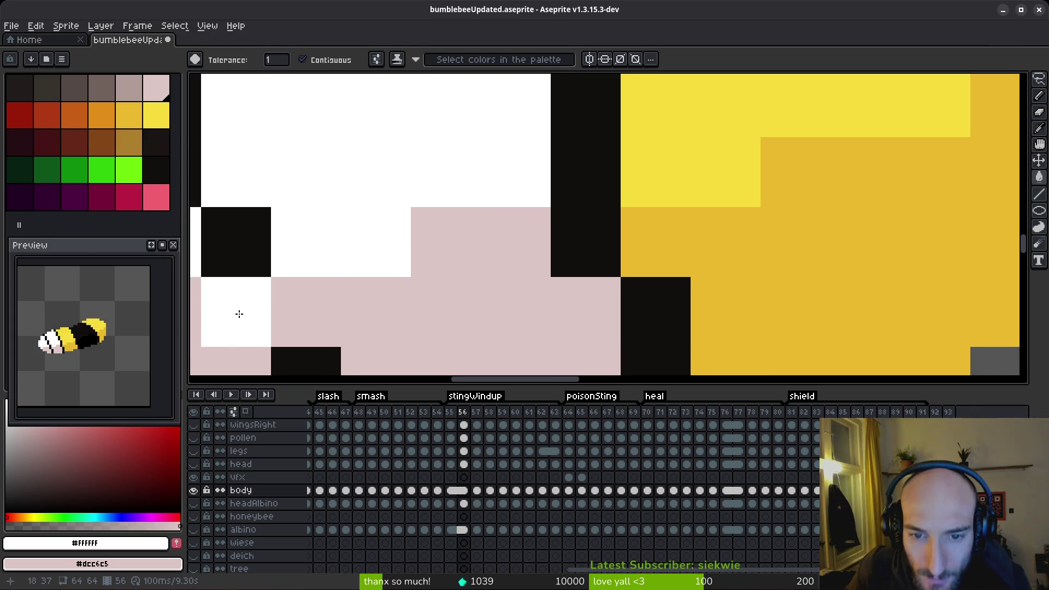
scroll(512, 192, "down", 7)
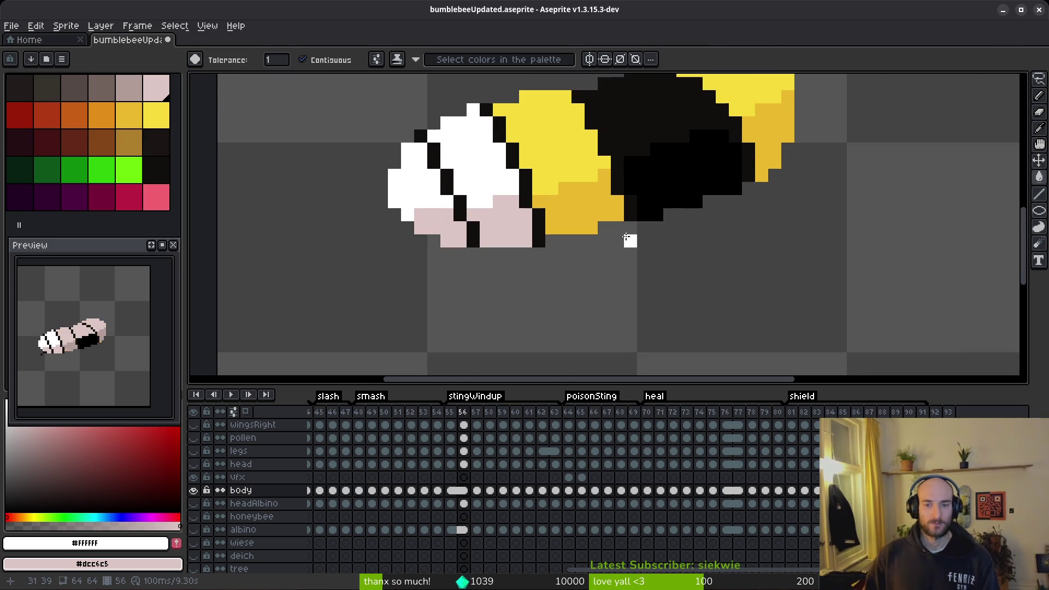
left_click(676, 197)
Compare frames 56 and 57, then pick black from the body outline
key("Right")
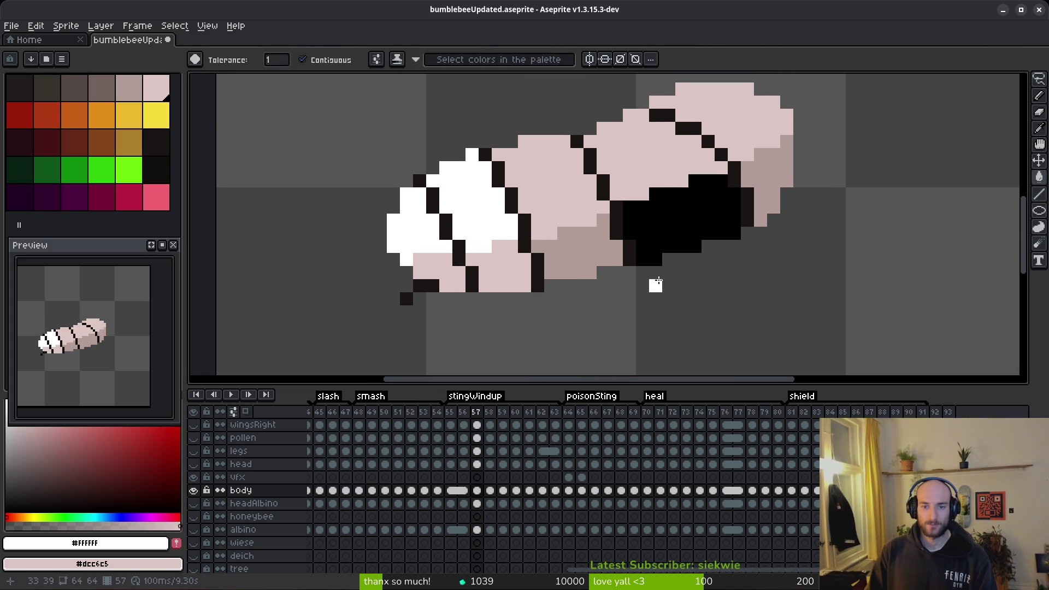
key("i")
key("Left")
key("Right")
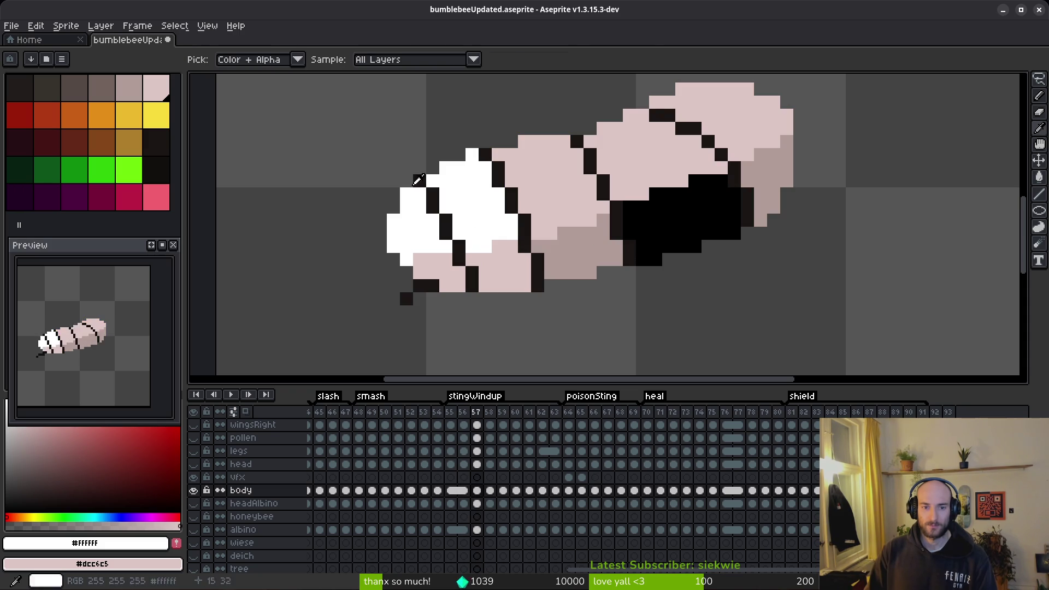
key("Left")
key("Right")
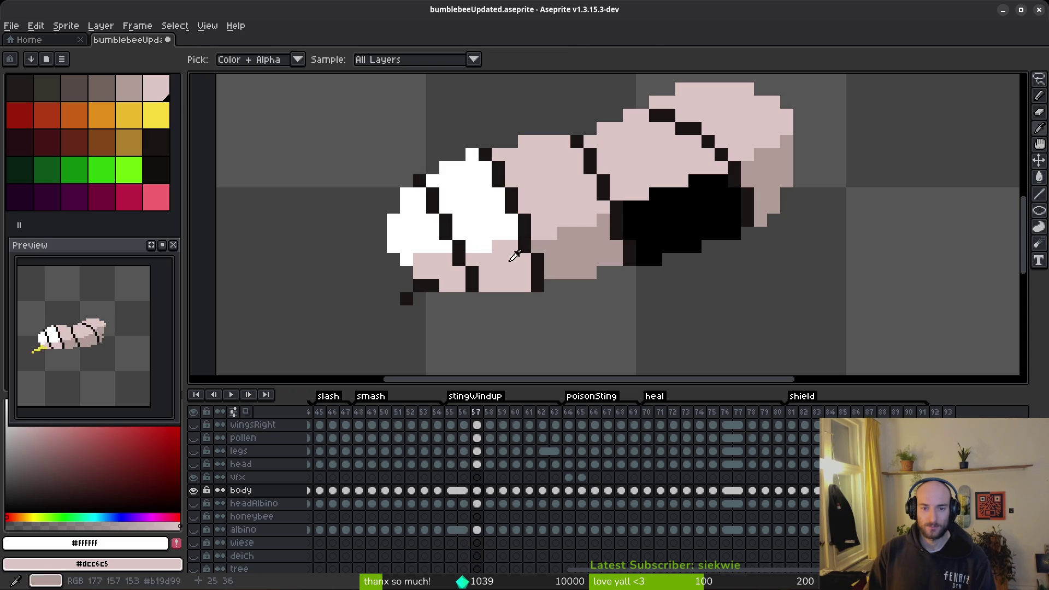
key("g")
left_click(653, 222, "alt")
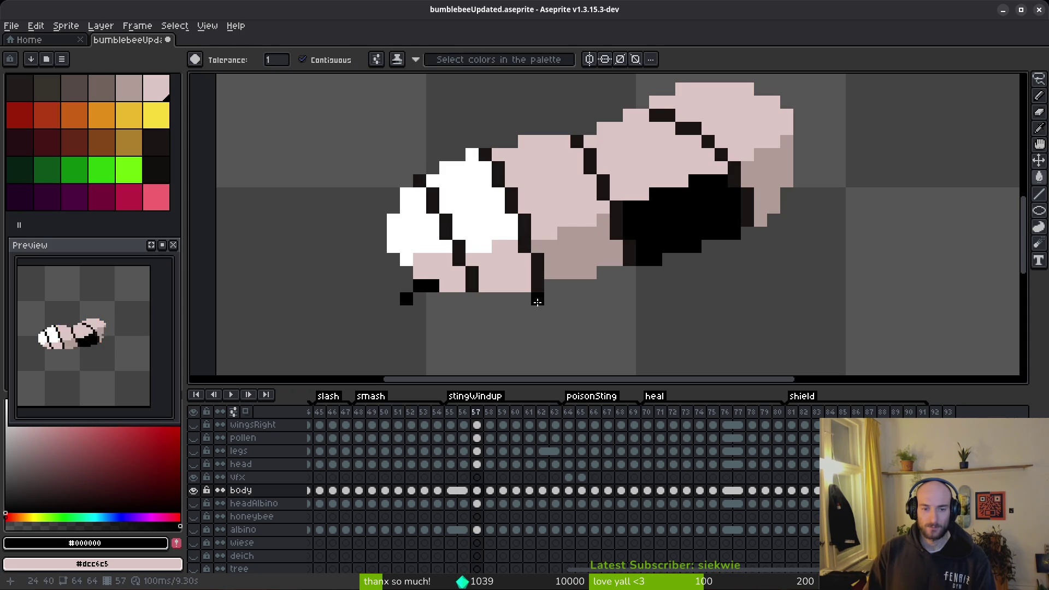
Step through frames 56 to 59 and back to frame 56 to compare poses
key("i")
key("Left")
key("Right")
key("Right")
key("g")
key("i")
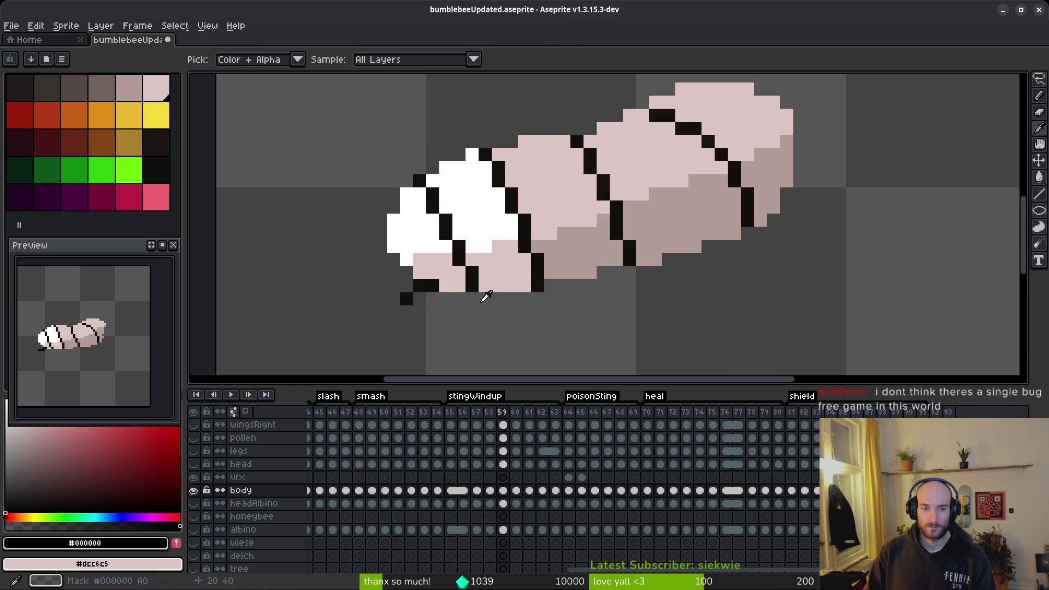
key("Right")
key("Left")
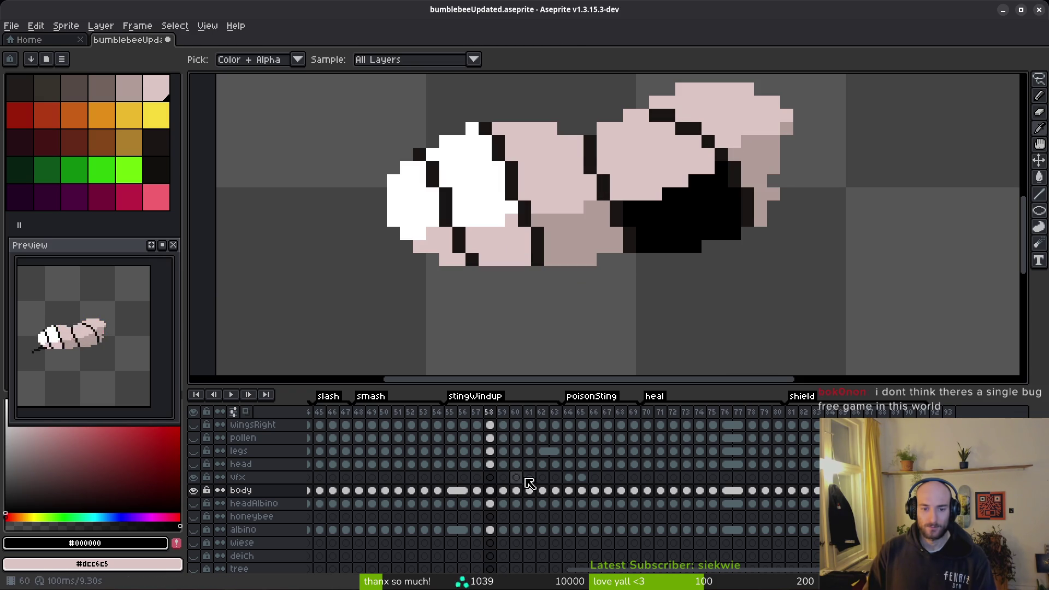
key("Left")
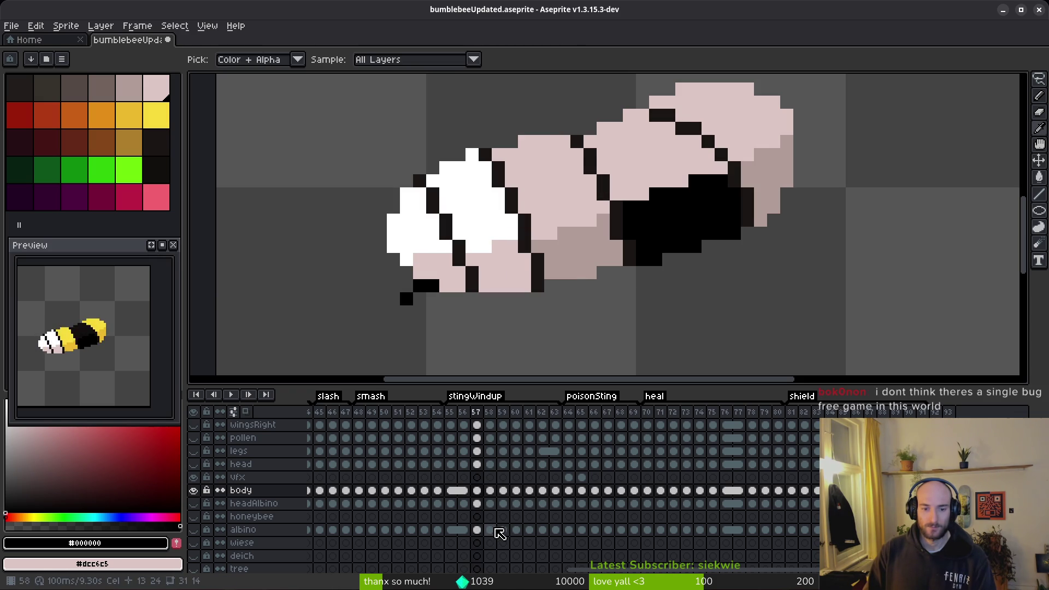
key("Left")
Show the albino layer instead of body, unlock it, and paint dark pixels under the tail on frame 58
left_click(194, 492)
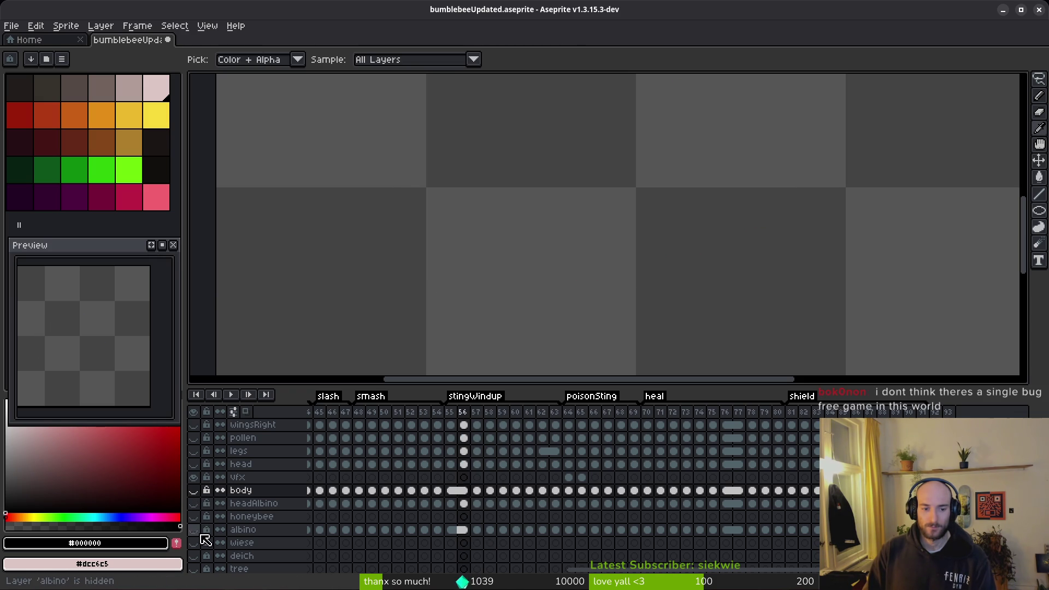
left_click(194, 530)
key("Return")
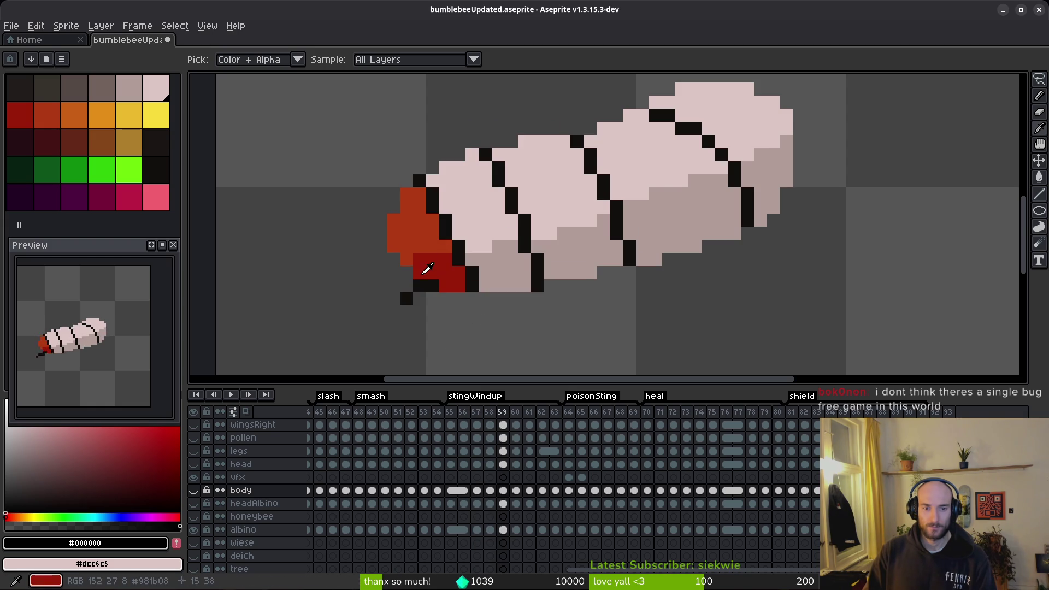
left_click(426, 273, "alt")
left_click_drag(432, 261, 389, 273)
key("Left")
key("Left")
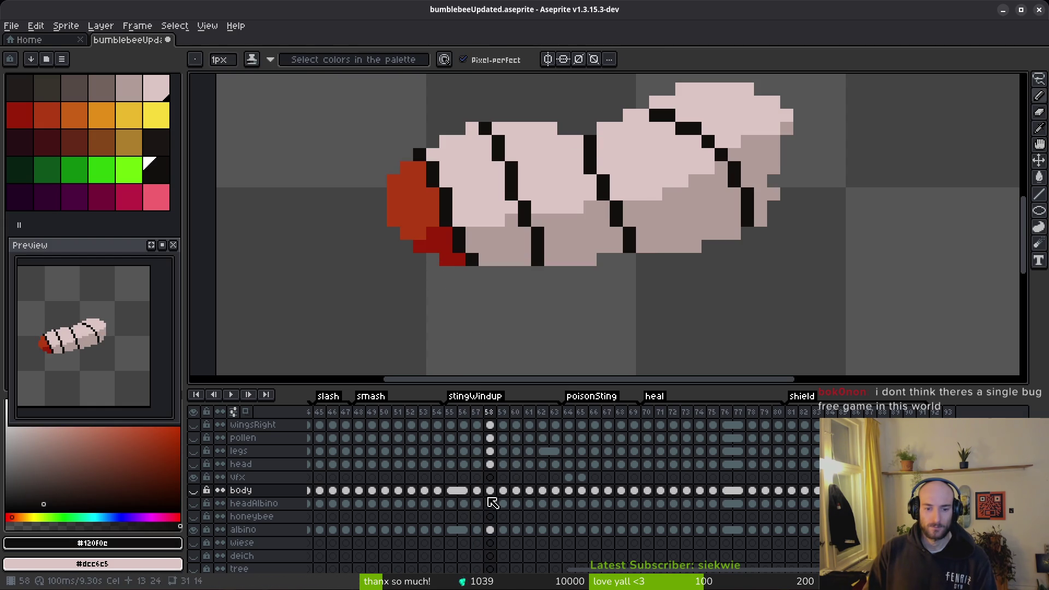
left_click(490, 530)
left_click(207, 533)
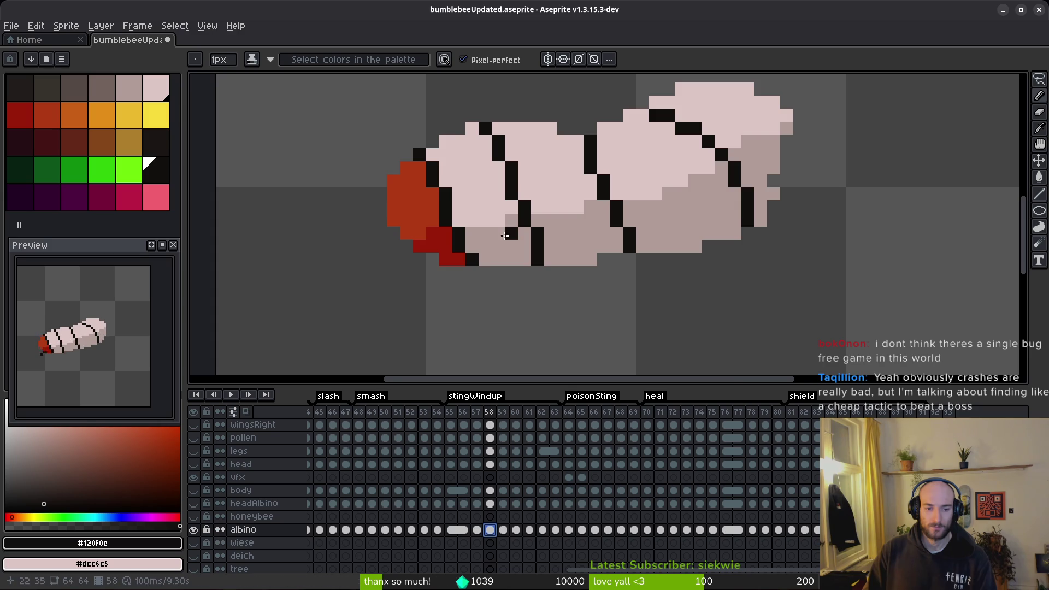
scroll(472, 245, "up", 2)
left_click_drag(393, 273, 367, 274)
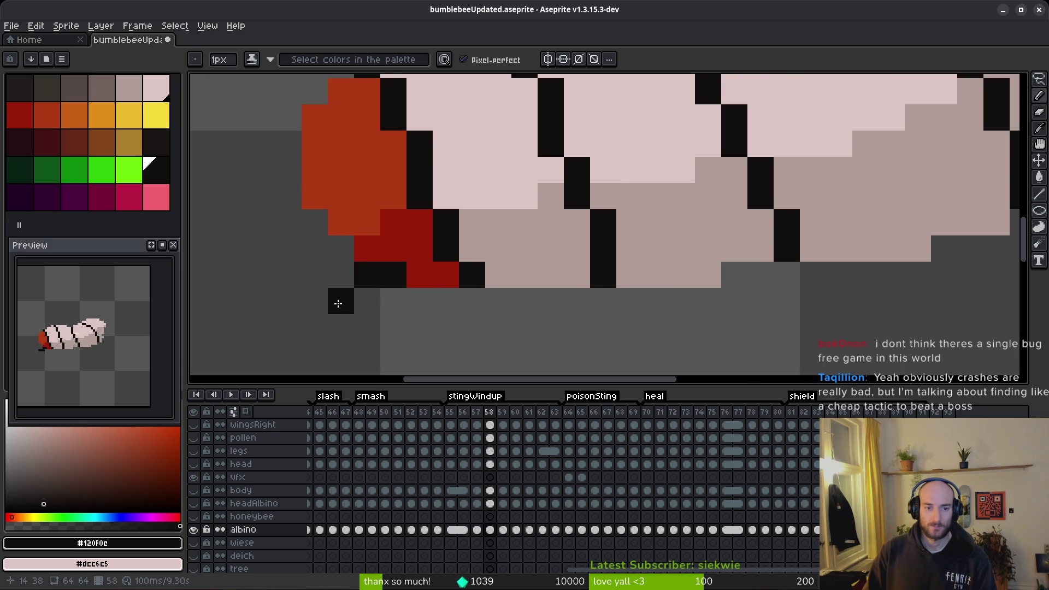
left_click(393, 326)
Compare frames 58 and 59 with the whole bee in view, then return to the pencil
key("i")
key("Right")
key("Left")
key("Right")
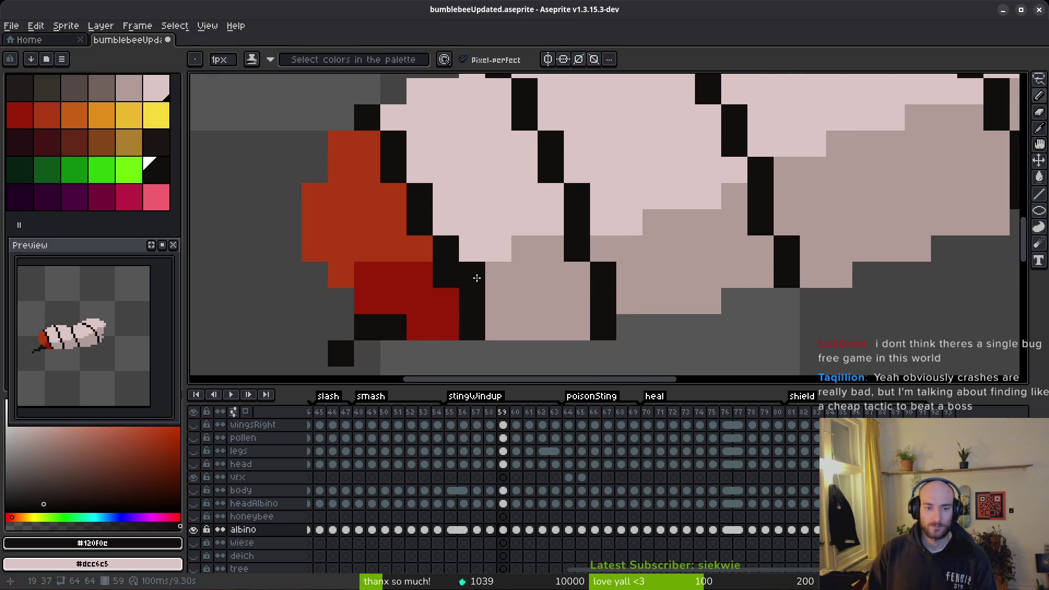
key("Left")
scroll(527, 304, "down", 3)
key("b")
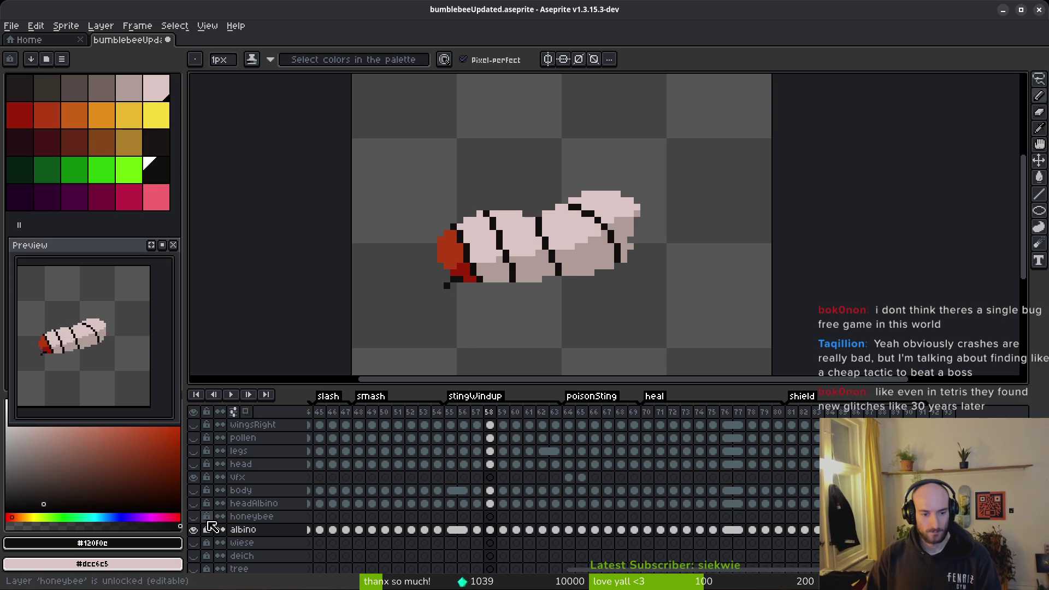
Save the bumblebee file, show the body layer and hide the albino layer
key("ctrl+s")
left_click(194, 490)
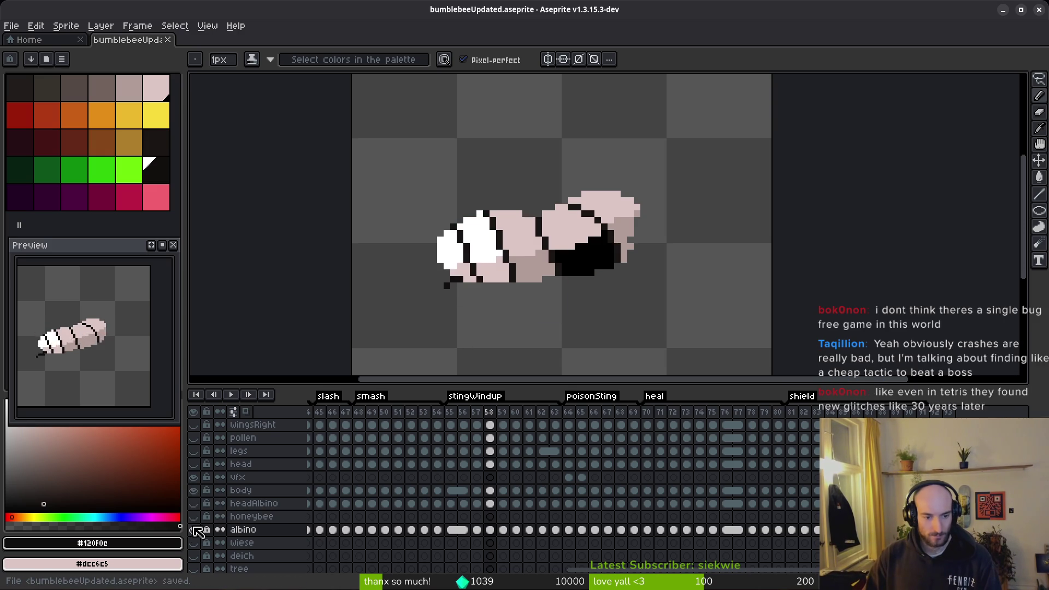
left_click(194, 530)
Draw three dark stinger-tip pixels on frame 58 of the body layer
key("i")
scroll(508, 264, "up", 1)
key("Left")
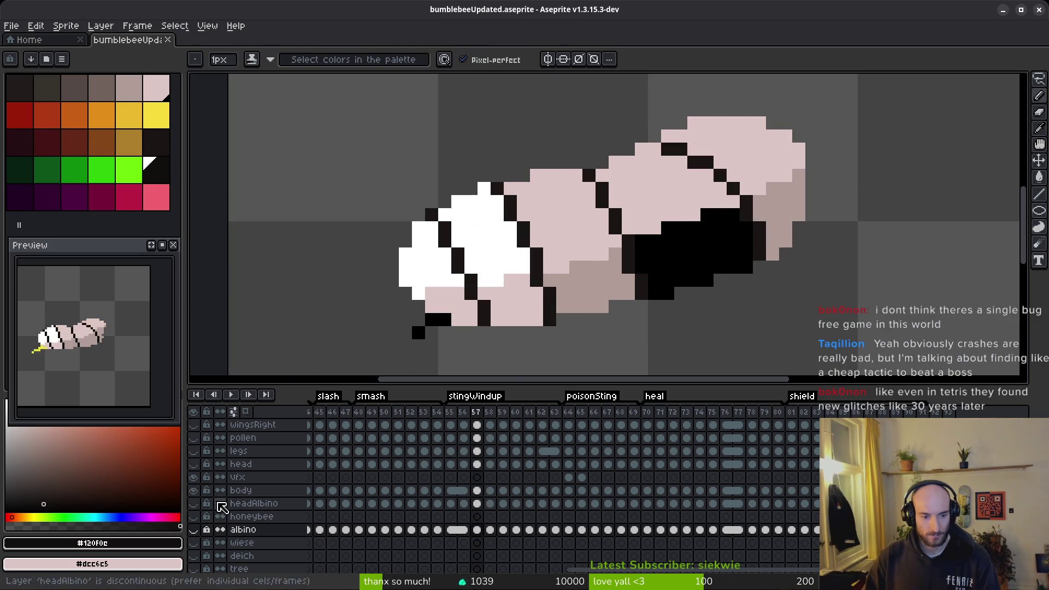
left_click(476, 490)
key("Right")
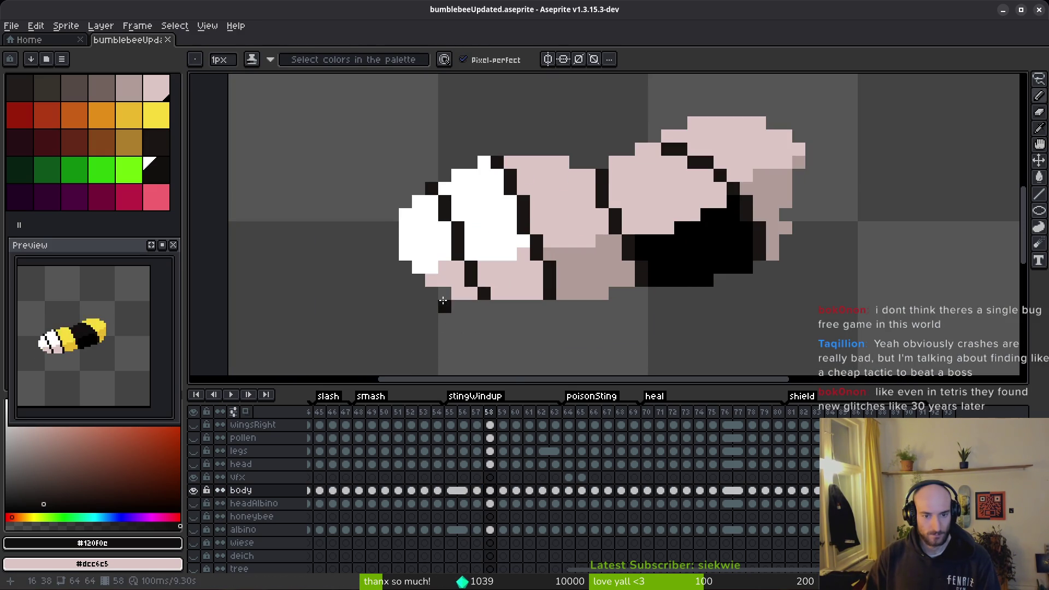
left_click(445, 294)
left_click(419, 294)
left_click(431, 293)
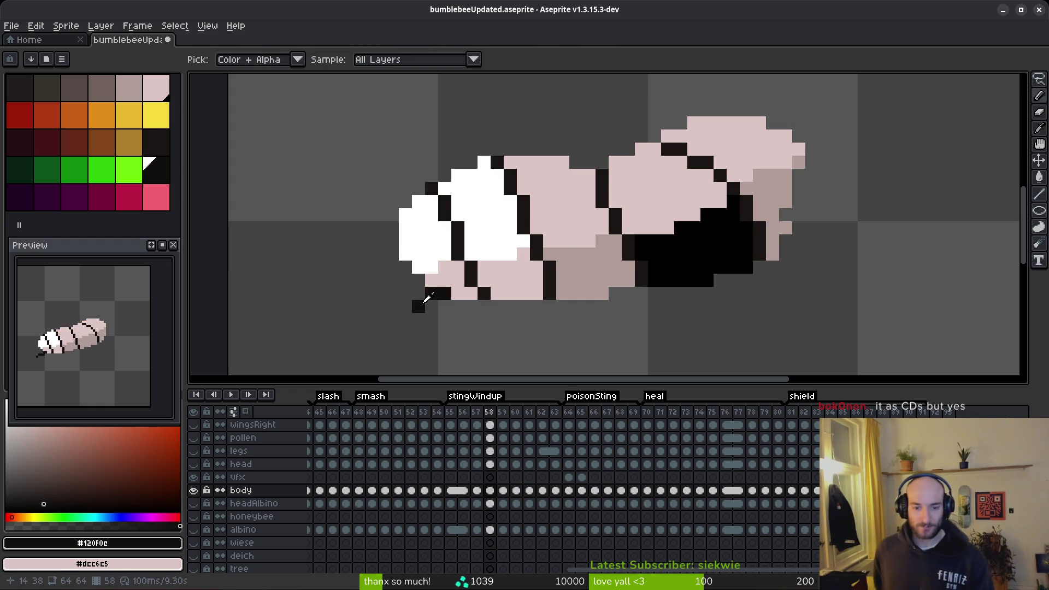
Flip back and forth between frames 56–59 to compare the bee's body
key("Left")
key("Left")
key("Right")
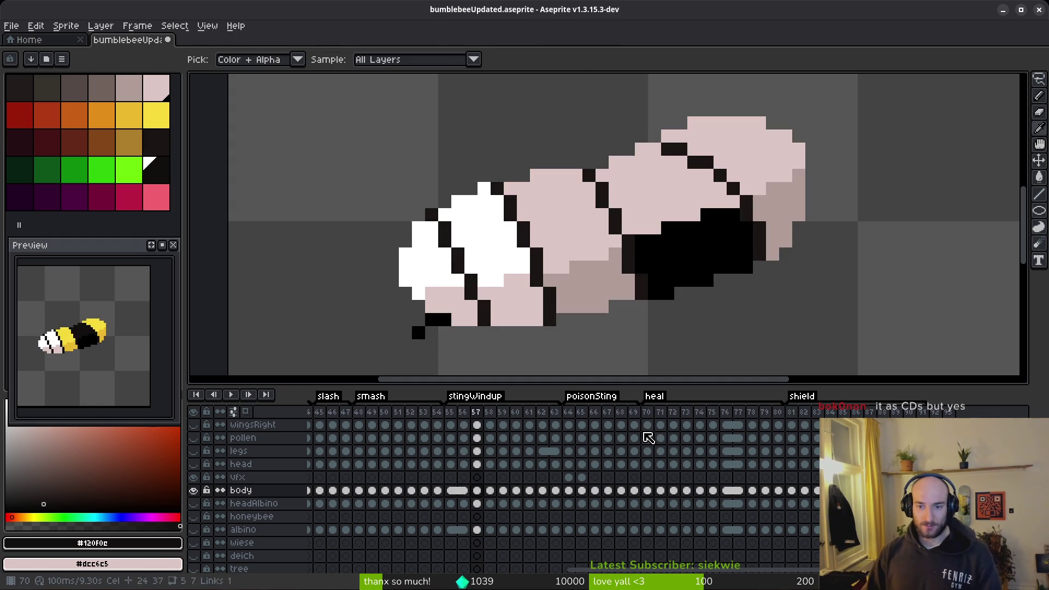
key("Left")
key("Right")
key("Right")
key("Left")
key("Right")
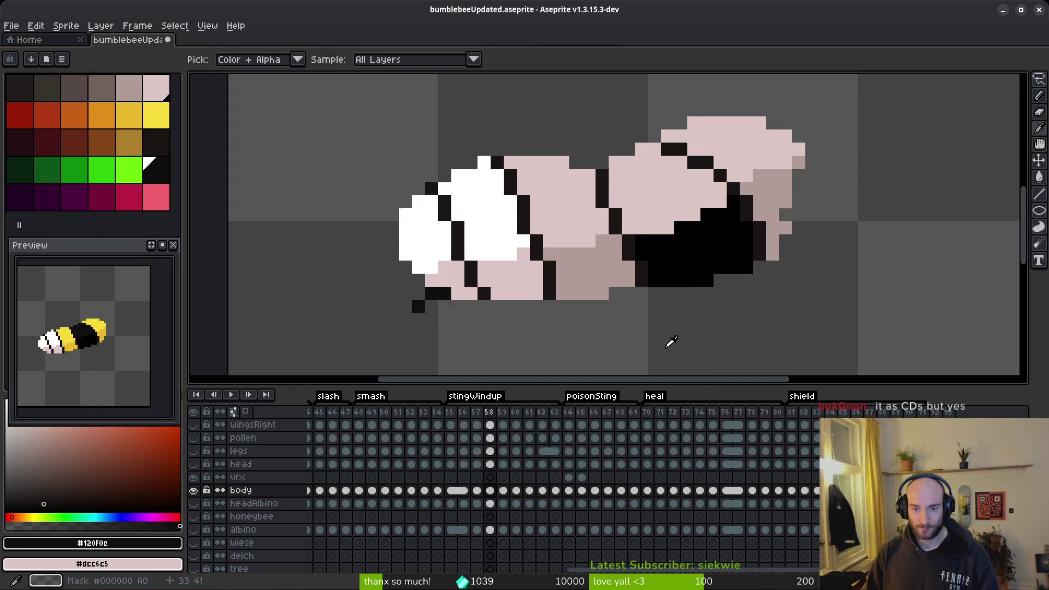
key("Right")
key("Left")
key("Right")
Sample black #000000 and flood-fill the shaded rear body segment on frame 59
key("b")
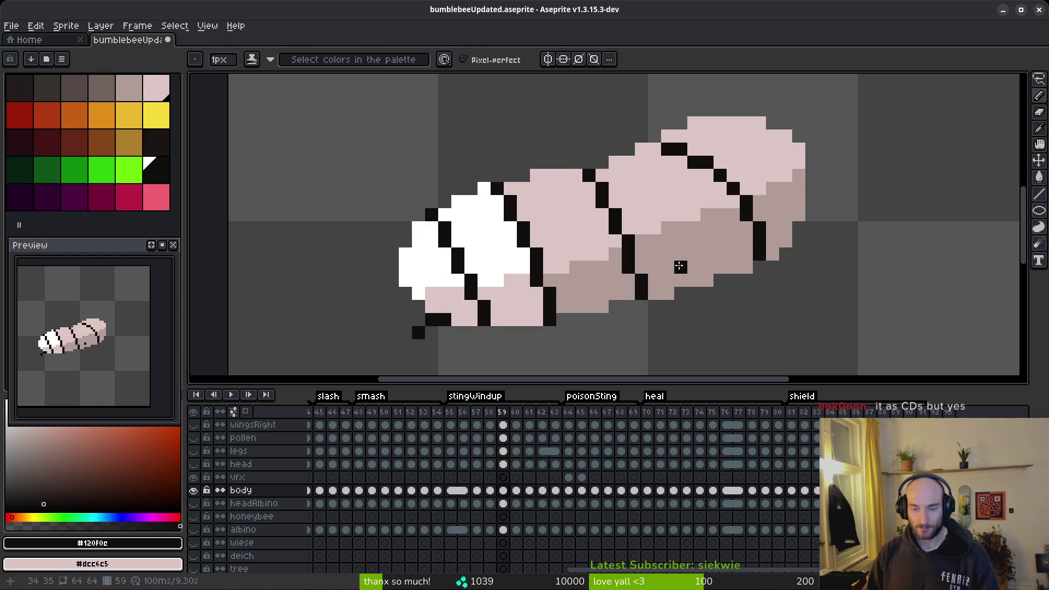
left_click(679, 266)
left_click(697, 249, "alt")
key("g")
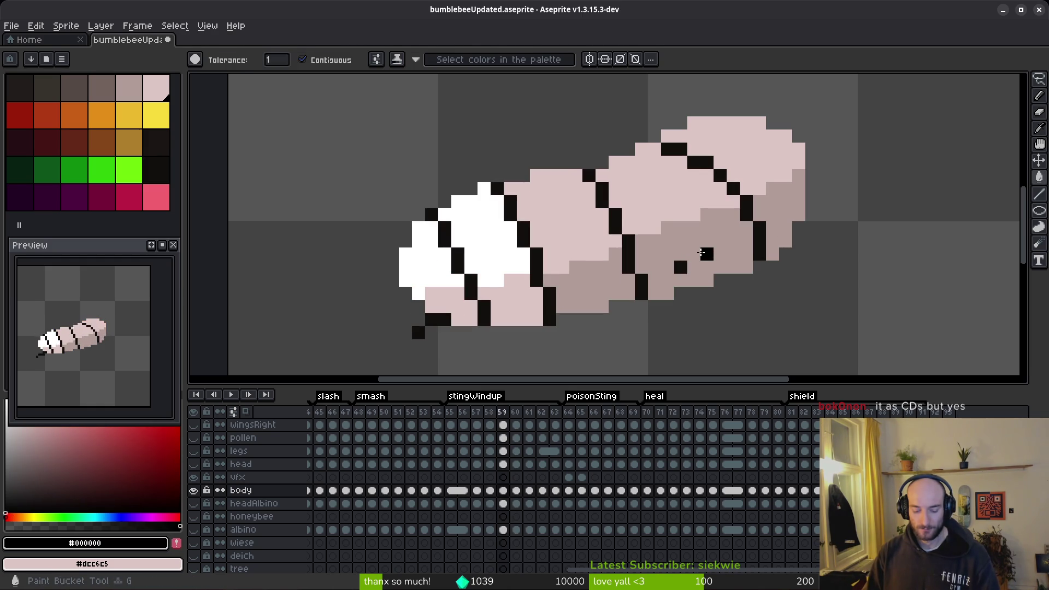
left_click(701, 253)
Fill the shaded rear body segment black on frames 60 through 69
key("Right")
key("Right")
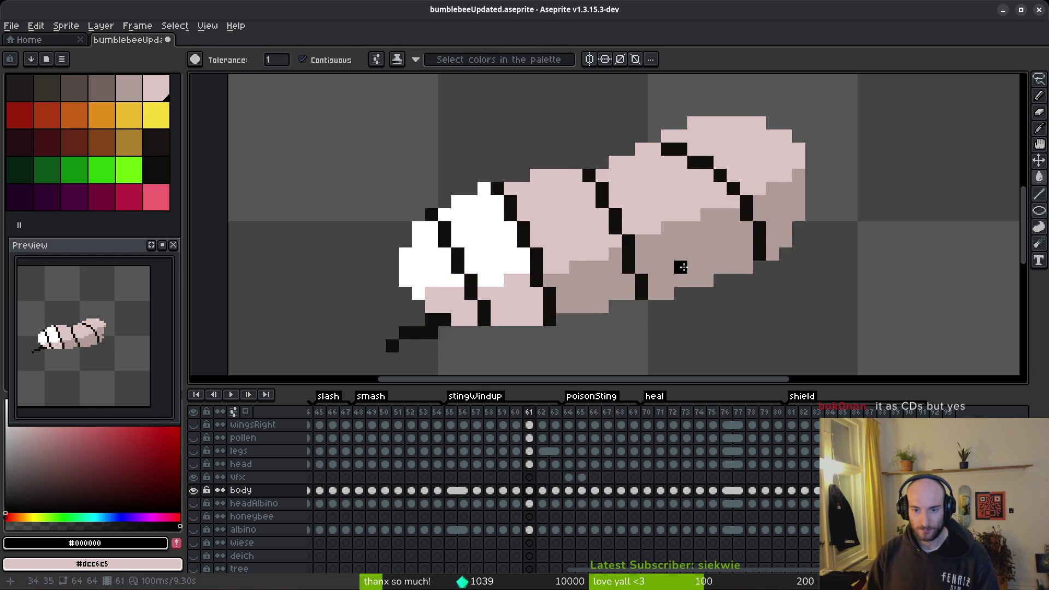
left_click(682, 267)
key("Right")
left_click(686, 261)
key("Right")
left_click(690, 264)
key("Right")
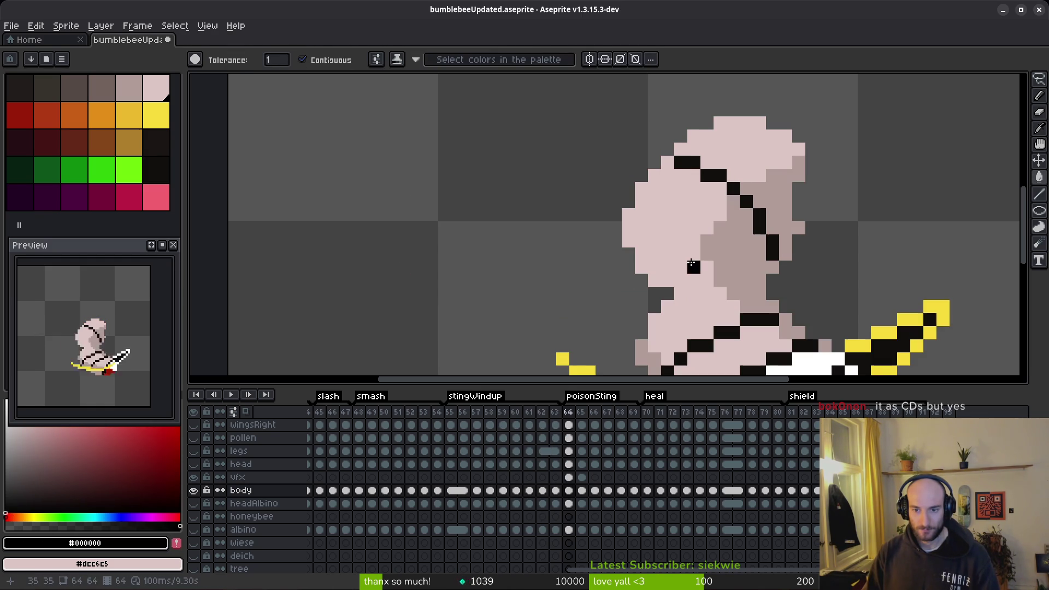
left_click(742, 267)
key("Right")
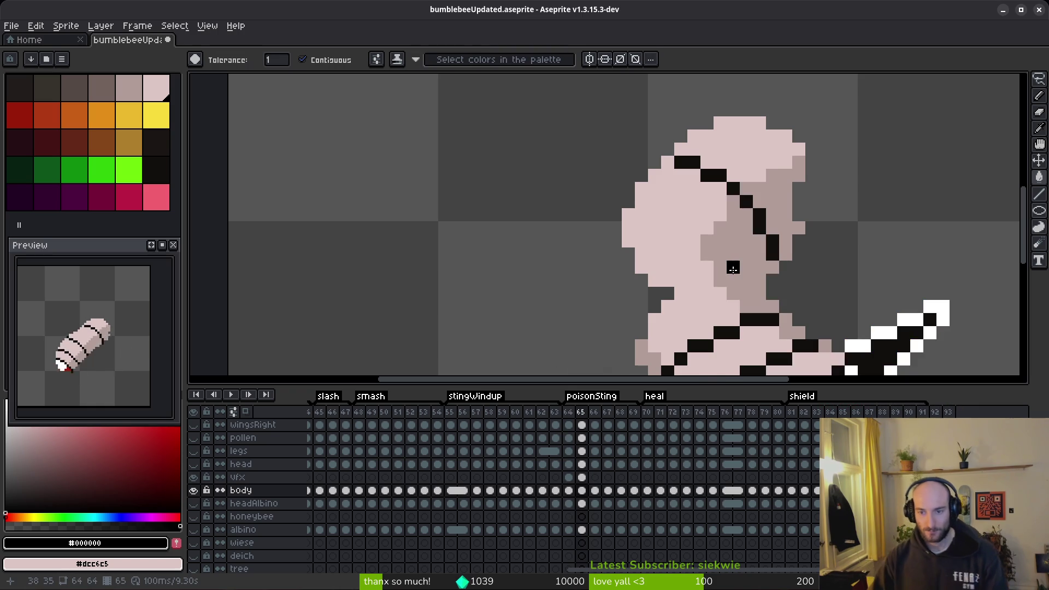
left_click(737, 270)
key("Right")
left_click(734, 272)
key("Right")
left_click(738, 268)
key("Right")
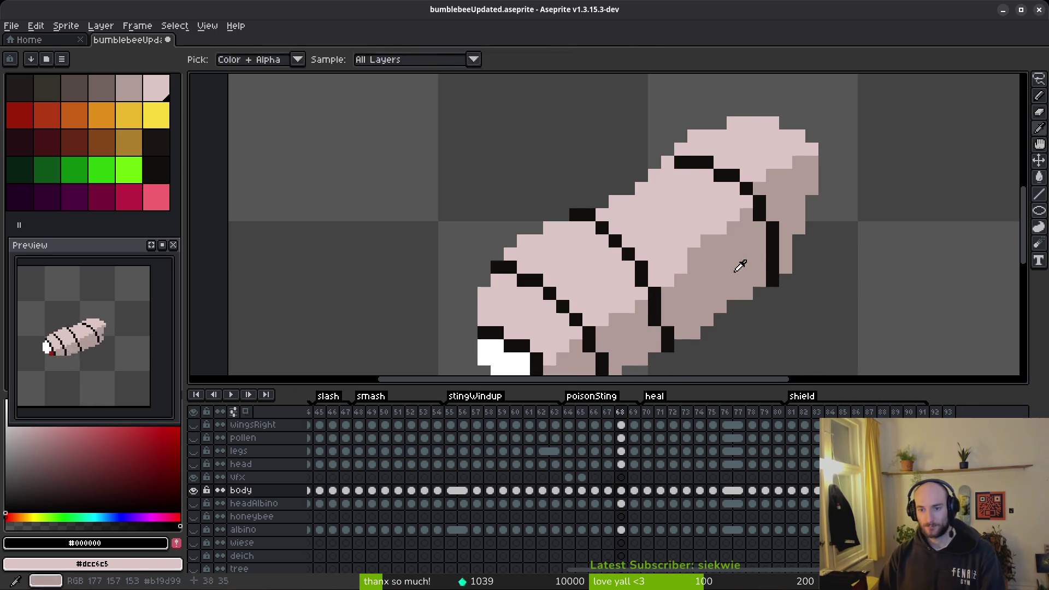
left_click(730, 271)
key("Right")
left_click(697, 271)
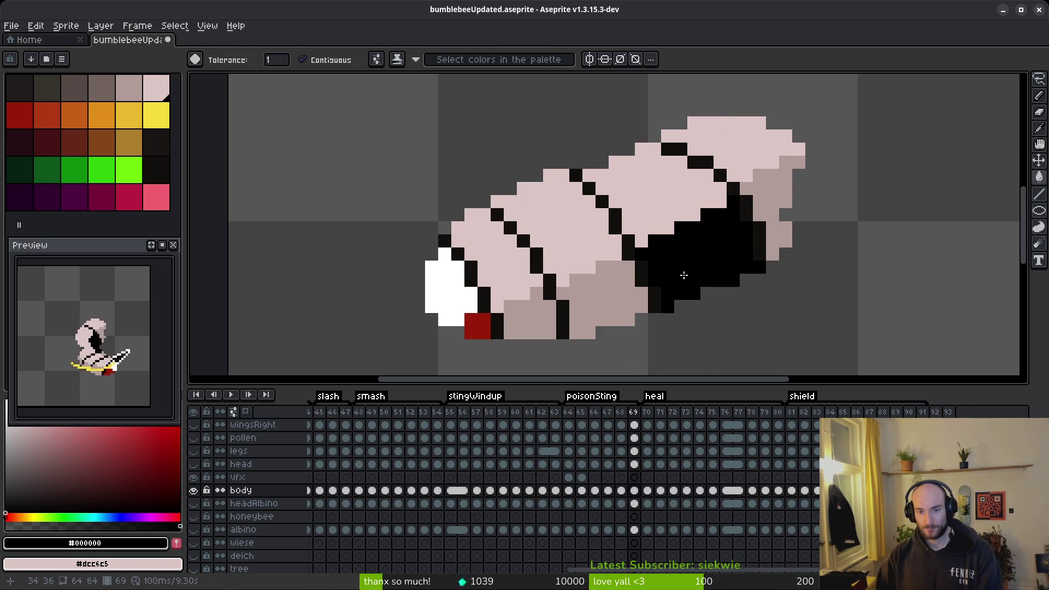
Fill the shaded rear body segment black on frames 70 through 80
key("Right")
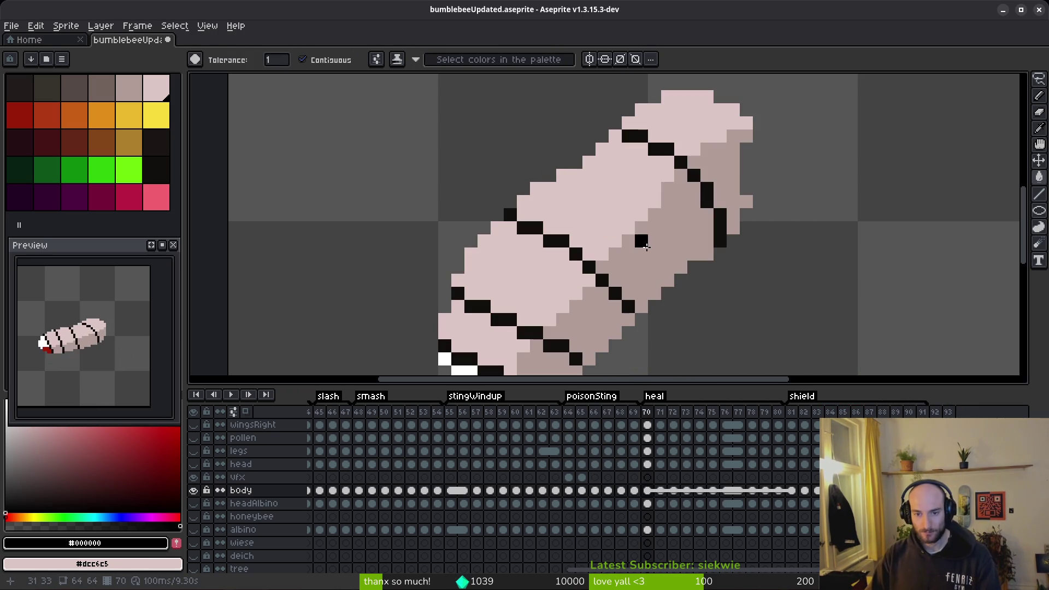
left_click(646, 247)
key("Right")
left_click(653, 262)
key("Right")
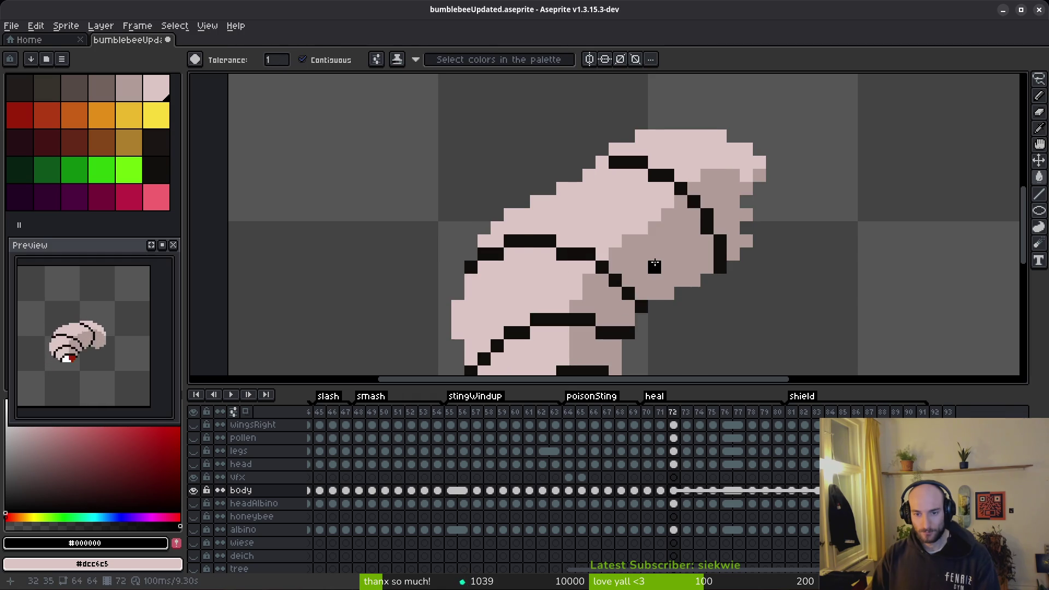
left_click(654, 264)
key("Right")
left_click(658, 262)
key("Right")
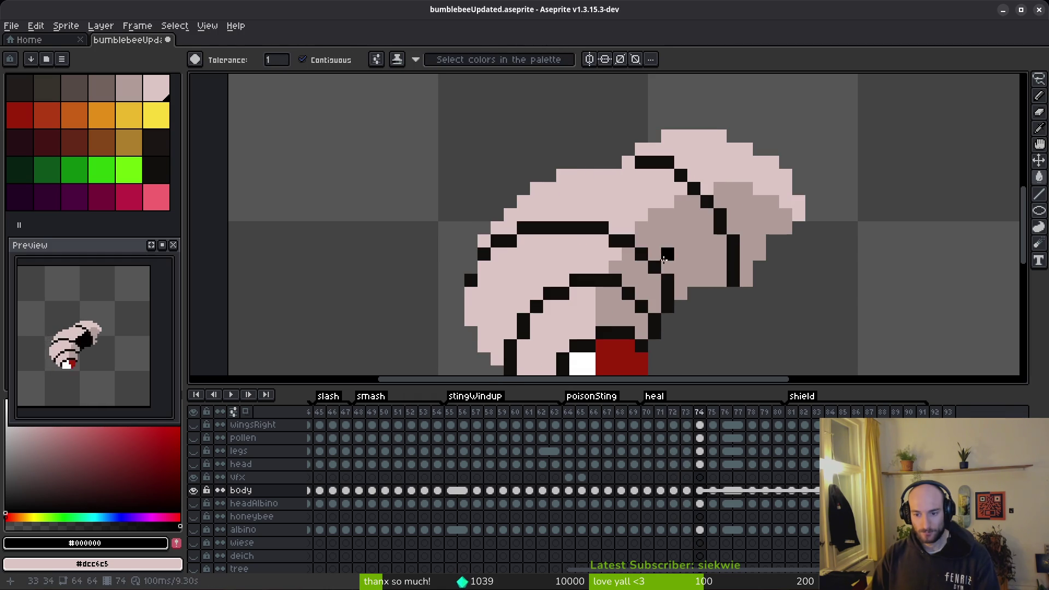
left_click(678, 251)
key("Right")
left_click(680, 254)
key("Right")
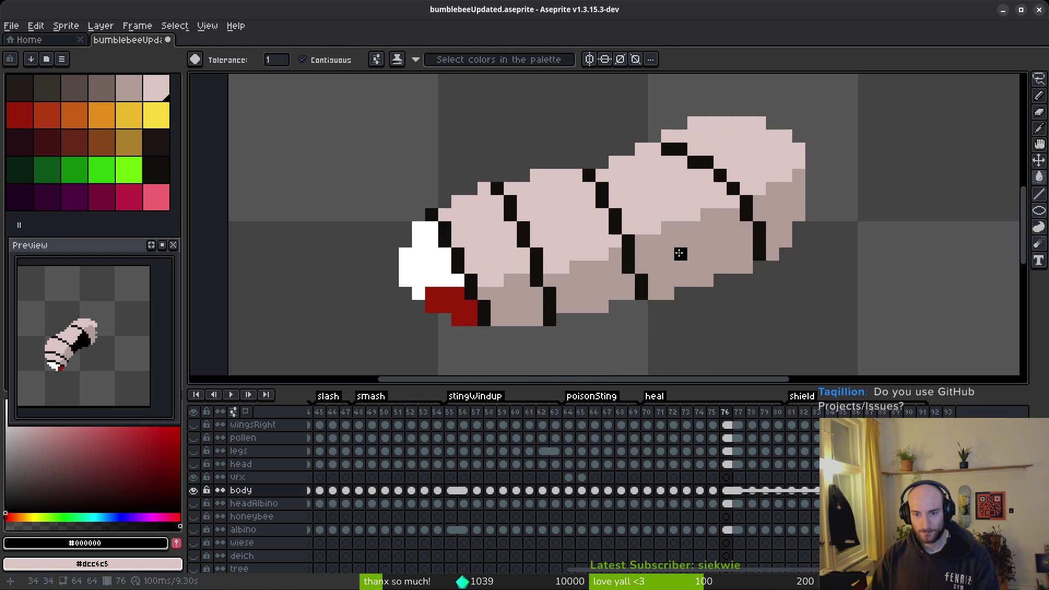
left_click(679, 253)
key("Right")
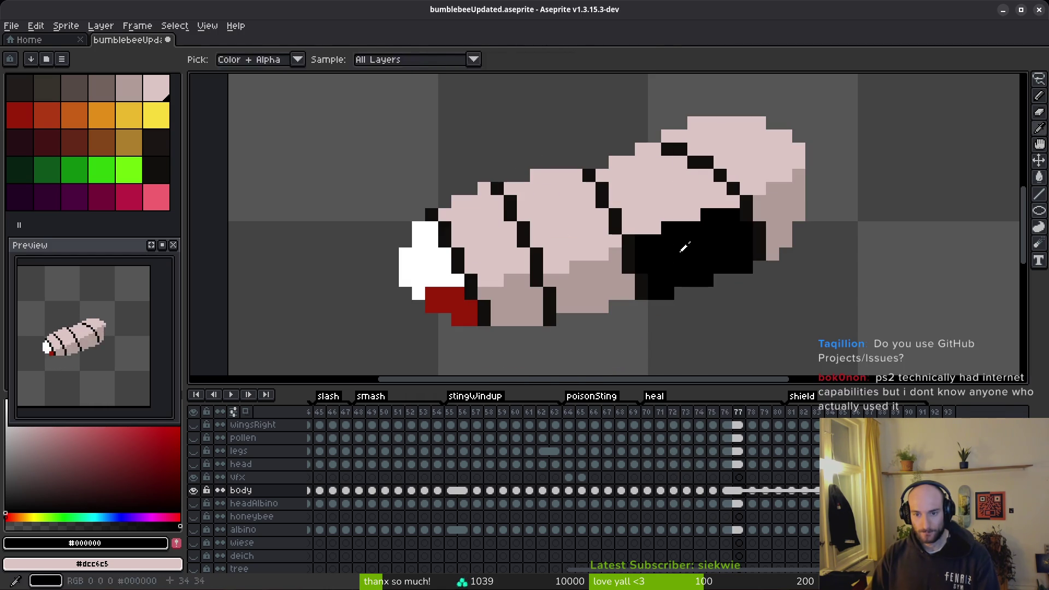
key("Right")
left_click(679, 253)
key("Right")
left_click(680, 253)
key("Right")
left_click(679, 253)
key("Right")
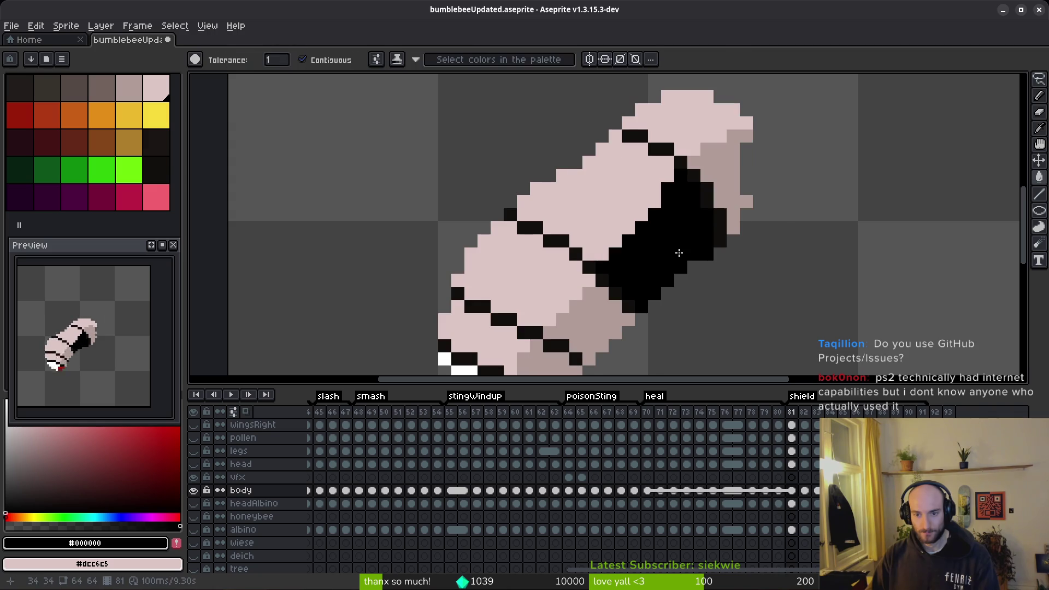
Play the animation to review the black fills, then return to frames 55–56
key("Return")
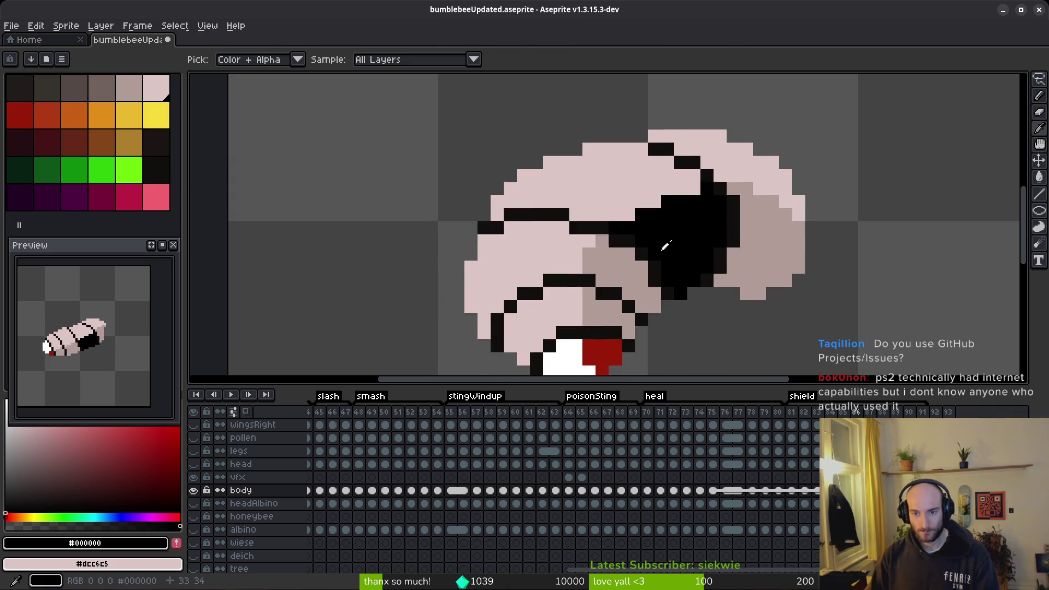
left_click(745, 464)
left_click(501, 494)
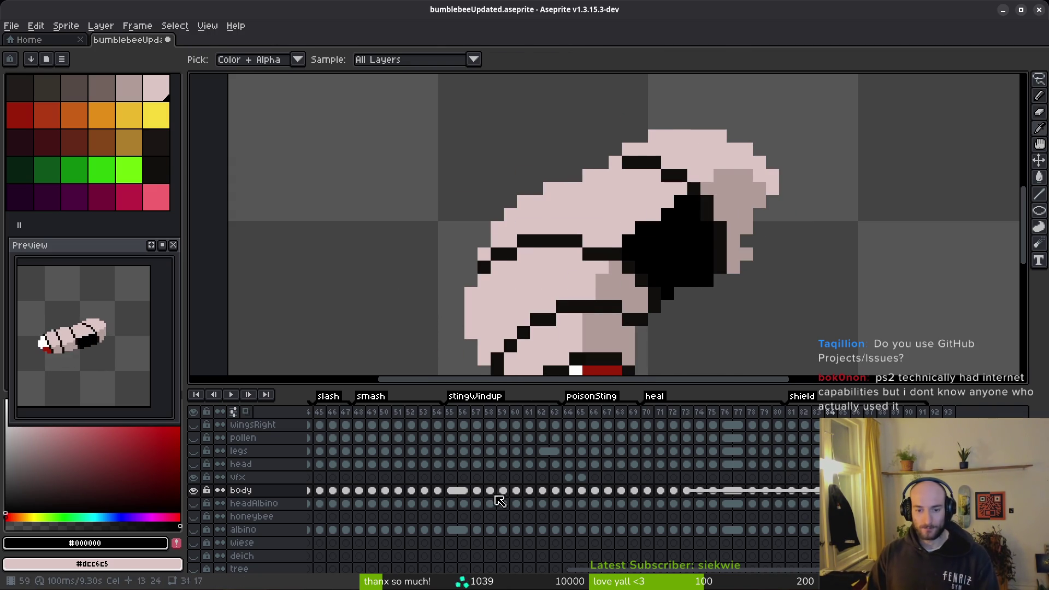
left_click(457, 491)
left_click(464, 492)
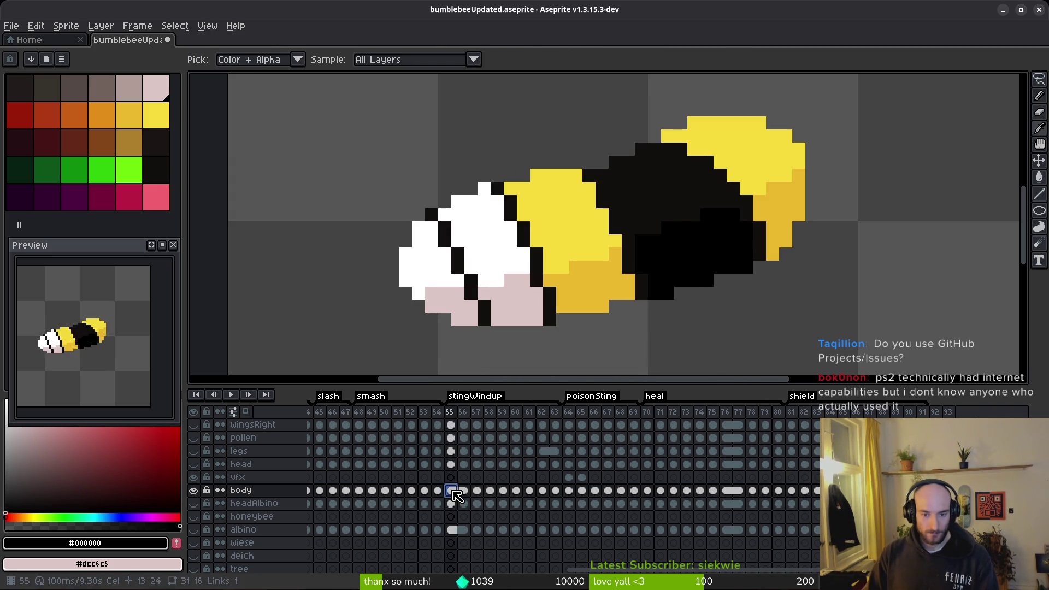
On the poisonSting frames, recolour the red stinger pixels pale pink #dcc6c5 and fill a body area white
key("Right")
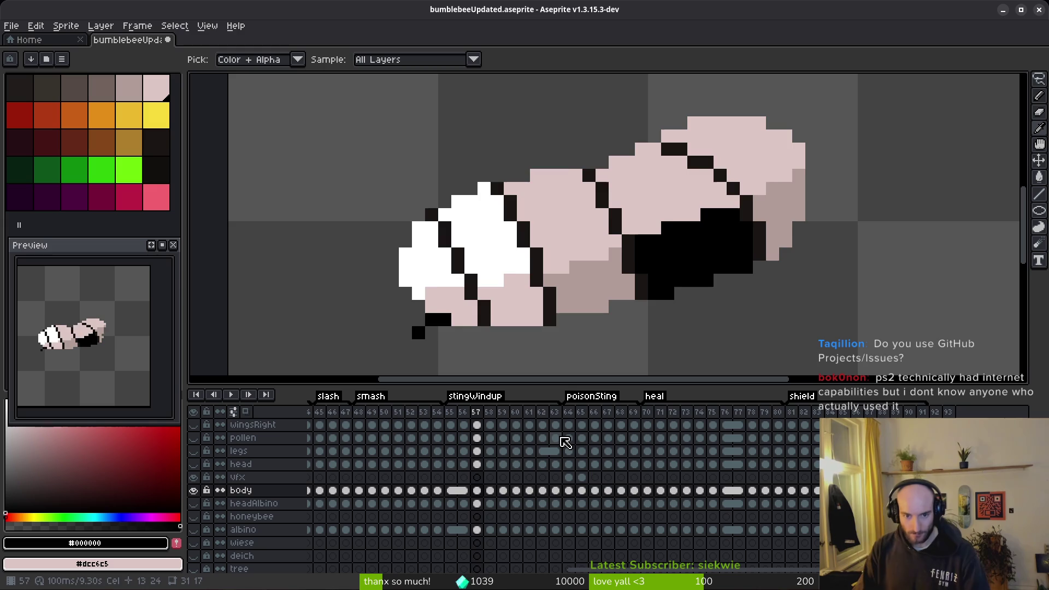
key("Right")
key("Left")
key("Left")
key("Right")
key("Right")
key("Right")
key("Right")
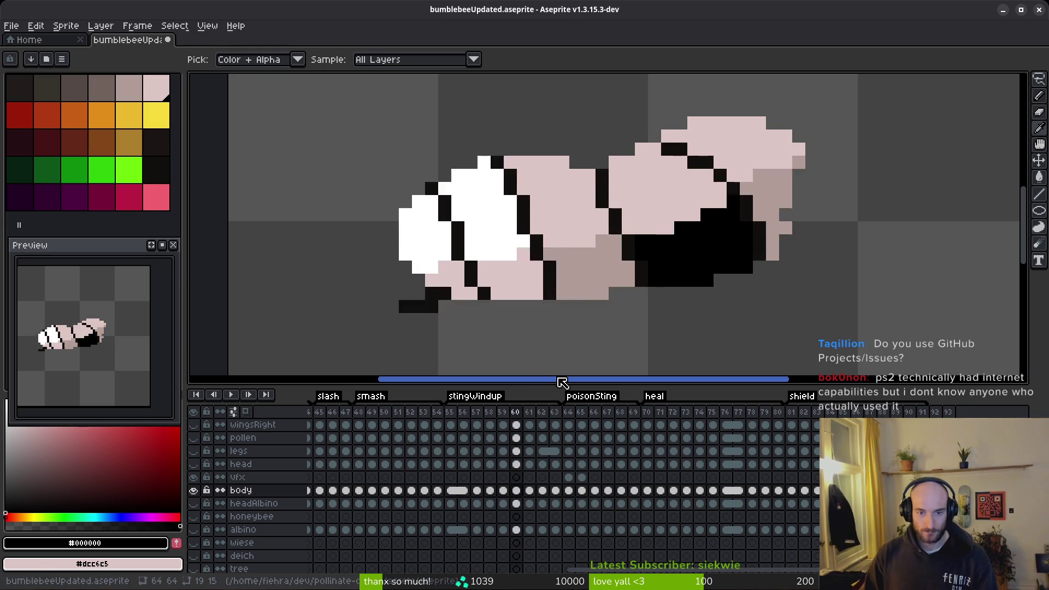
key("Right")
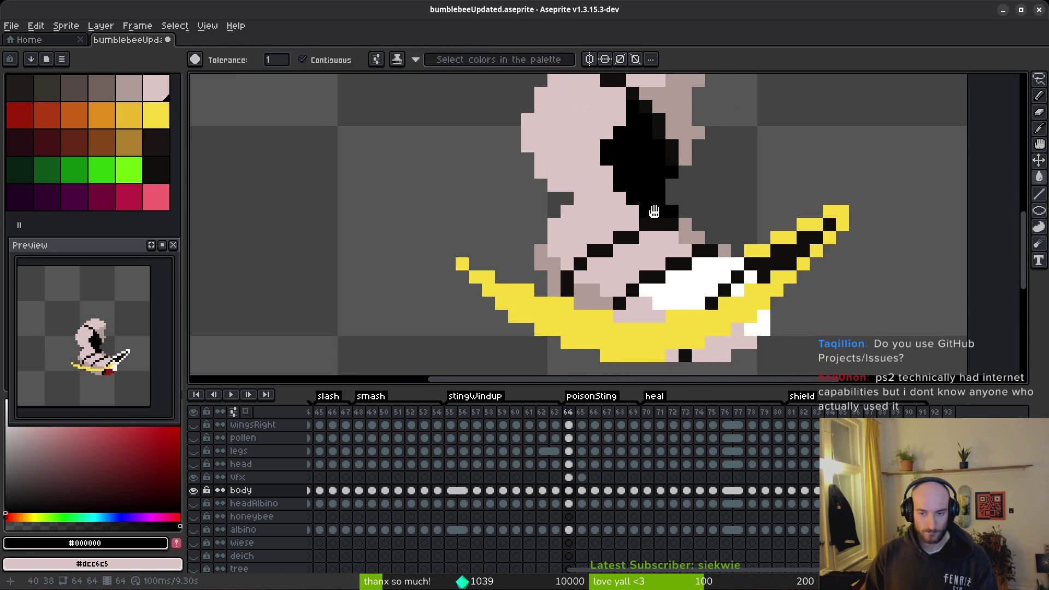
left_click(702, 261, "alt")
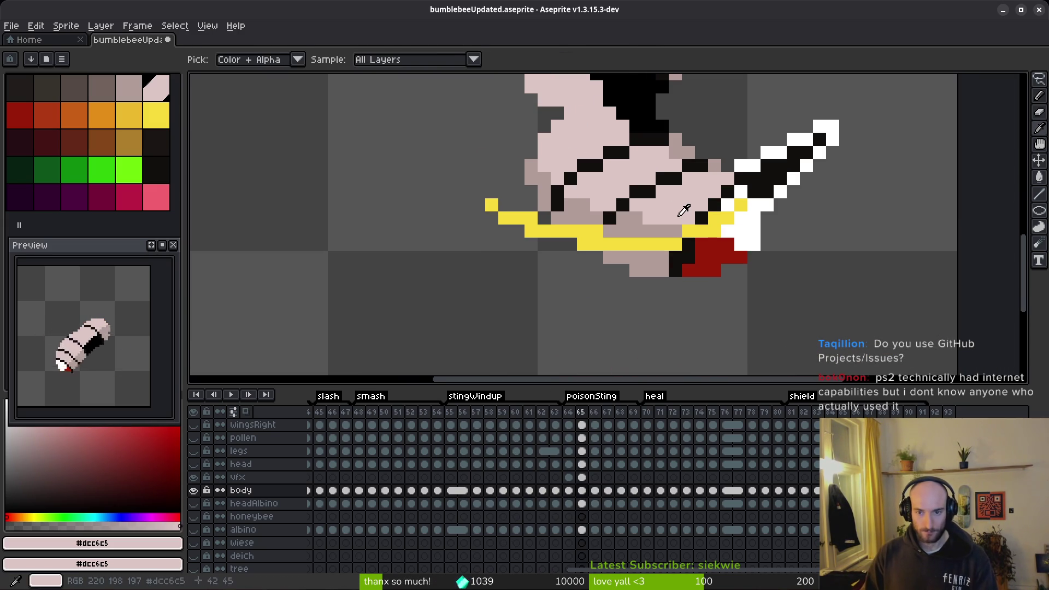
left_click(714, 258)
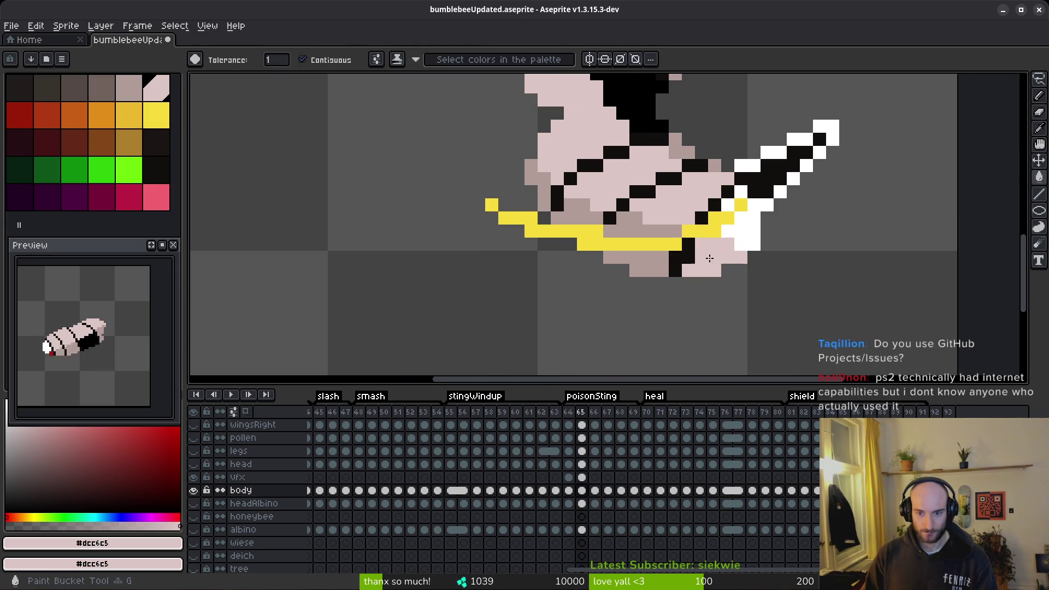
left_click(746, 235, "alt")
left_click(672, 200)
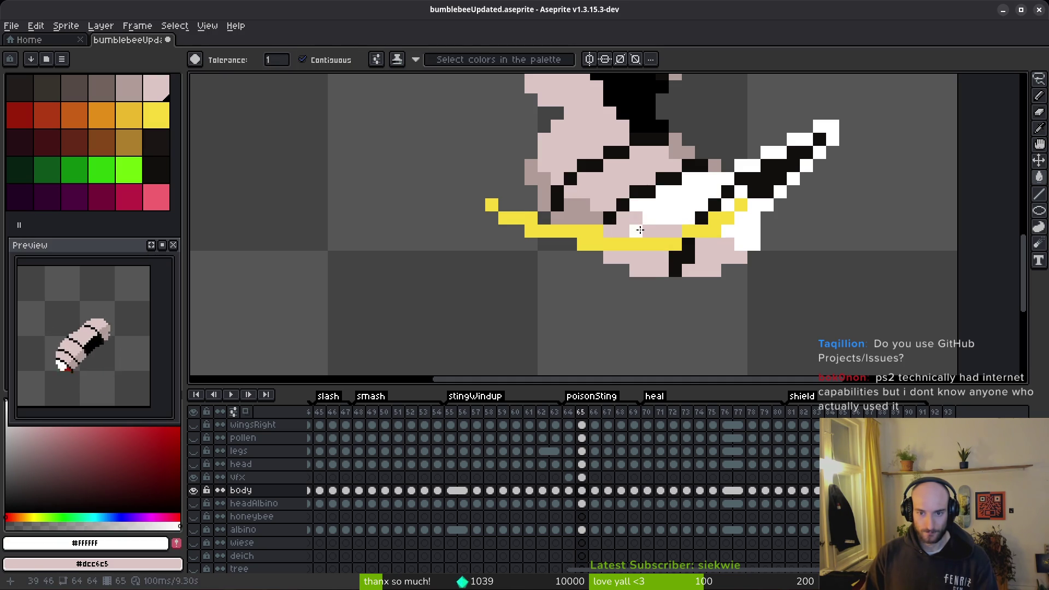
On frame 66, turn the red tip patch pink and fill the rear body bands white
key("period")
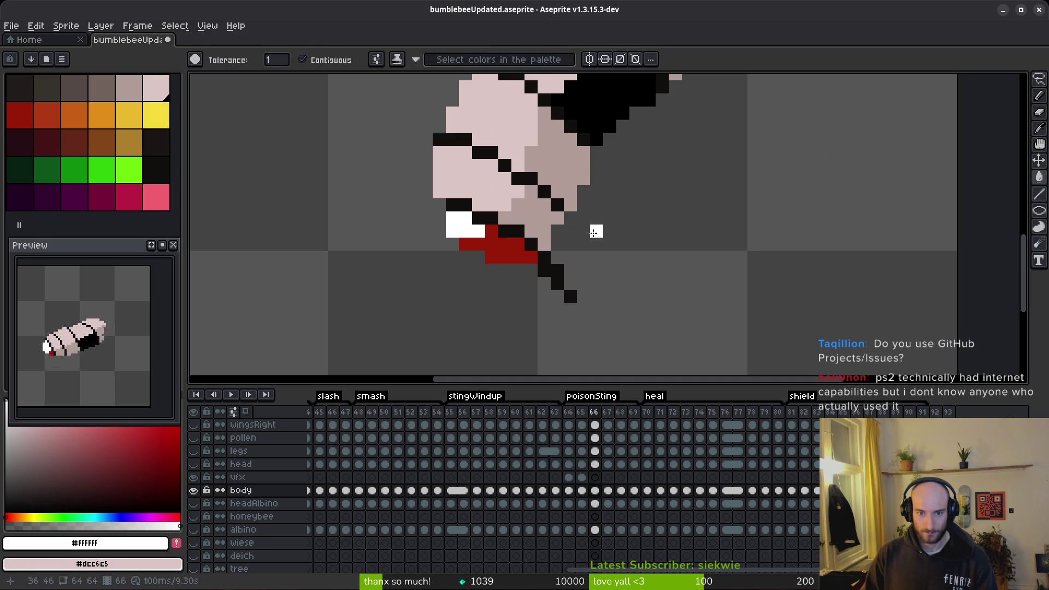
scroll(598, 229, "down", 2)
scroll(574, 229, "up", 3)
right_click(547, 246)
left_click(581, 257)
scroll(581, 257, "down", 1)
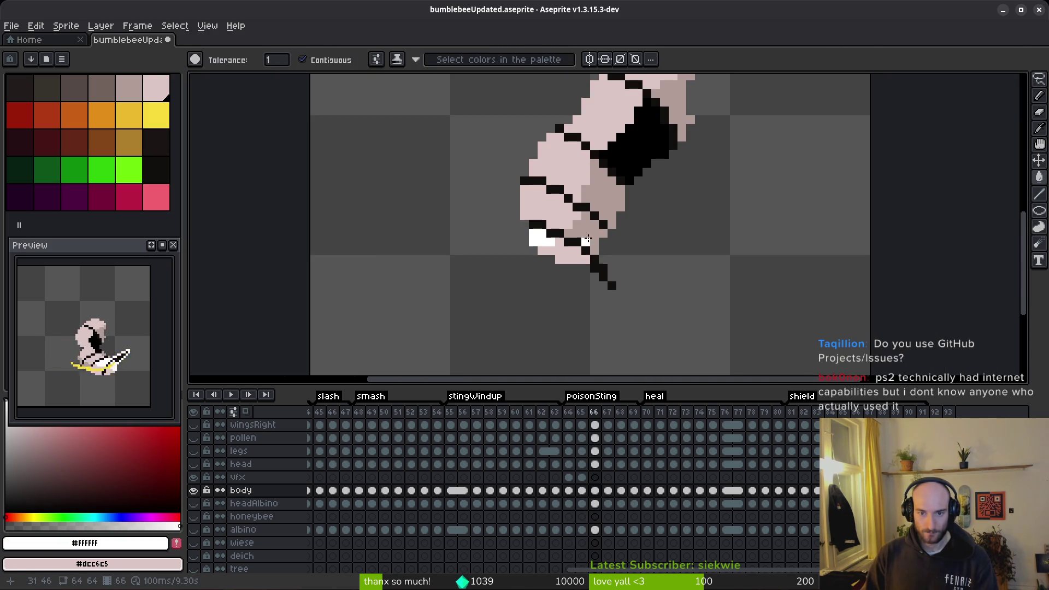
left_click(560, 219)
key("ctrl+z")
left_click(556, 221)
left_click(580, 240)
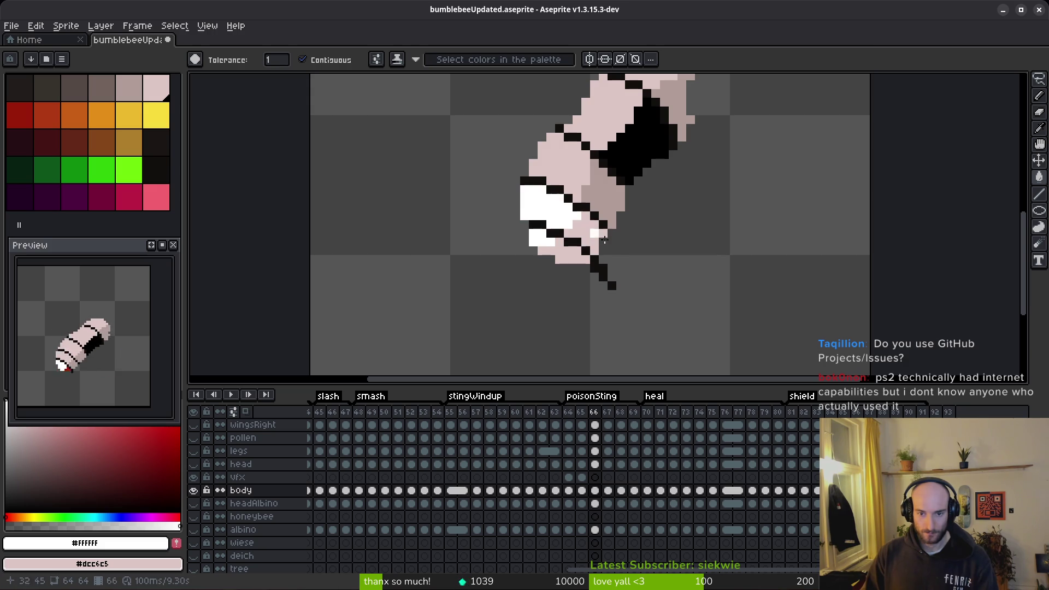
scroll(622, 260, "down", 1)
On the next two frames, fill the rear bands white and refill the shaded bands and red tip pink
key("Right")
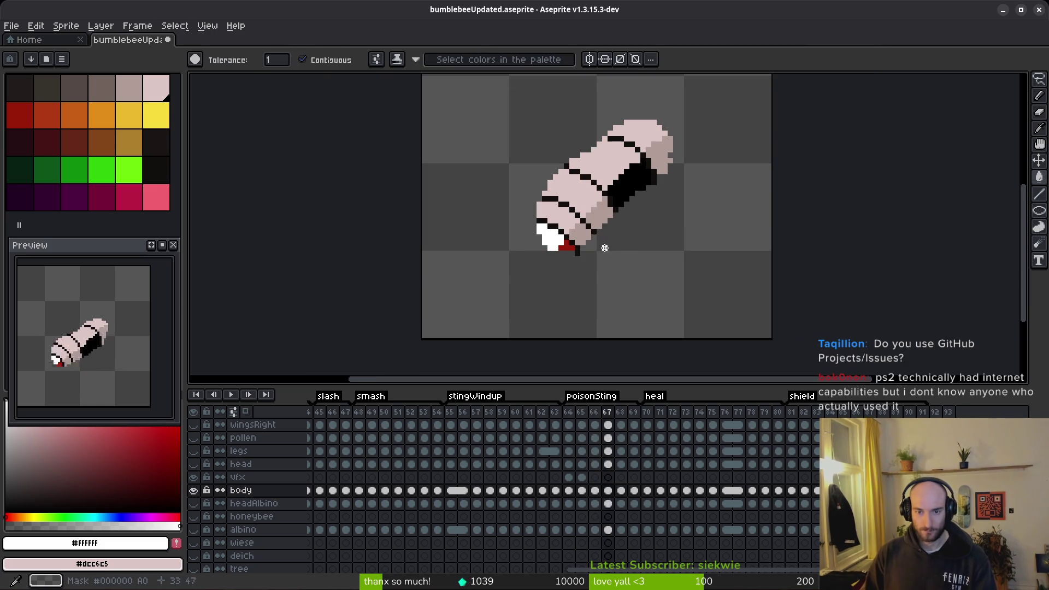
scroll(604, 248, "up", 5)
left_click(524, 238)
right_click(544, 250)
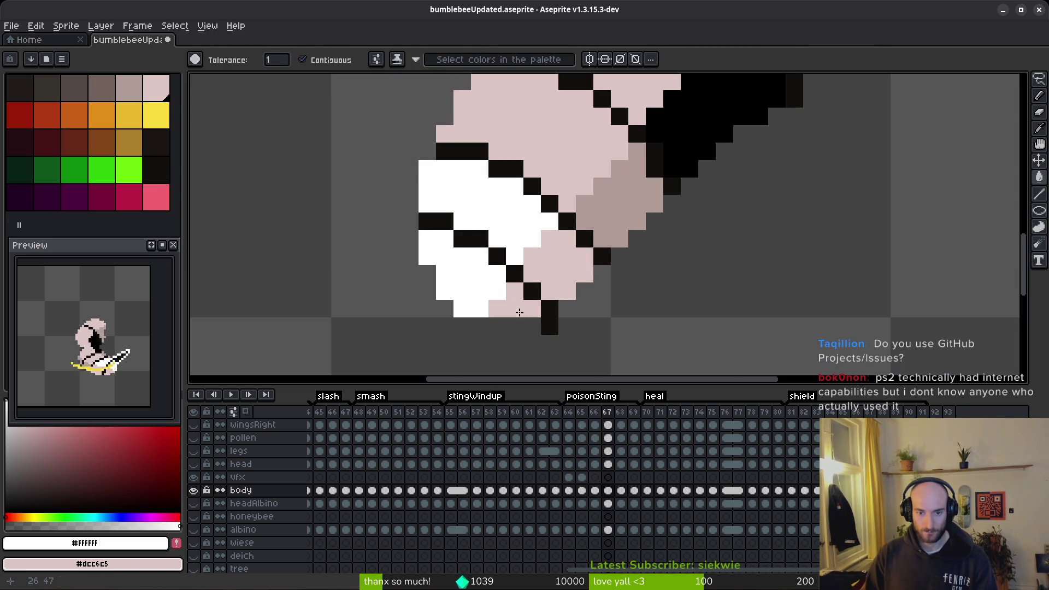
key("Right")
right_click(506, 239)
left_click(481, 219)
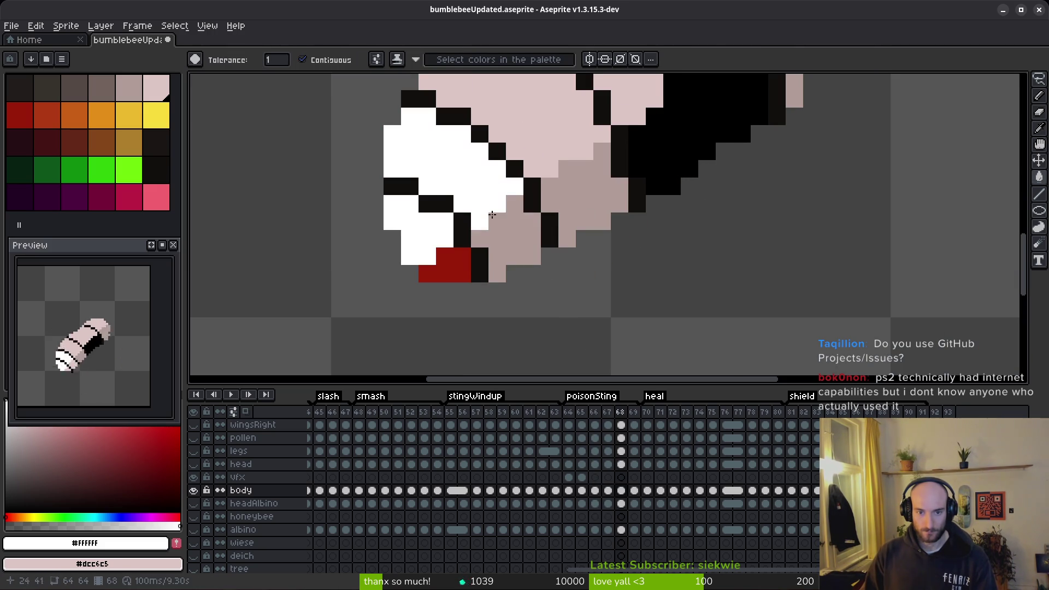
right_click(454, 265)
On the following two frames, fill the rear bands white and refill a body band pink
key("Right")
left_click(445, 168)
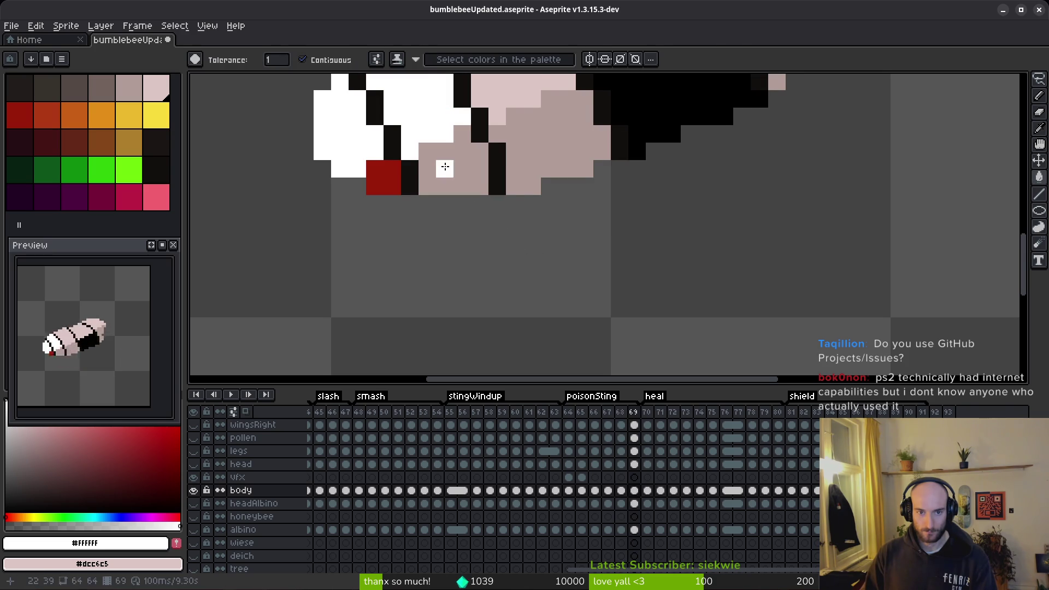
left_click(428, 183)
scroll(569, 343, "down", 1)
key("Right")
left_click_drag(568, 350, 556, 268)
left_click(549, 243)
right_click(556, 264)
left_click(546, 305)
On the next frame, fill the rear bands white, the red tip and shading pink, and fix edge pixels with the Pencil
key("Right")
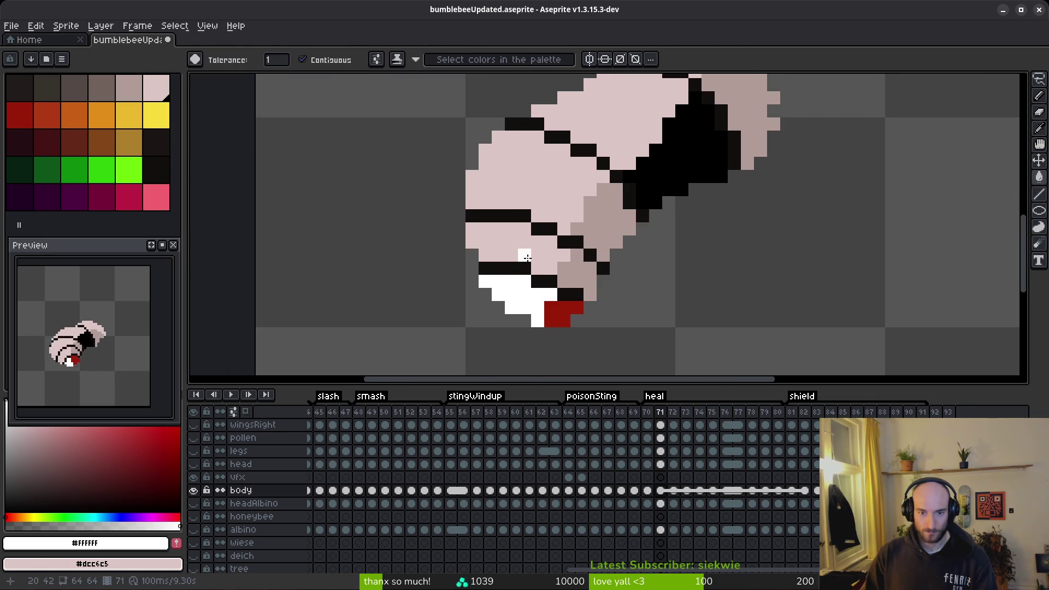
left_click(549, 268)
left_click(563, 295)
right_click(563, 306)
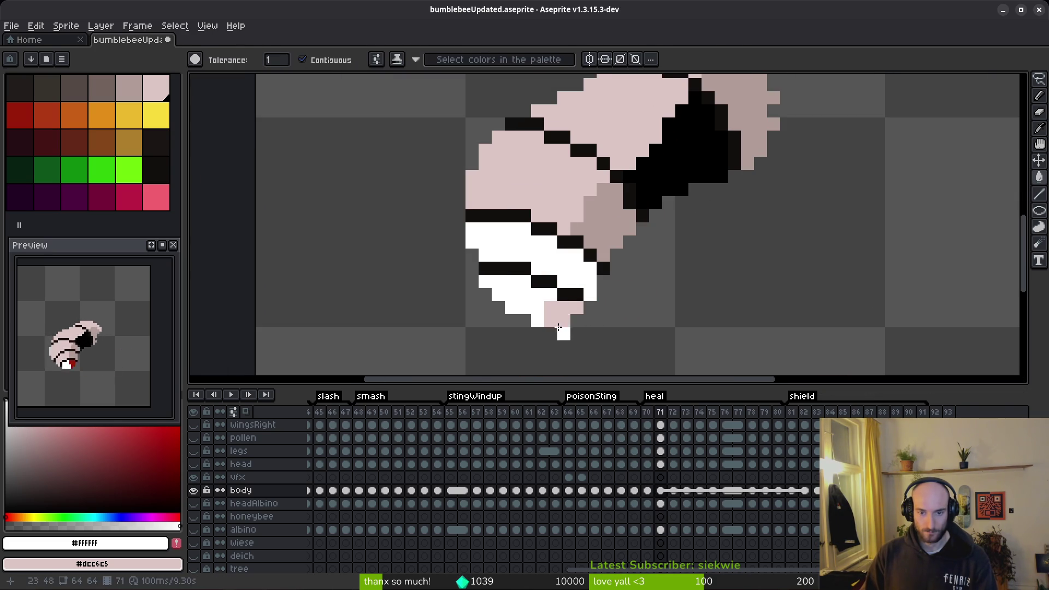
key("ctrl+z")
right_click(577, 281)
right_click(563, 309)
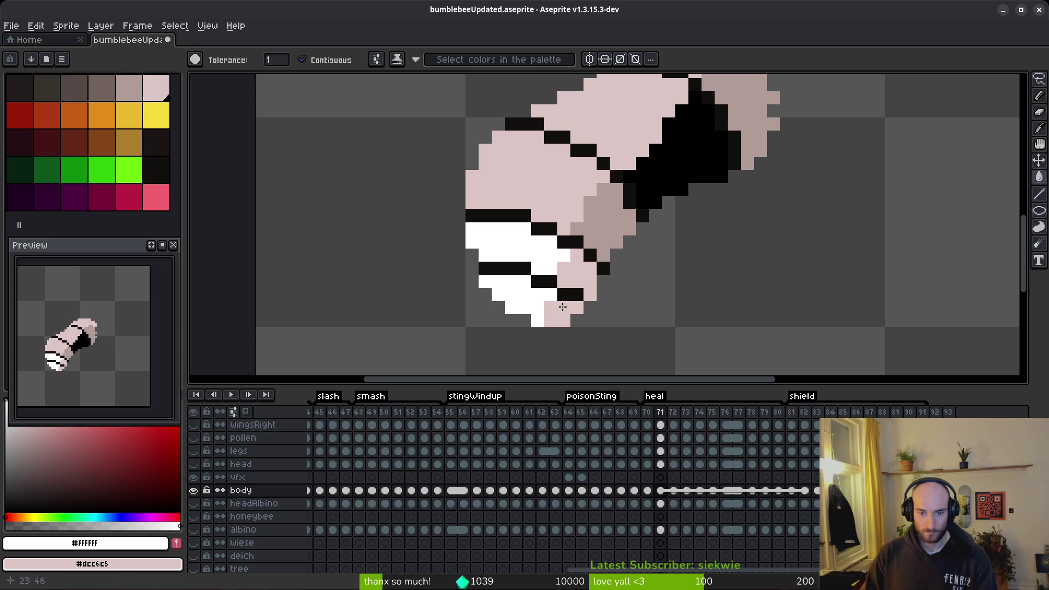
left_click(556, 319)
key("b")
right_click(541, 320)
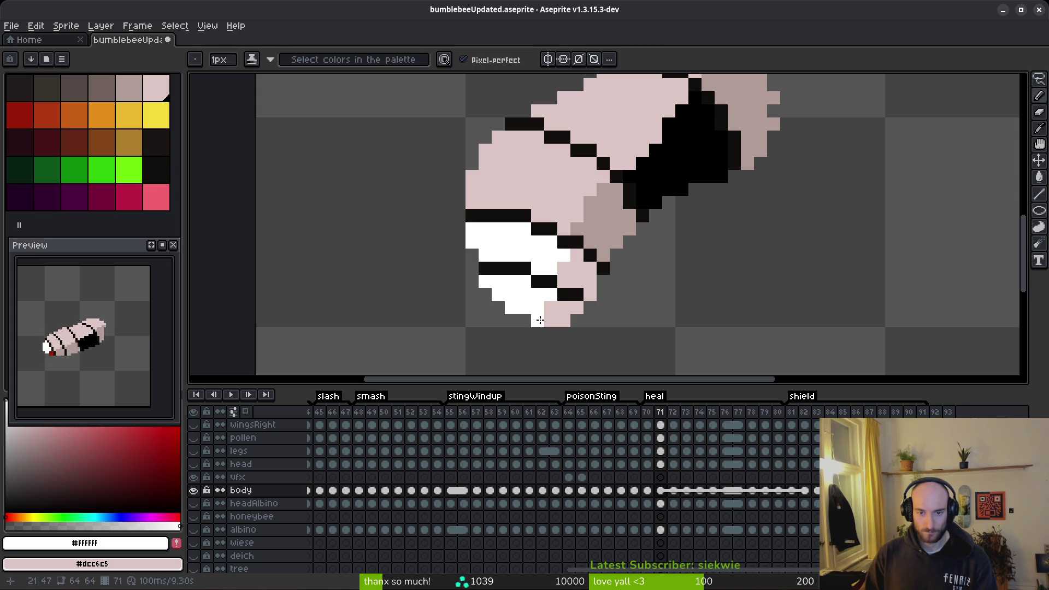
left_click(581, 324)
On the next frame, fill the belly band white, the red tip and shading pink, and repaint stray white pixels pink
key("comma")
key("period")
key("period")
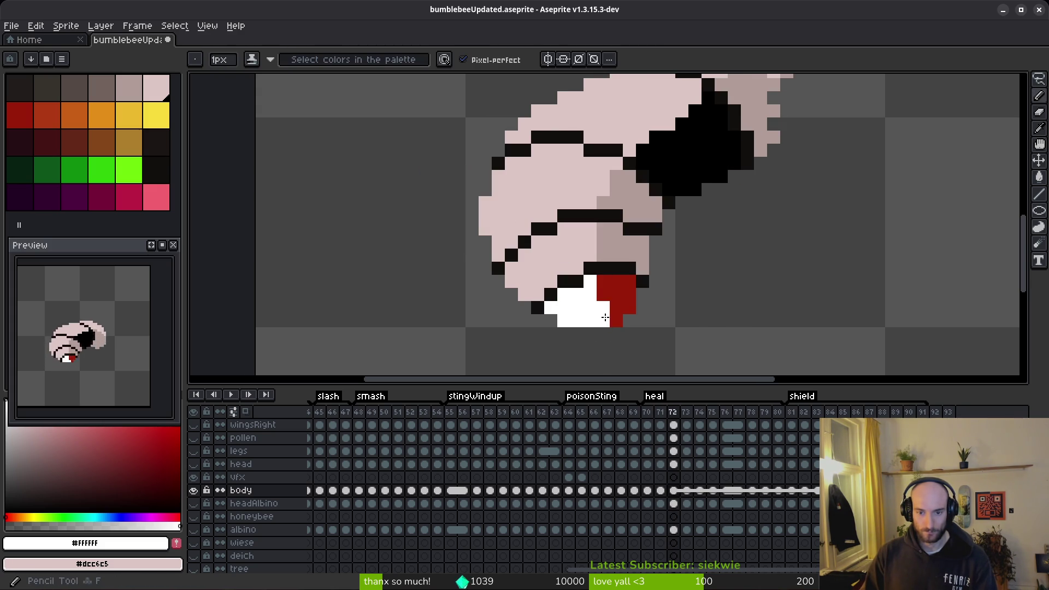
right_click(603, 319)
right_click(603, 306)
key("g")
right_click(616, 321)
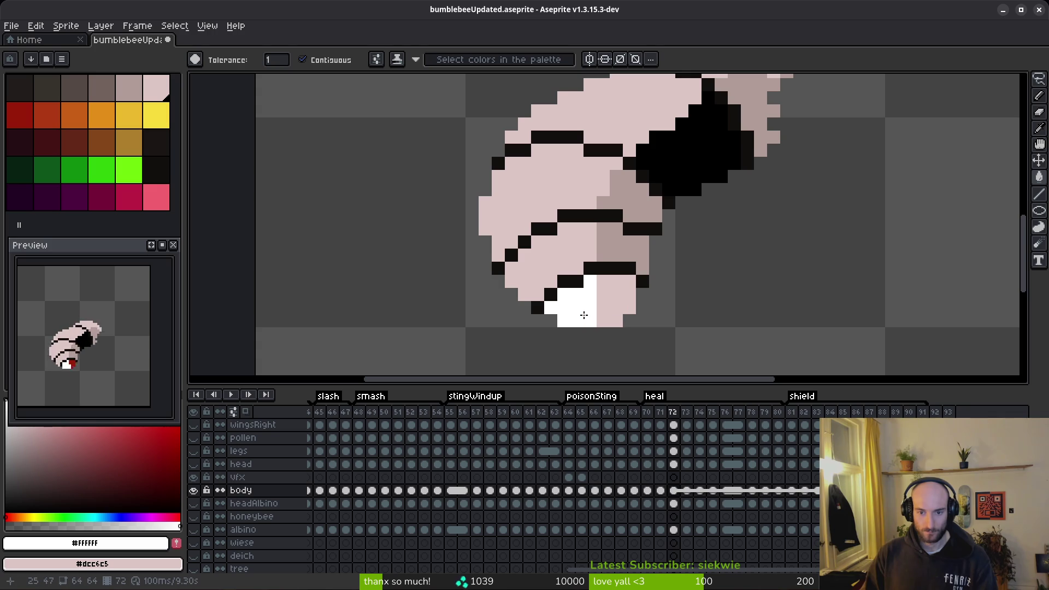
left_click(580, 257)
right_click(617, 255)
right_click(603, 252)
left_click(608, 319)
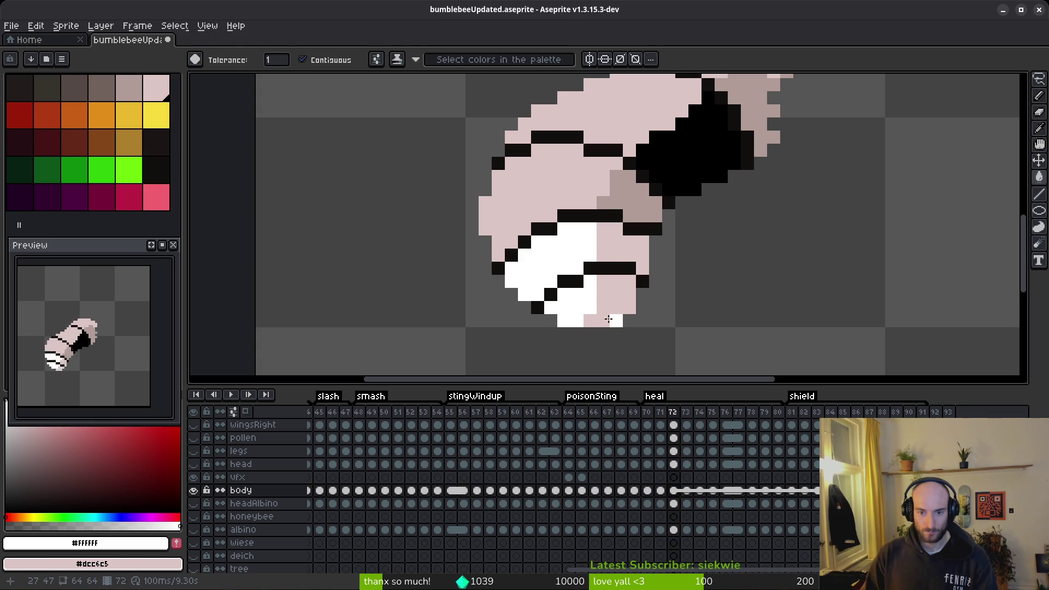
key("f")
right_click(579, 320)
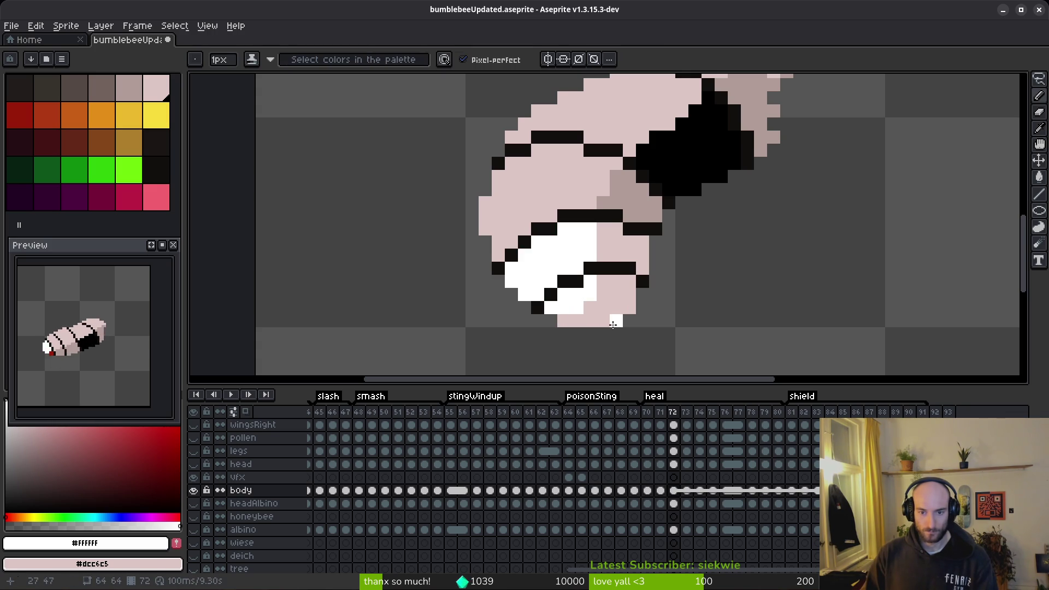
scroll(672, 317, "down", 4)
On the next frame, fill the rear band white, turn the shading and red tip pink, and repaint white edge pixels pink
key("Right")
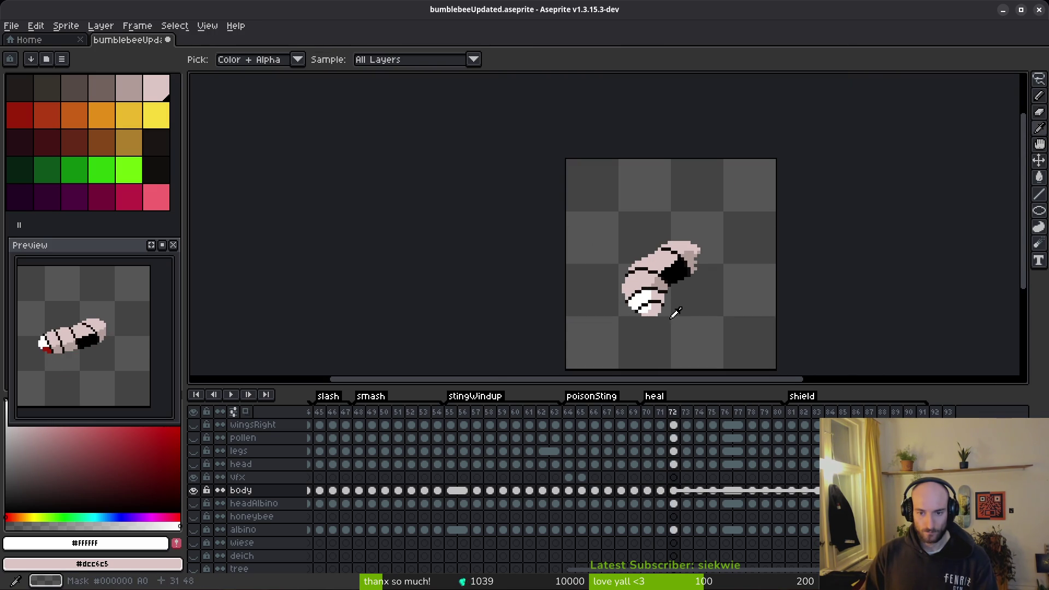
scroll(658, 317, "up", 4)
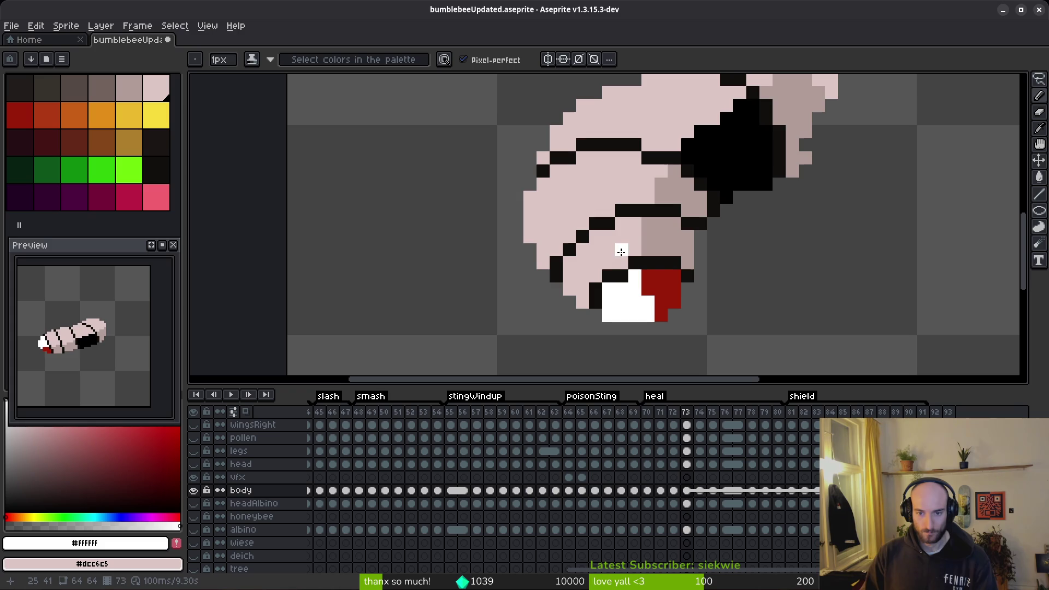
key("g")
left_click(621, 252)
right_click(661, 240)
right_click(681, 296)
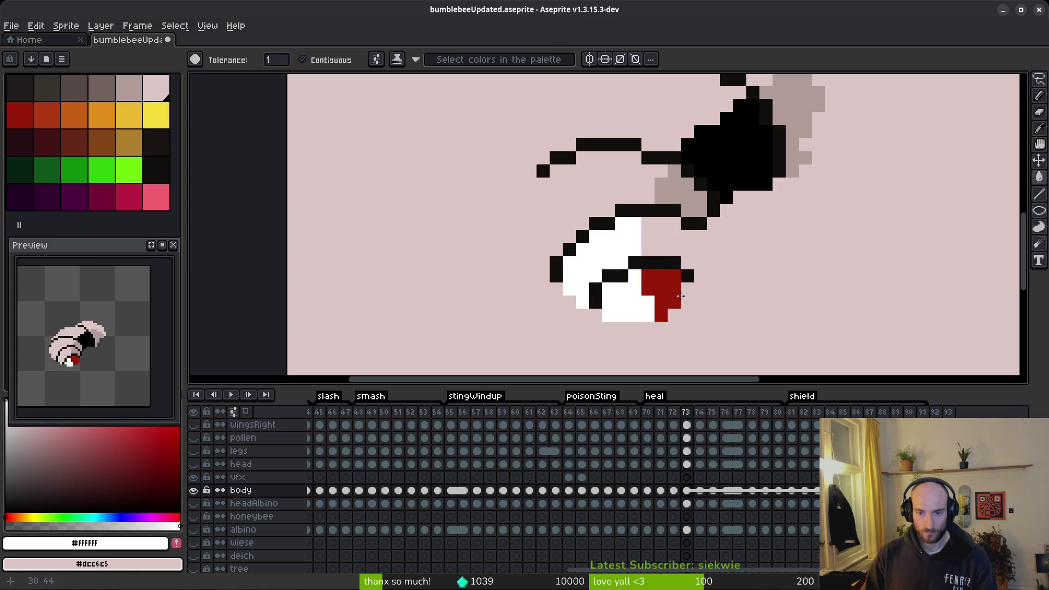
key("ctrl+z")
right_click(667, 284)
key("b")
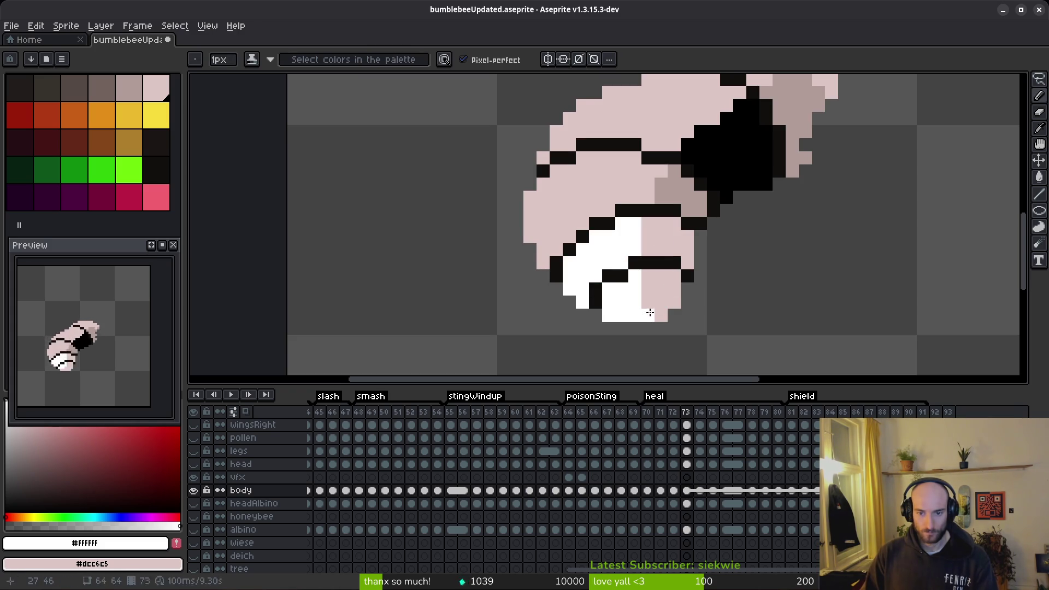
right_click(648, 315)
right_click(635, 315)
Review the recoloured neighbouring frames and advance to frame 74
scroll(636, 305, "down", 5)
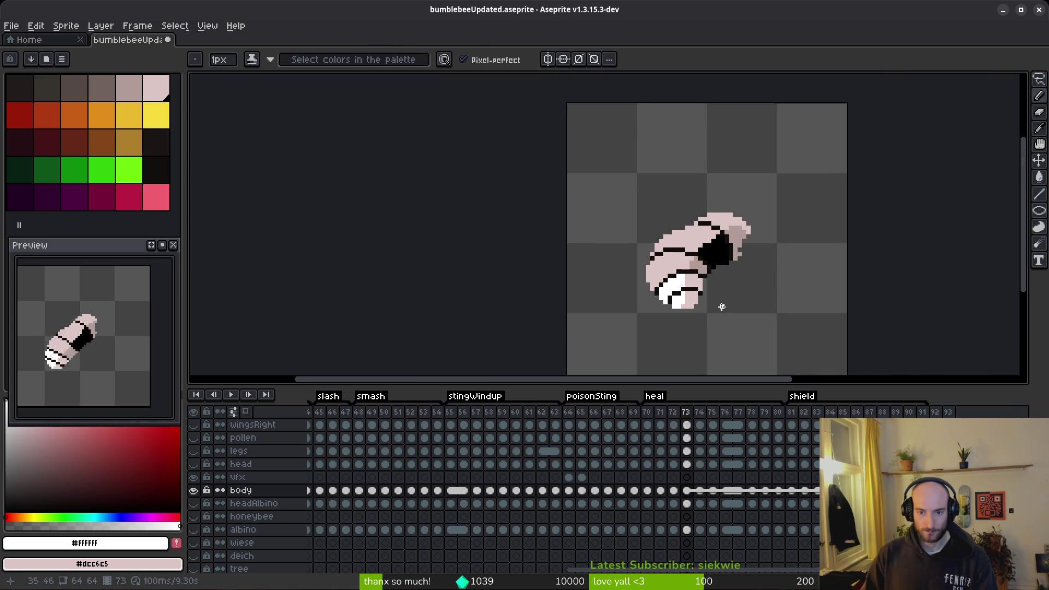
scroll(679, 308, "up", 3)
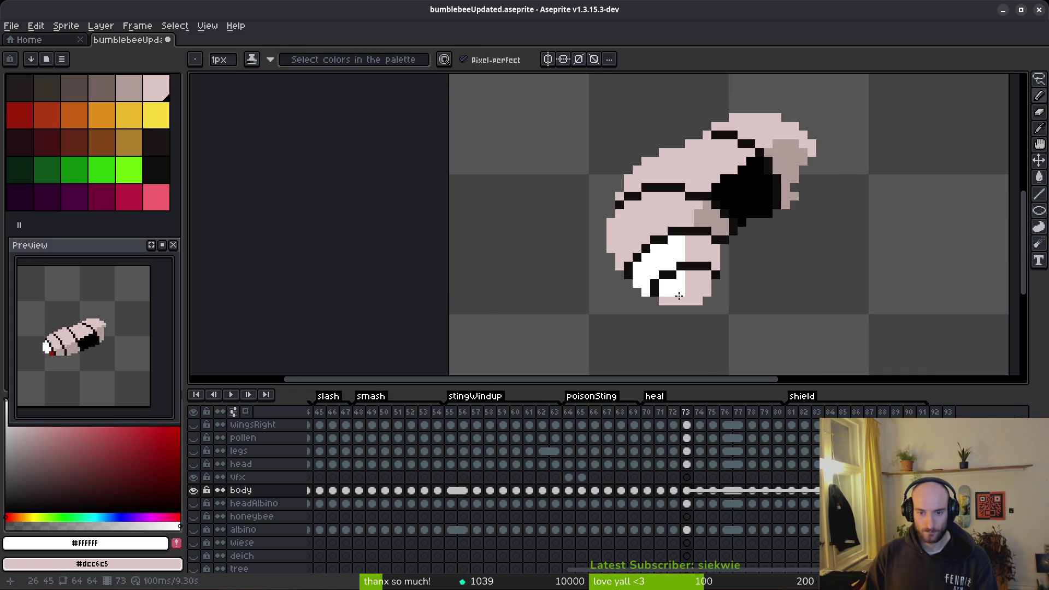
scroll(720, 287, "down", 3)
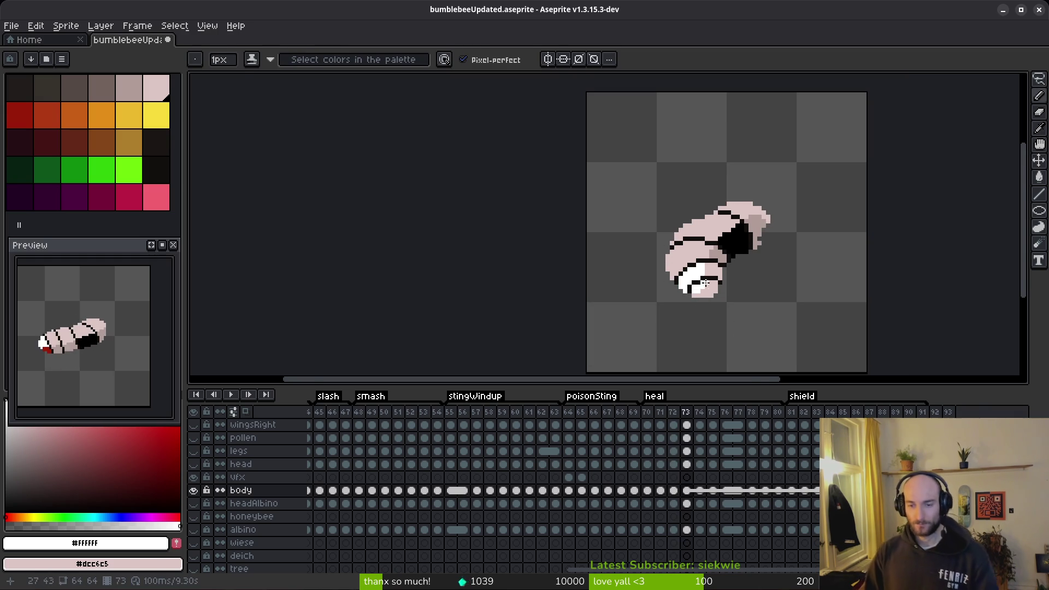
scroll(695, 321, "up", 4)
key("Left")
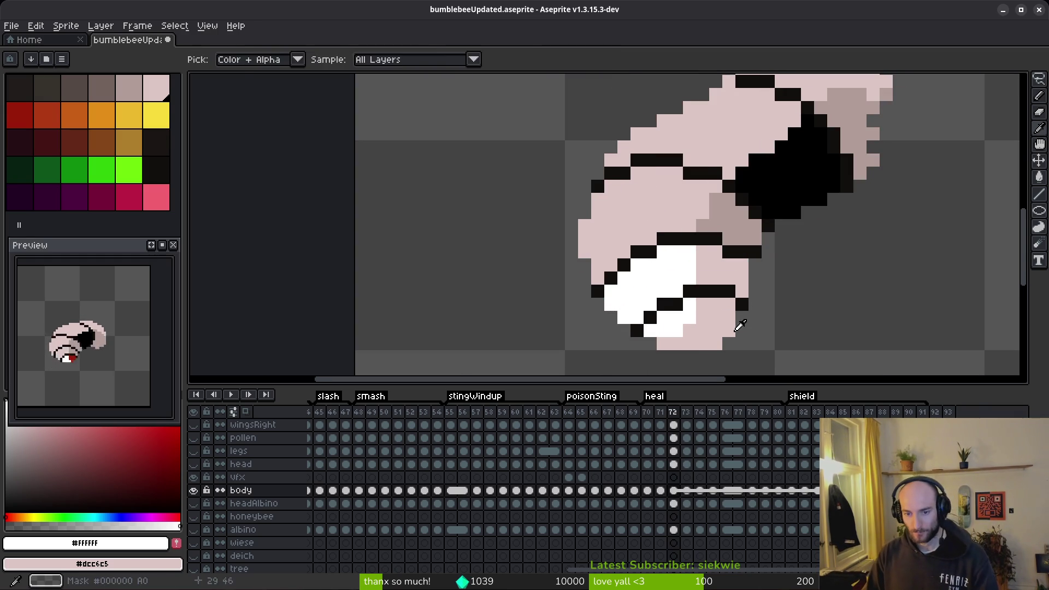
scroll(754, 311, "down", 3)
key("i")
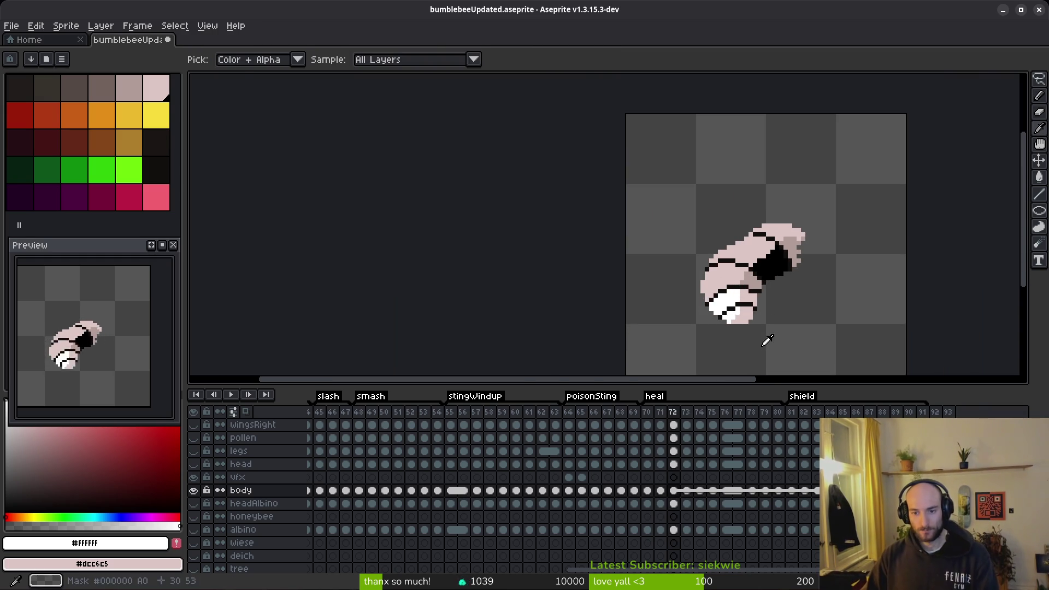
key("Right")
scroll(757, 327, "up", 4)
key("Right")
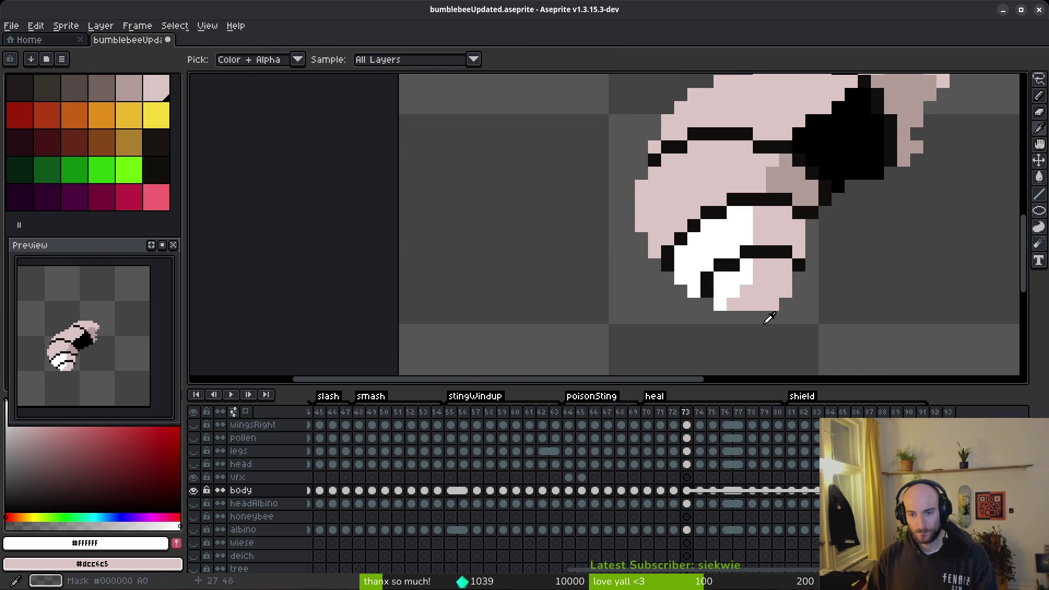
scroll(769, 300, "right", 3)
scroll(696, 291, "up", 1)
Fill the belly band white, the shading and red tip pink, and repaint white belly pixels pink
key("g")
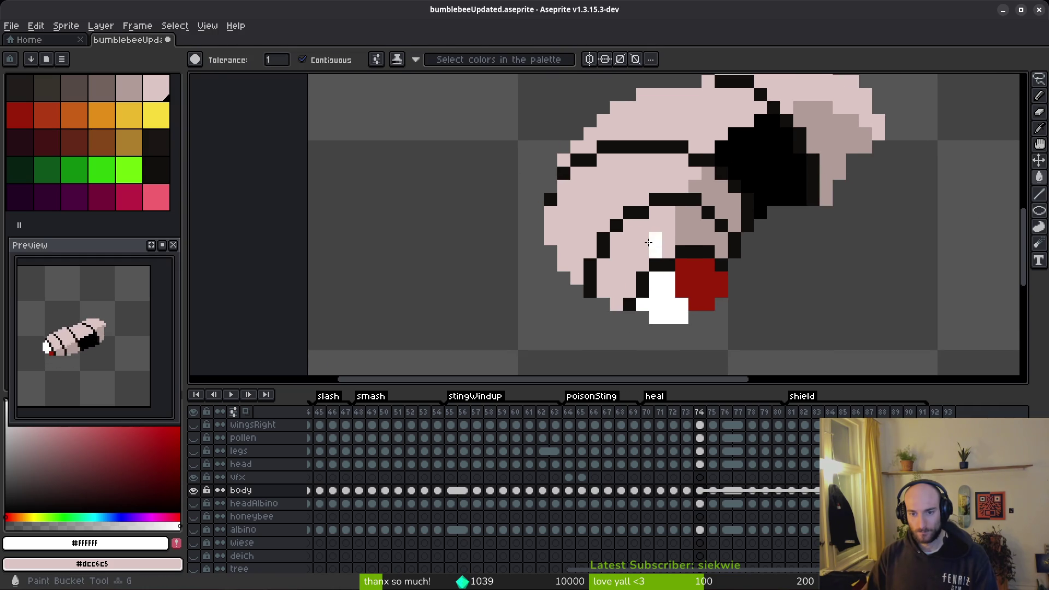
left_click(645, 249)
right_click(694, 229)
right_click(702, 284)
key("f")
right_click(688, 304)
right_click(680, 324)
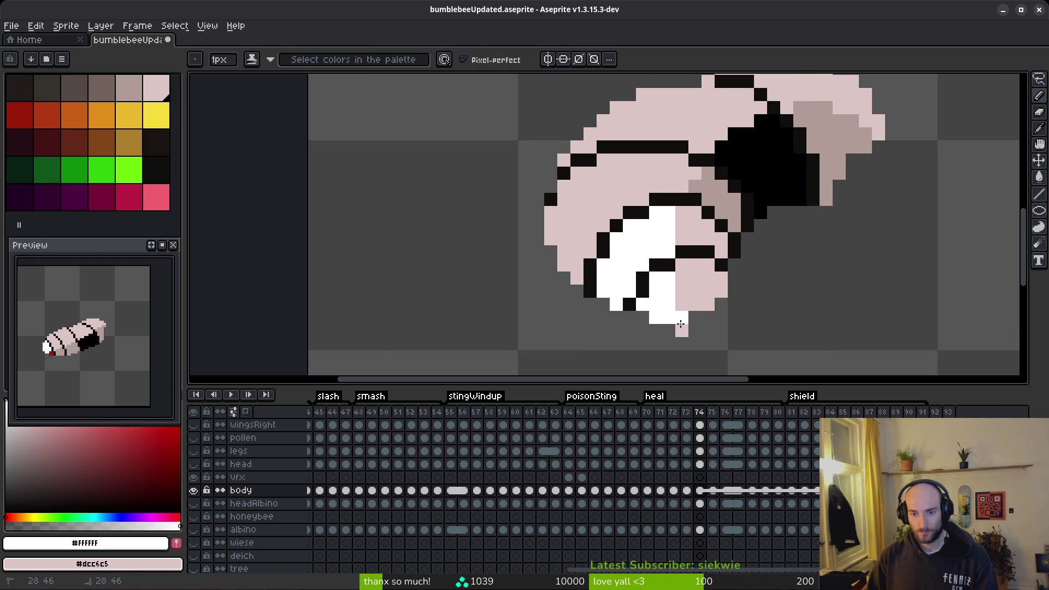
key("ctrl+z")
right_click(674, 317)
On the next two frames, fill the rear band white and turn the shading and red tip pink
key("period")
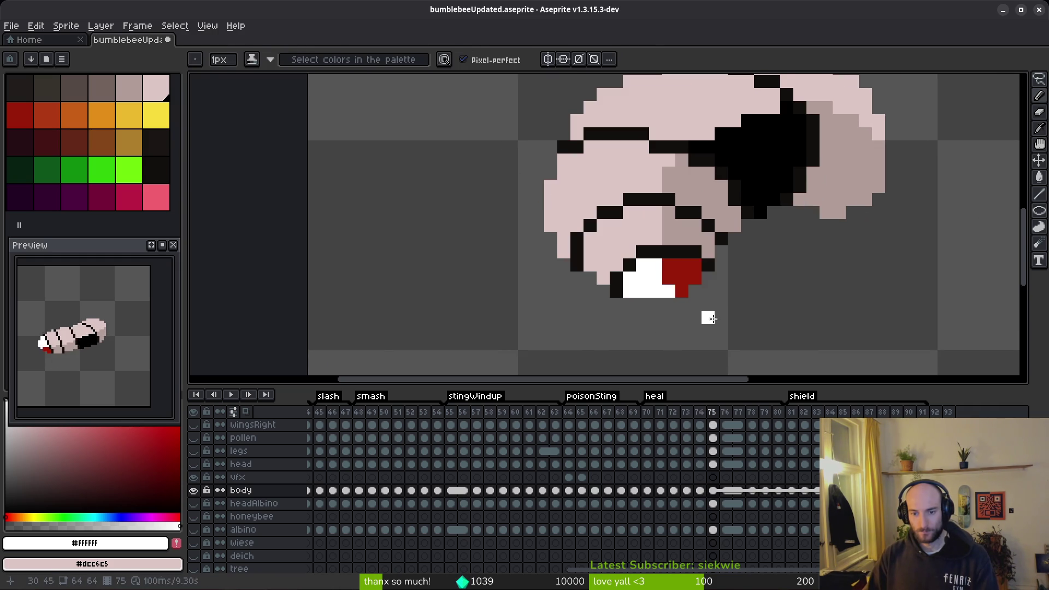
key("g")
left_click(649, 227)
right_click(684, 230)
right_click(678, 279)
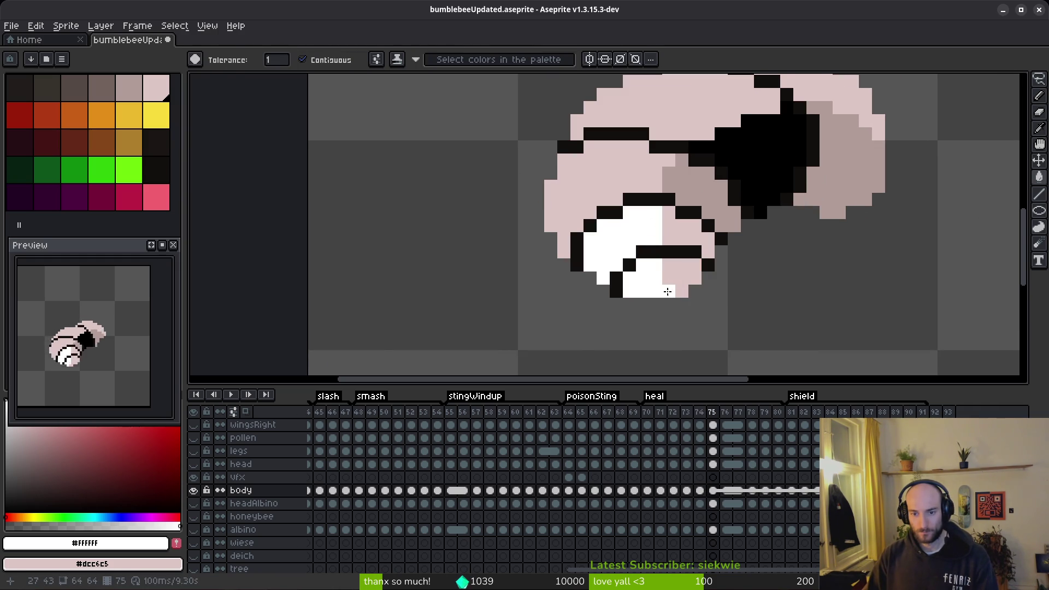
key("f")
key("period")
key("g")
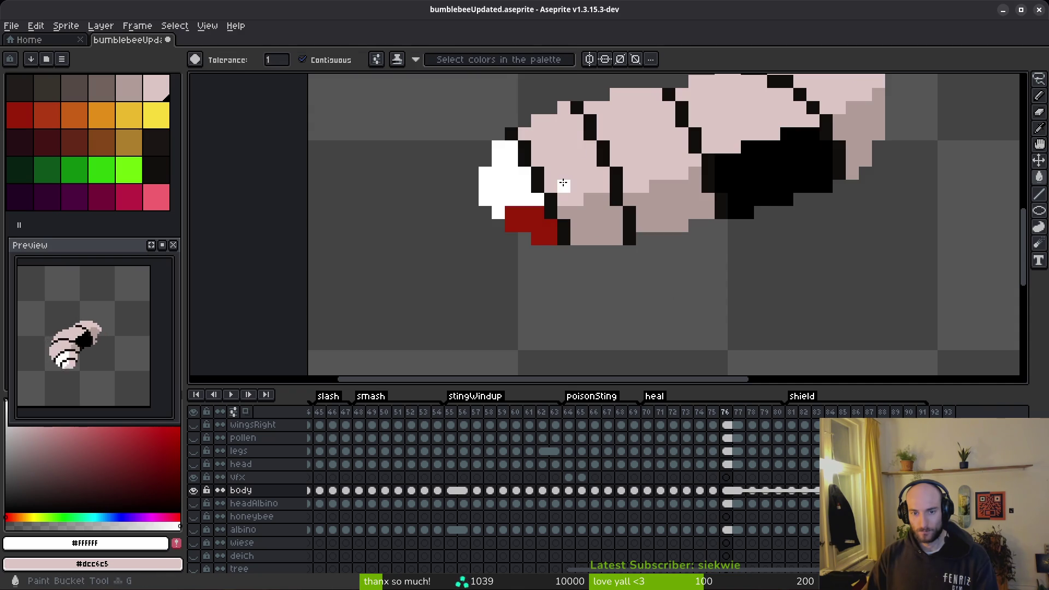
left_click(568, 158)
right_click(568, 229)
right_click(544, 229)
right_click(577, 226)
Two frames on, refill the shading, red tip patch and a body area pink
key("period")
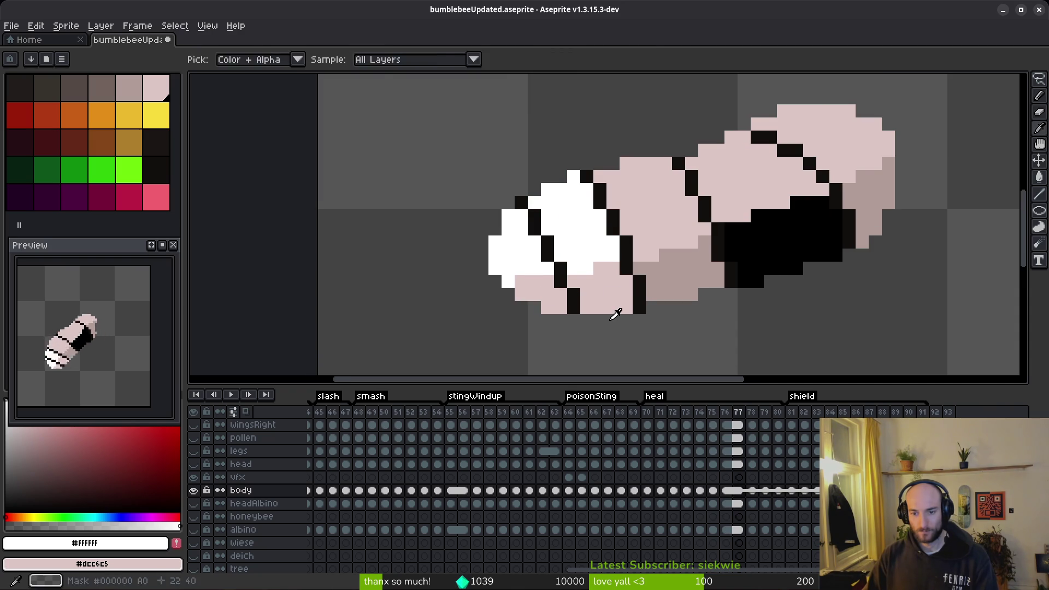
key("period")
right_click(573, 224)
right_click(601, 290)
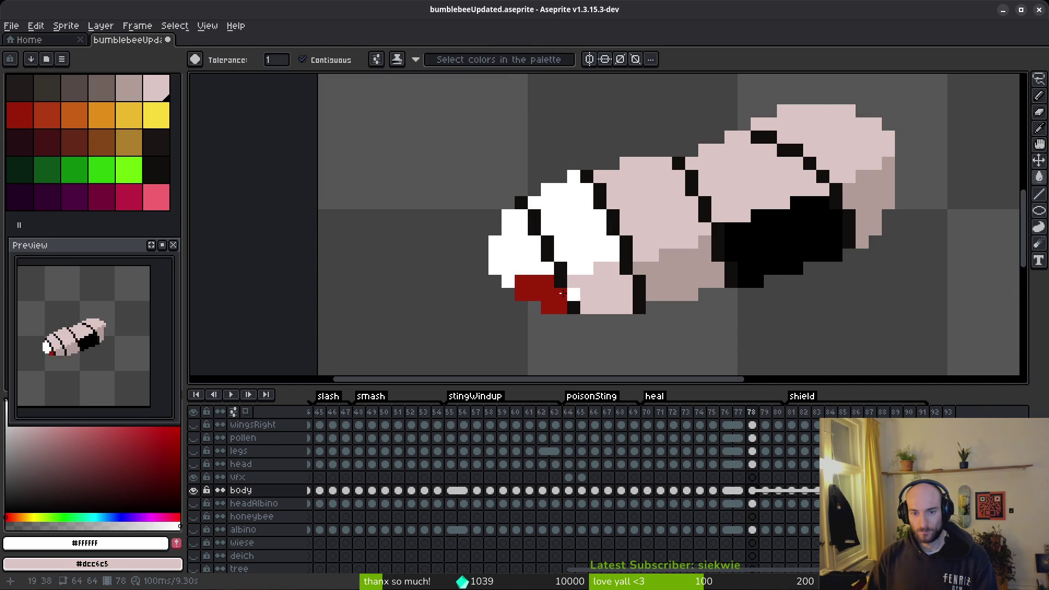
right_click(546, 295)
key("period")
On frames 79–81, fill the eye white and the shading and red mouth pale pink, then review the frames
left_click(590, 241)
right_click(623, 298)
right_click(568, 316)
key("period")
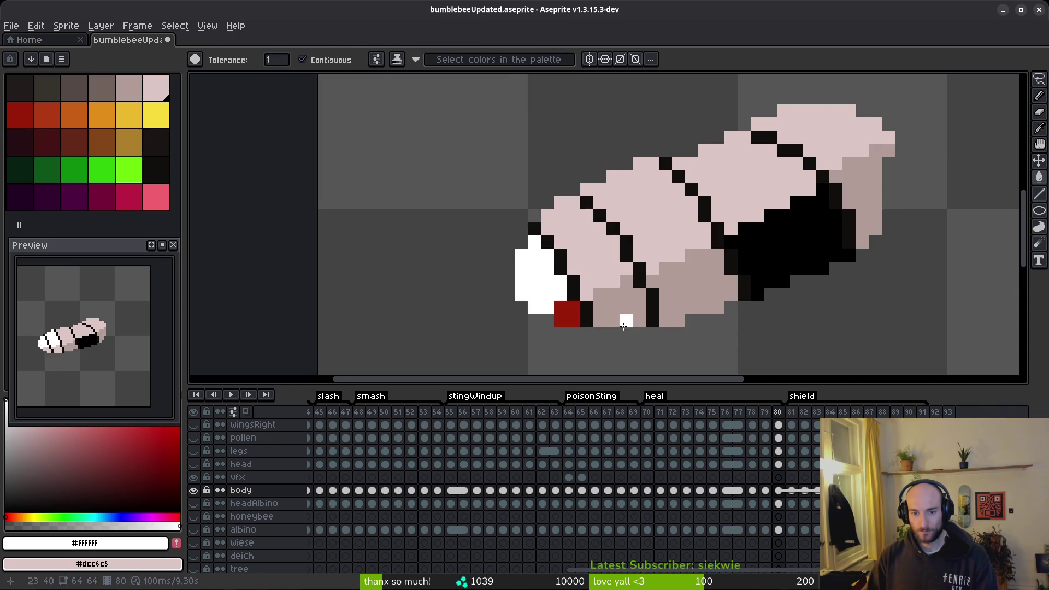
left_click(600, 255)
right_click(627, 308)
right_click(566, 314)
key("period")
left_click(614, 296)
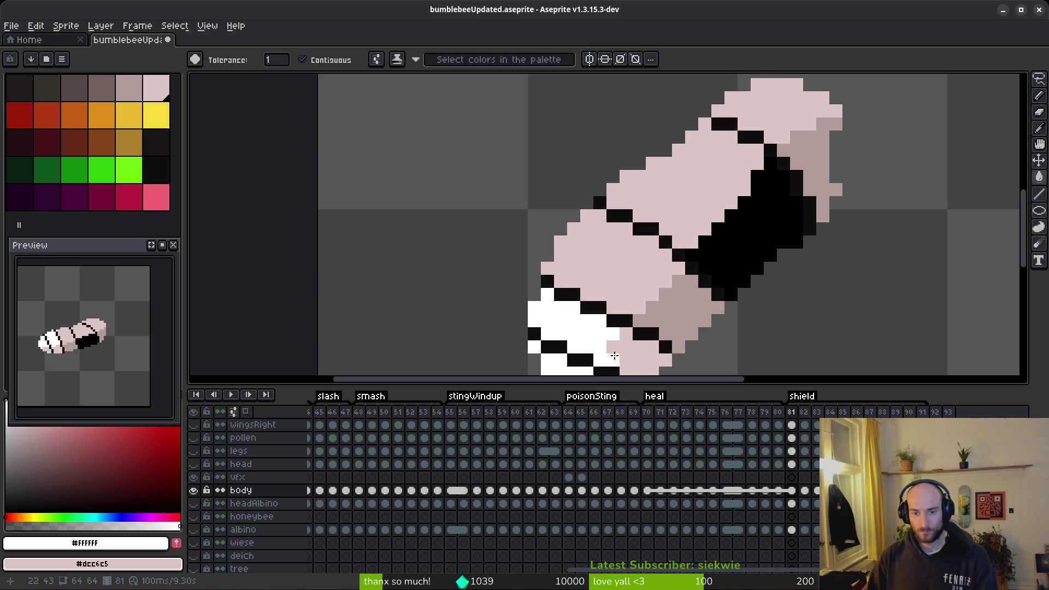
key("period")
key("period")
key("period")
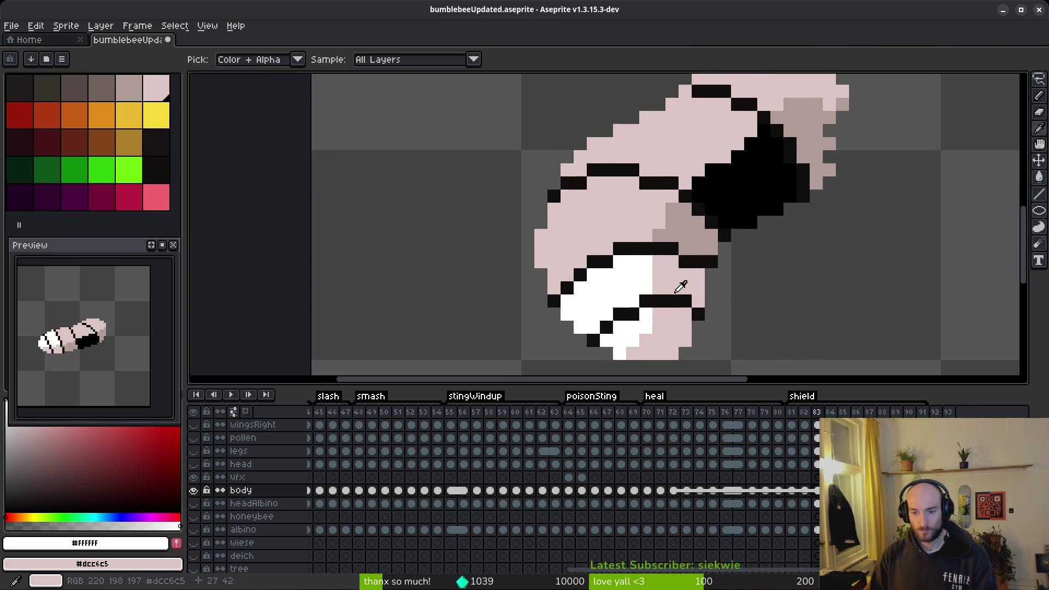
key("comma")
key("comma")
key("comma")
key("period")
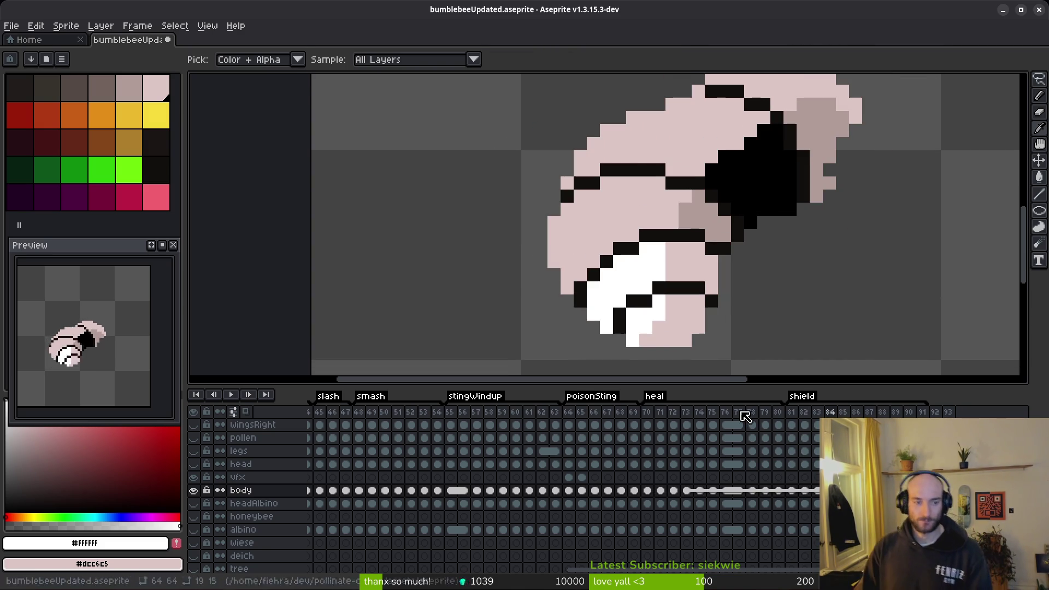
Sample the black stripe colour from the finished striped bee frame
left_click(450, 491)
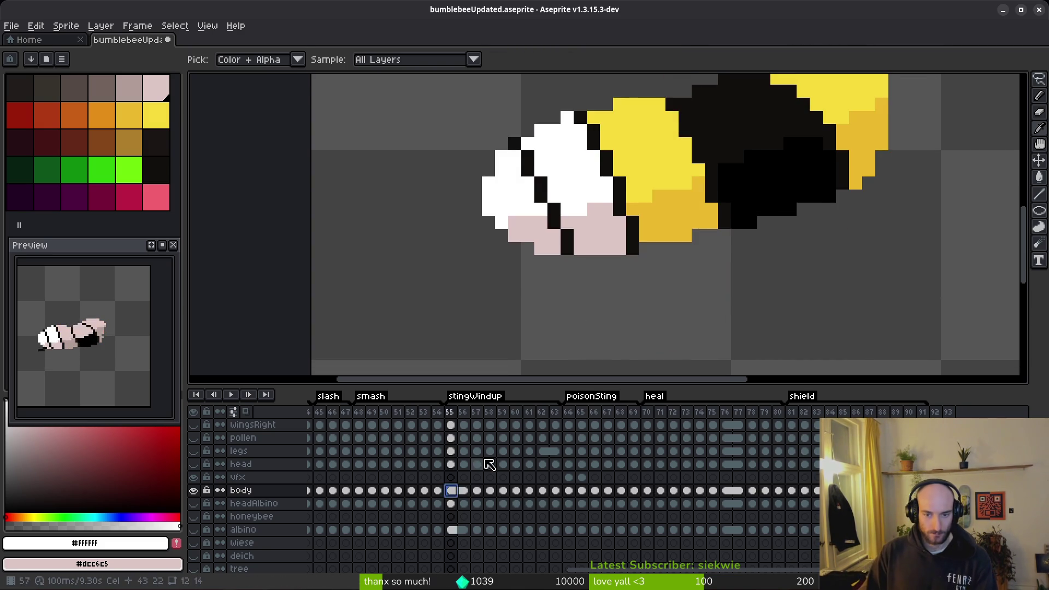
key("period")
left_click(646, 253)
key("ctrl+z")
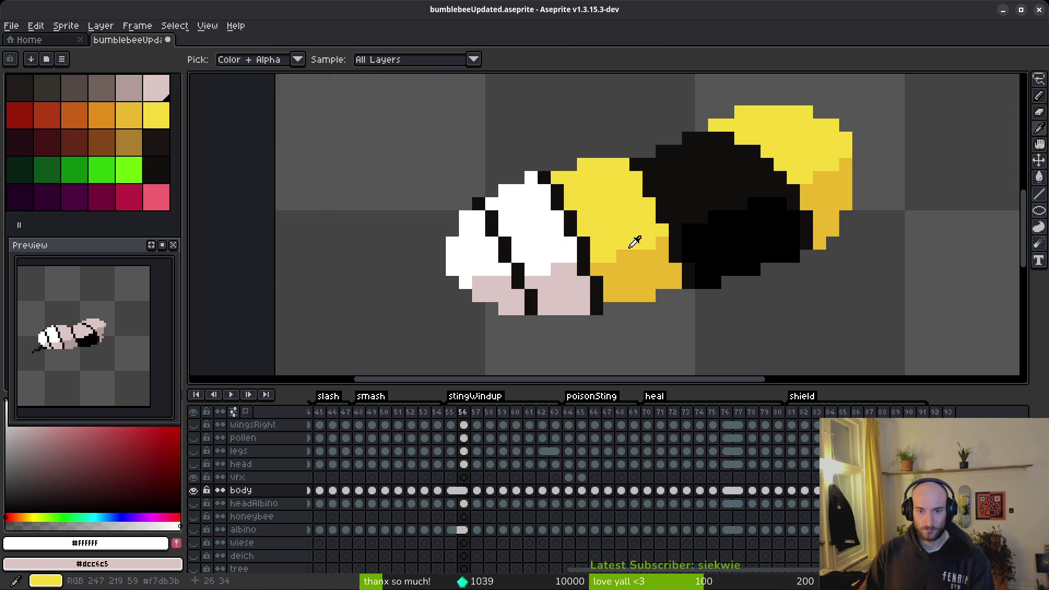
left_click(624, 212, "alt")
key("period")
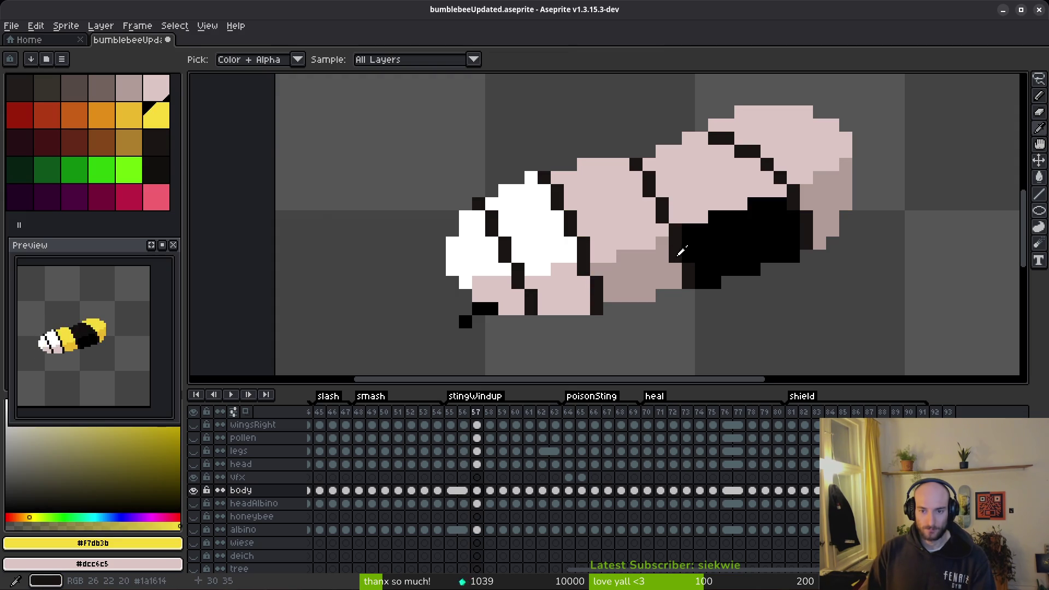
key("comma")
left_click(698, 179)
key("period")
Paint Bucket frame 57's pale middle band black and compare it with the striped frame
key("g")
left_click(689, 189)
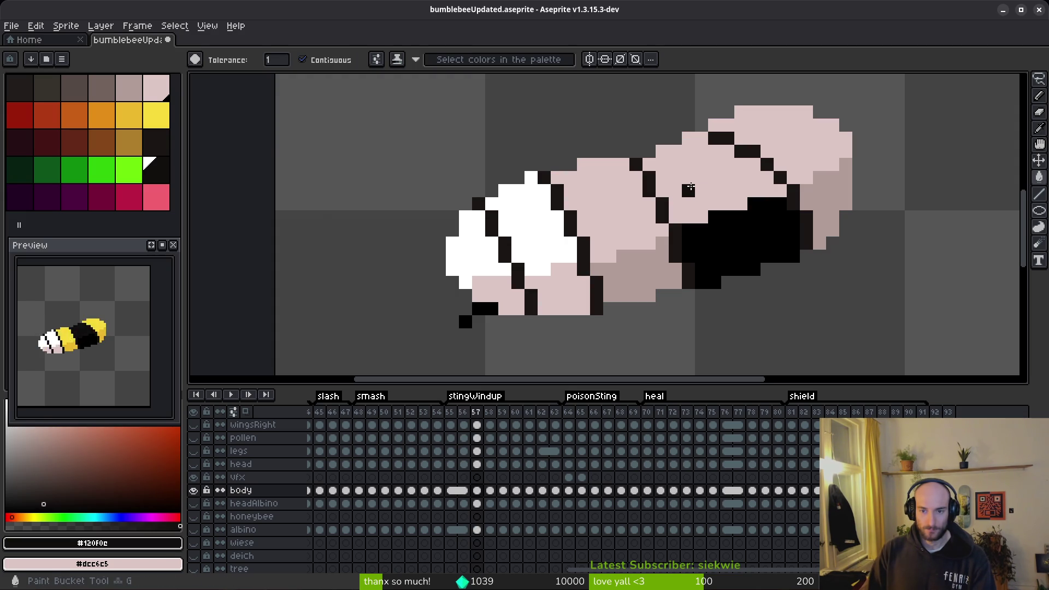
left_click(690, 189)
scroll(711, 203, "up", 3)
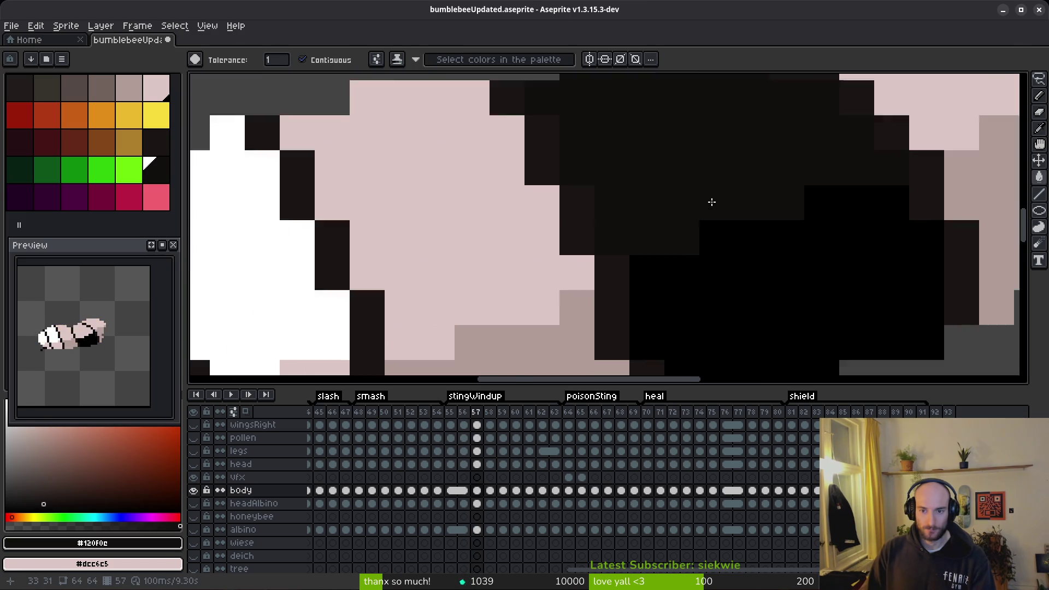
key("comma")
key("period")
scroll(699, 218, "down", 3)
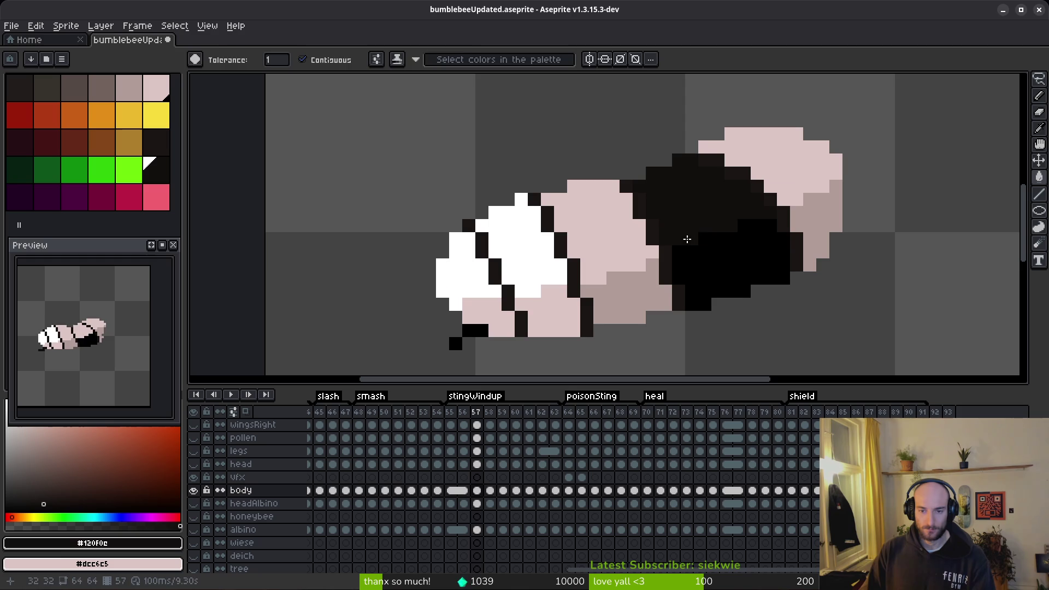
Replace #120f0c with #1a1614 on frame 57 to unify the dark shades
key("x")
left_click(656, 227)
key("shift+r")
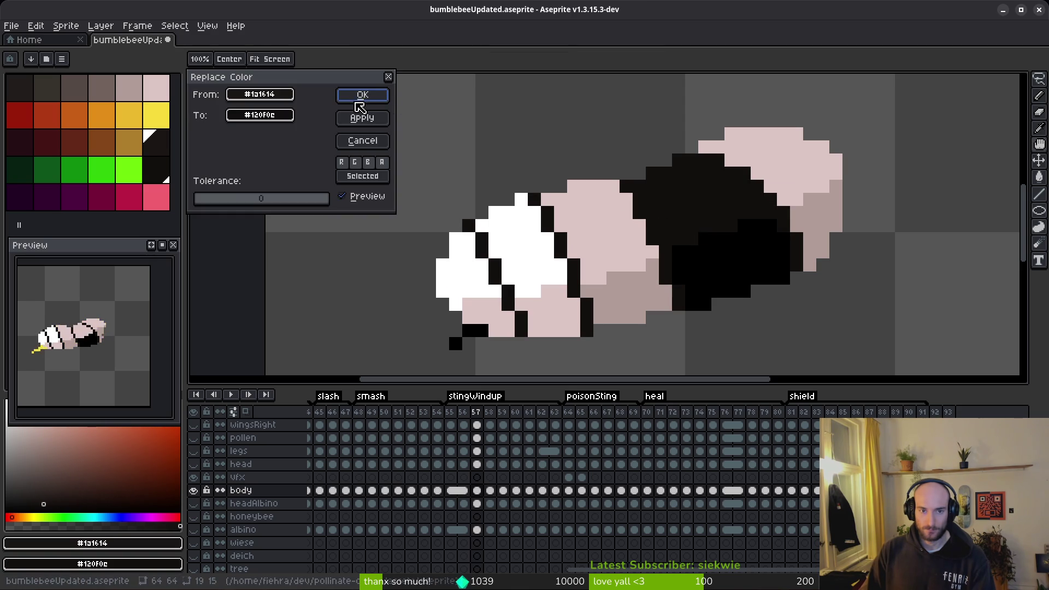
left_click(355, 94)
key("i")
Fill frame 58's pale middle band dark
key("period")
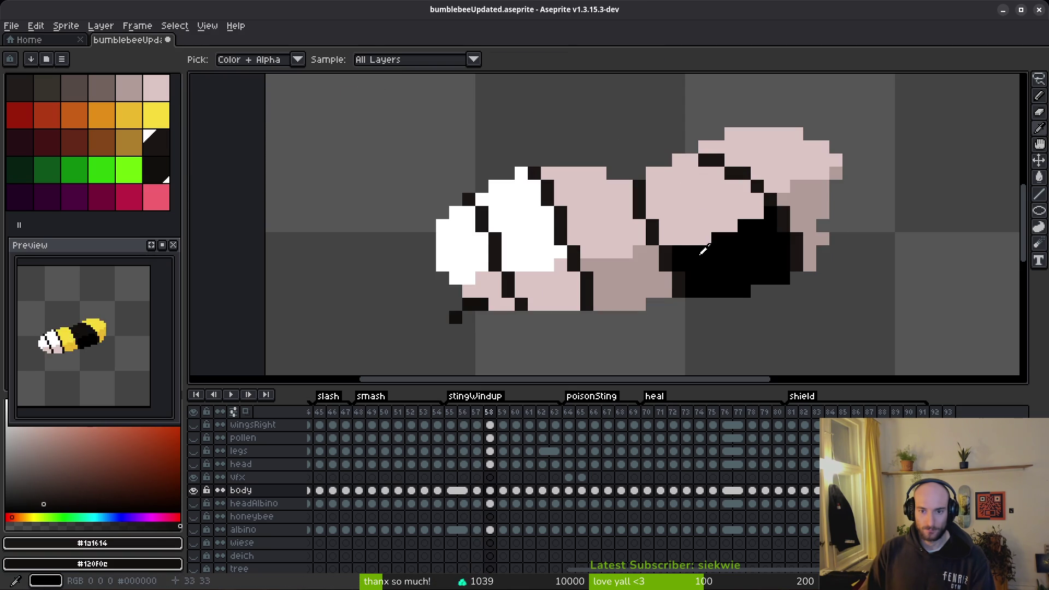
key("g")
left_click(684, 213)
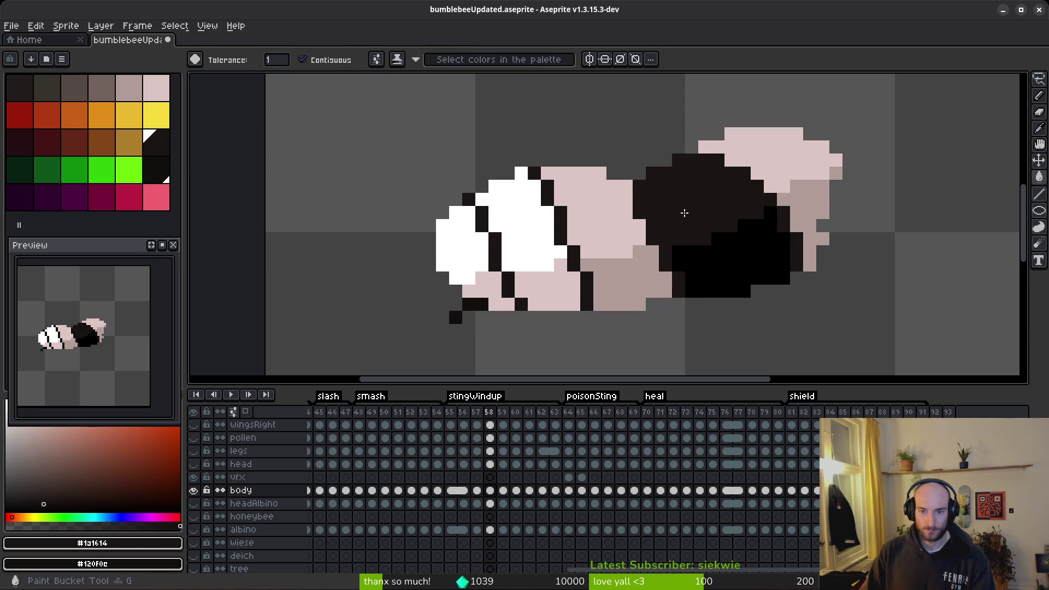
key("i")
Resample the pale and dark colours and fill frame 60's middle band dark
key("period")
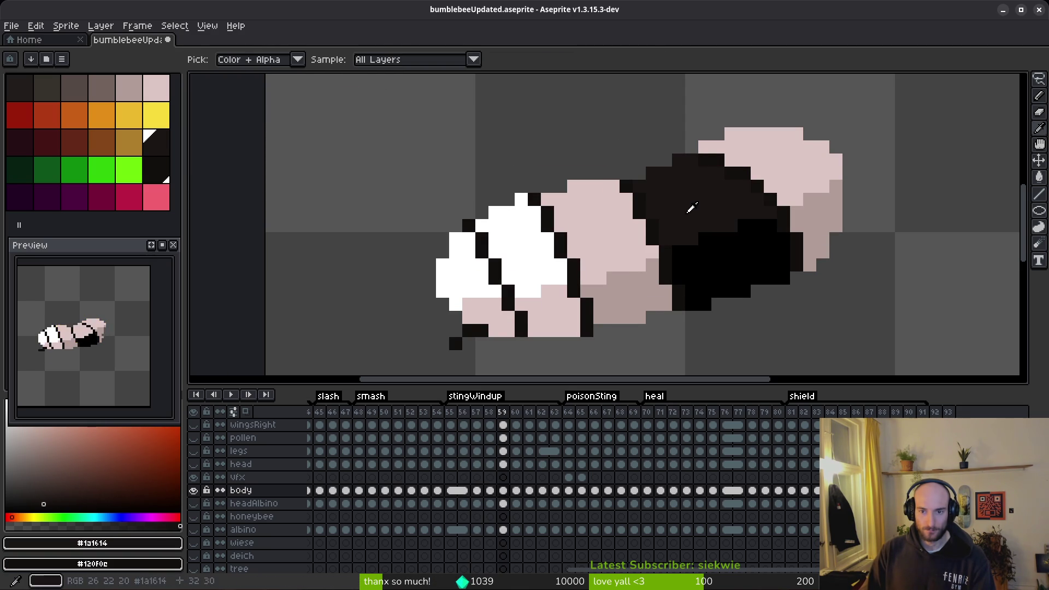
key("Right")
left_click(677, 217, "alt")
key("Left")
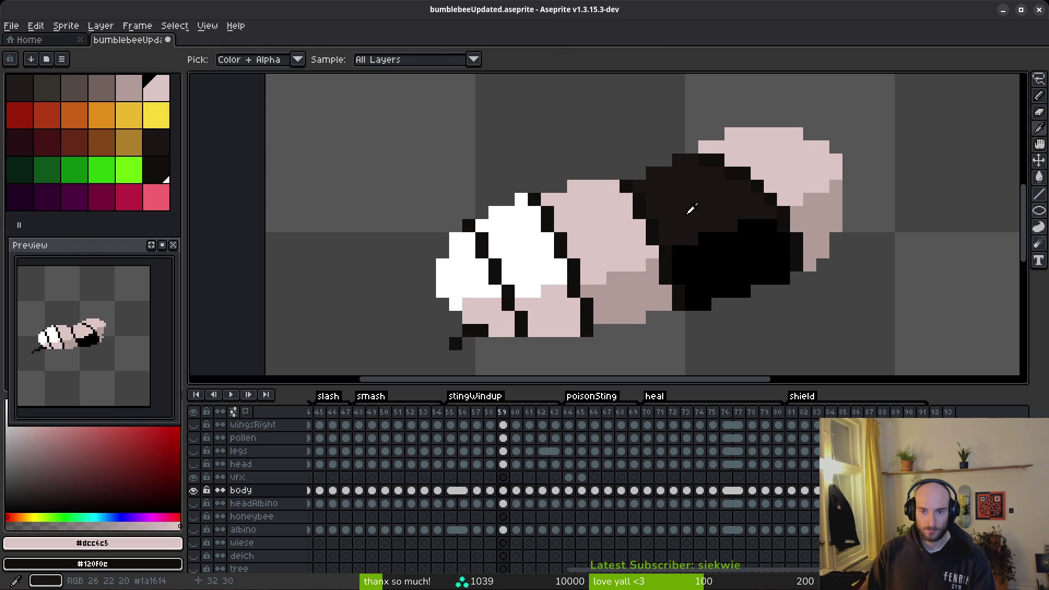
left_click(690, 212, "alt")
key("Right")
left_click(681, 216)
Replace #120f0c with #1a1614 on frames 60, 59 and 58
key("alt")
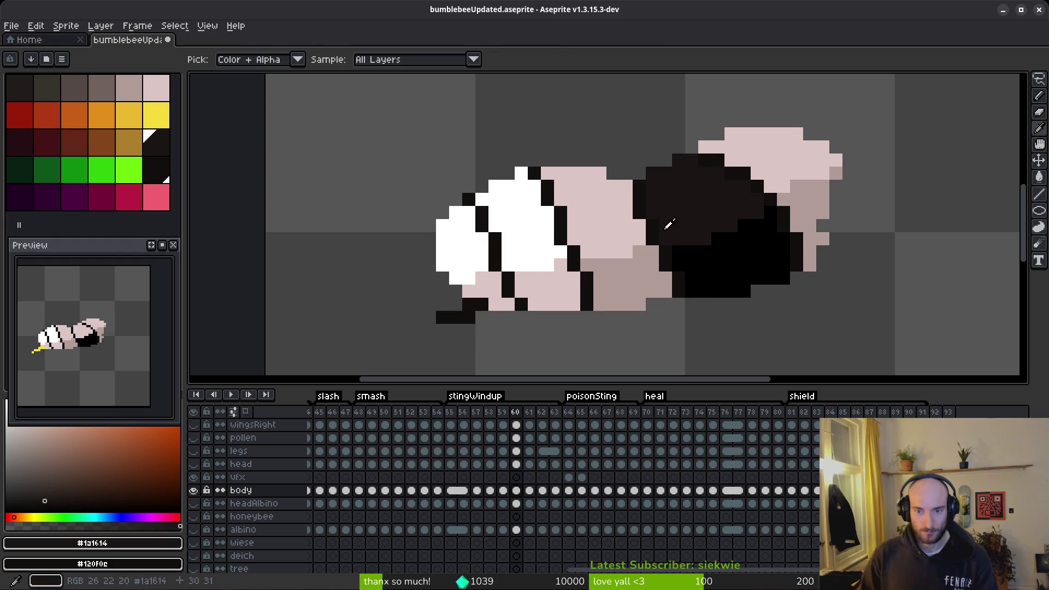
key("shift+r")
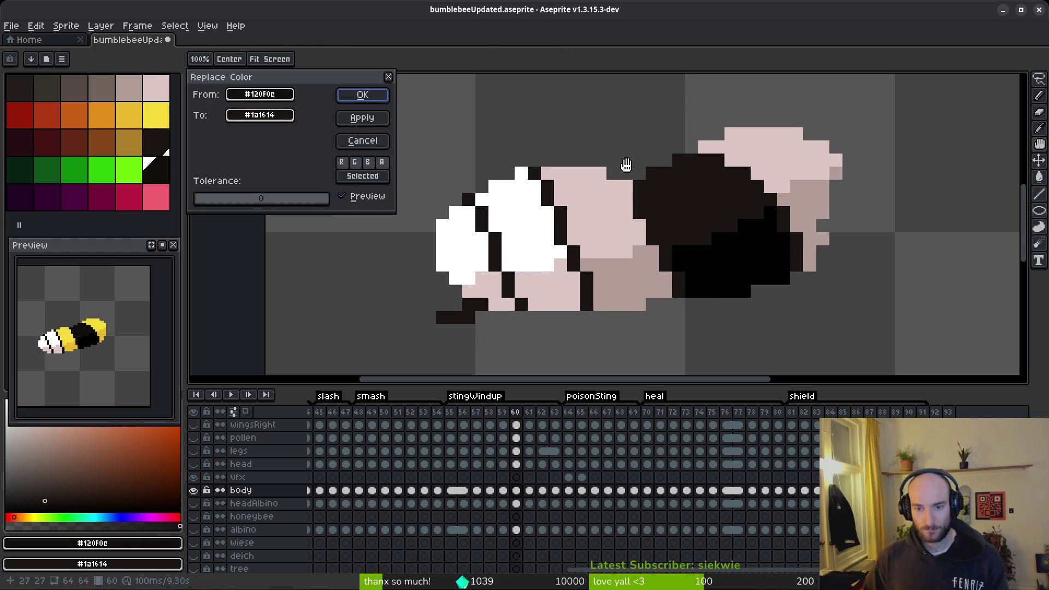
left_click(363, 95)
key("Left")
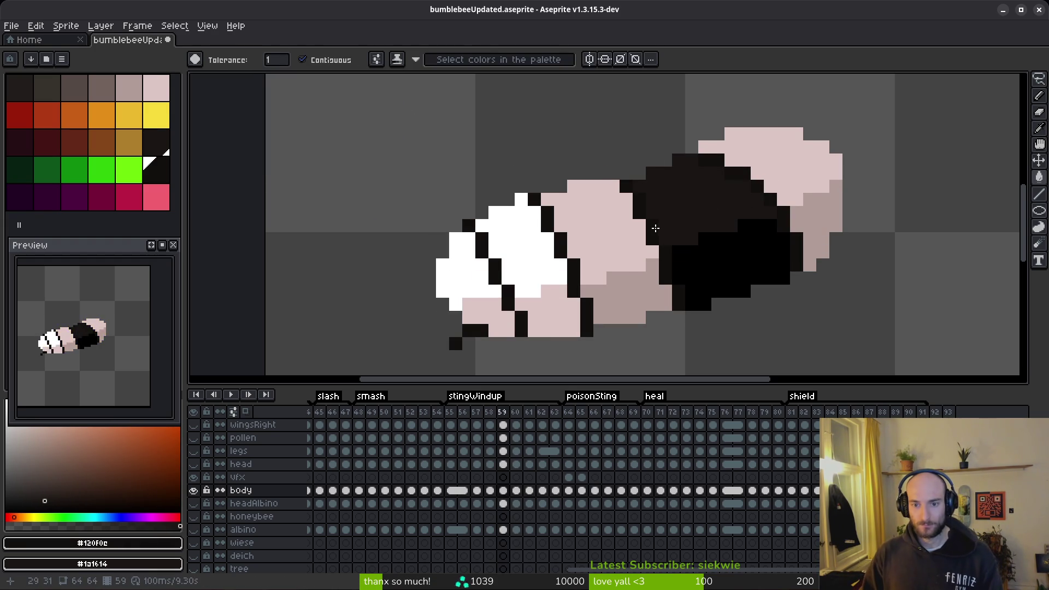
key("shift+r")
left_click(389, 102)
key("Left")
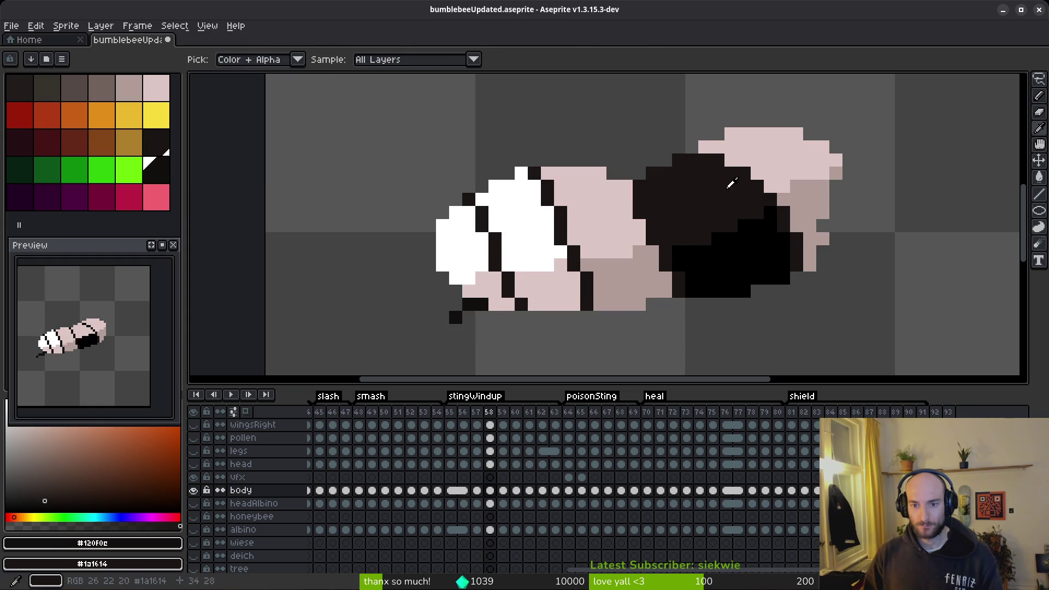
key("shift+r")
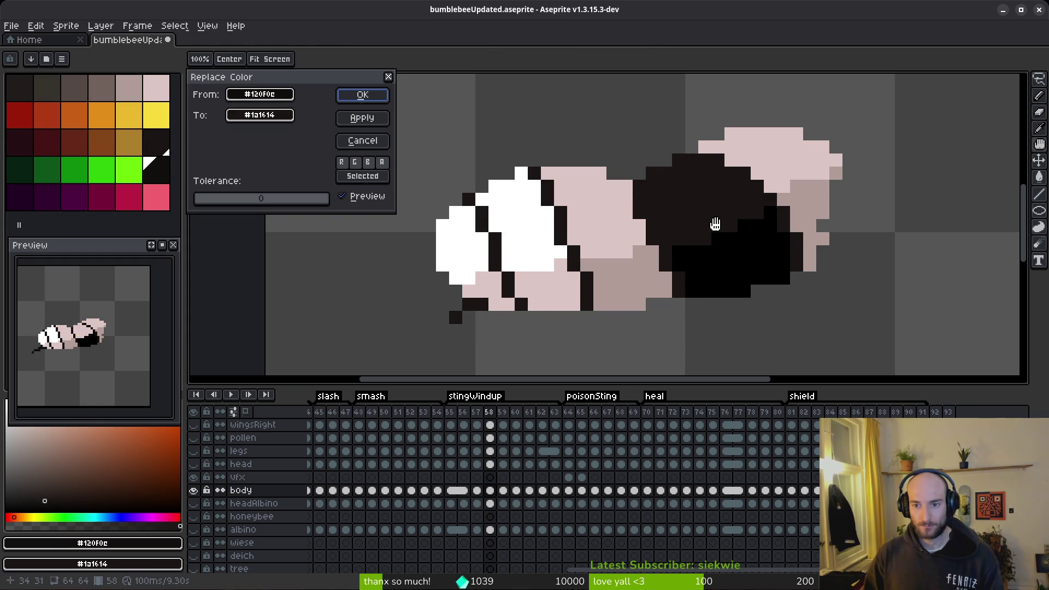
key("Return")
Fill frame 61's middle band dark and apply the #1a1614 replacement
key("Right")
key("Right")
key("Right")
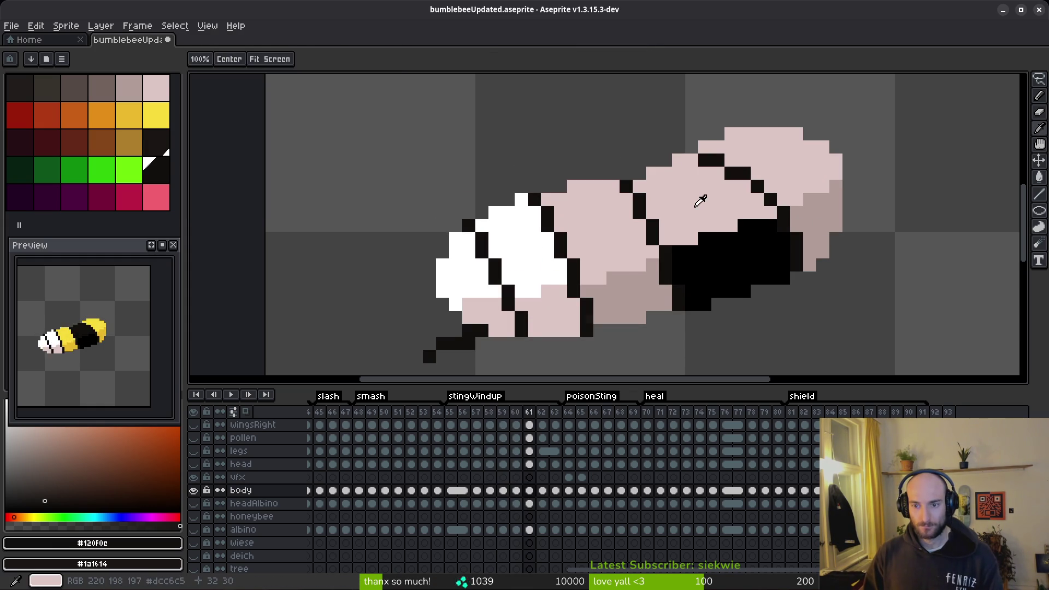
key("g")
left_click(688, 220)
key("shift+r")
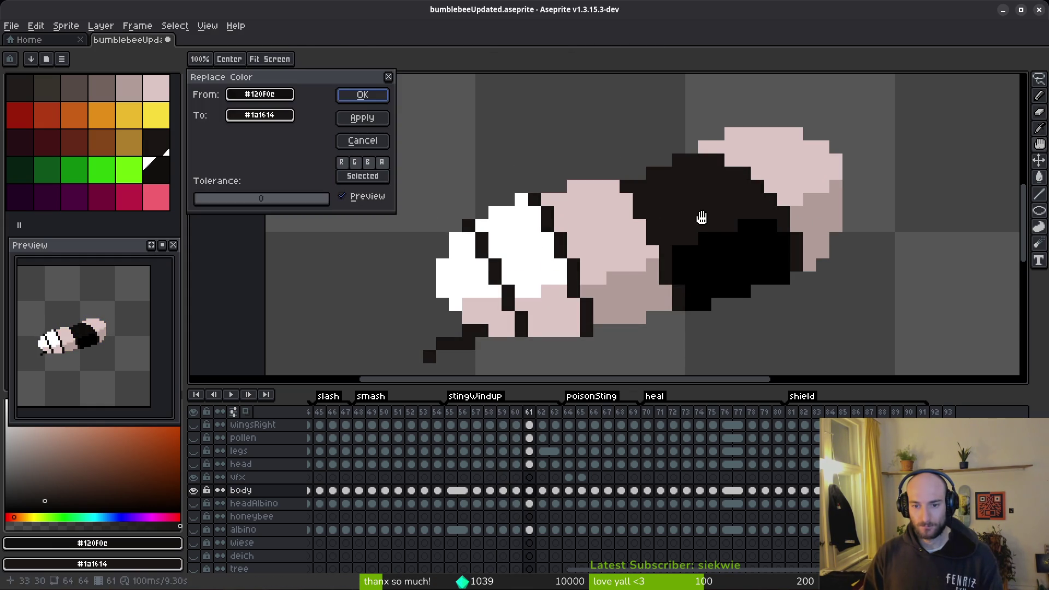
key("Return")
Fill frame 62's middle band dark and apply the #1a1614 replacement
key("Right")
key("g")
left_click(690, 209)
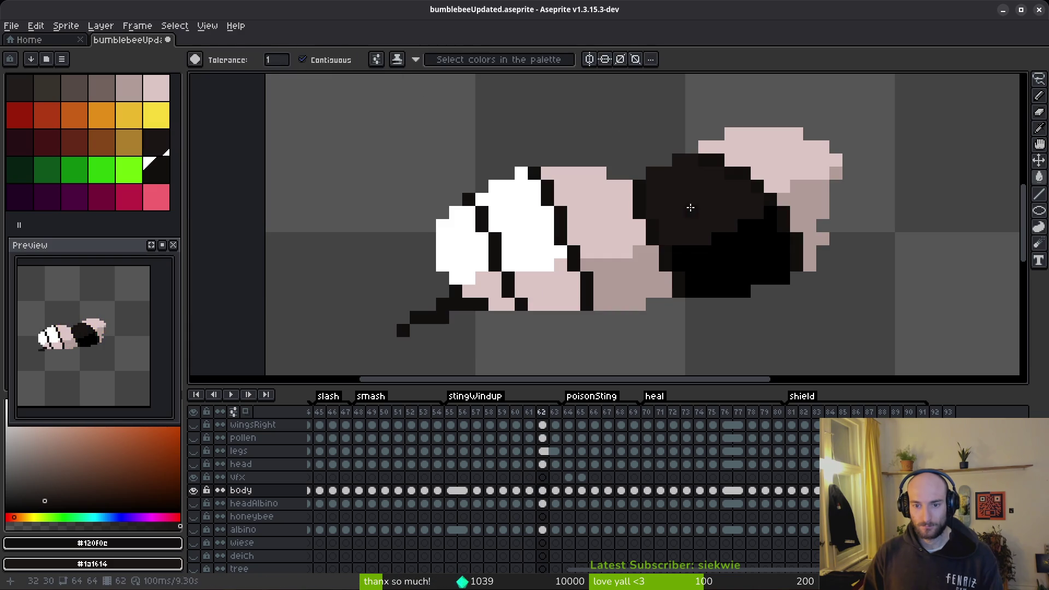
key("shift+r")
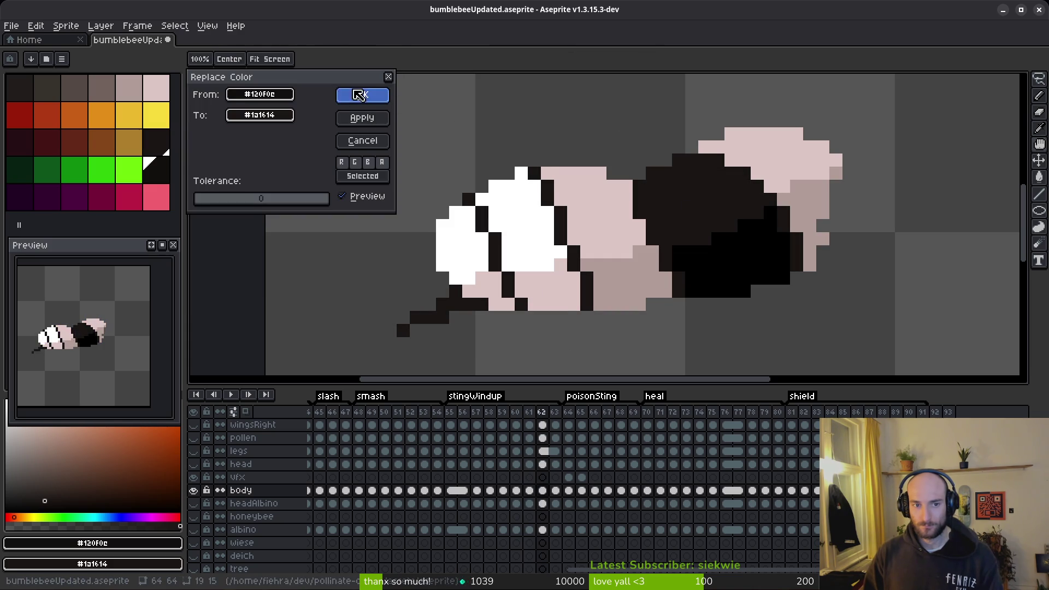
left_click(360, 95)
Fill frame 63's middle band dark and apply the #1a1614 replacement
key("Right")
key("g")
key("shift+r")
key("Return")
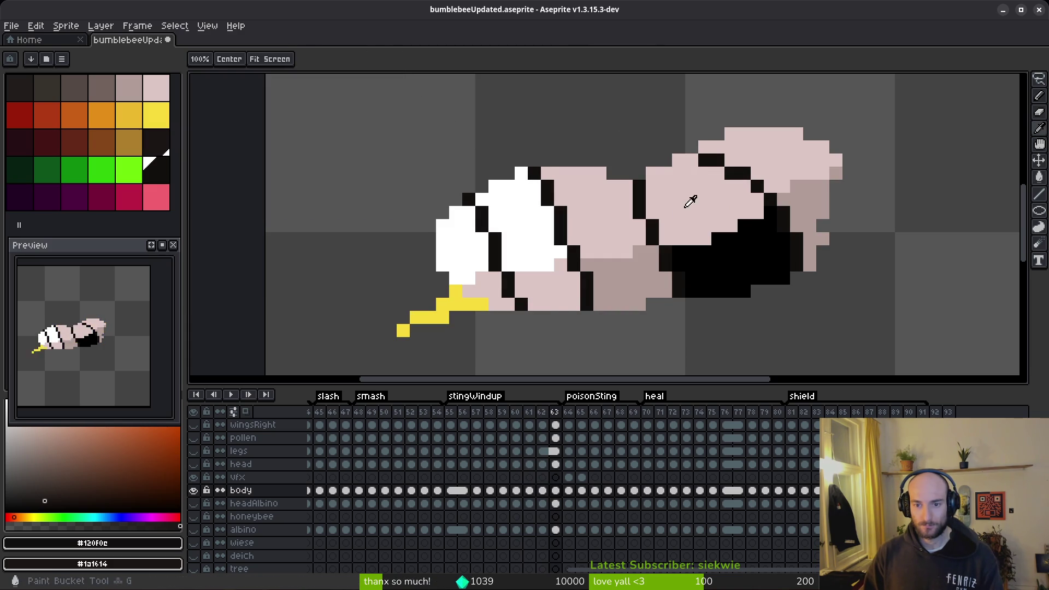
left_click(690, 202)
key("shift+r")
left_click(367, 97)
key("shift+r")
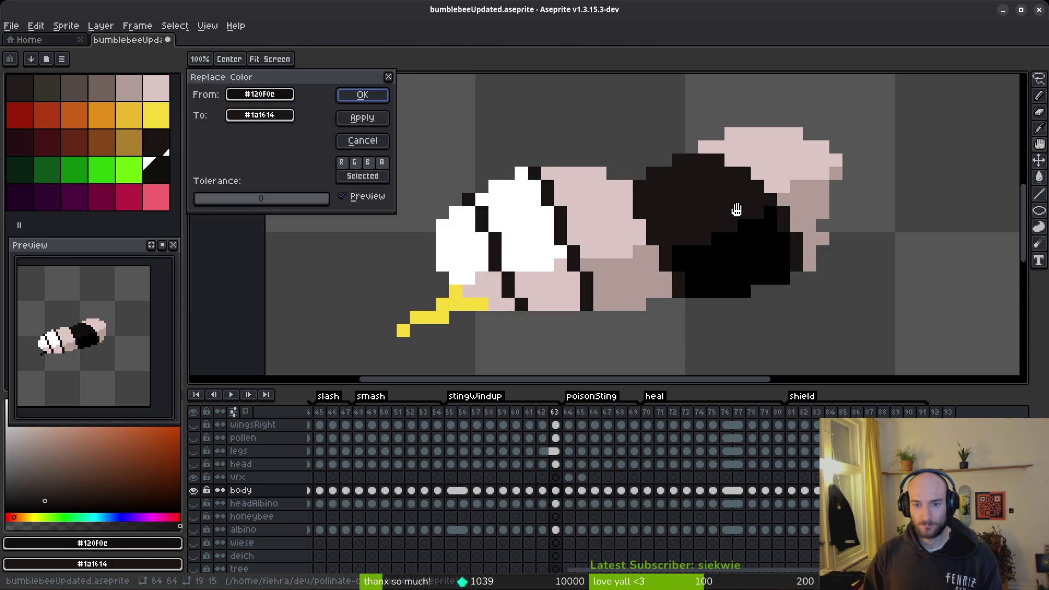
key("Return")
Paint Bucket the pale body bands on frames 64 and 65 with #120f0c
key("g")
key("Right")
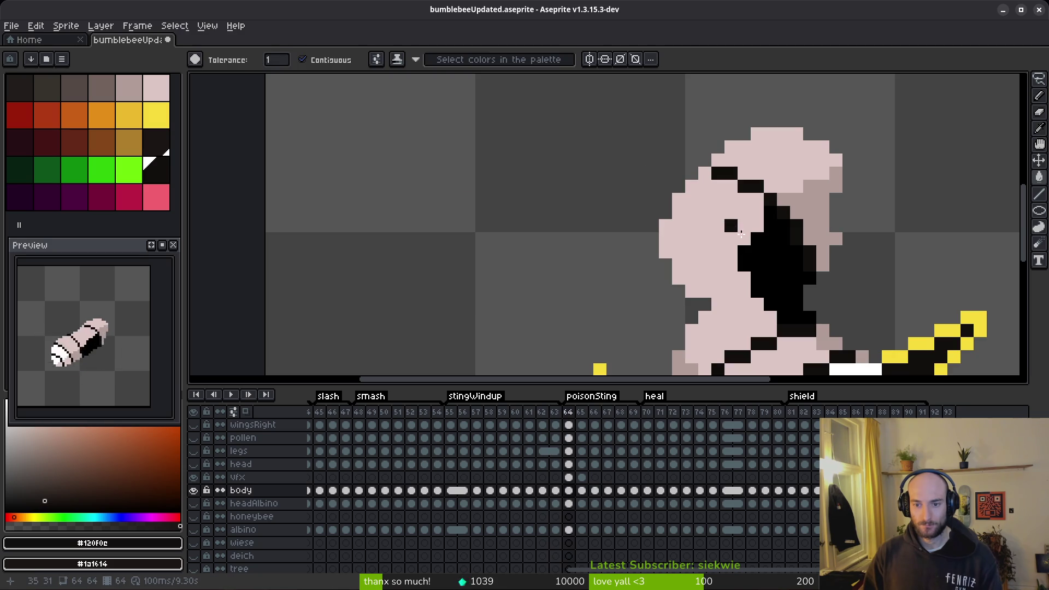
left_click(704, 251)
key("Right")
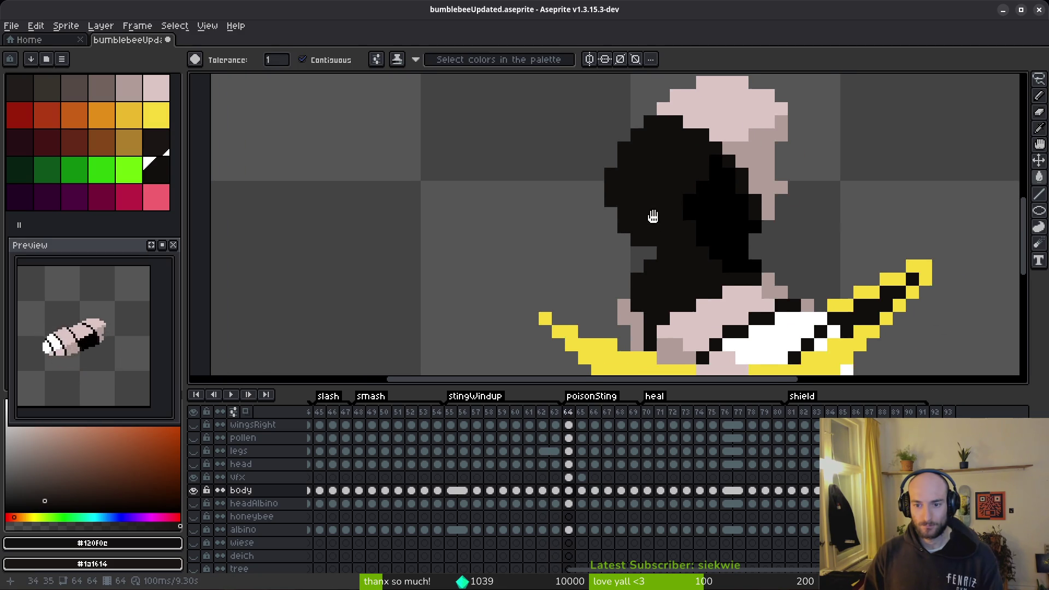
key("Right")
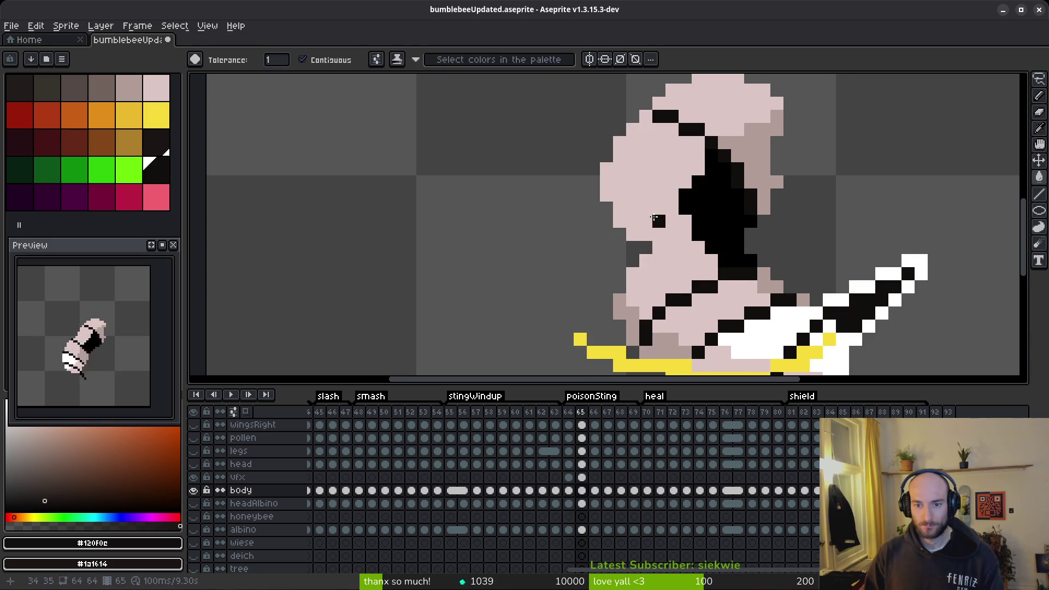
left_click(652, 210)
key("Left")
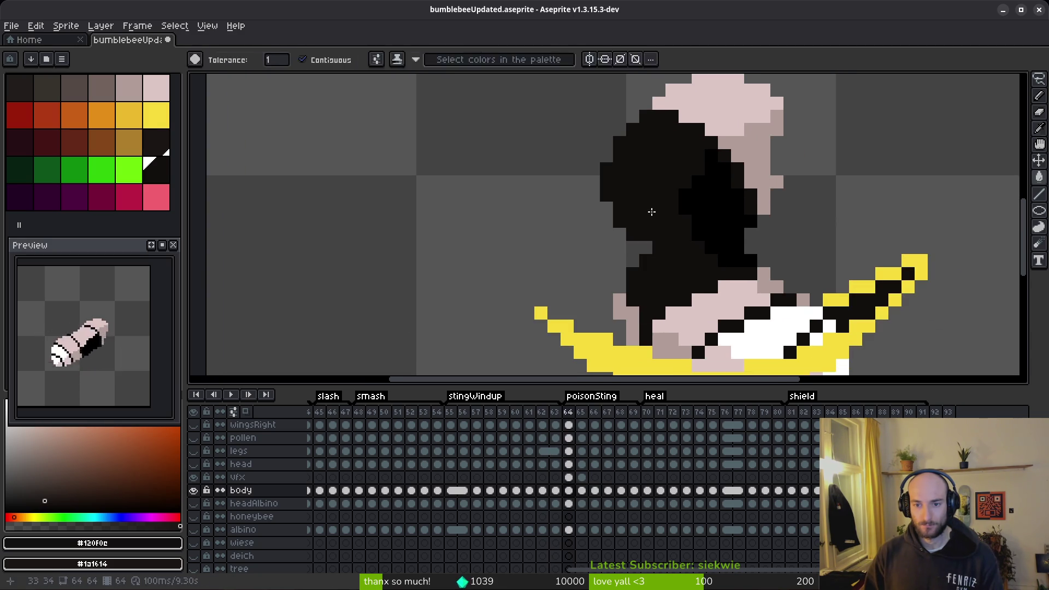
key("Left")
key("Right")
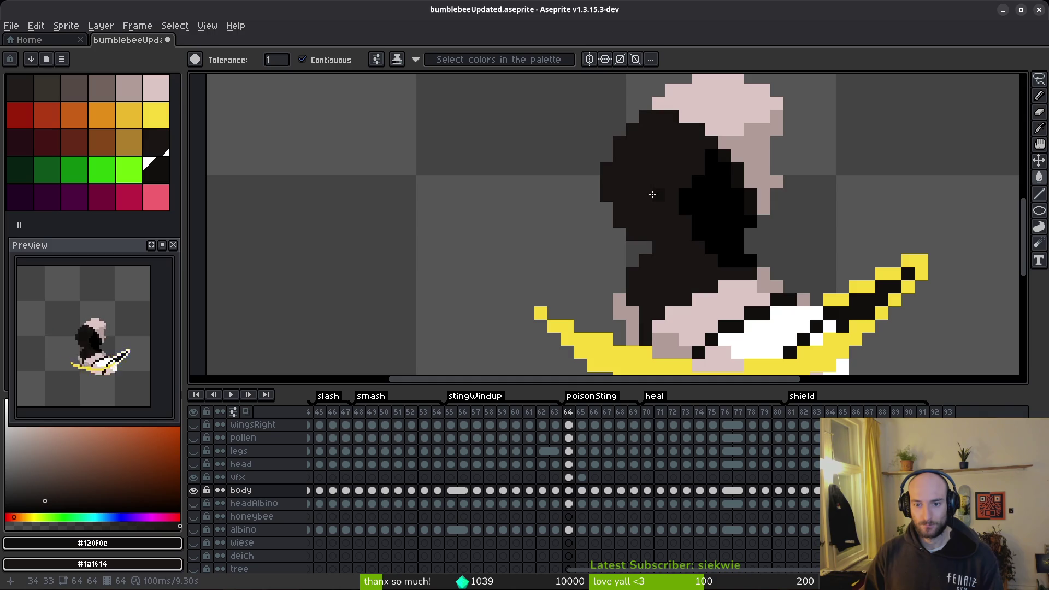
key("Right")
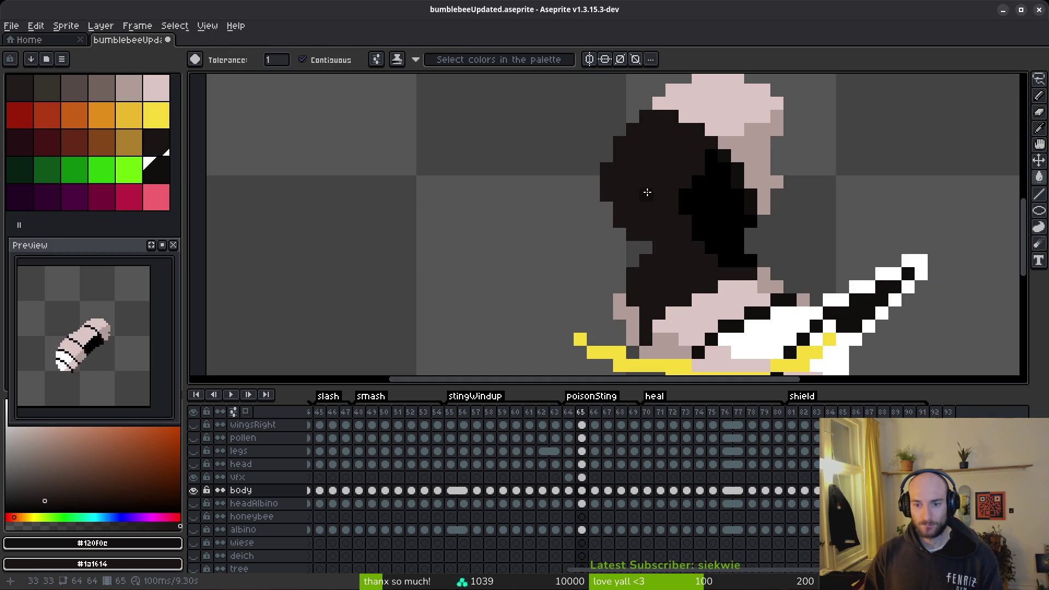
Replace #120f0c with #1a1614 on frames 65 and 64
key("shift+r")
left_click(381, 105)
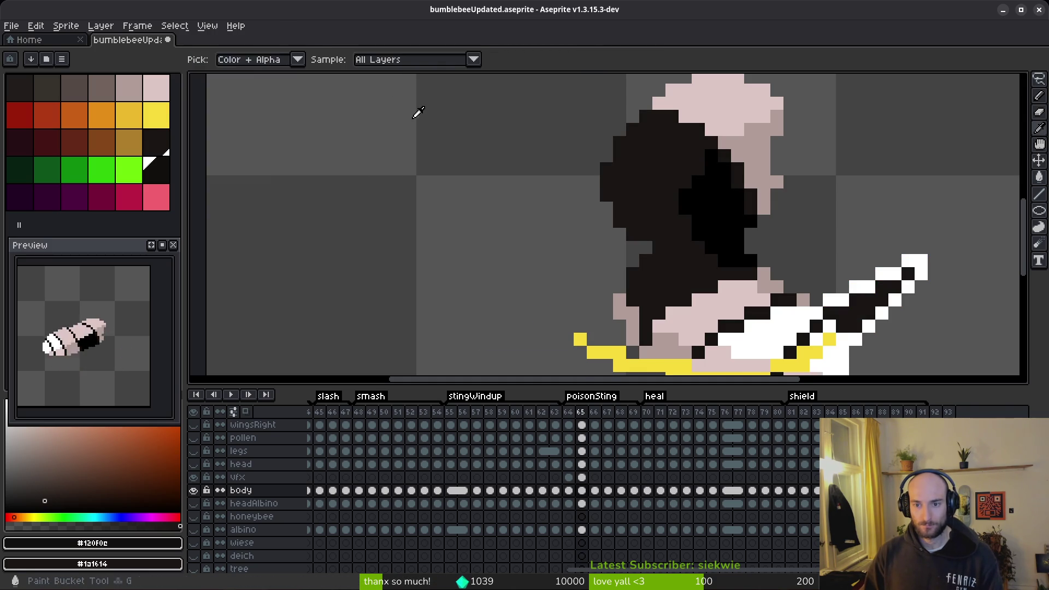
key("Left")
key("shift+r")
key("Return")
Darken frame 66's pale band and apply the #1a1614 replacement
key("w")
key("Left")
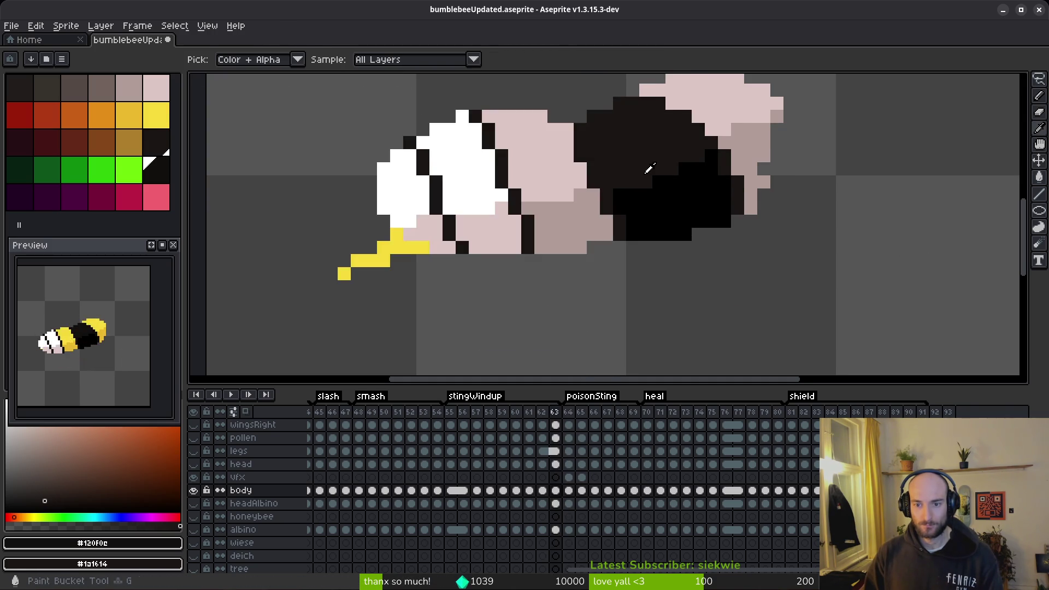
key("Right")
key("Right")
key("Right")
key("ctrl+z")
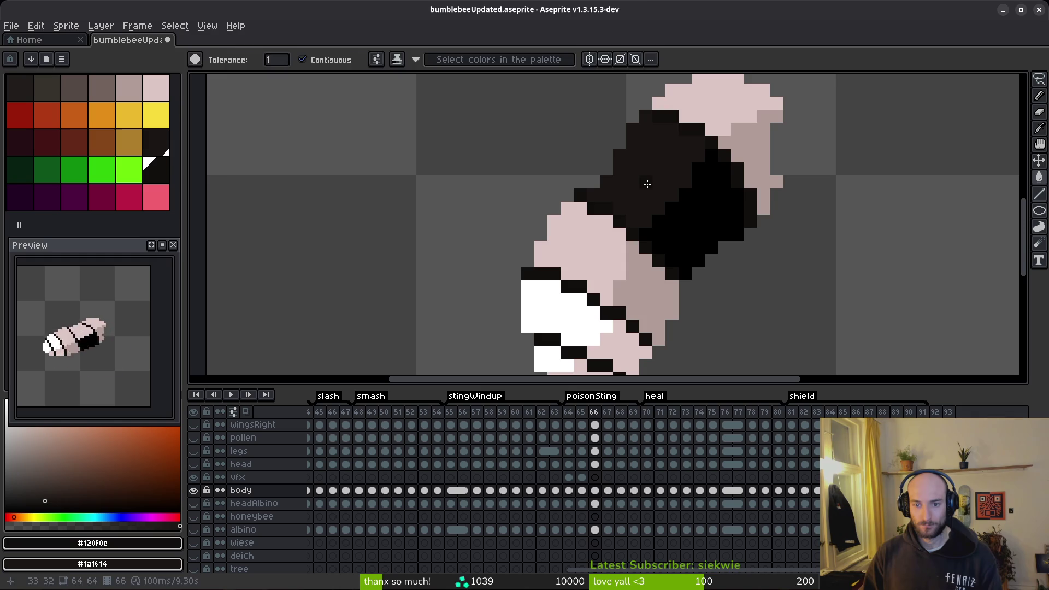
key("shift+r")
key("Return")
key("shift+r")
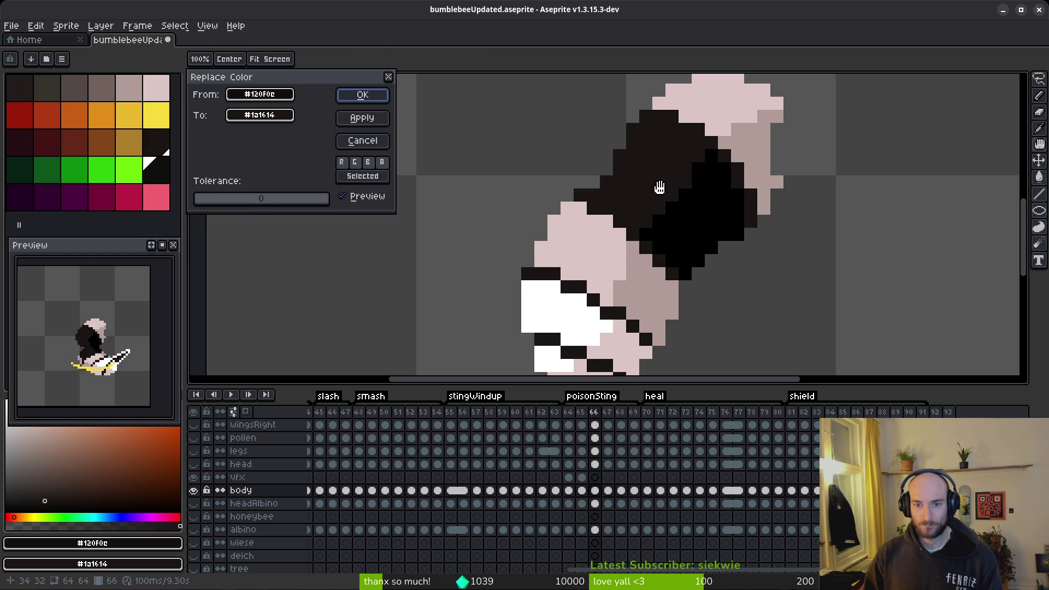
key("Return")
Darken the pale bands on frames 67 and 68 with the #1a1614 replacement
key("Right")
key("shift+r")
key("Return")
key("shift+r")
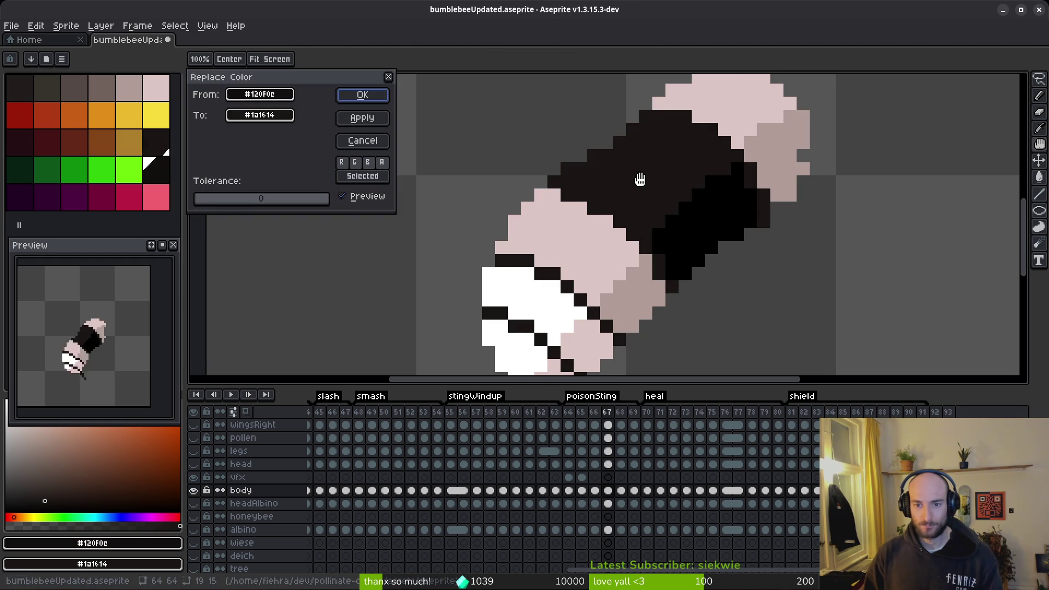
left_click(372, 95)
key("Right")
key("shift+r")
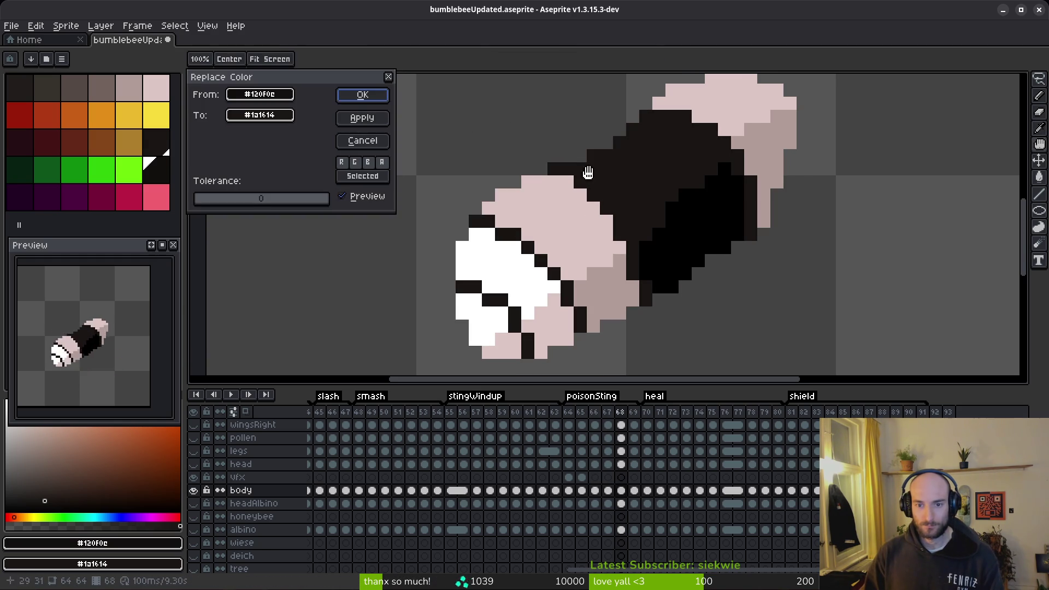
left_click(363, 97)
Darken frame 69's band with #1a1614, then sample frame 70's pale body colour
key("Right")
key("shift+r")
key("Return")
key("shift+r")
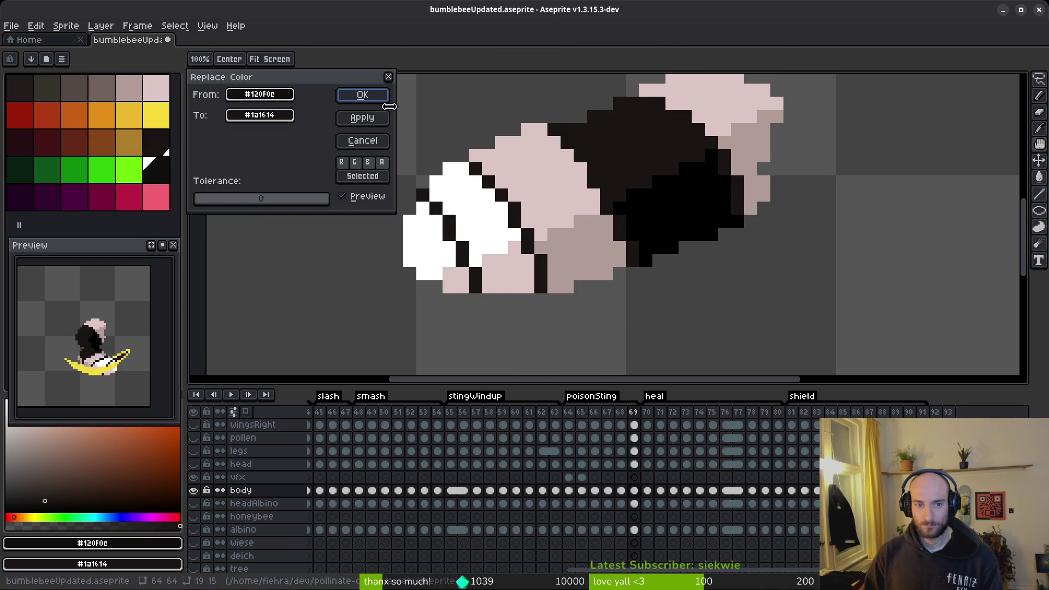
key("Return")
key("Right")
right_click(579, 152, "alt")
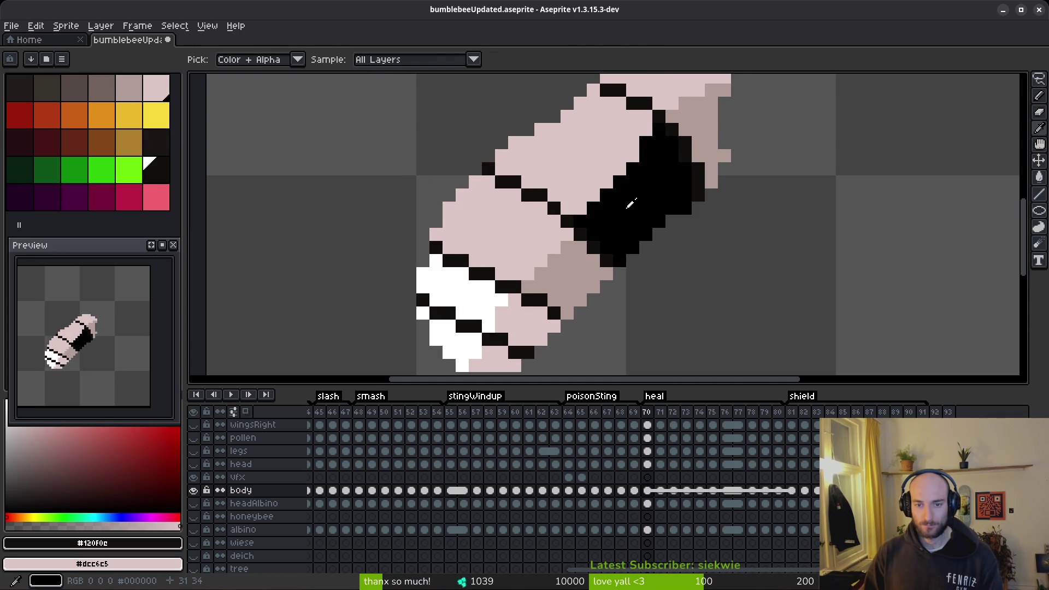
Darken the pale band on frames 70 and 71, replacing #120f0c with #1a1614
key("Left")
right_click(616, 158, "alt")
key("Right")
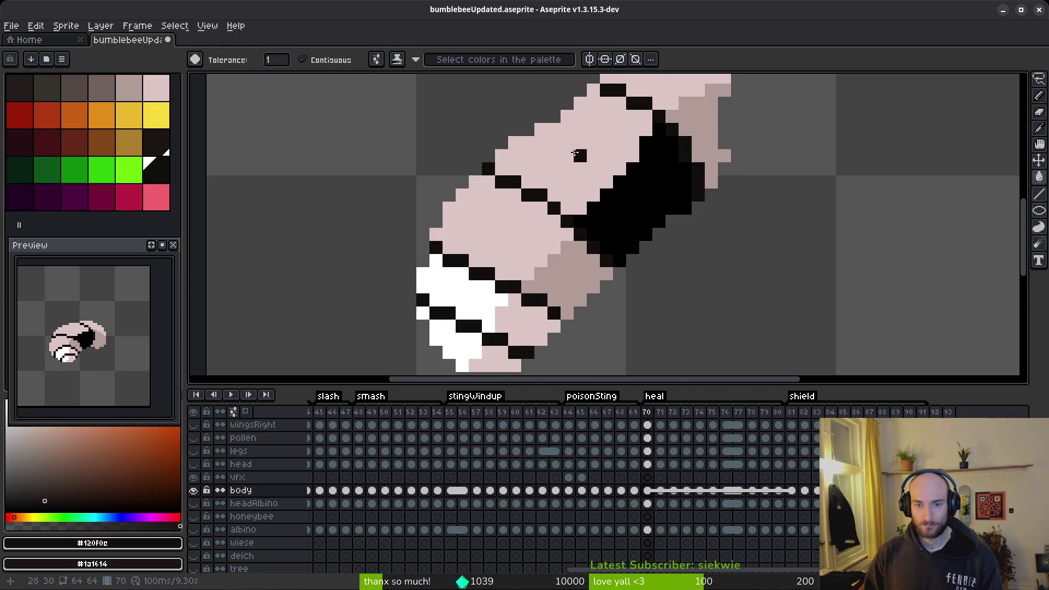
right_click(584, 155)
key("Right")
left_click(590, 154)
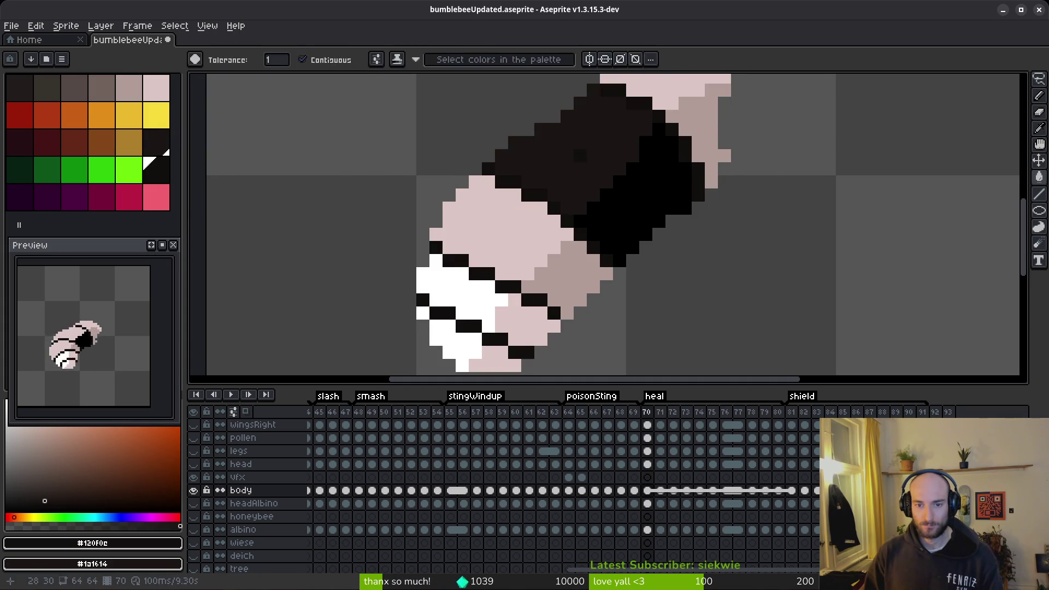
key("shift+r")
left_click(365, 101)
left_click(582, 156)
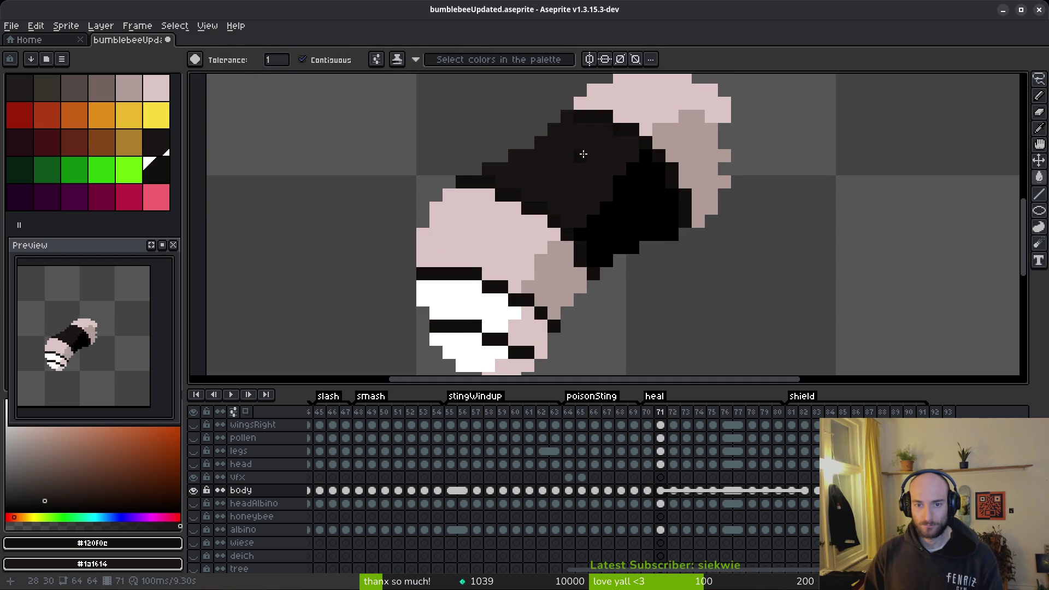
key("shift+r")
left_click(365, 101)
Fill the pale band dark on frames 72 and 73 and swap #120f0c for #1a1614
key("Right")
left_click(583, 167)
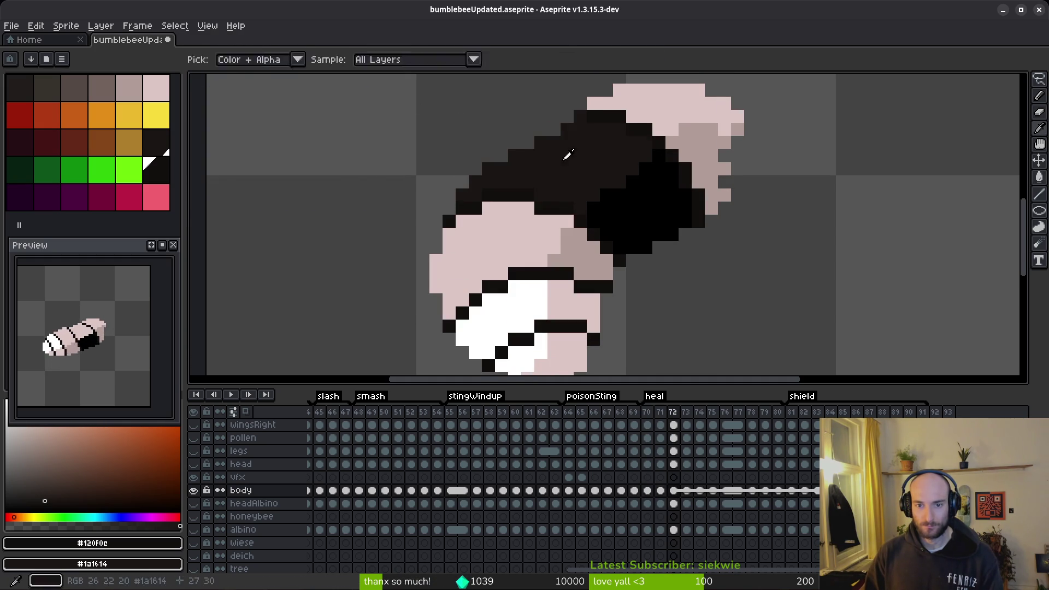
key("shift+r")
left_click(365, 101)
key("Right")
left_click(565, 153)
key("shift+r")
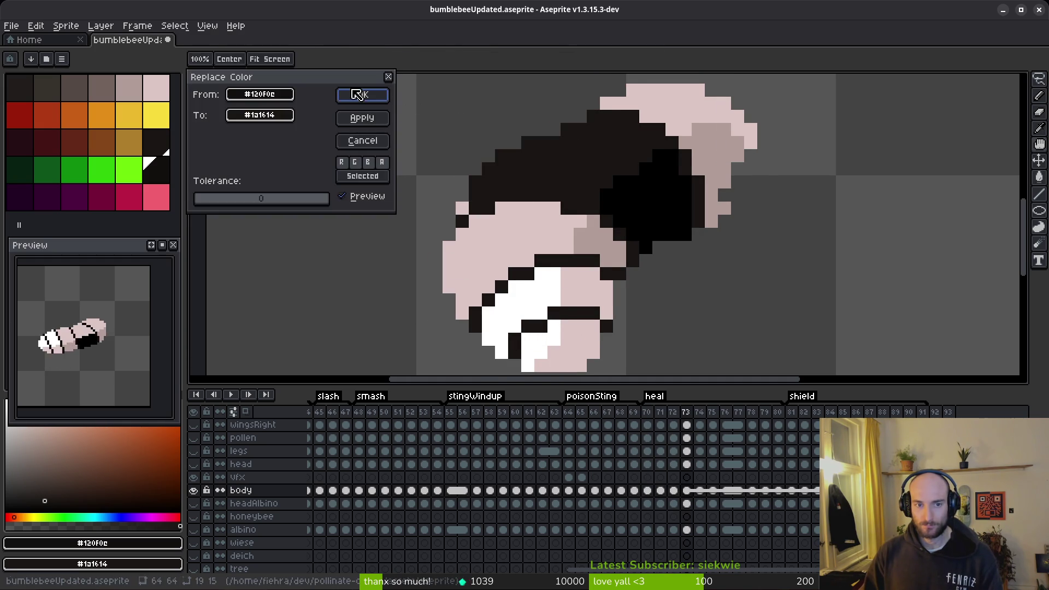
left_click(362, 95)
Apply the dark stripe with the #1a1614 replacement on frames 74 and 75
key("Right")
left_click(583, 152)
key("shift+r")
left_click(362, 95)
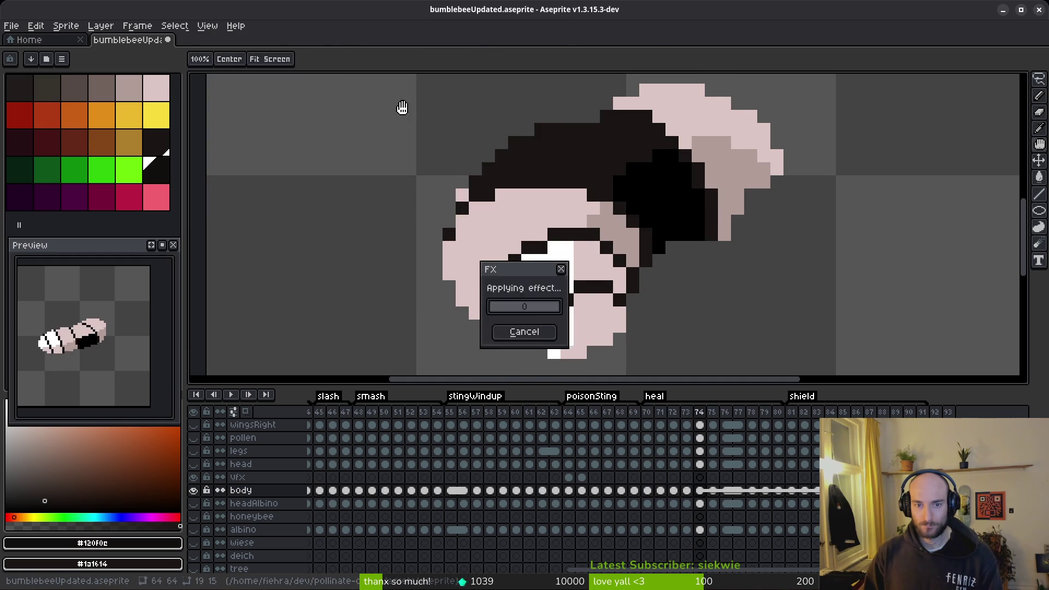
key("Right")
left_click(596, 141)
key("shift+r")
left_click(363, 94)
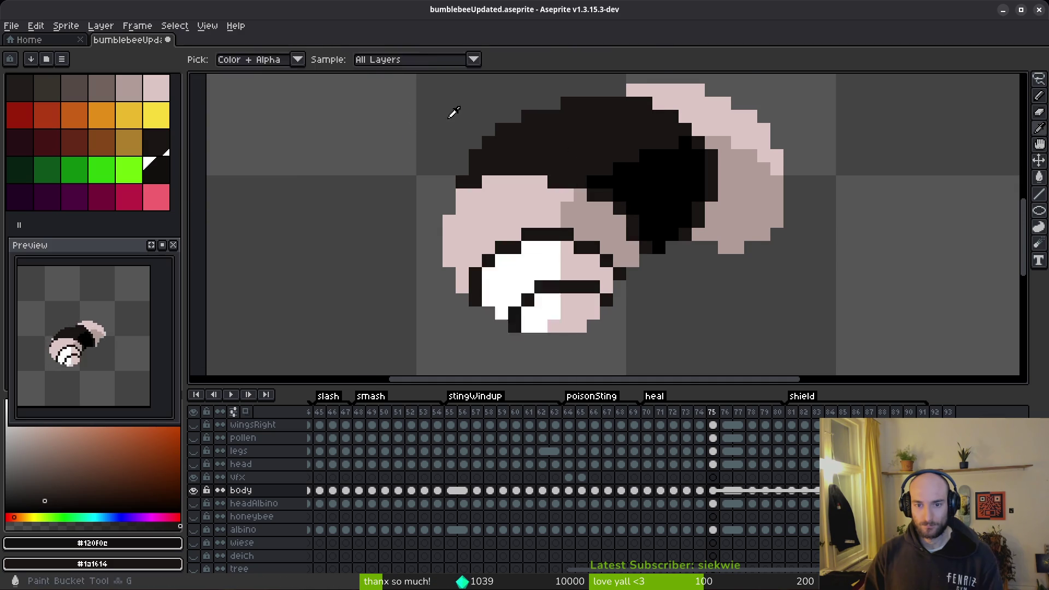
Darken the band on frames 76 and 78, skipping frame 77
key("Right")
left_click(637, 151)
key("shift+r")
left_click(363, 94)
key("Right")
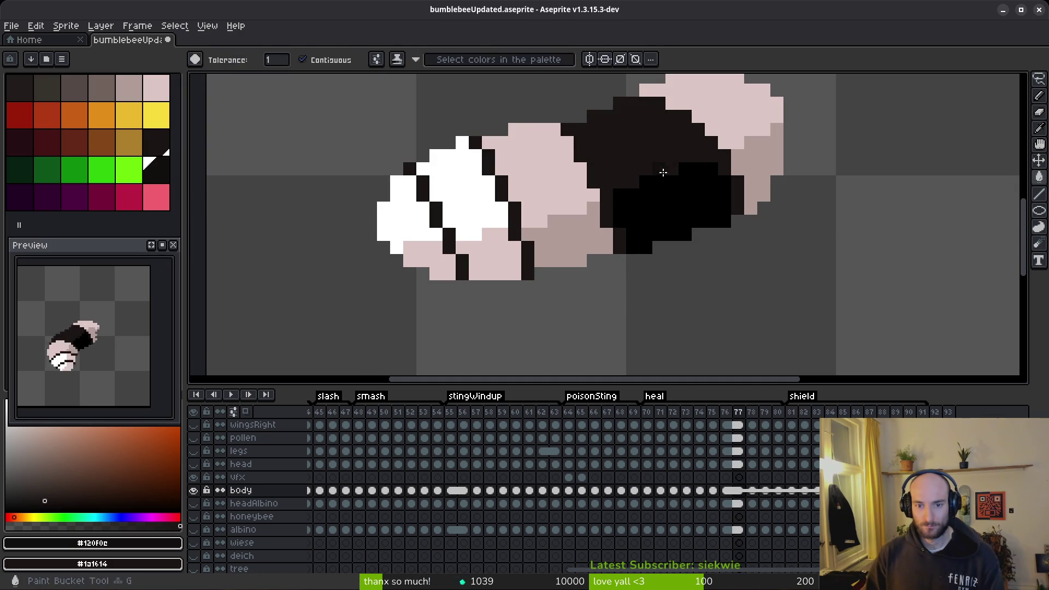
key("Right")
key("alt")
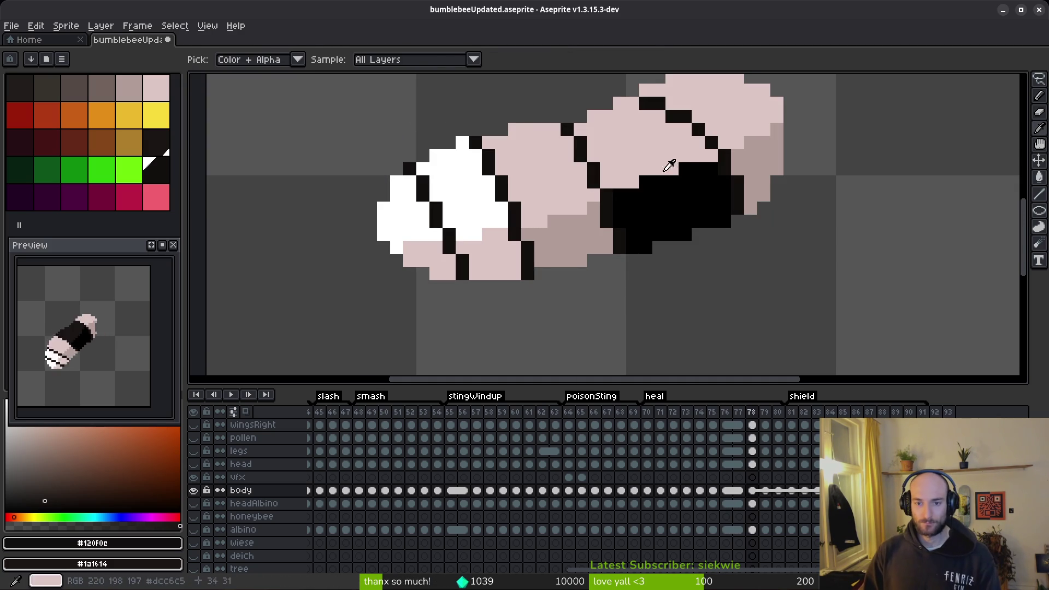
left_click(670, 165)
key("shift+r")
left_click(362, 94)
Stripe frame 79, review frame 77, then correct frame 80's stripe colour to #1a1614
key("Right")
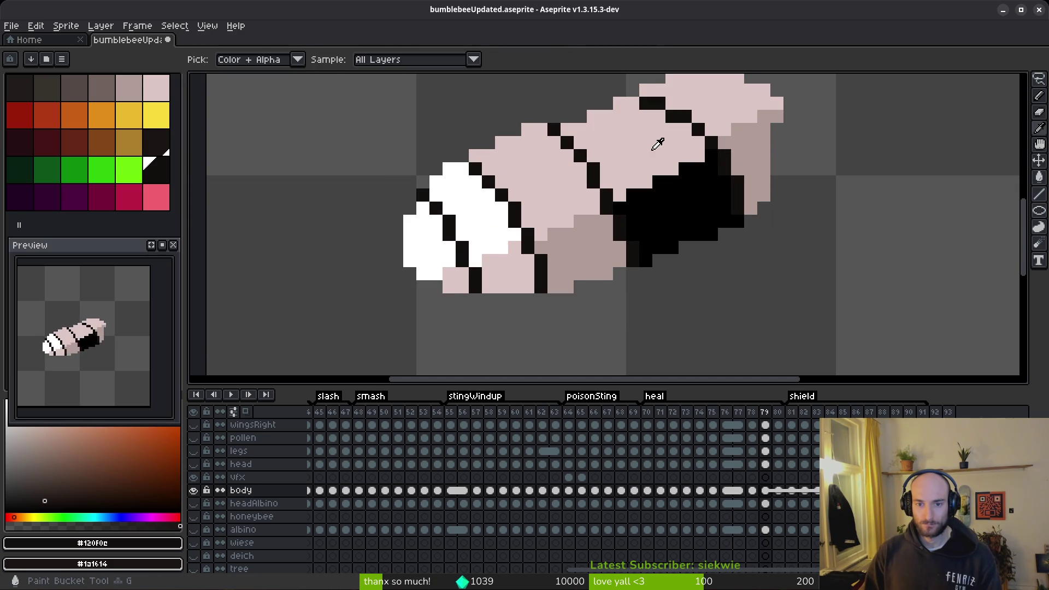
left_click(614, 150)
key("shift+r")
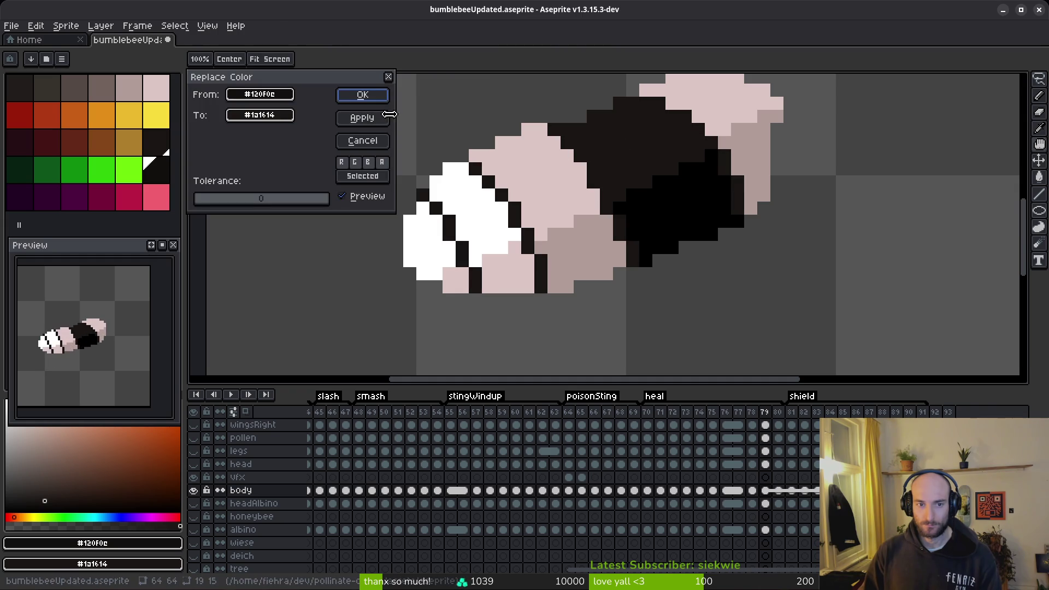
left_click(362, 94)
key("Right")
key("Right")
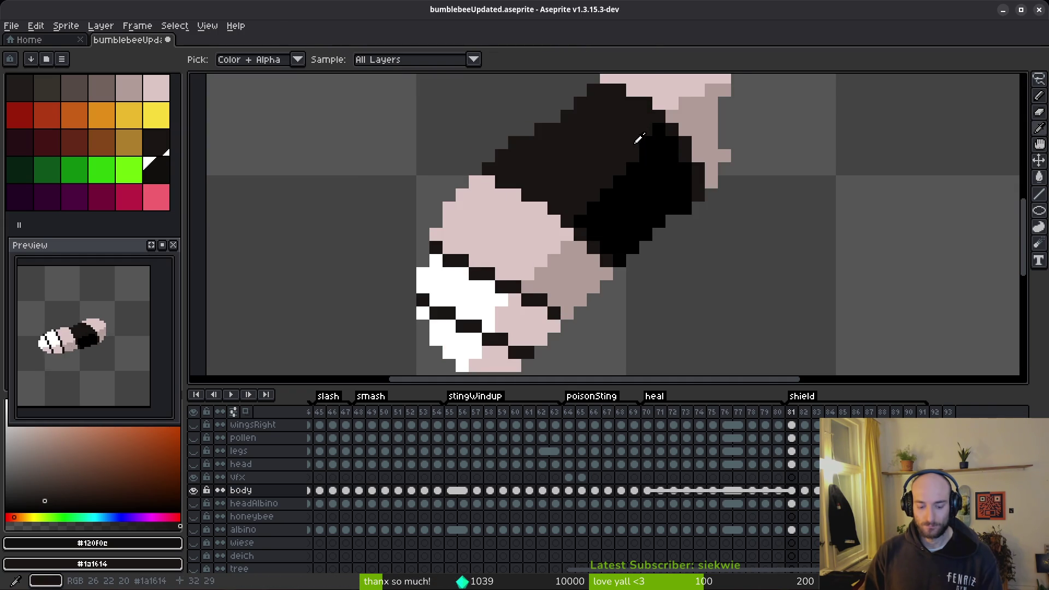
key("Left")
key("Left")
key("Left")
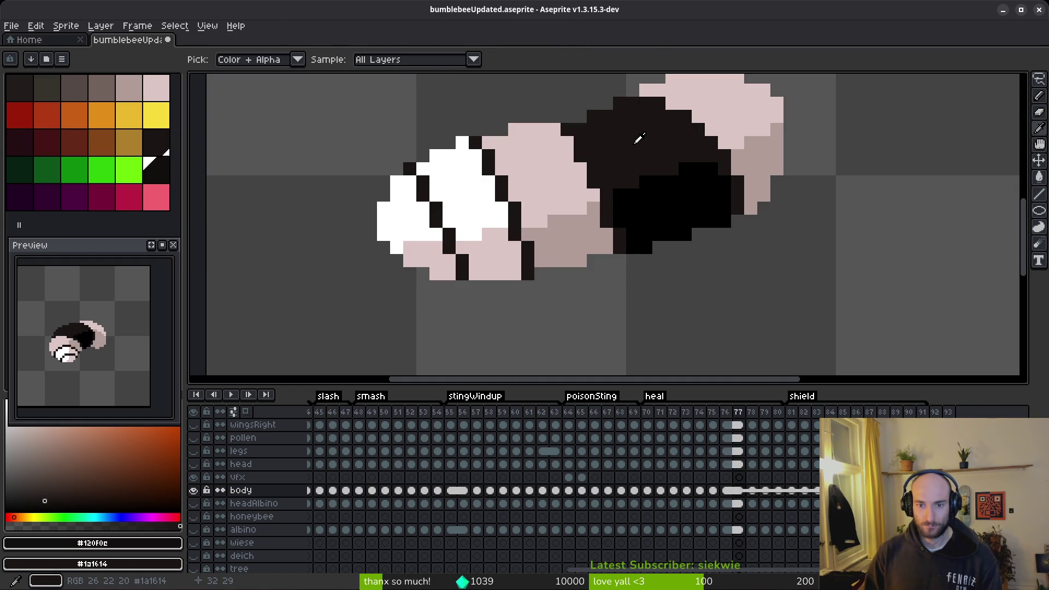
key("Right")
key("Right")
key("Right")
key("w")
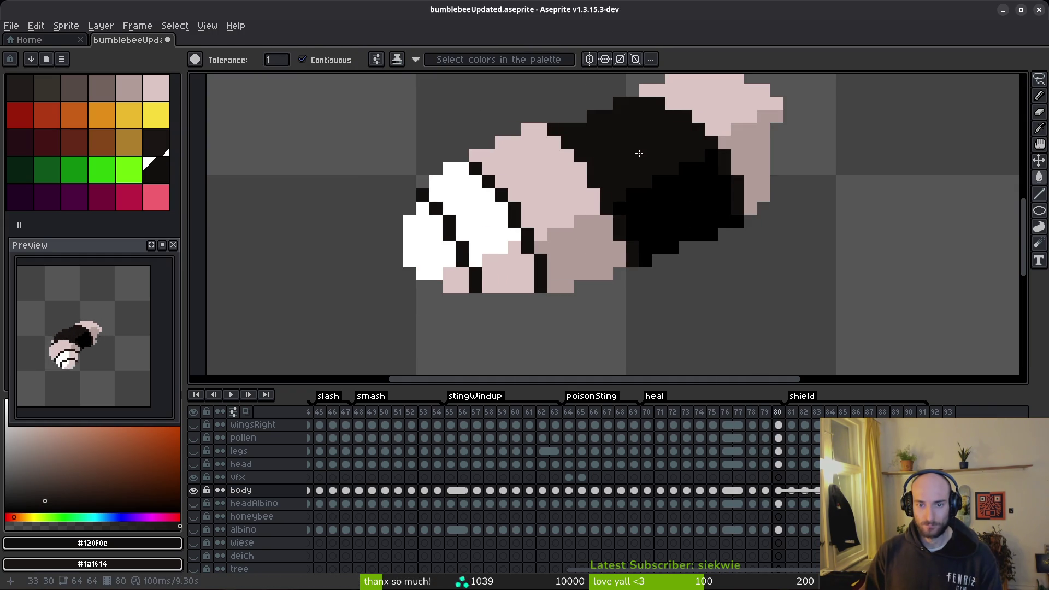
key("ctrl+z")
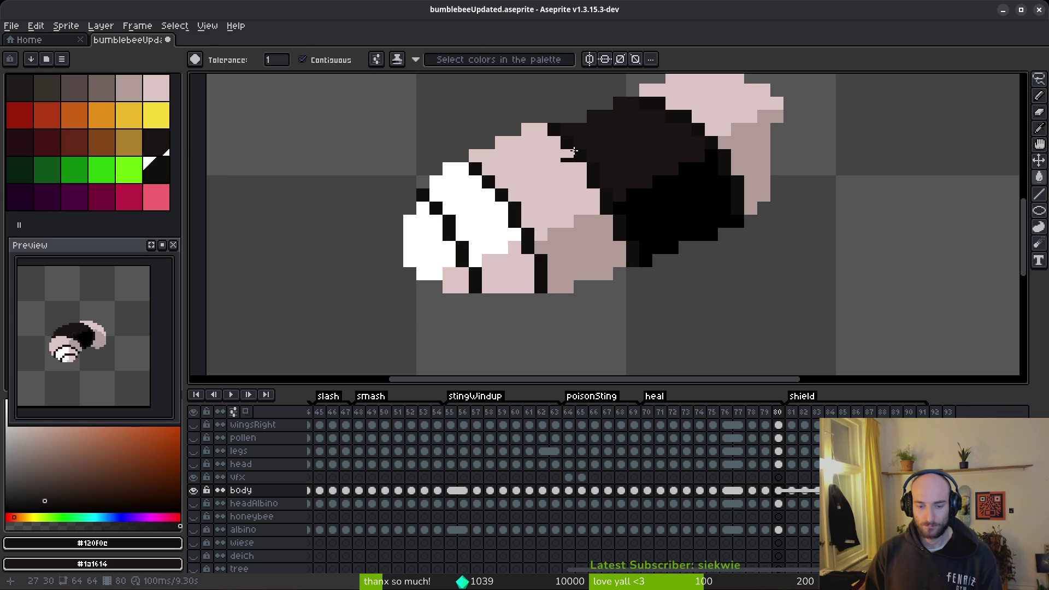
key("shift+r")
left_click(386, 100)
Compare frames 80 and 81, then move ahead to frame 84 to check its dark stripe
key("Right")
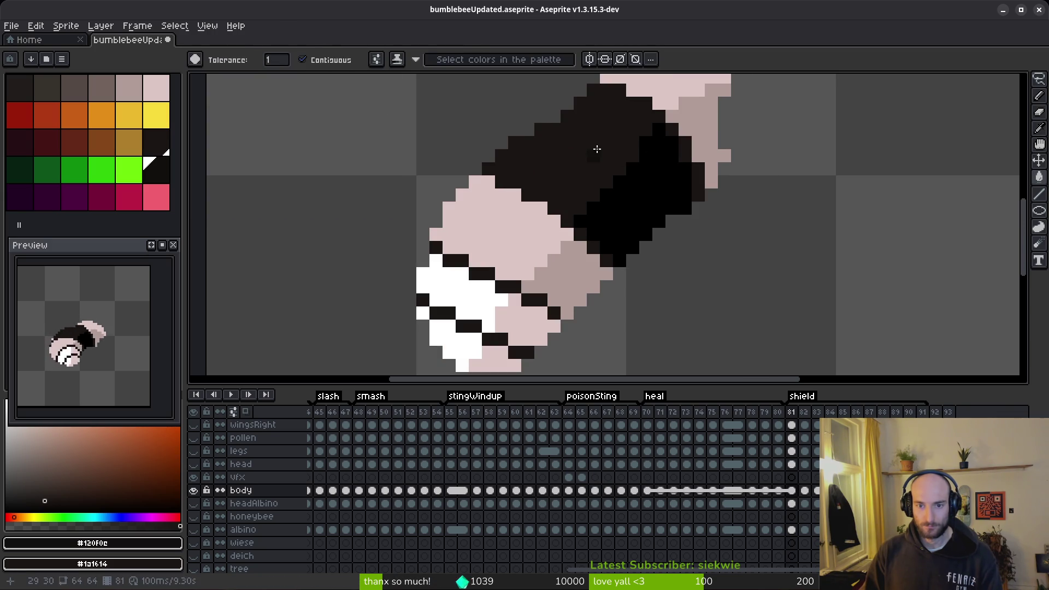
key("Left")
key("Left")
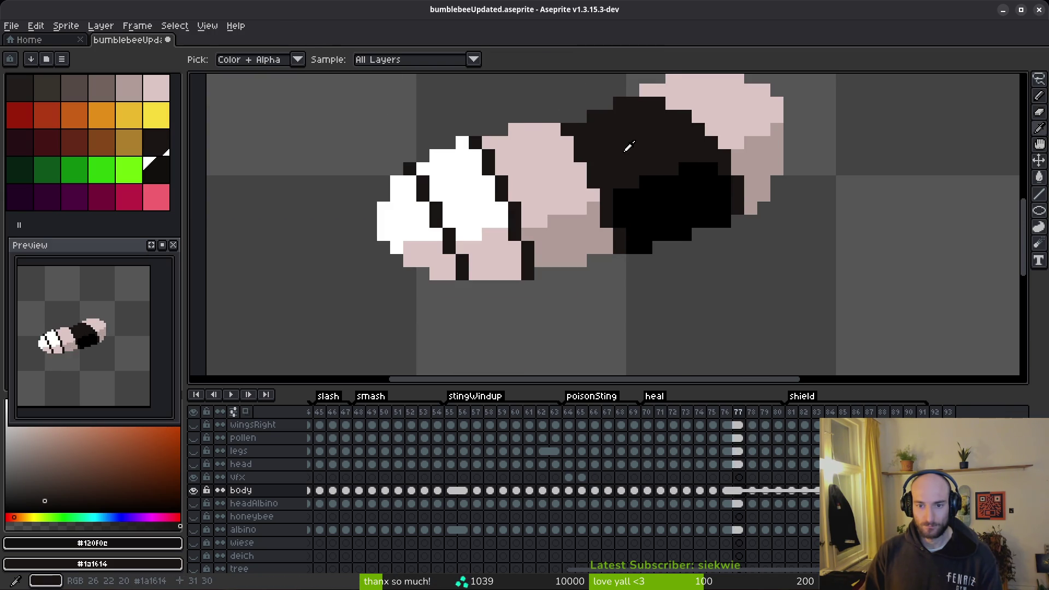
key("Right")
key("Right")
key("Right")
key("Right")
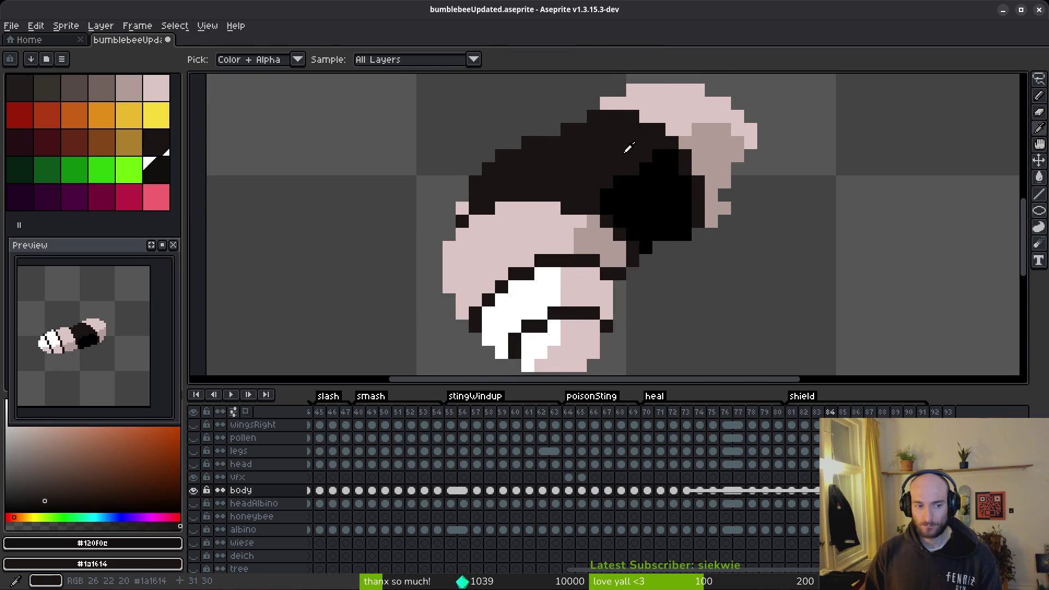
key("w")
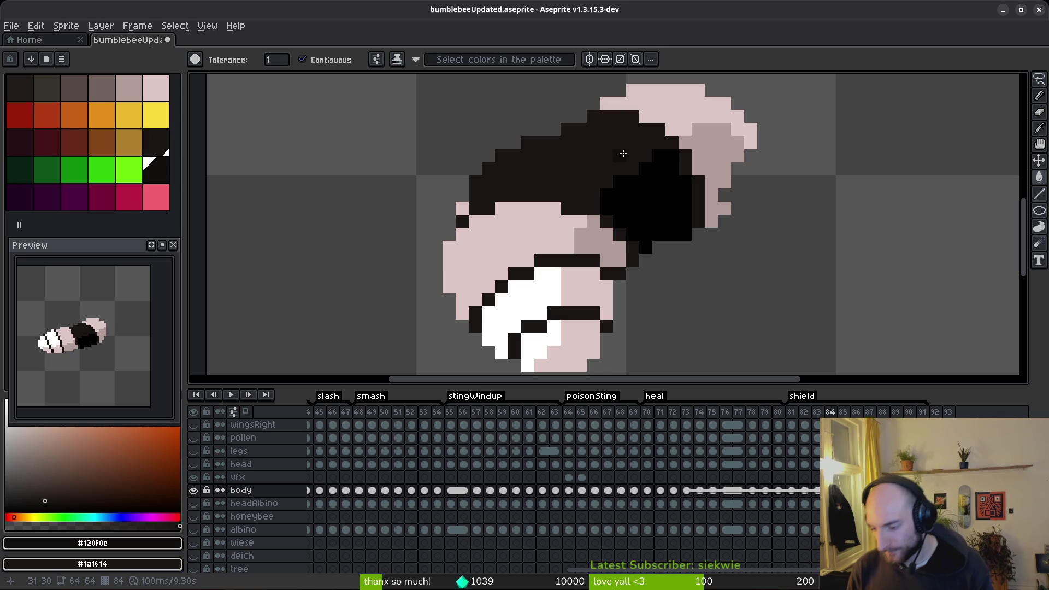